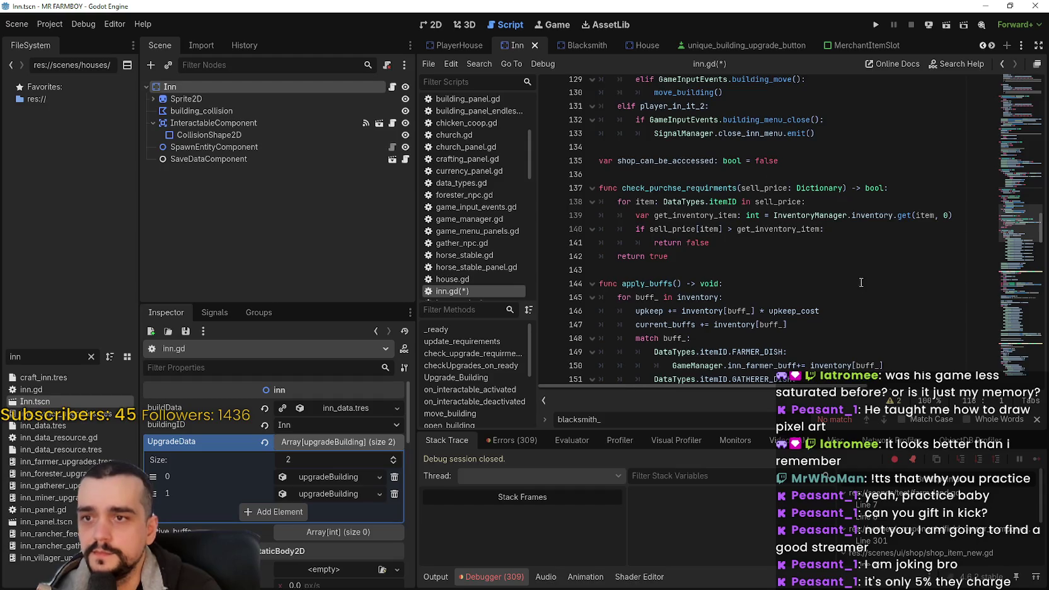
# Delete the old buff and inventory functions spanning lines 143–276 of inn.gd
pyautogui.moveTo(599, 146)
pyautogui.mouseDown()
pyautogui.moveTo(711, 228)
pyautogui.moveTo(694, 164)
pyautogui.moveTo(686, 177)
pyautogui.moveTo(690, 157)
pyautogui.moveTo(686, 179)
pyautogui.moveTo(716, 172)
pyautogui.moveTo(745, 196)
pyautogui.moveTo(838, 238)
pyautogui.moveTo(836, 228)
pyautogui.moveTo(818, 284)
pyautogui.moveTo(769, 260)
pyautogui.mouseUp()
pyautogui.scroll(-5, 703, 202)
pyautogui.scroll(-4, 685, 178)
pyautogui.scroll(-13, 690, 157)
pyautogui.scroll(-14, 685, 179)
pyautogui.scroll(-1, 716, 171)
pyautogui.scroll(-1, 836, 239)
pyautogui.scroll(-4, 796, 277)
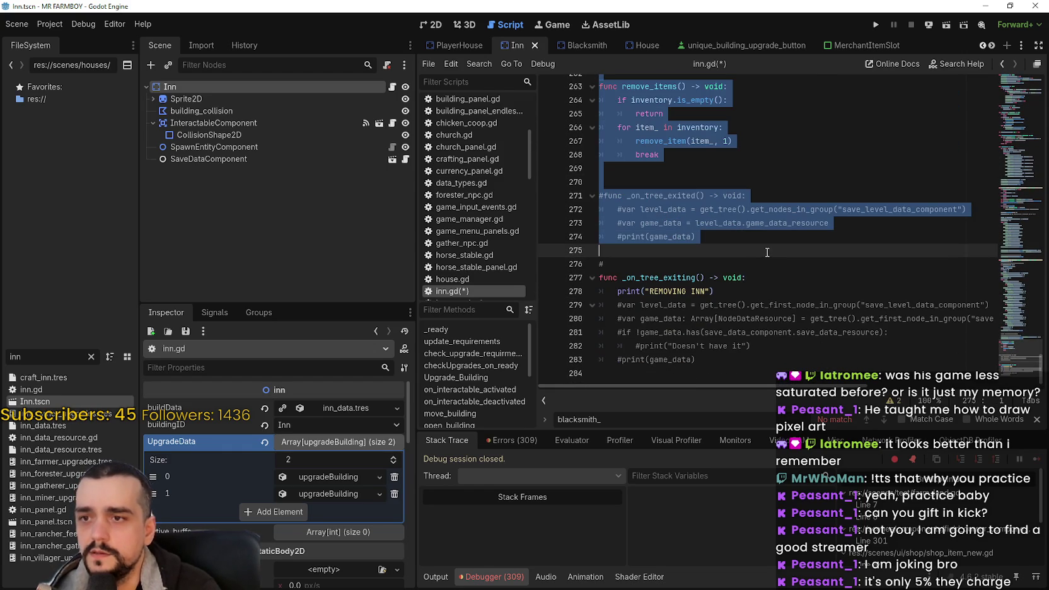
pyautogui.press('BackSpace')
# Delete the _on_tree_exiting function and return to the top of the script
pyautogui.scroll(5, 740, 297)
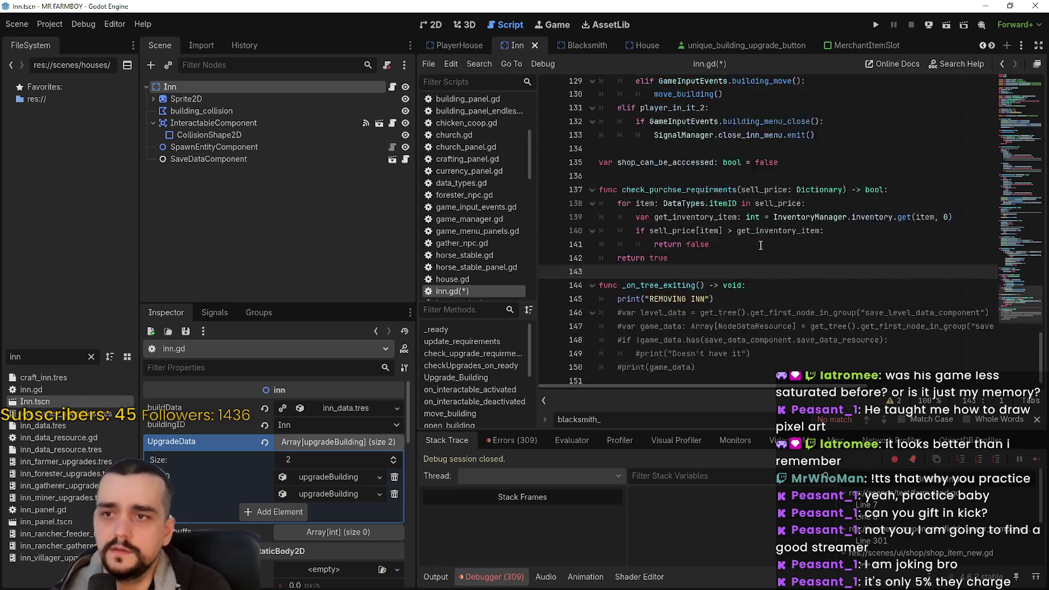
pyautogui.moveTo(745, 375)
pyautogui.mouseDown()
pyautogui.moveTo(662, 341)
pyautogui.moveTo(598, 281)
pyautogui.mouseUp()
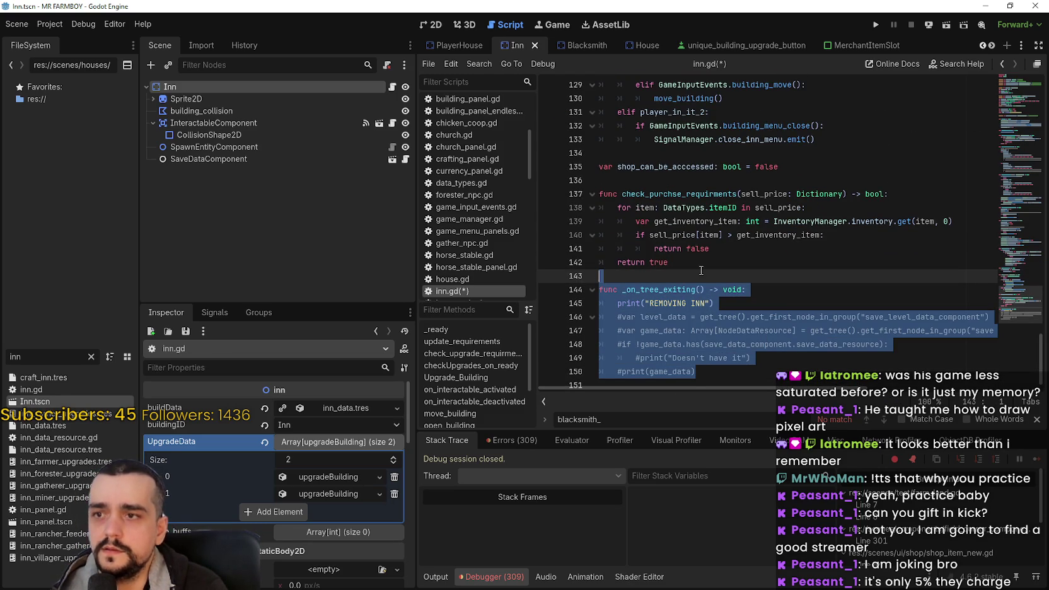
pyautogui.press('BackSpace')
pyautogui.scroll(1, 734, 270)
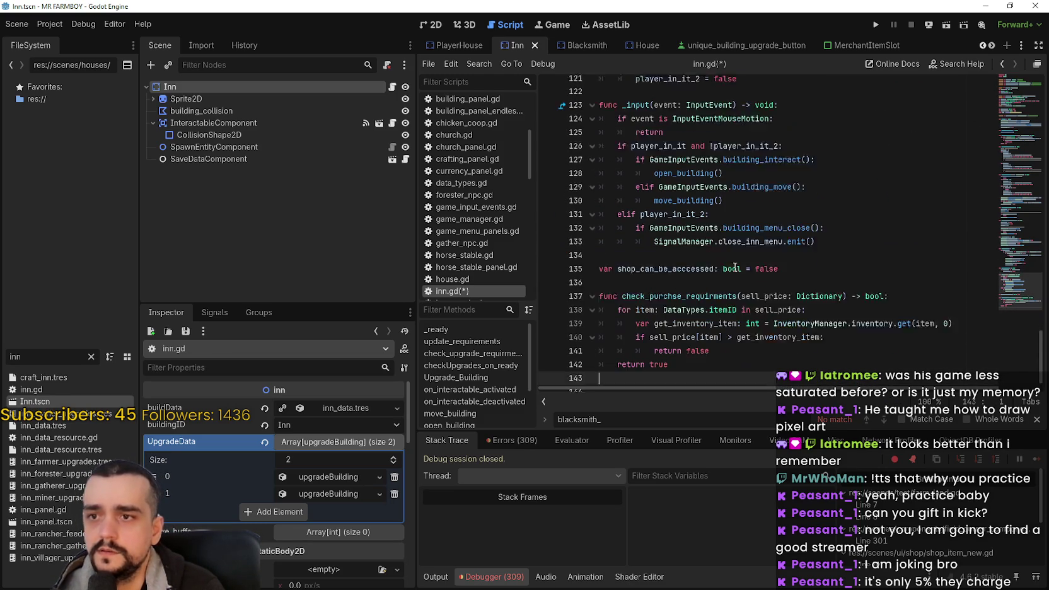
pyautogui.moveTo(1003, 269)
pyautogui.mouseDown()
pyautogui.moveTo(1007, 127)
pyautogui.moveTo(1007, 138)
pyautogui.mouseUp()
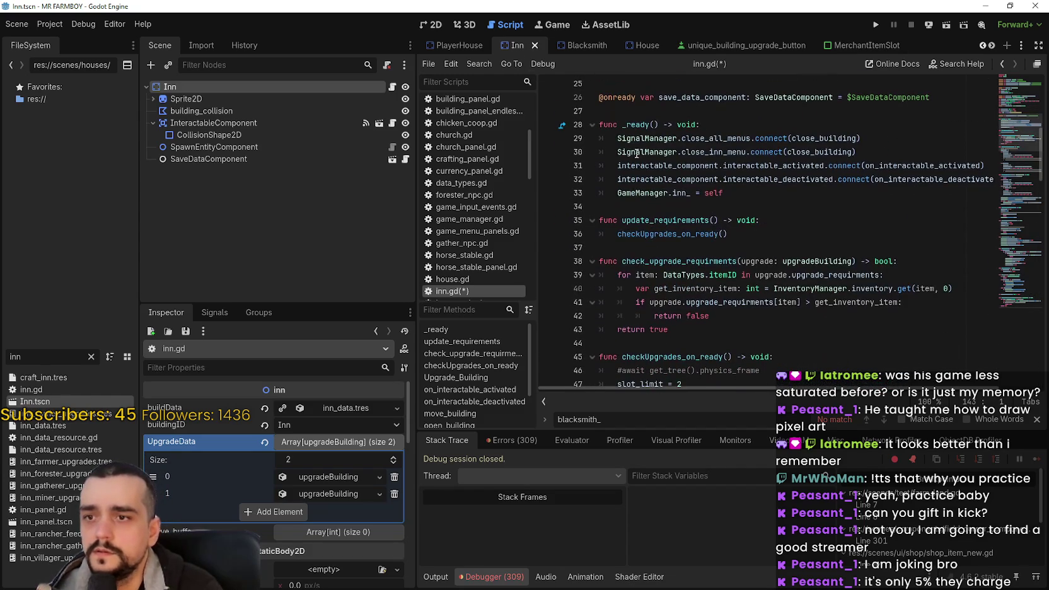
# Find the blacksmith_ matches and delete the commented-out #if FARMER buff lines
pyautogui.click(737, 207)
pyautogui.hotkey('shift', 'F3')
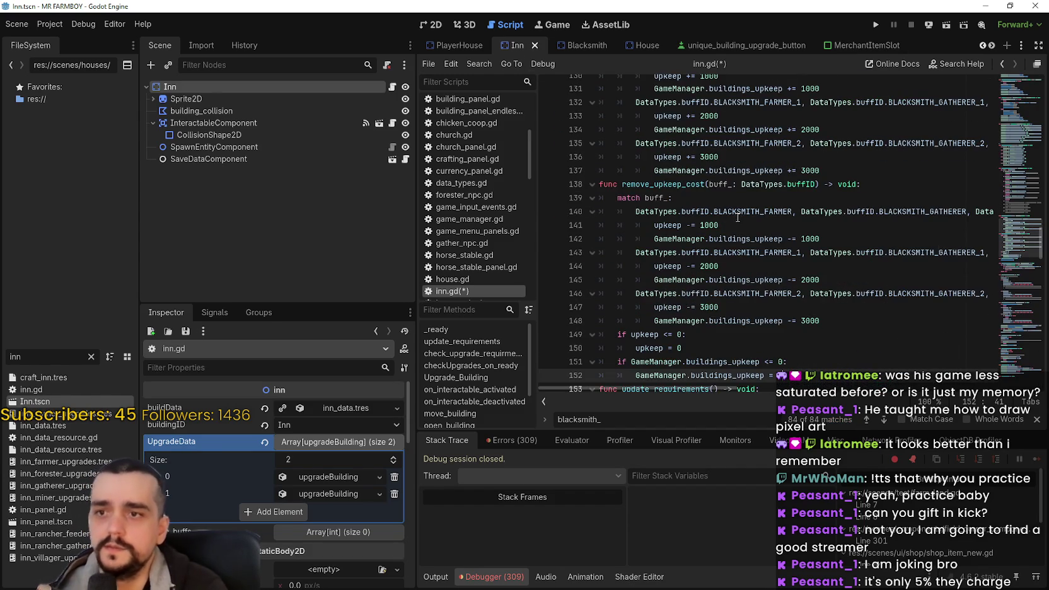
pyautogui.scroll(5, 738, 208)
pyautogui.scroll(4, 739, 195)
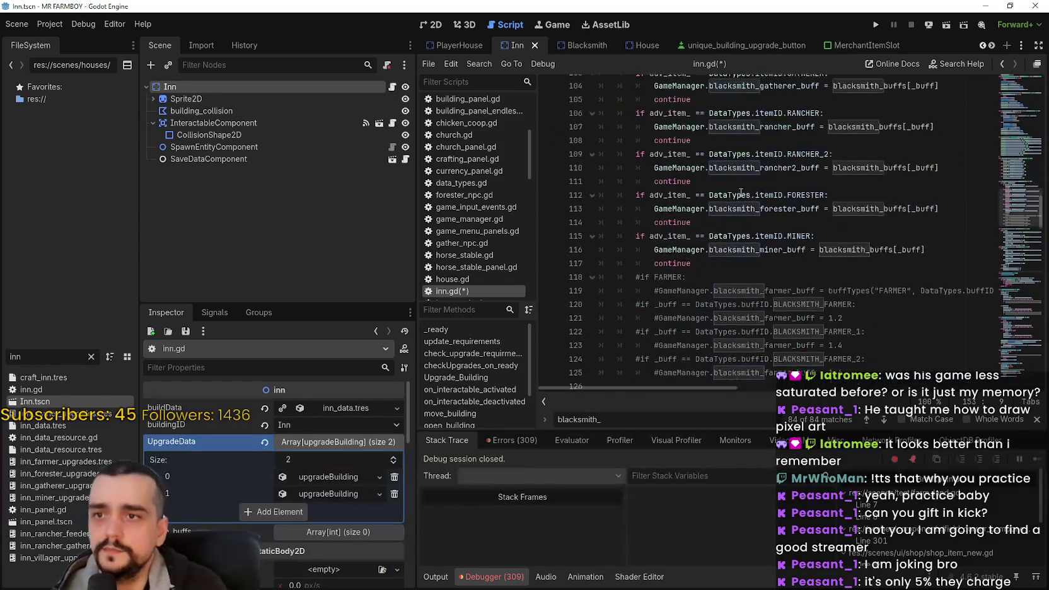
pyautogui.moveTo(843, 340)
pyautogui.mouseDown()
pyautogui.moveTo(724, 327)
pyautogui.moveTo(612, 246)
pyautogui.mouseUp()
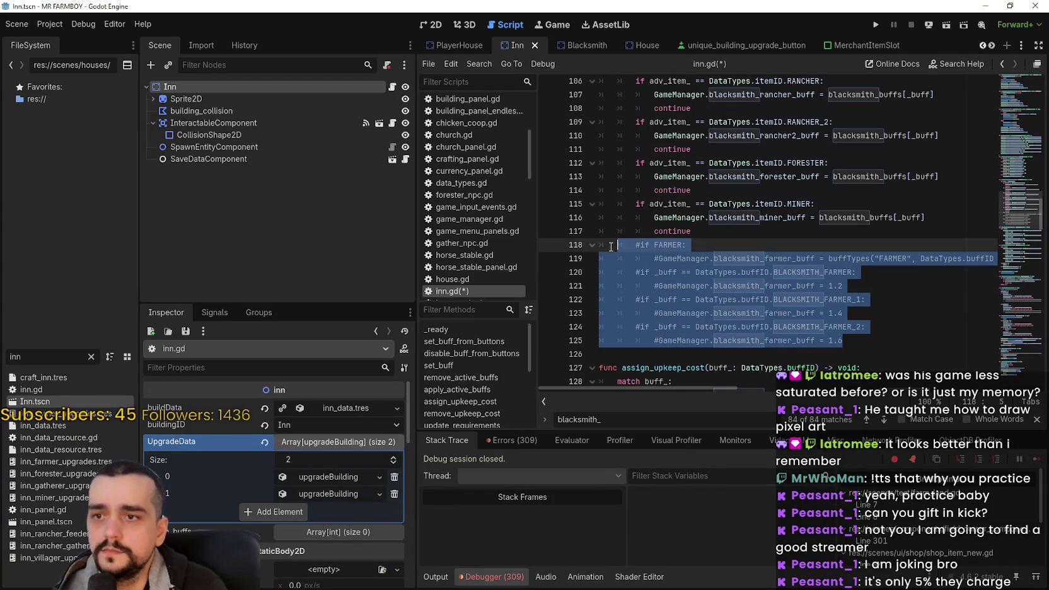
pyautogui.press('Delete')
# In set_buff, change the emitted signal from update_blacksmith_menu_slots to update_inn_menu_slots
pyautogui.scroll(3, 737, 237)
pyautogui.scroll(12, 737, 236)
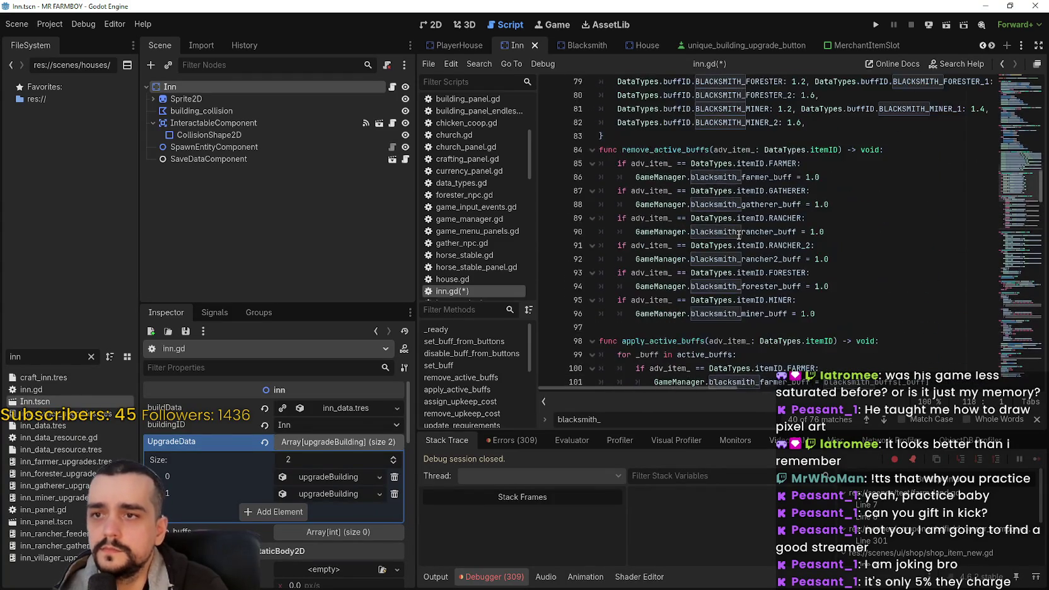
pyautogui.scroll(1, 741, 235)
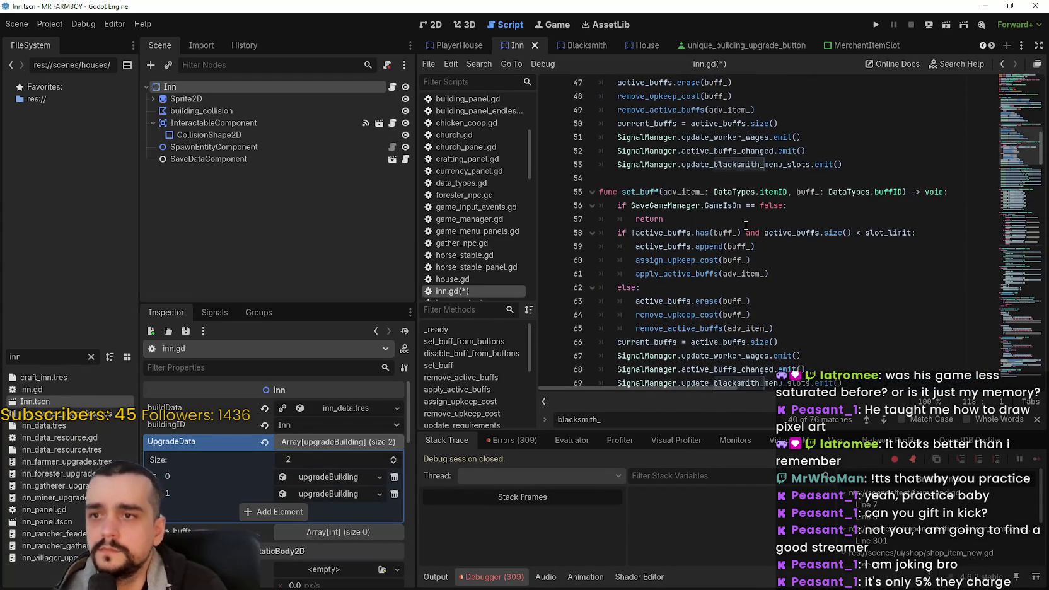
pyautogui.click(726, 214)
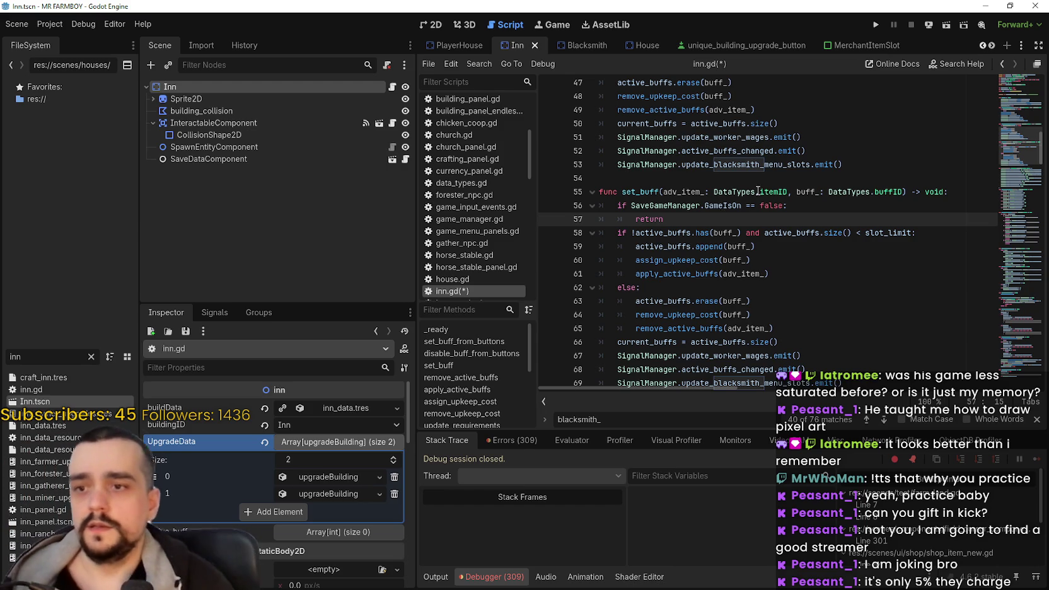
pyautogui.scroll(-2, 723, 217)
pyautogui.click(731, 302)
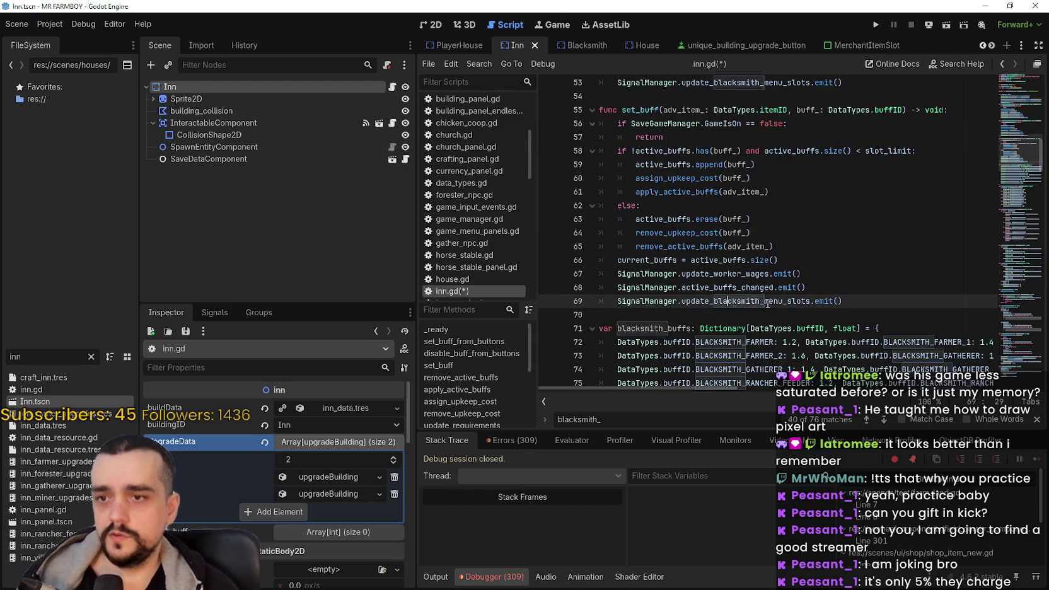
pyautogui.moveTo(761, 301); pyautogui.dragTo(713, 301)
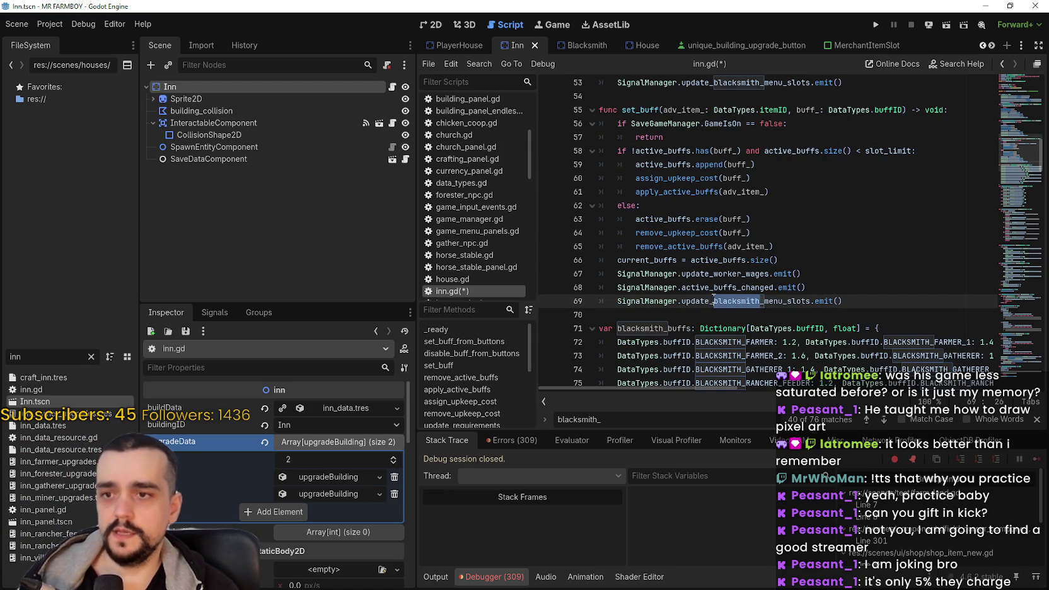
pyautogui.write('in')
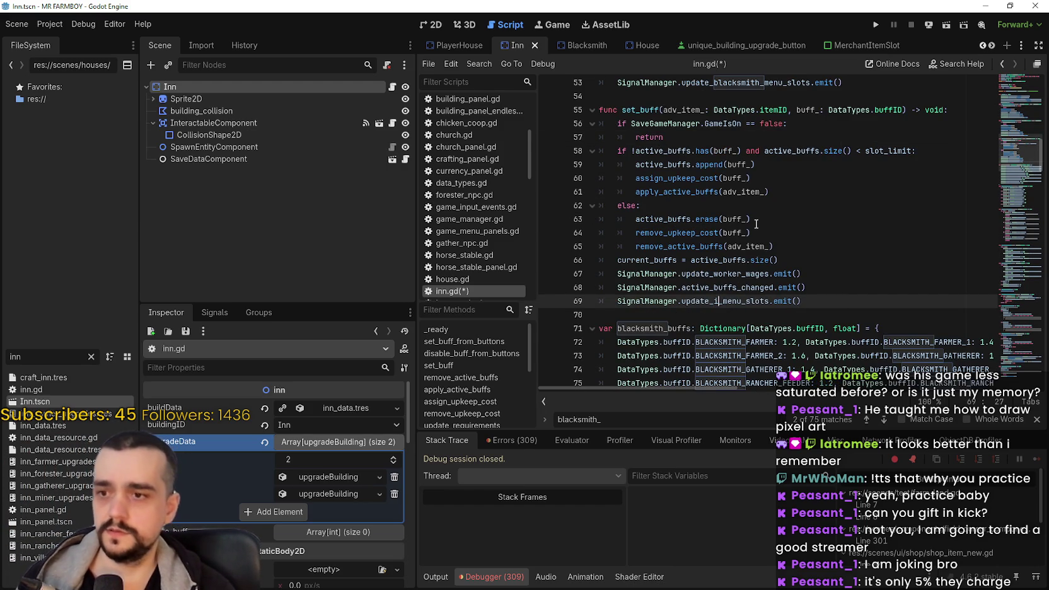
pyautogui.write('n')
pyautogui.click(649, 246)
# Rename the blacksmith_buffs dictionary to inn_buffs and select BLACKSMITH in its first farmer key
pyautogui.scroll(-2, 659, 233)
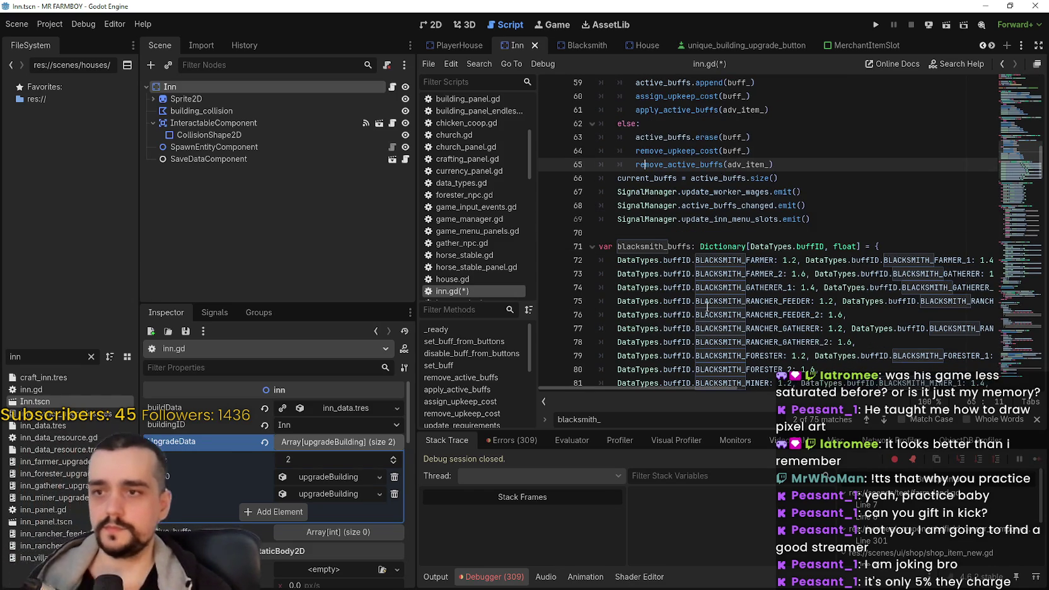
pyautogui.scroll(-1, 659, 235)
pyautogui.click(653, 233)
pyautogui.moveTo(665, 205); pyautogui.dragTo(618, 210)
pyautogui.write('inn')
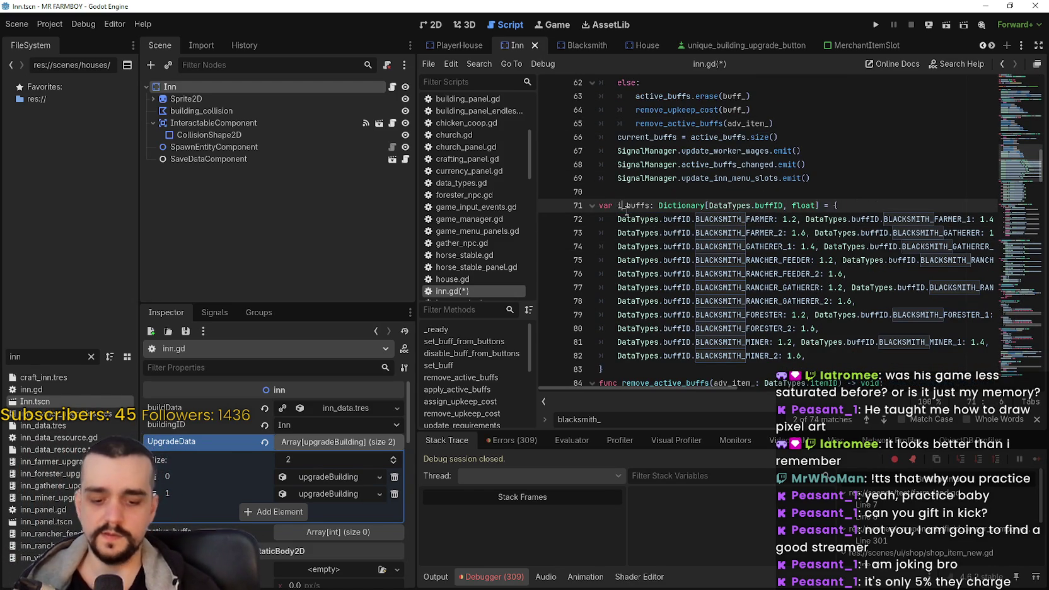
pyautogui.click(740, 222)
pyautogui.moveTo(745, 221); pyautogui.dragTo(696, 222)
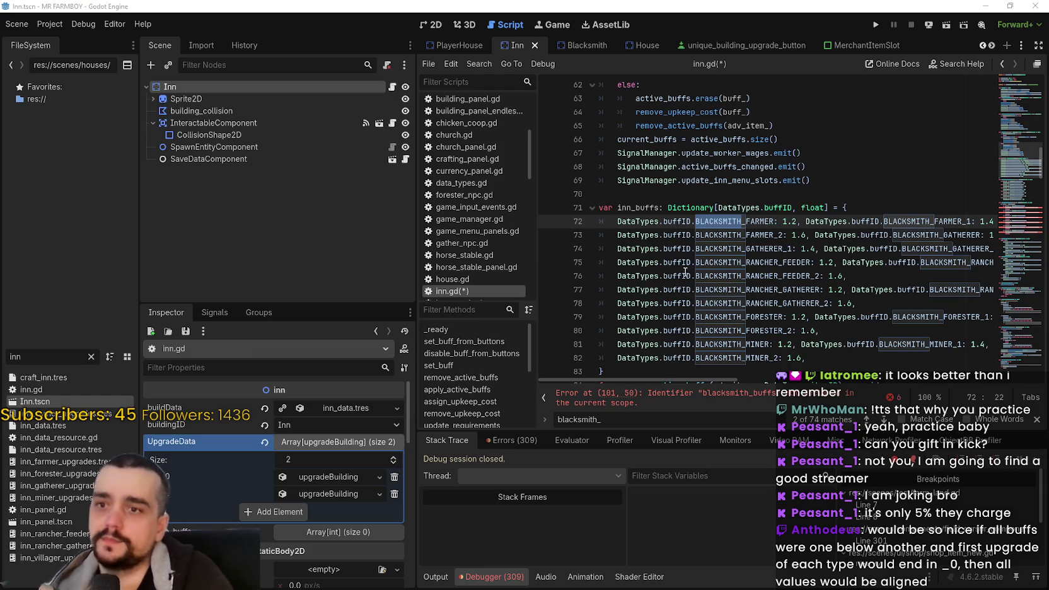
pyautogui.scroll(-3, 683, 274)
pyautogui.moveTo(813, 234); pyautogui.dragTo(769, 180)
pyautogui.moveTo(653, 81); pyautogui.dragTo(644, 83)
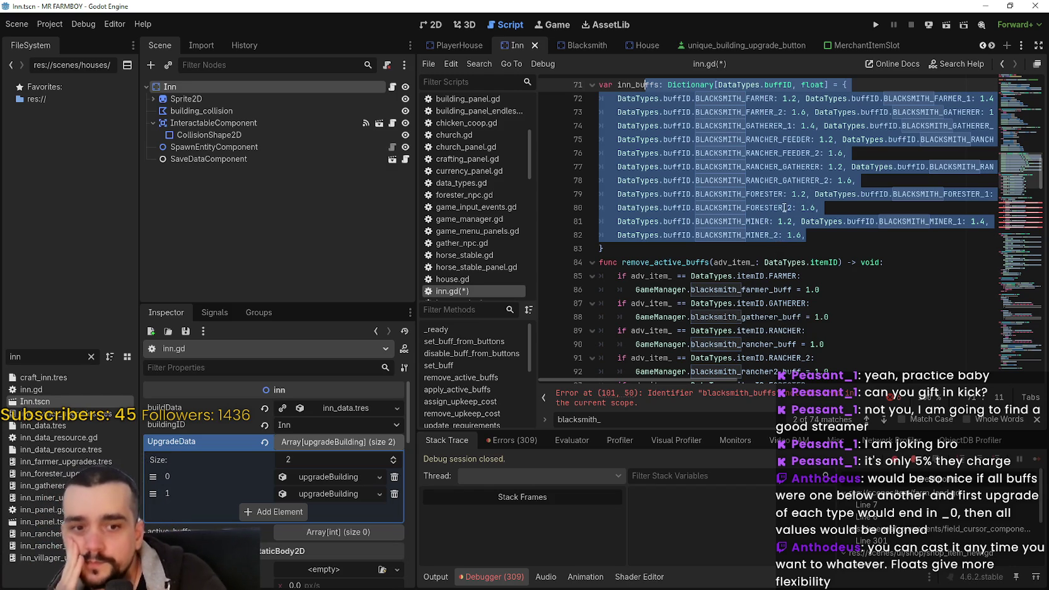
pyautogui.scroll(2, 781, 205)
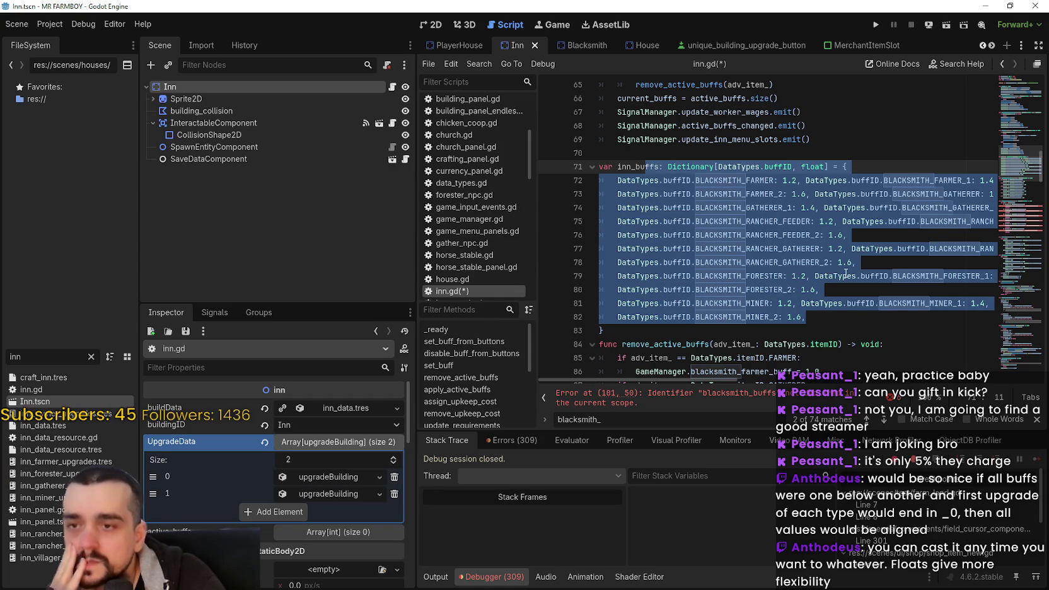
pyautogui.scroll(3, 838, 265)
pyautogui.scroll(-2, 813, 215)
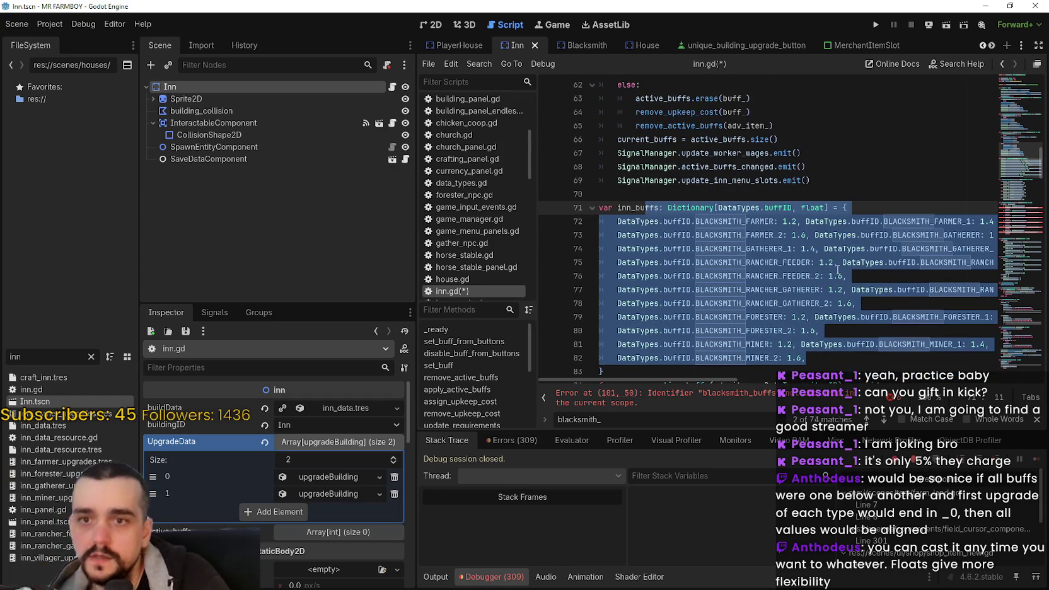
pyautogui.click(804, 197)
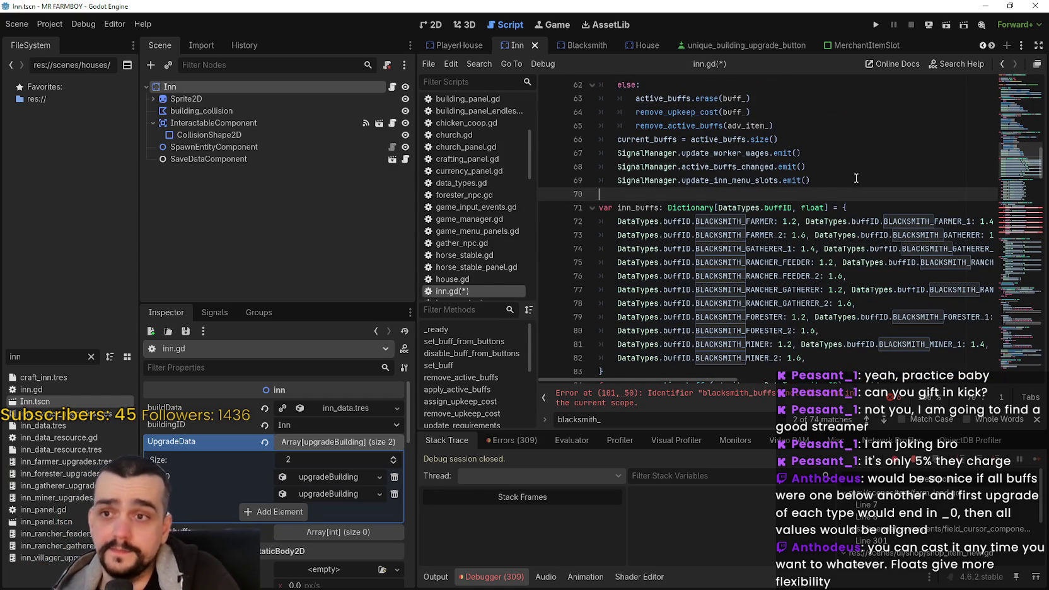
pyautogui.scroll(1, 854, 178)
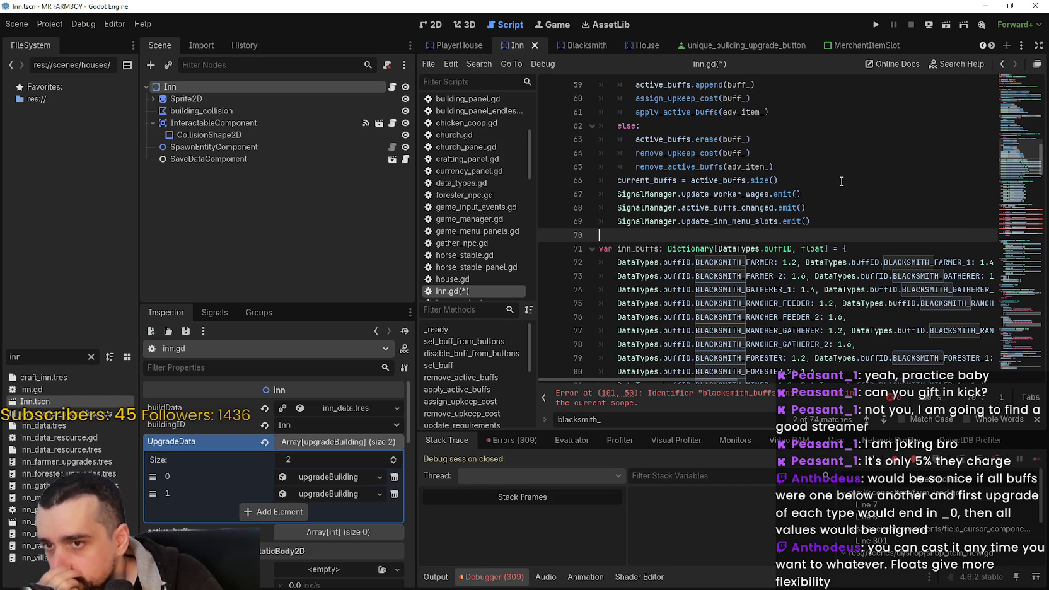
pyautogui.scroll(-2, 829, 186)
pyautogui.click(795, 208)
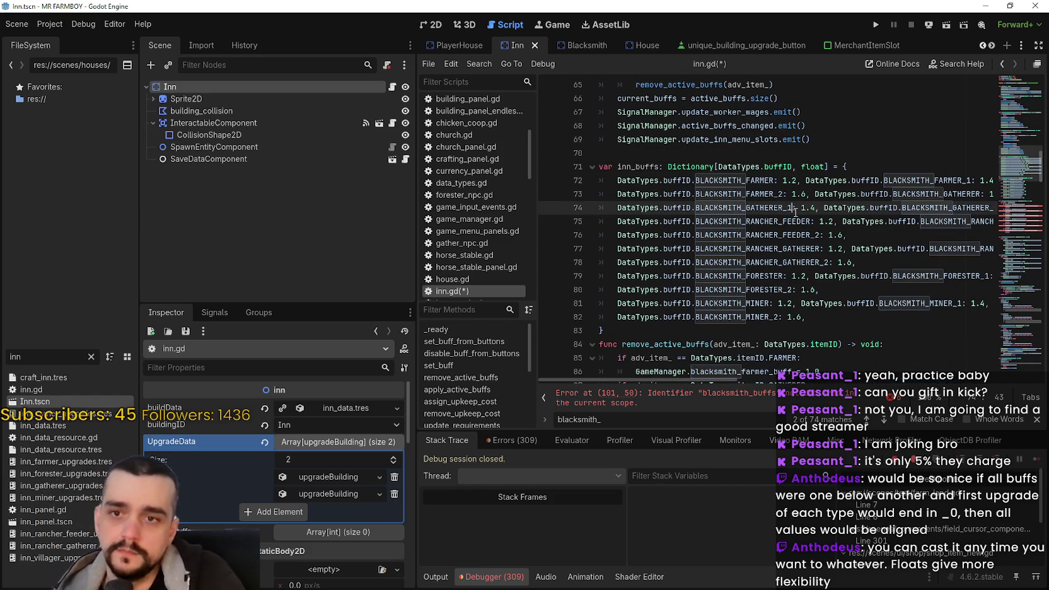
pyautogui.doubleClick(740, 181)
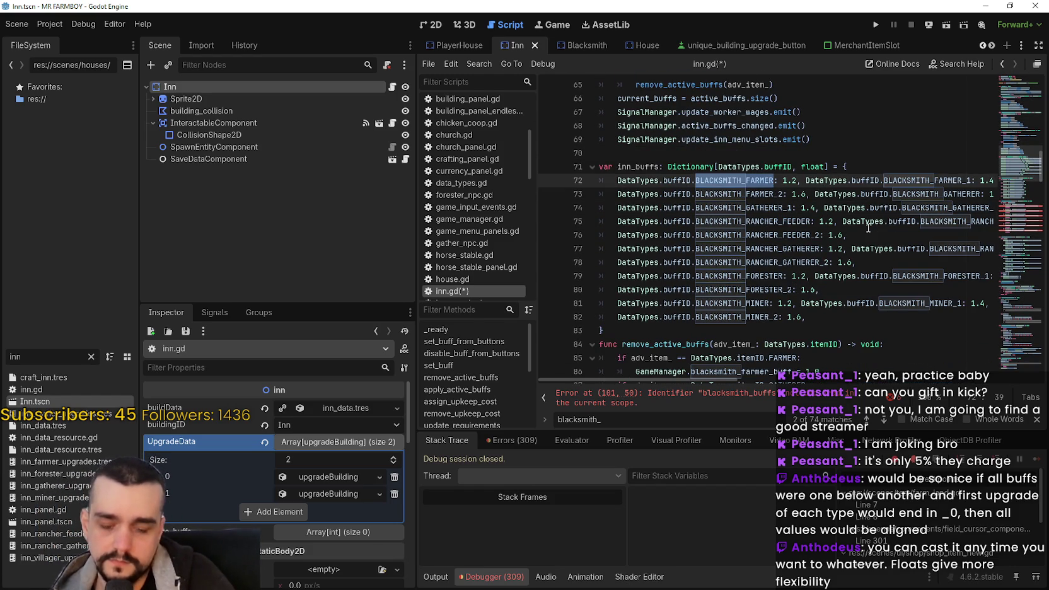
pyautogui.write('INN_FARMER')
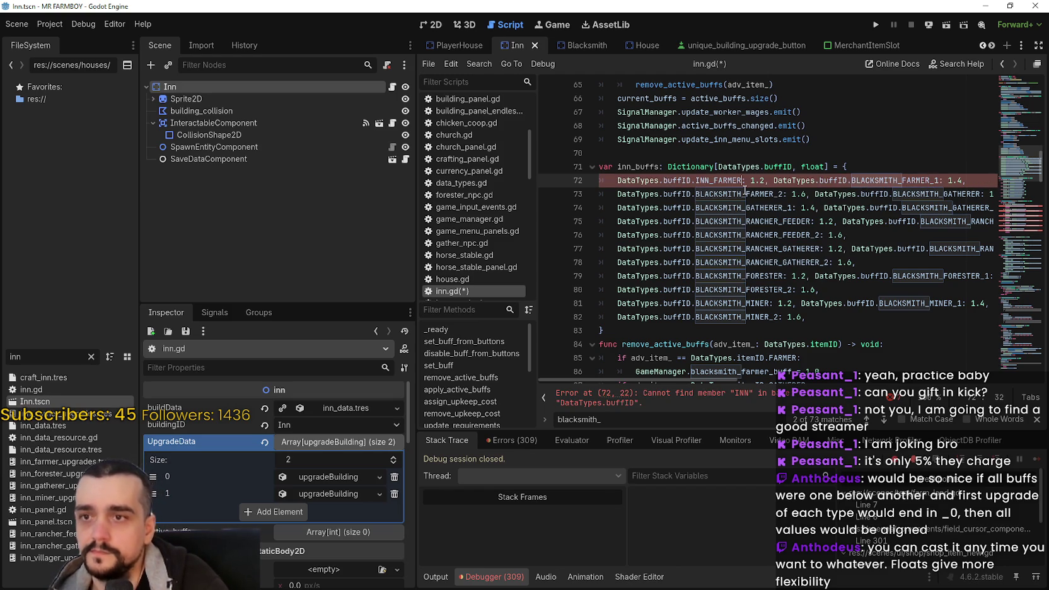
# Rename the farmer keys to INN_FARMER_1 and INN_FARMER
pyautogui.doubleClick(908, 184)
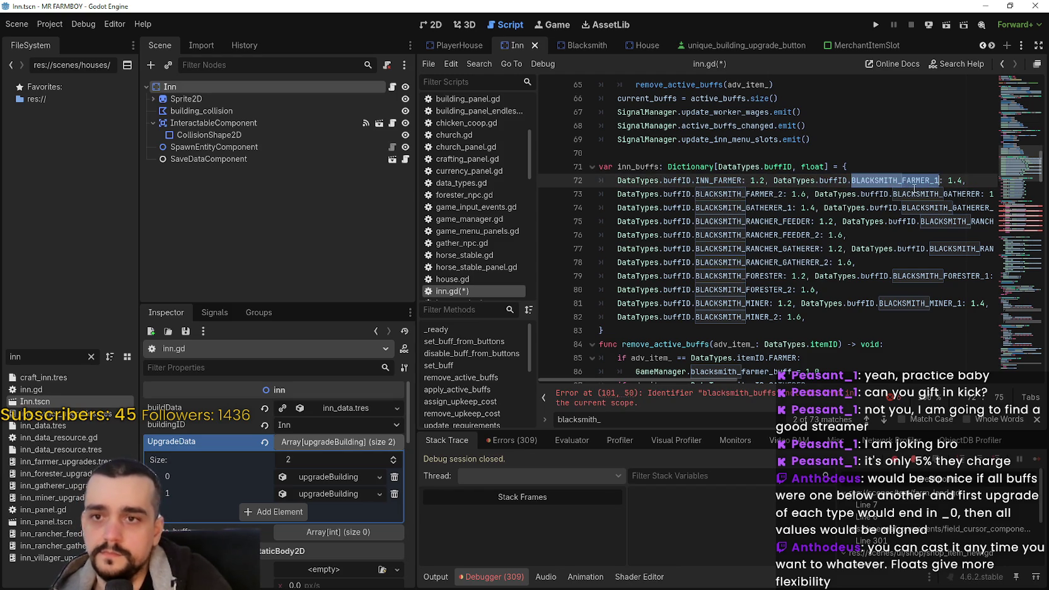
pyautogui.write('INN')
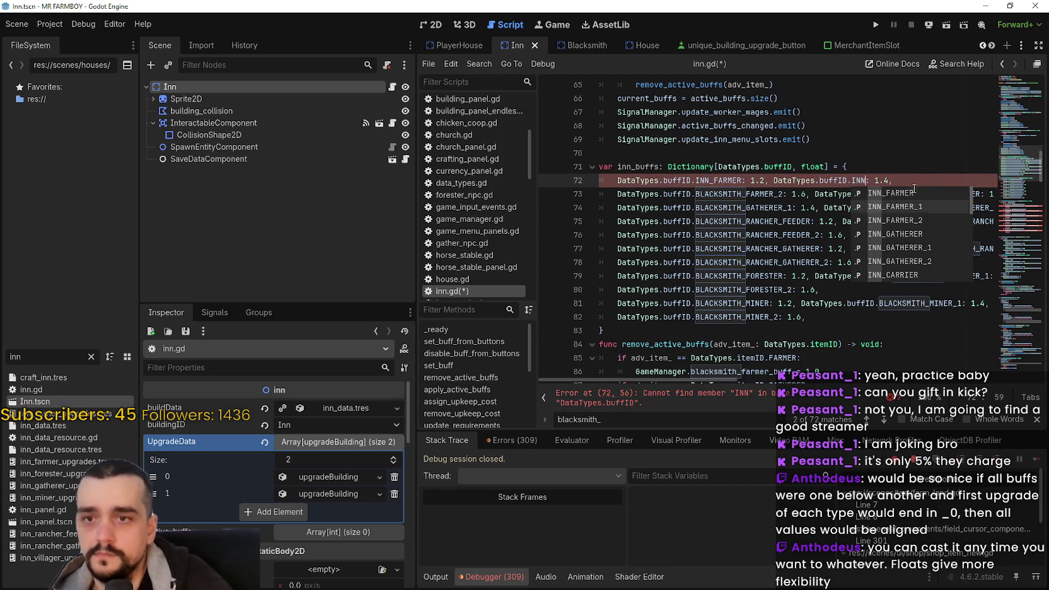
pyautogui.press('Down')
pyautogui.press('Return')
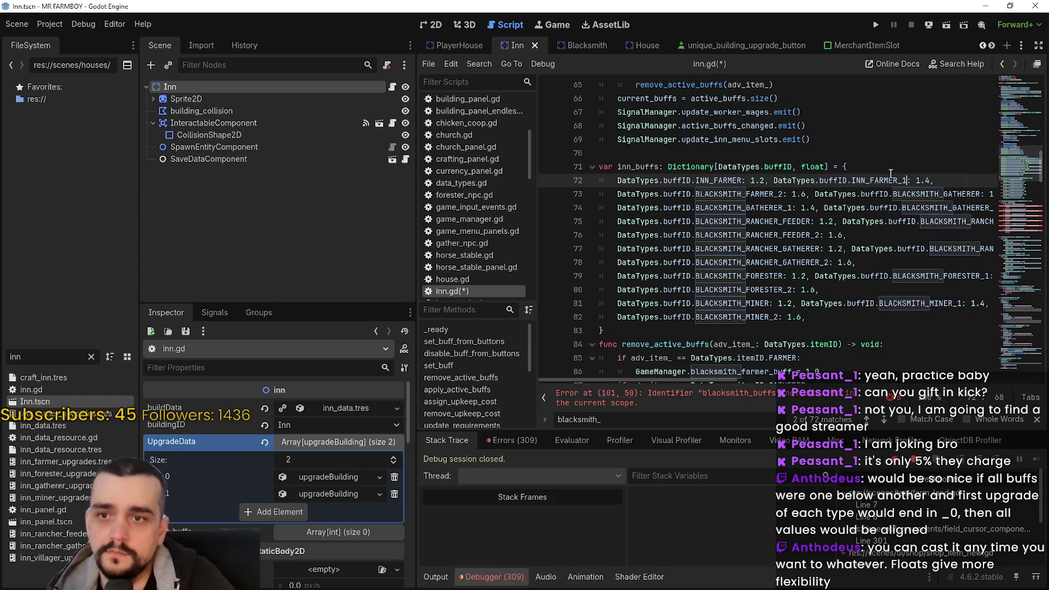
pyautogui.moveTo(899, 181); pyautogui.dragTo(850, 181)
pyautogui.hotkey('ctrl', 'c')
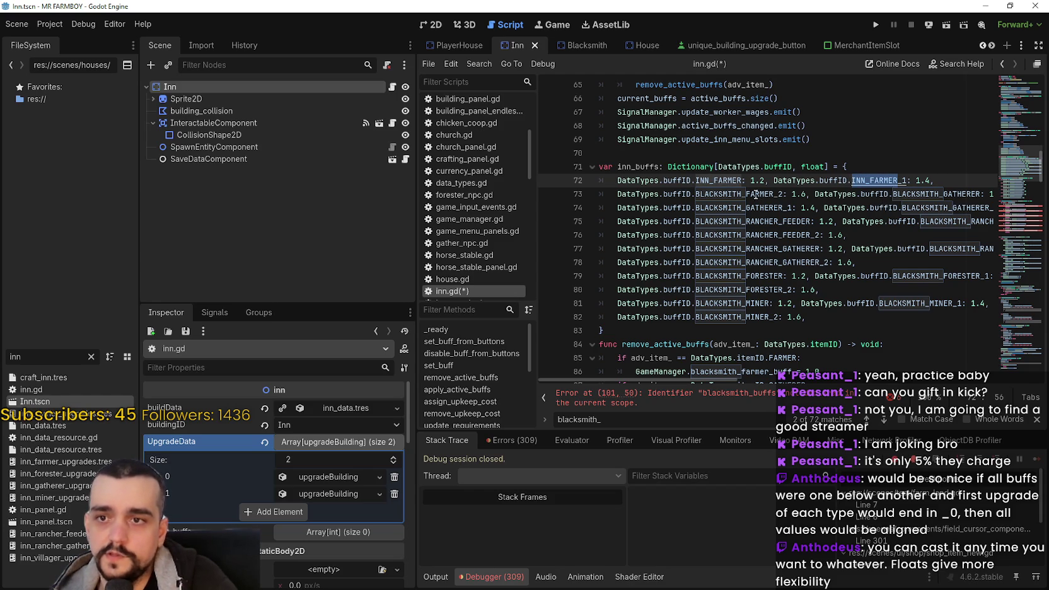
pyautogui.moveTo(774, 194); pyautogui.dragTo(696, 194)
pyautogui.hotkey('ctrl', 'v')
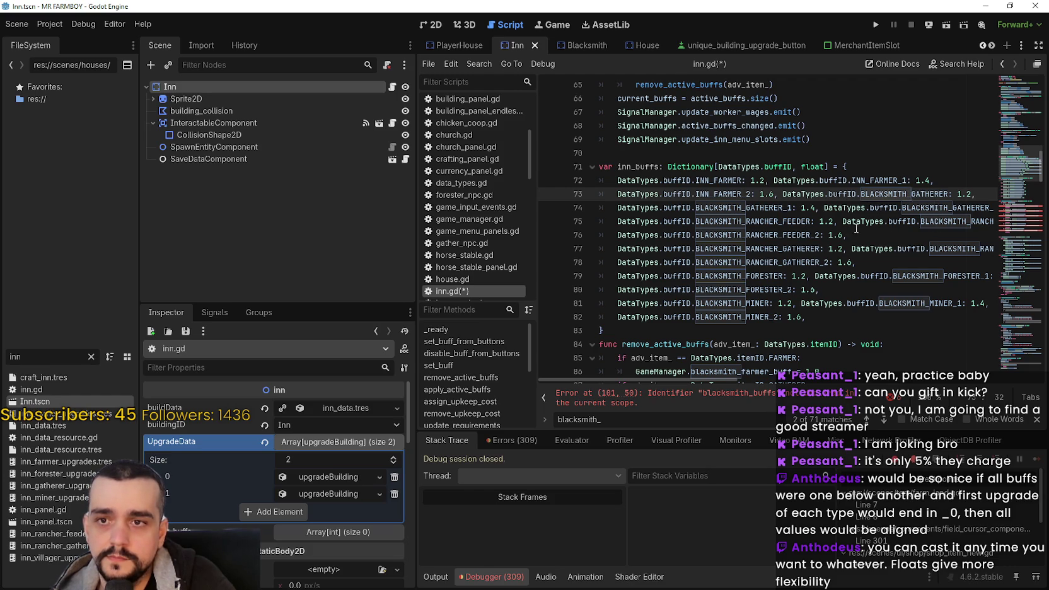
# Rename the gatherer keys to INN_GATHERER, INN_GATHERER_1 and INN_GATHERER_2
pyautogui.moveTo(713, 194); pyautogui.dragTo(697, 196)
pyautogui.hotkey('ctrl', 'c')
pyautogui.moveTo(907, 195); pyautogui.dragTo(862, 196)
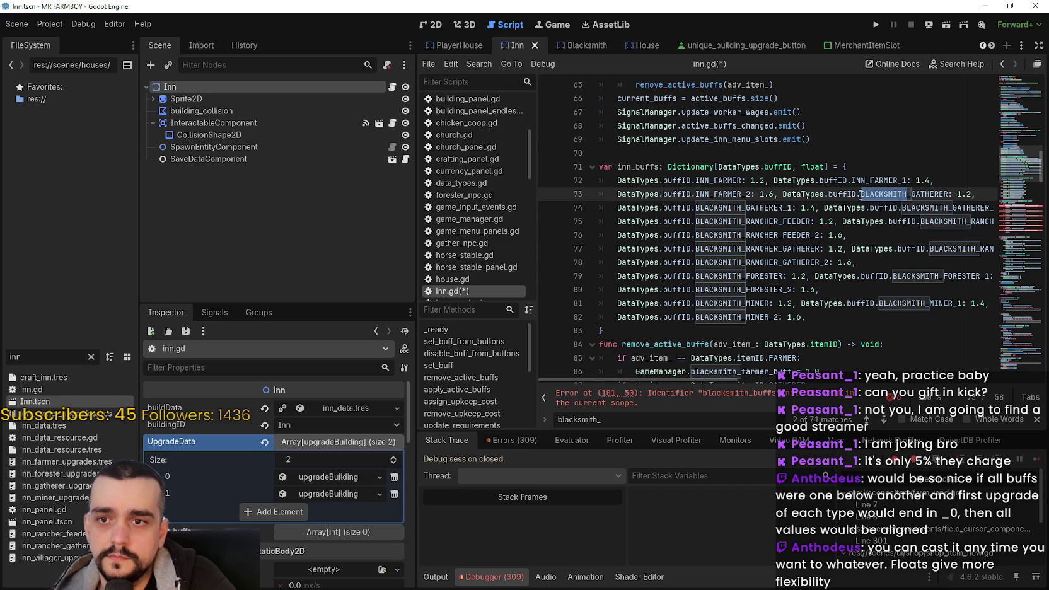
pyautogui.hotkey('ctrl', 'v')
pyautogui.click(736, 208)
pyautogui.moveTo(742, 207); pyautogui.dragTo(695, 207)
pyautogui.hotkey('ctrl', 'v')
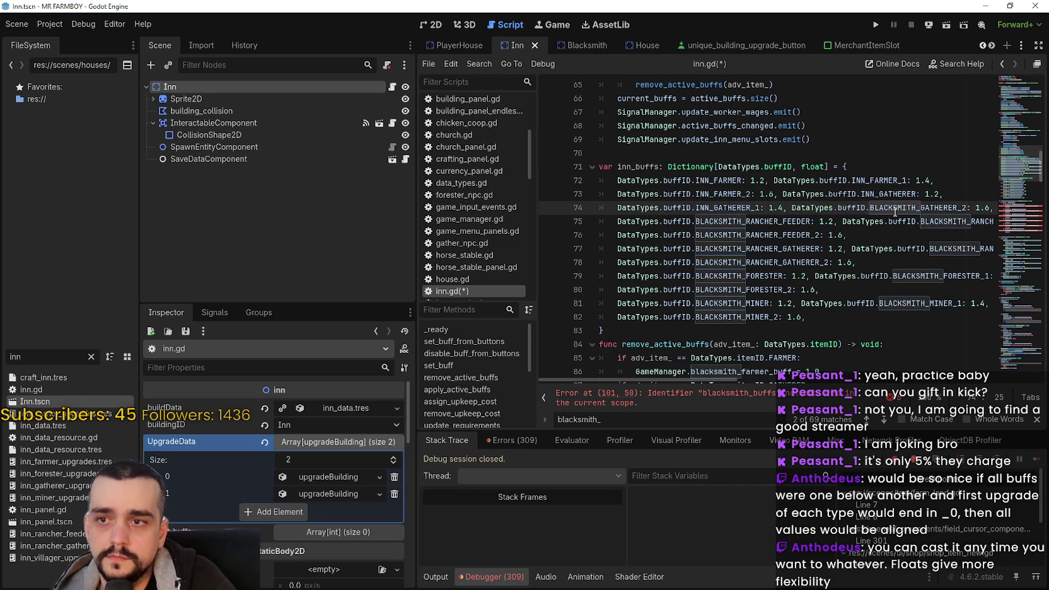
pyautogui.moveTo(919, 209)
pyautogui.mouseDown()
pyautogui.moveTo(859, 208)
pyautogui.moveTo(870, 208)
pyautogui.mouseUp()
pyautogui.hotkey('ctrl', 'v')
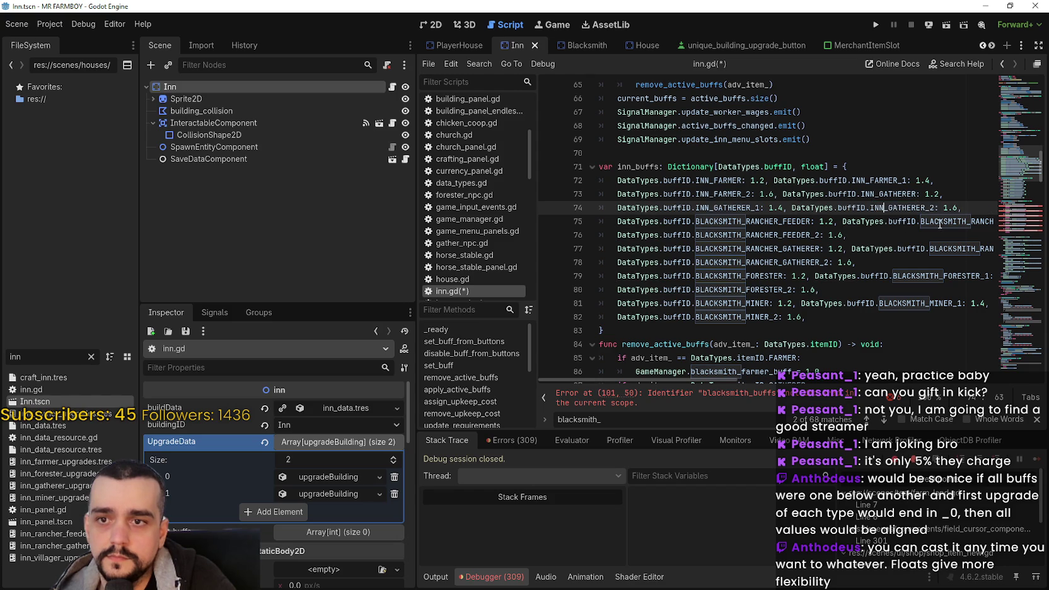
# Rename the rancher feeder keys to INN_RANCHER_FEEDER and INN_RANCHER_FEEDER_1, fixing the INNH_FORESTER_2 typo
pyautogui.click(958, 221)
pyautogui.moveTo(958, 221); pyautogui.dragTo(922, 221)
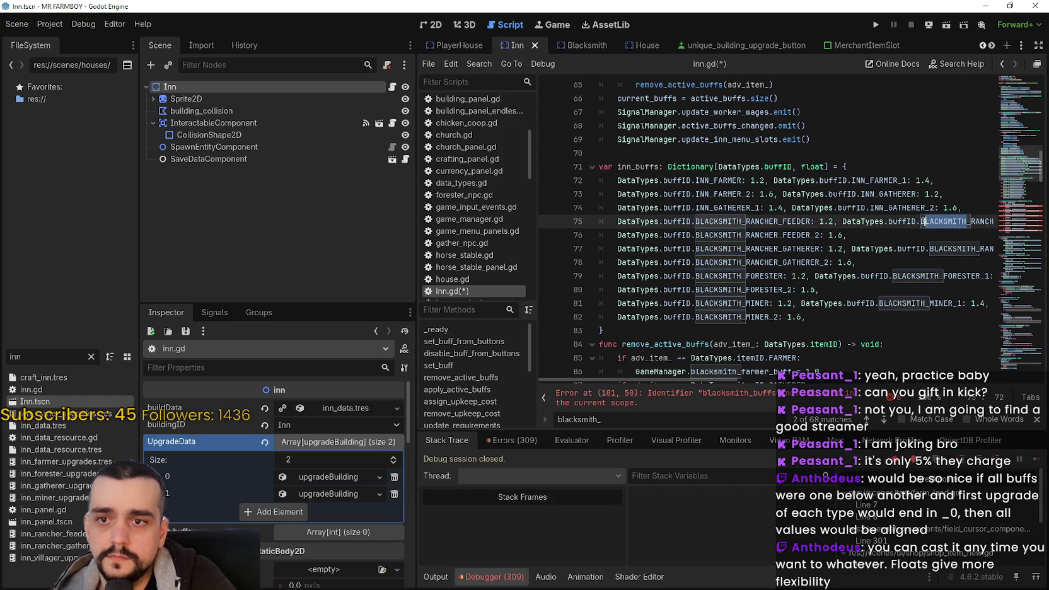
pyautogui.hotkey('ctrl', 'v')
pyautogui.moveTo(745, 222)
pyautogui.mouseDown()
pyautogui.moveTo(699, 224)
pyautogui.moveTo(735, 235)
pyautogui.moveTo(696, 235)
pyautogui.moveTo(741, 249)
pyautogui.moveTo(696, 249)
pyautogui.moveTo(731, 262)
pyautogui.moveTo(690, 263)
pyautogui.moveTo(737, 275)
pyautogui.moveTo(695, 276)
pyautogui.moveTo(735, 290)
pyautogui.moveTo(695, 290)
pyautogui.moveTo(709, 303)
pyautogui.mouseUp()
pyautogui.hotkey('ctrl', 'v')
pyautogui.hotkey('ctrl', 'v')
pyautogui.hotkey('ctrl', 'v')
pyautogui.hotkey('ctrl', 'v')
pyautogui.hotkey('ctrl', 'v')
pyautogui.hotkey('ctrl', 'v')
pyautogui.write('H')
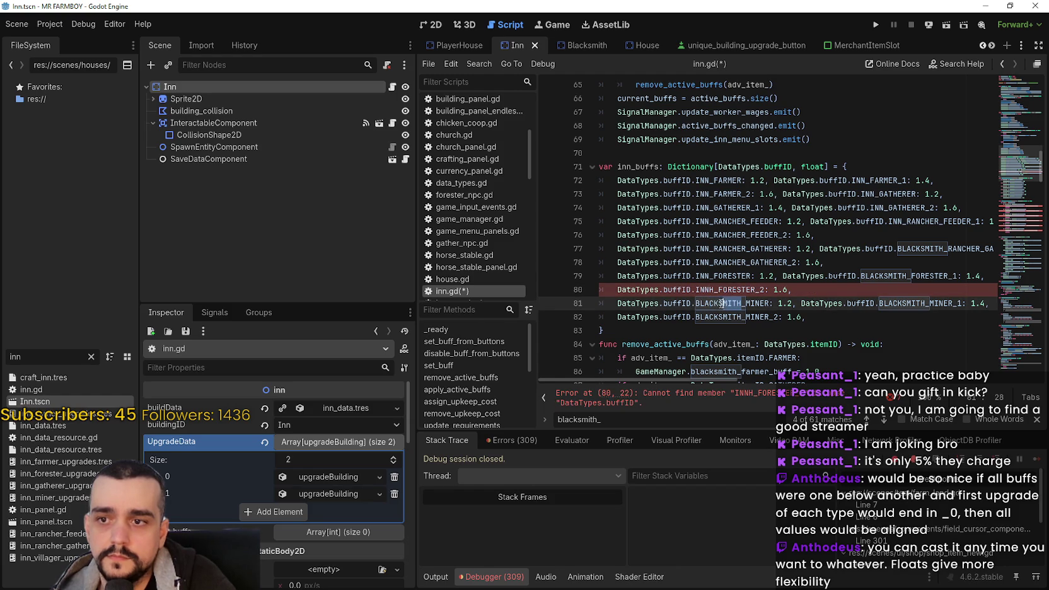
pyautogui.click(713, 289)
pyautogui.press('BackSpace')
# Replace BLACKSMITH with INN on line 81 and in INN_MINER_2, removing a stray B
pyautogui.moveTo(743, 303); pyautogui.dragTo(696, 304)
pyautogui.write('INN')
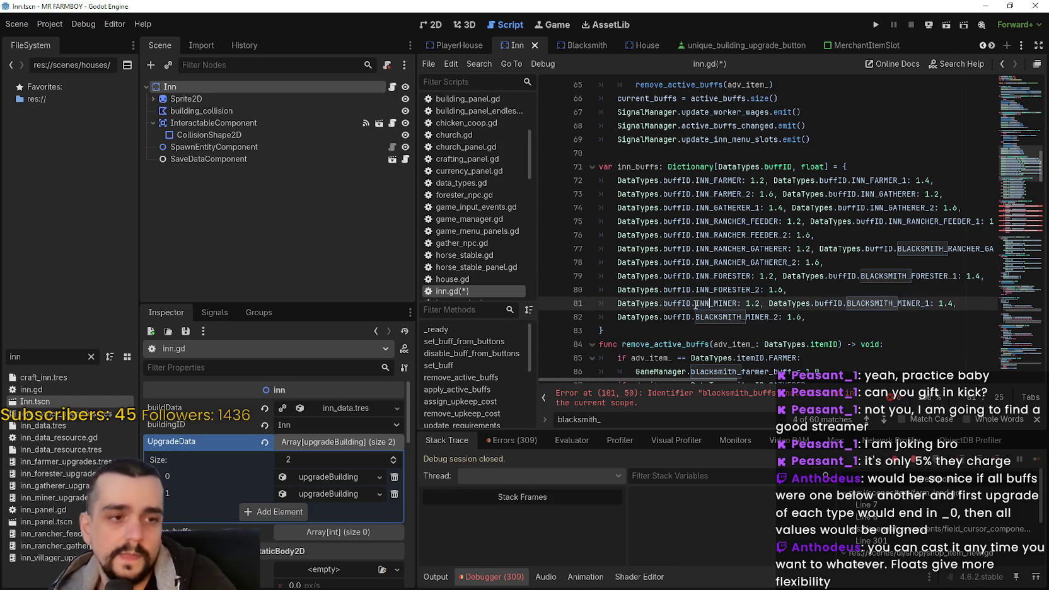
pyautogui.moveTo(743, 317); pyautogui.dragTo(696, 315)
pyautogui.write('INN')
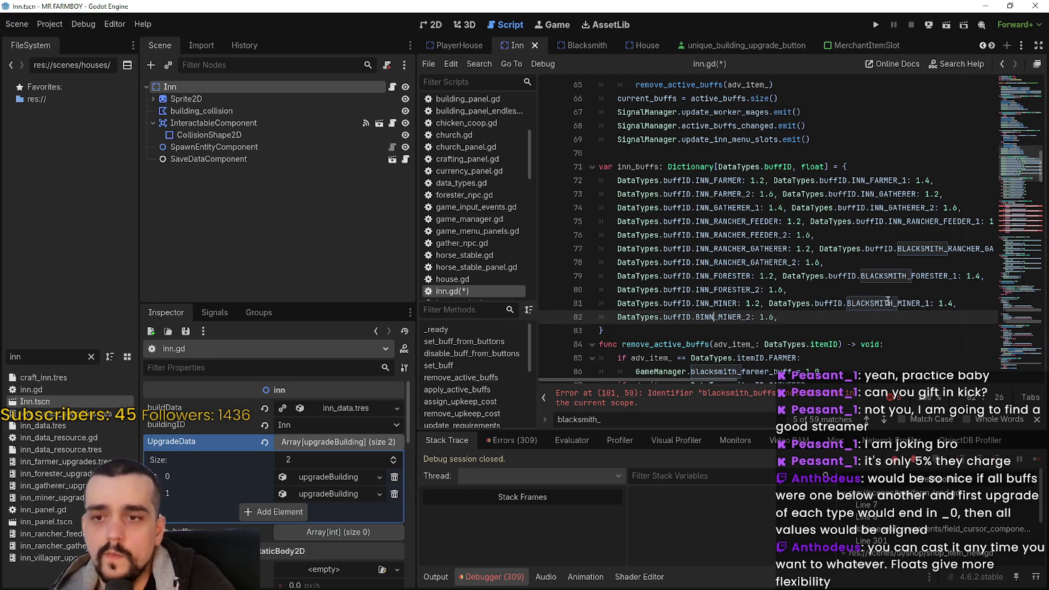
pyautogui.click(699, 317)
pyautogui.press('BackSpace')
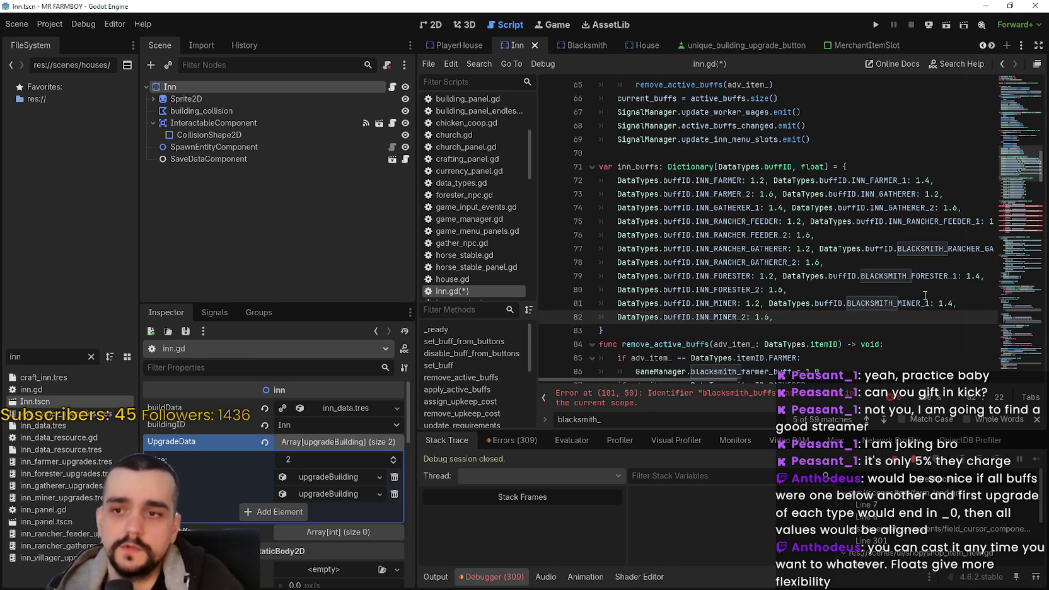
# Rename the remaining keys to INN_MINER_1, INN_FORESTER_1 and the INN rancher gatherer 1 entry
pyautogui.click(864, 304)
pyautogui.moveTo(892, 303); pyautogui.dragTo(852, 307)
pyautogui.write('INN')
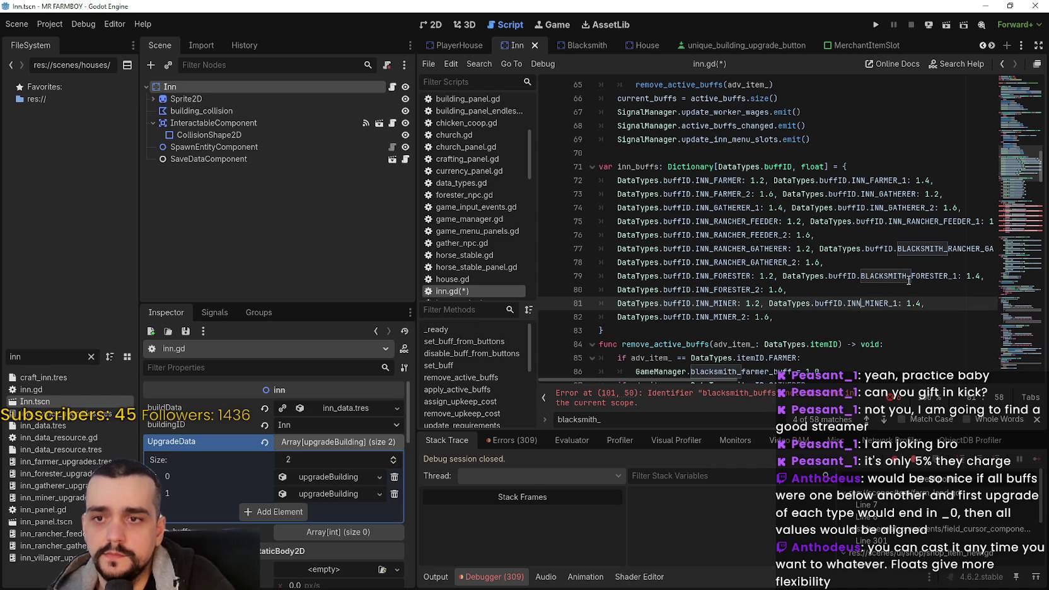
pyautogui.moveTo(908, 276); pyautogui.dragTo(860, 278)
pyautogui.write('INN')
pyautogui.moveTo(944, 248); pyautogui.dragTo(897, 249)
pyautogui.write('INN')
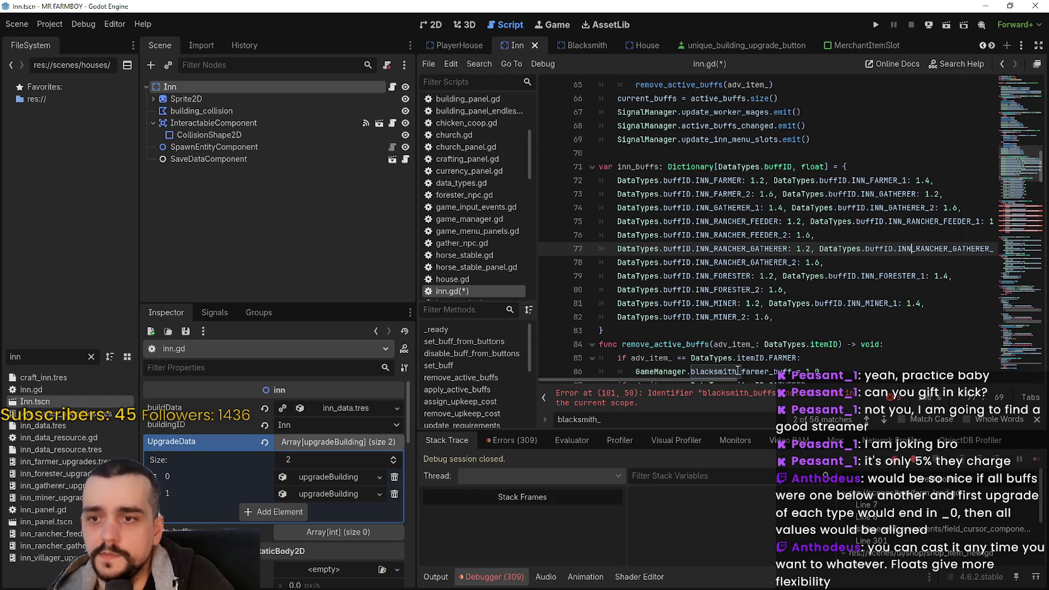
pyautogui.moveTo(734, 379)
pyautogui.mouseDown()
pyautogui.moveTo(814, 377)
pyautogui.moveTo(724, 304)
pyautogui.mouseUp()
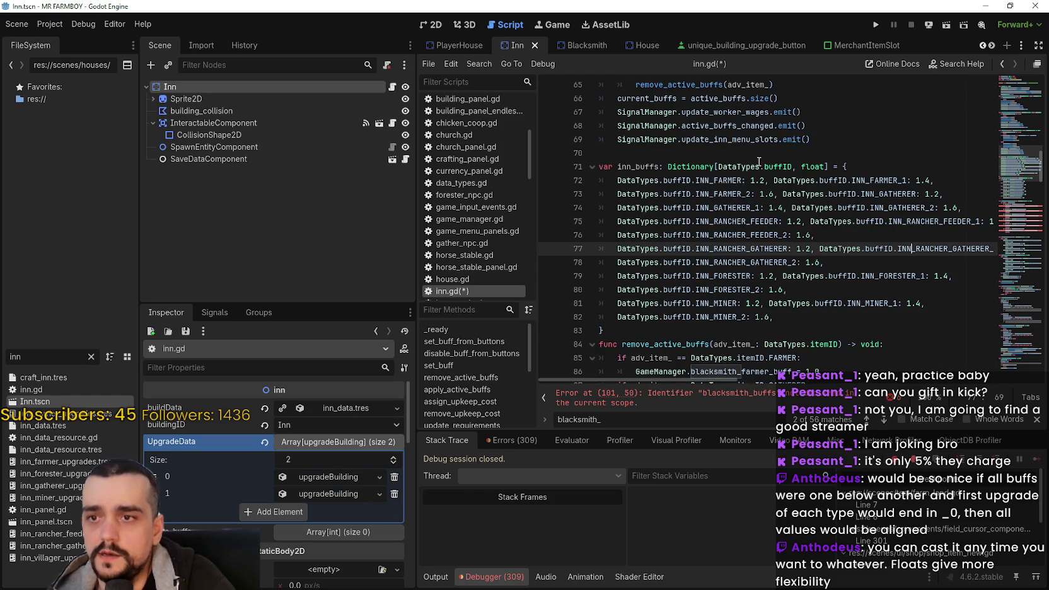
# Scroll through remove_active_buffs and apply_active_buffs to review them
pyautogui.click(757, 162)
pyautogui.scroll(-4, 822, 269)
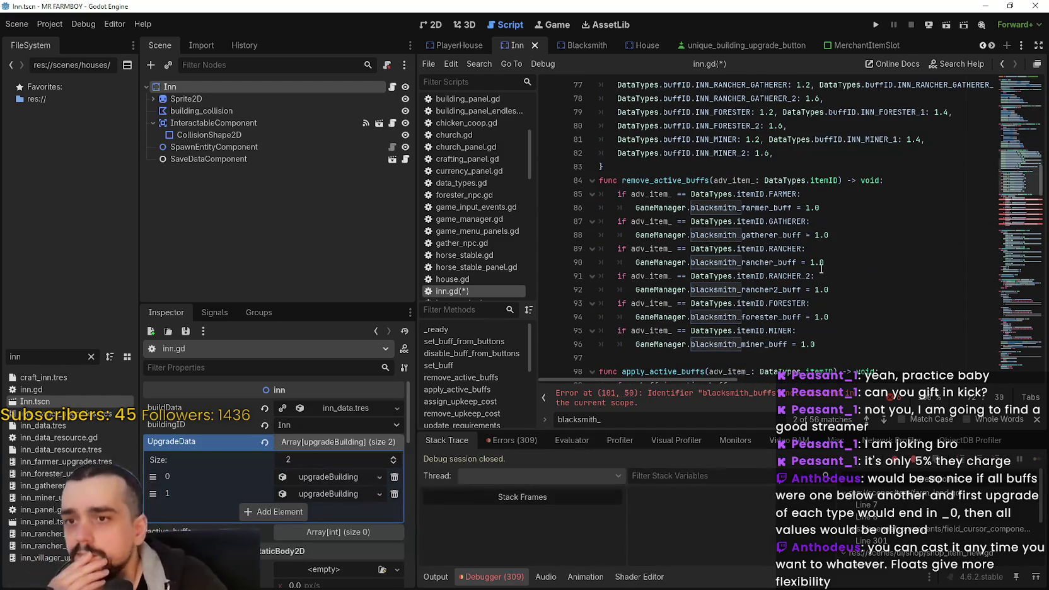
pyautogui.scroll(-5, 821, 269)
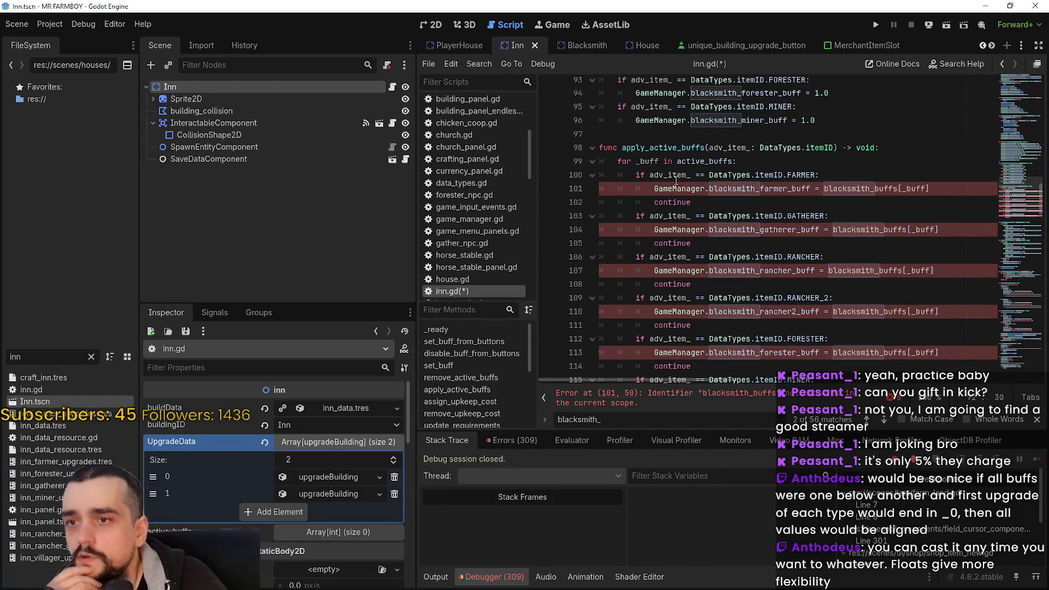
pyautogui.scroll(10, 887, 195)
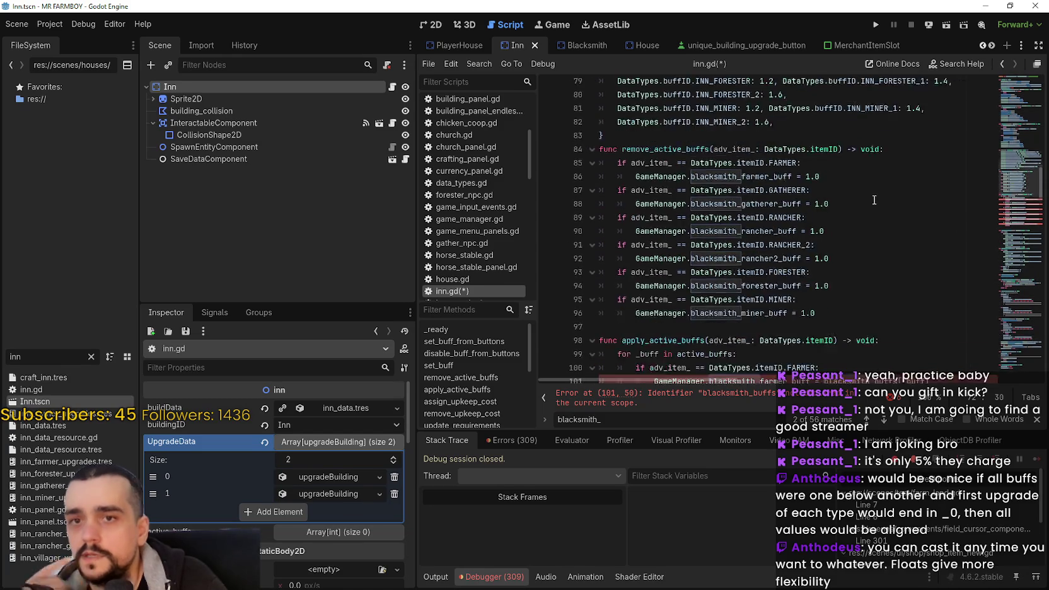
pyautogui.scroll(-1, 813, 218)
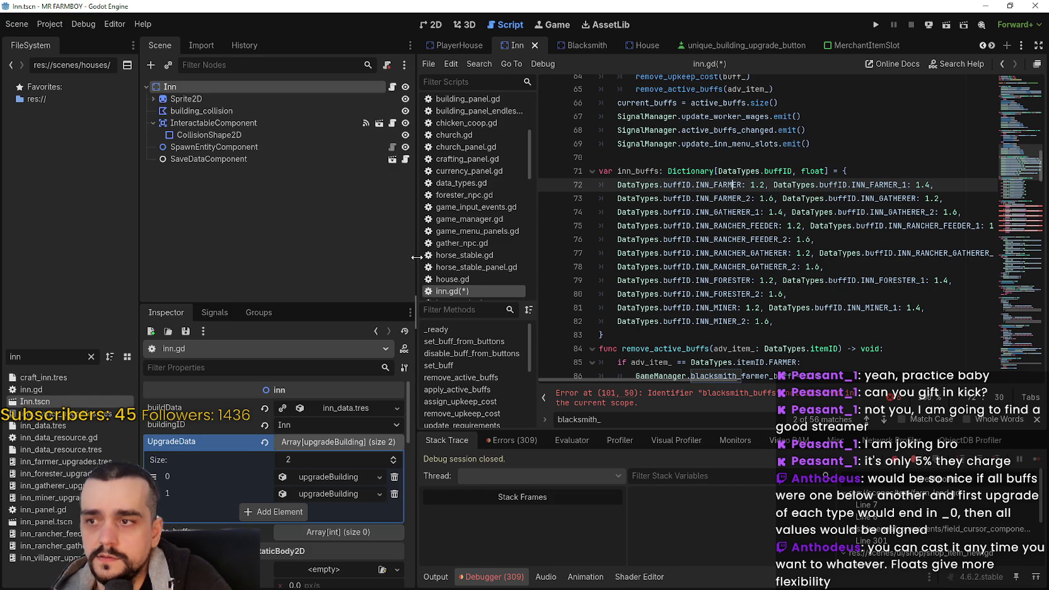
# Widen the code area and join the INN_FARMER_2 line onto the INN_FARMER line
pyautogui.moveTo(415, 257); pyautogui.dragTo(293, 257)
pyautogui.click(571, 210)
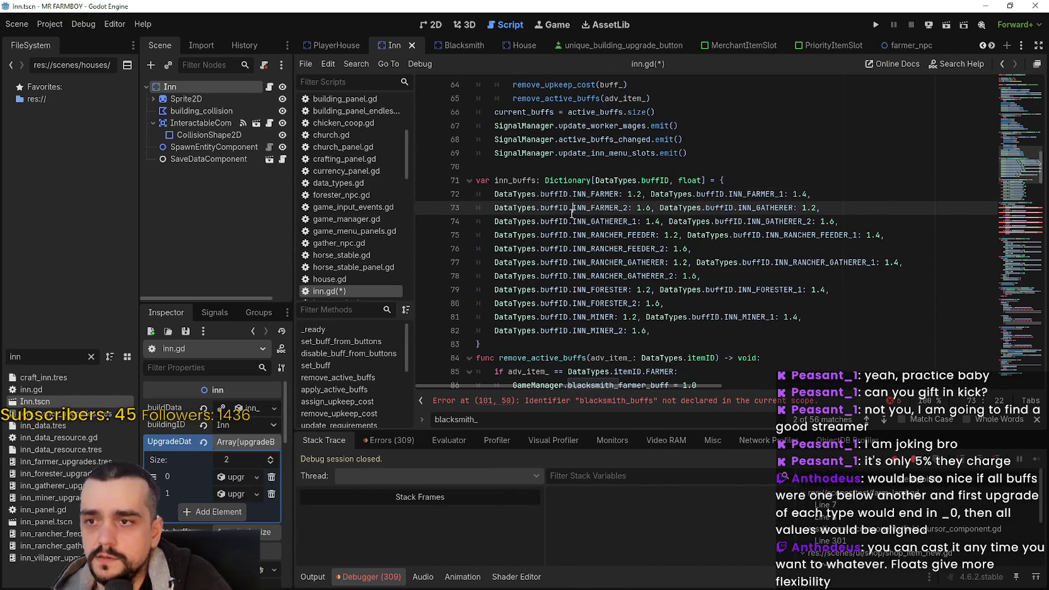
pyautogui.click(493, 211)
pyautogui.press('BackSpace')
pyautogui.press('BackSpace')
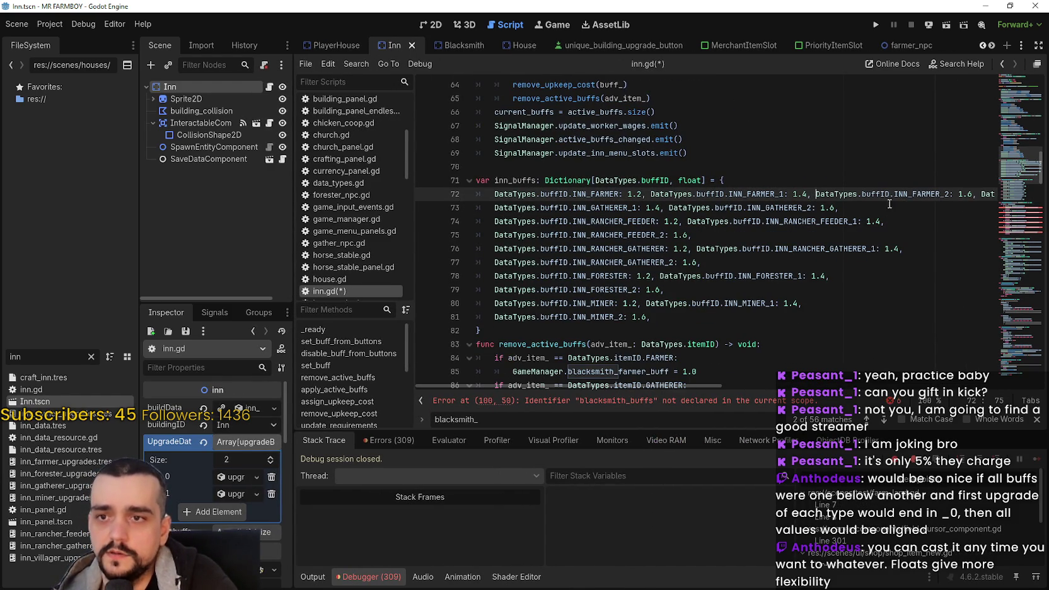
# Put INN_GATHERER on its own line and join INN_GATHERER_1 onto it
pyautogui.click(976, 195)
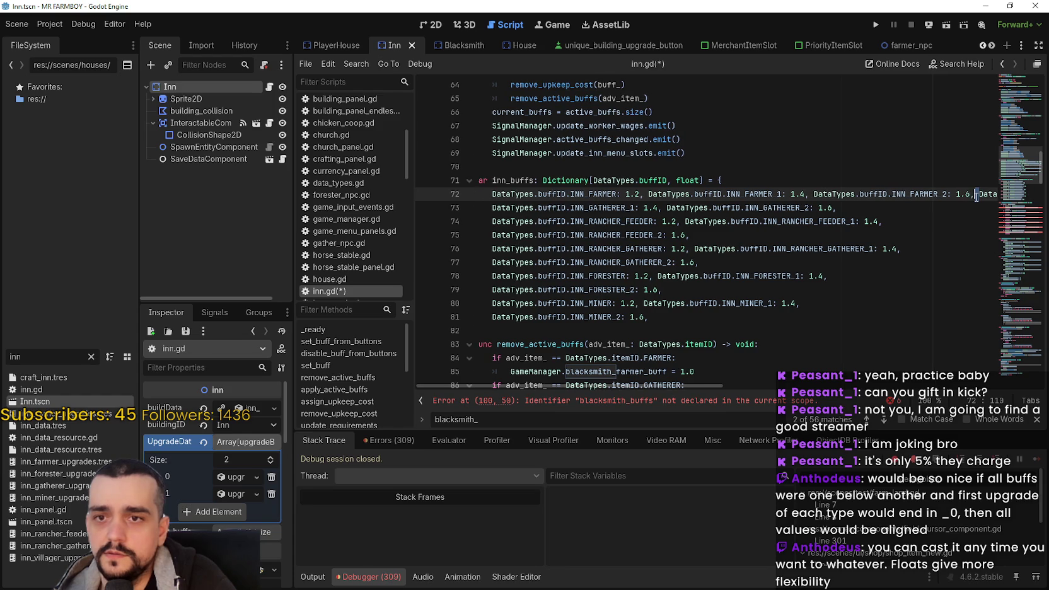
pyautogui.press('Return')
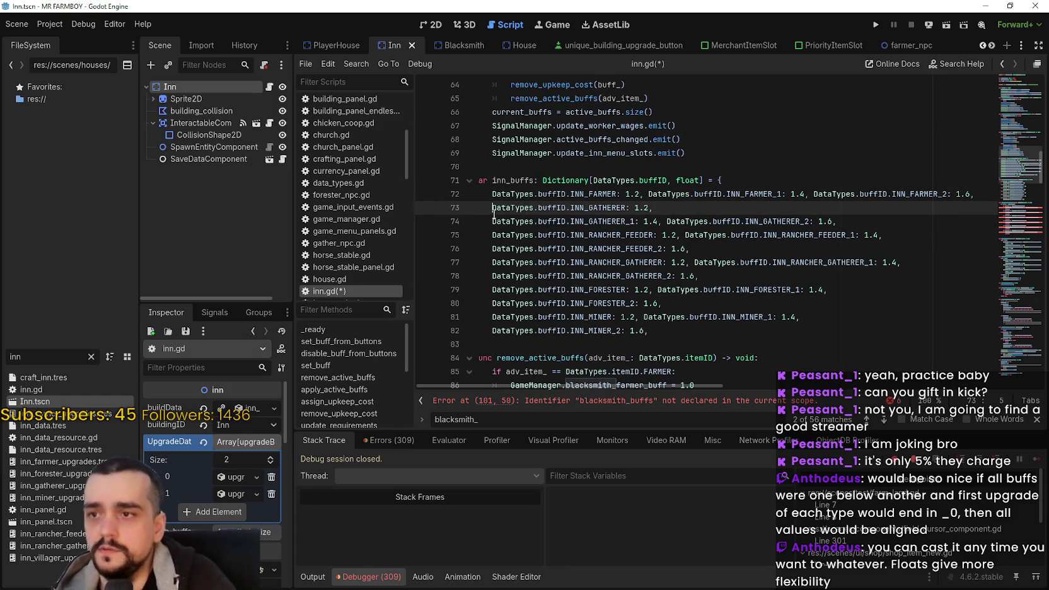
pyautogui.press('BackSpace')
pyautogui.press('BackSpace')
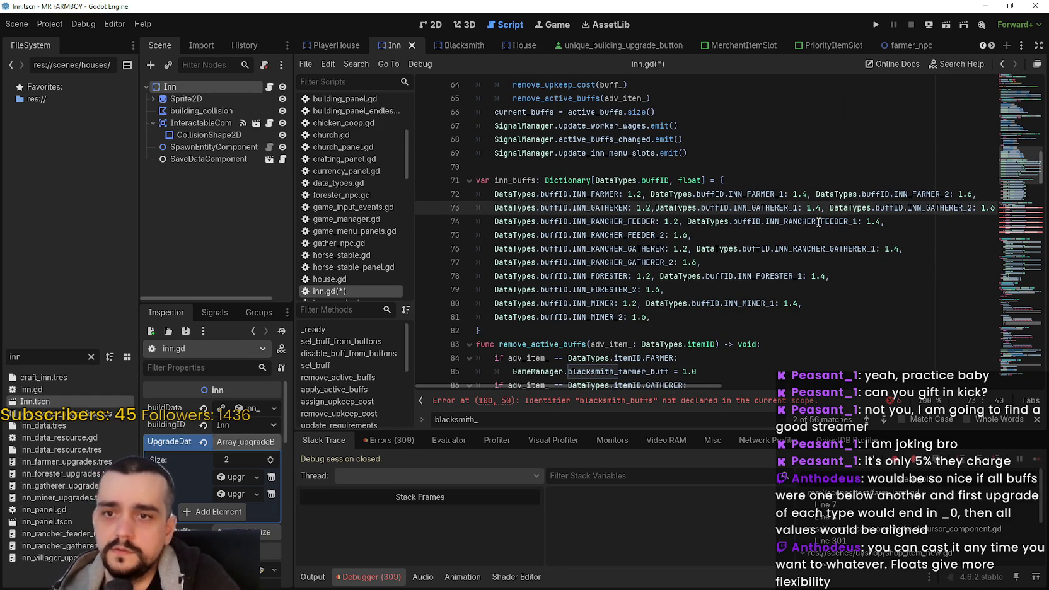
pyautogui.moveTo(962, 207); pyautogui.dragTo(981, 208)
pyautogui.click(961, 208)
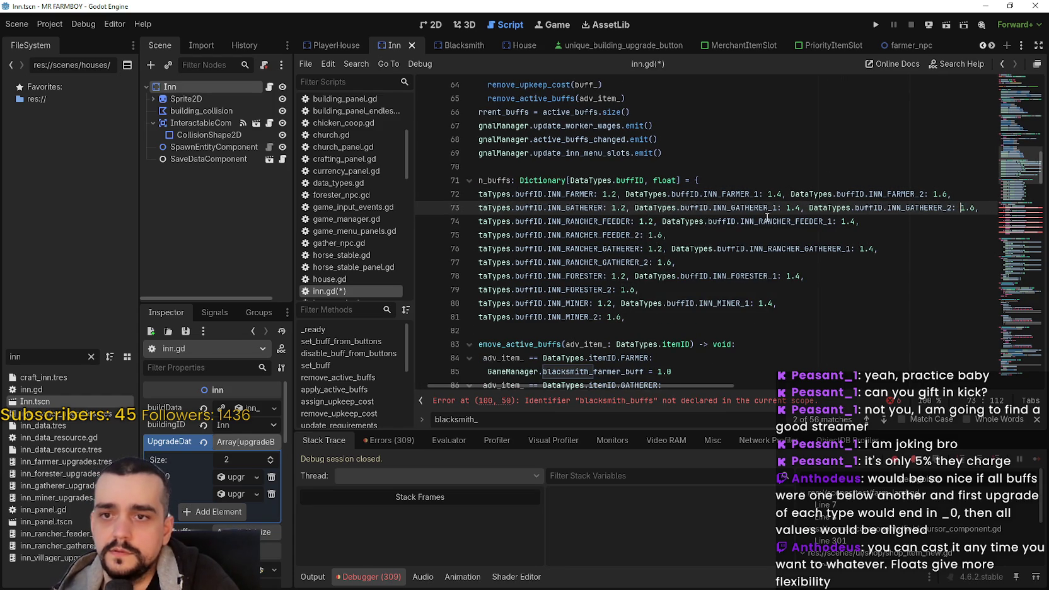
# Join the _2 entries onto the rancher feeder, rancher gatherer, forester and miner lines
pyautogui.moveTo(516, 234); pyautogui.dragTo(441, 234)
pyautogui.click(514, 234)
pyautogui.press('BackSpace')
pyautogui.press('BackSpace')
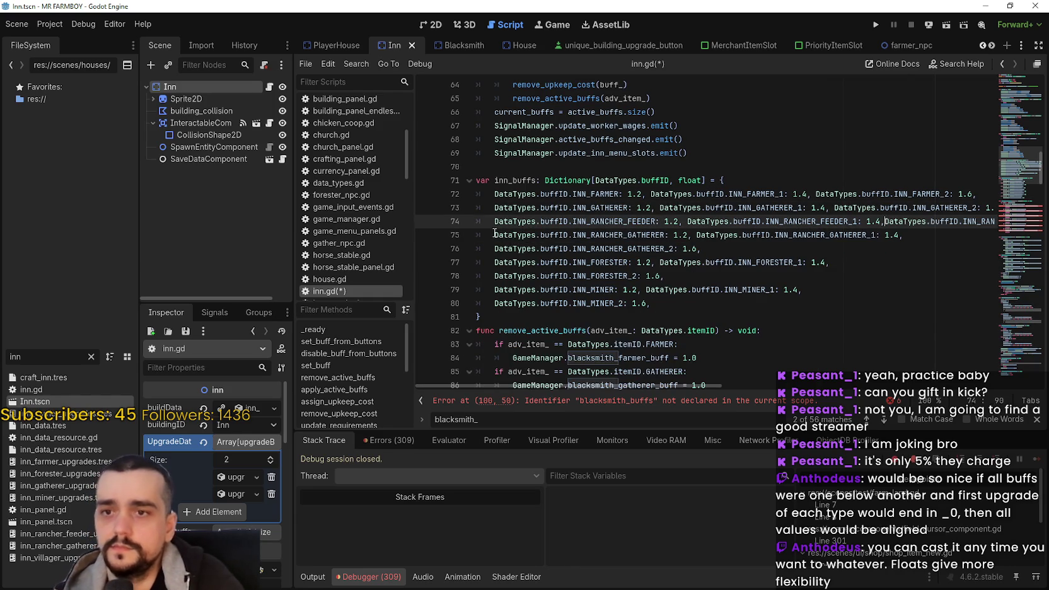
pyautogui.click(496, 248)
pyautogui.press('BackSpace')
pyautogui.press('BackSpace')
pyautogui.click(517, 250)
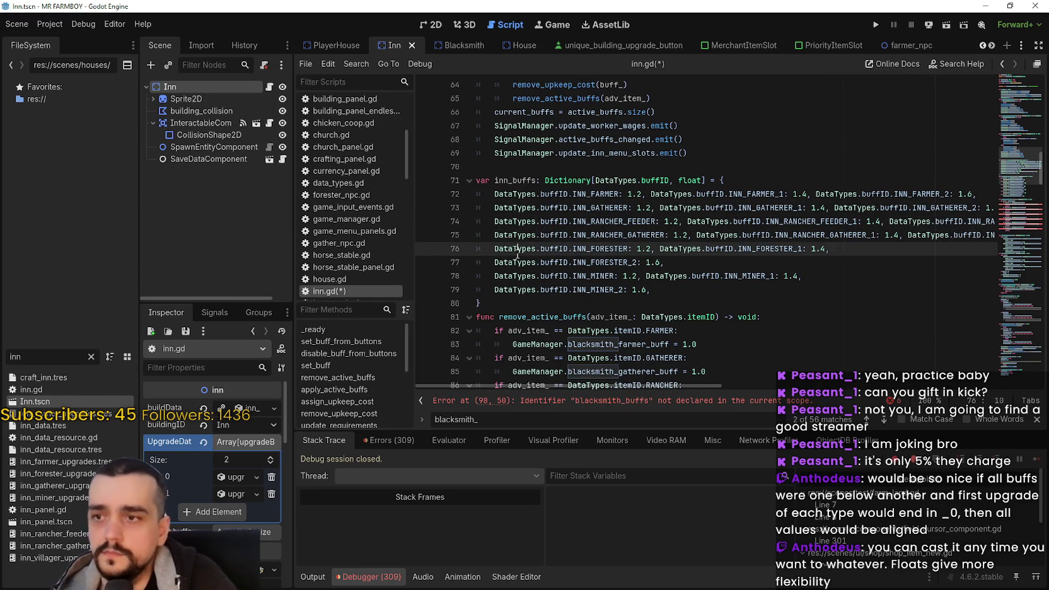
pyautogui.click(496, 263)
pyautogui.press('BackSpace')
pyautogui.press('BackSpace')
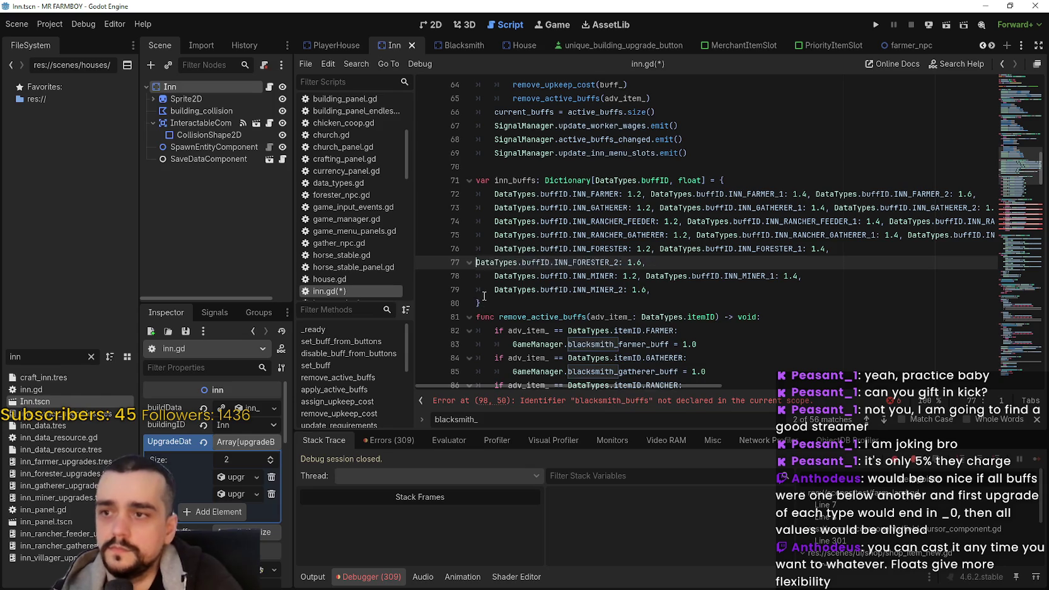
pyautogui.click(493, 278)
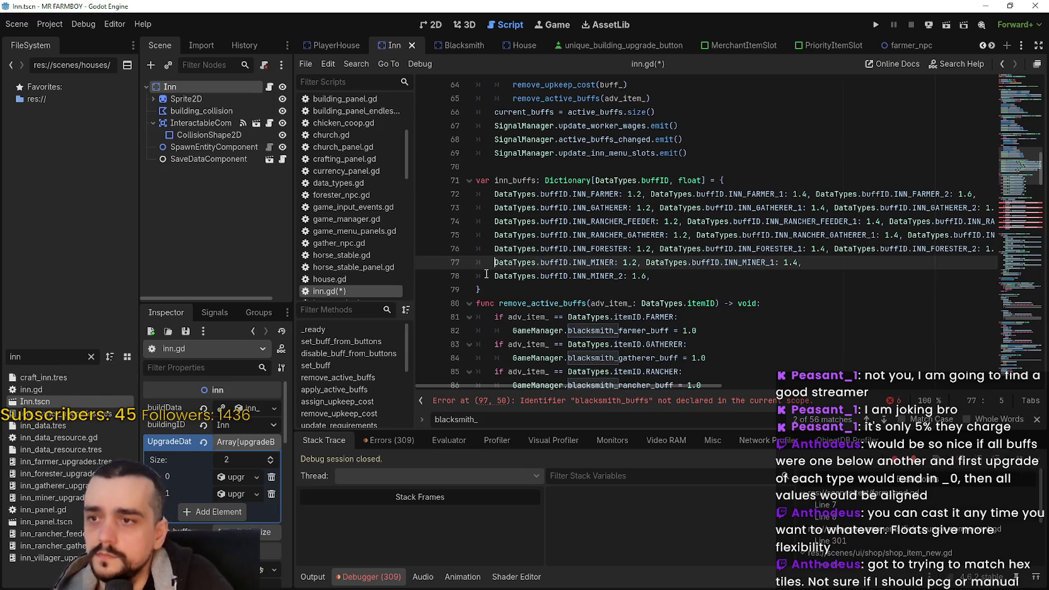
pyautogui.press('BackSpace')
pyautogui.press('BackSpace')
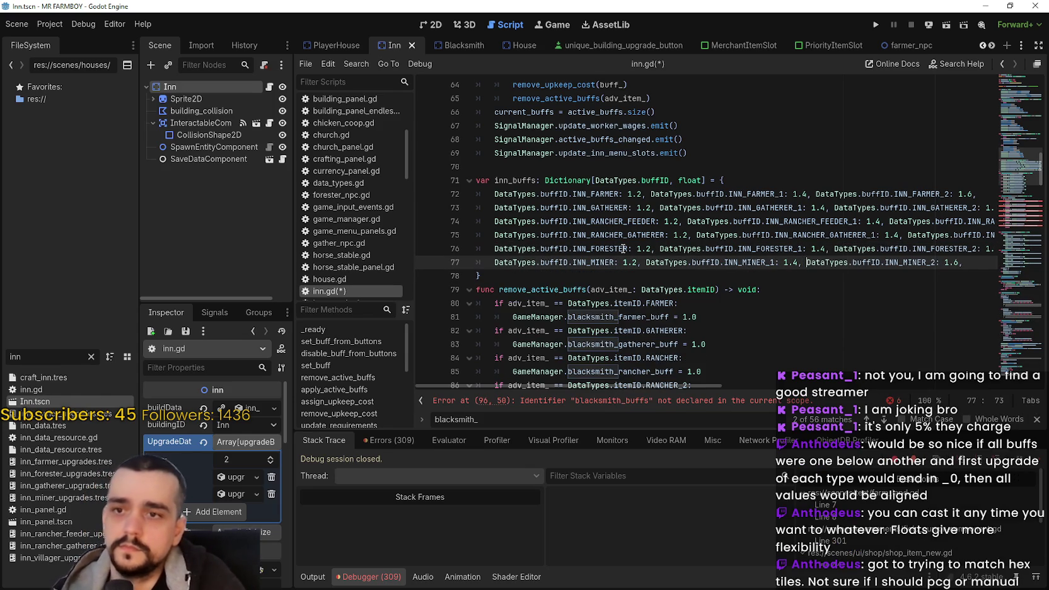
# Select the whole INN_GATHERER entry line for duplication
pyautogui.click(621, 245)
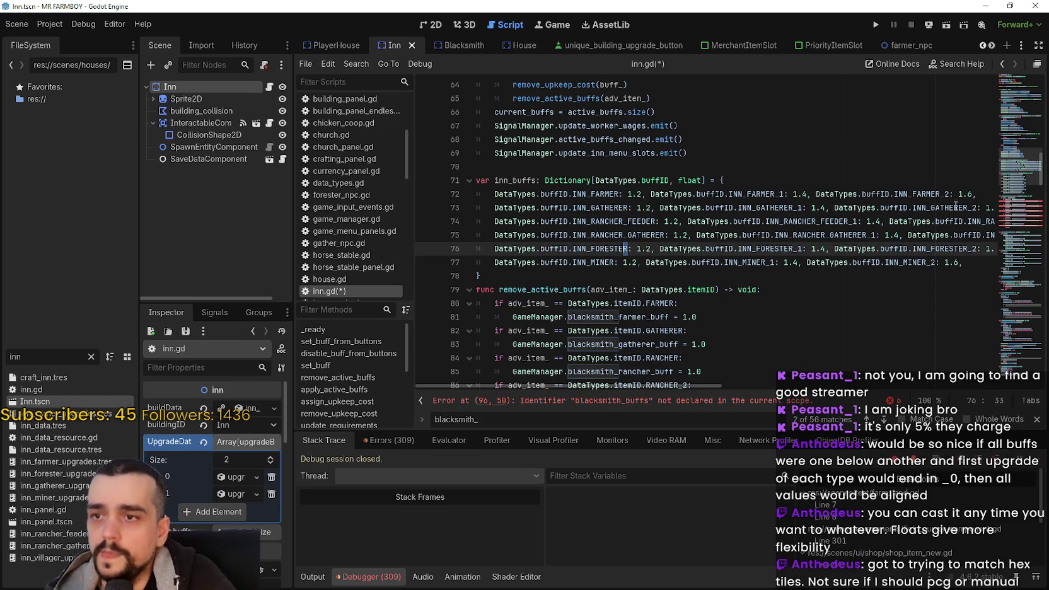
pyautogui.moveTo(958, 211)
pyautogui.mouseDown()
pyautogui.moveTo(989, 210)
pyautogui.moveTo(485, 210)
pyautogui.mouseUp()
pyautogui.moveTo(701, 209); pyautogui.dragTo(1012, 206)
pyautogui.click(978, 208)
# Paste a copy of the gatherer entries on a new line and rename its name to INN_CARRIER
pyautogui.press('Return')
pyautogui.write('DataTypes.buffID.INN_GATHERER: 1.2, DataTypes.buffID.INN_GATHERER_1: 1.4, DataTypes.buffID.INN_GATHERER_2: 1.6,')
pyautogui.doubleClick(592, 222)
pyautogui.press('Right')
pyautogui.hotkey('shift', 'Left')
pyautogui.hotkey('shift', 'Left')
pyautogui.hotkey('shift', 'Left')
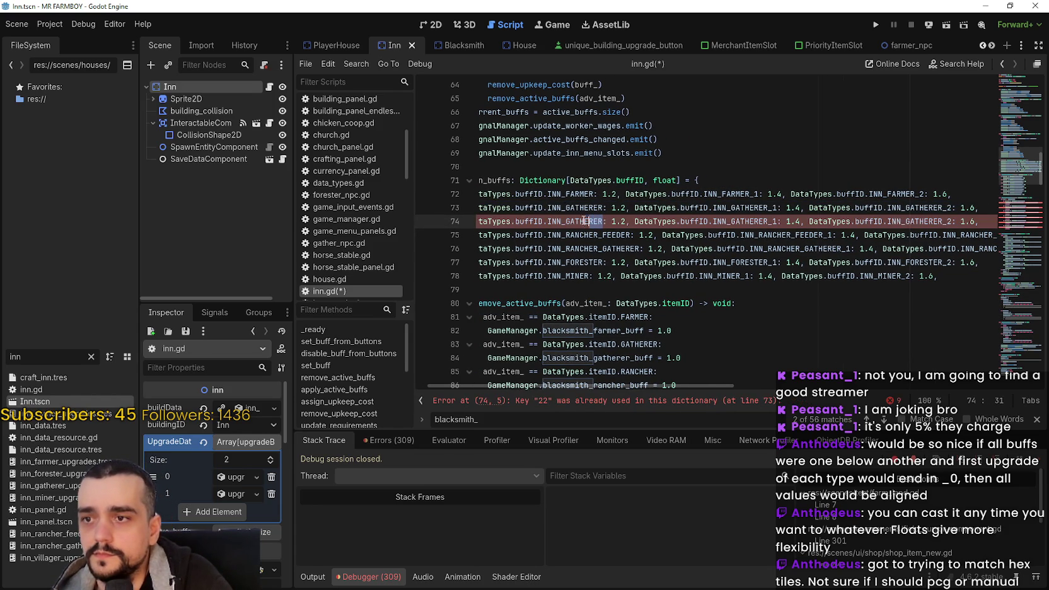
pyautogui.write('C')
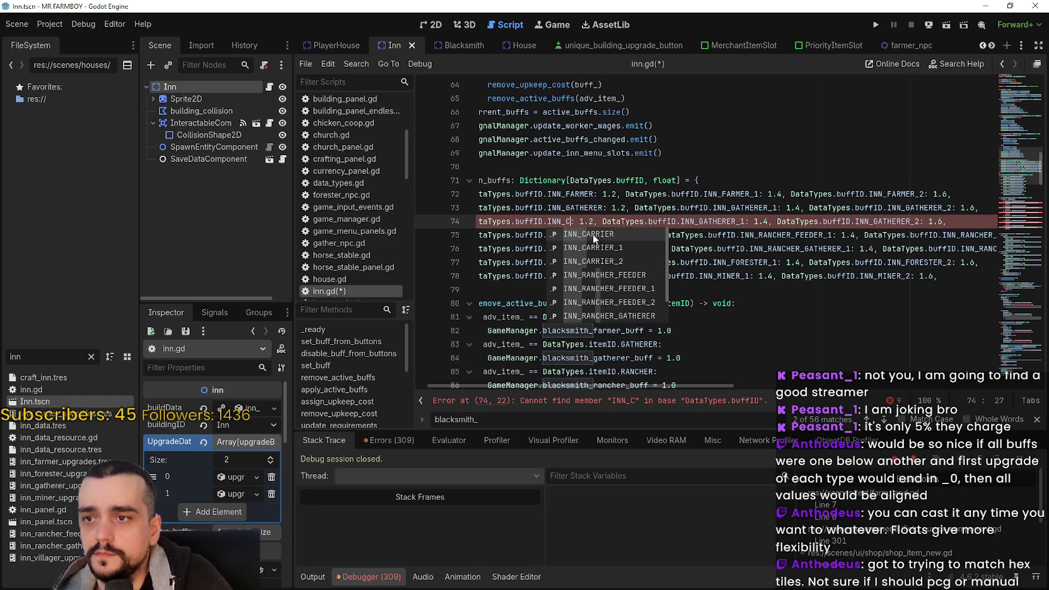
pyautogui.click(594, 239)
# Set the copied keys to INN_CARRIER, INN_CARRIER_1 and INN_CARRIER_2
pyautogui.click(766, 221)
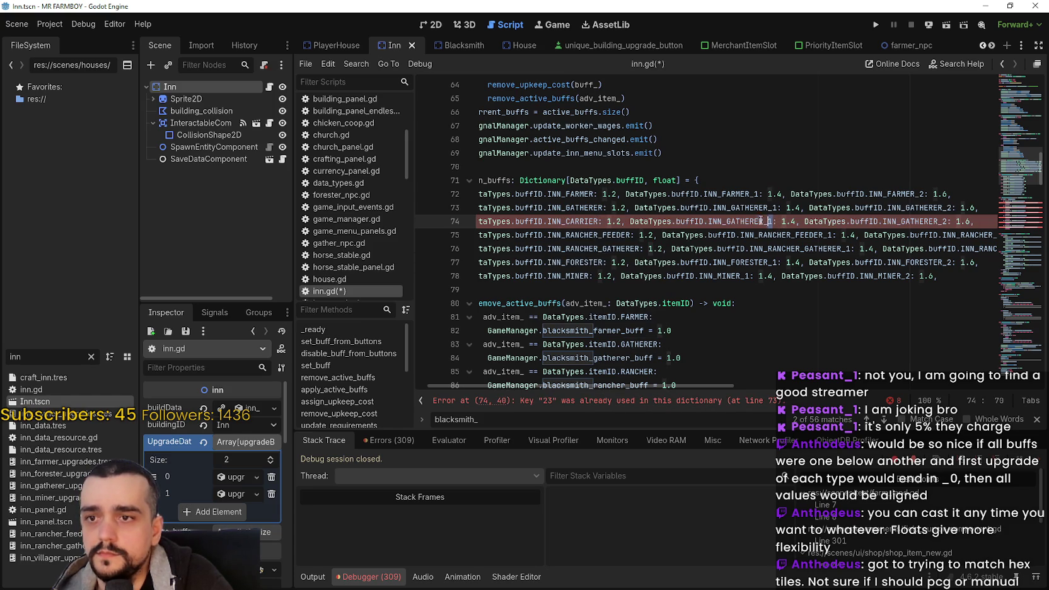
pyautogui.moveTo(766, 221); pyautogui.dragTo(726, 220)
pyautogui.write('C')
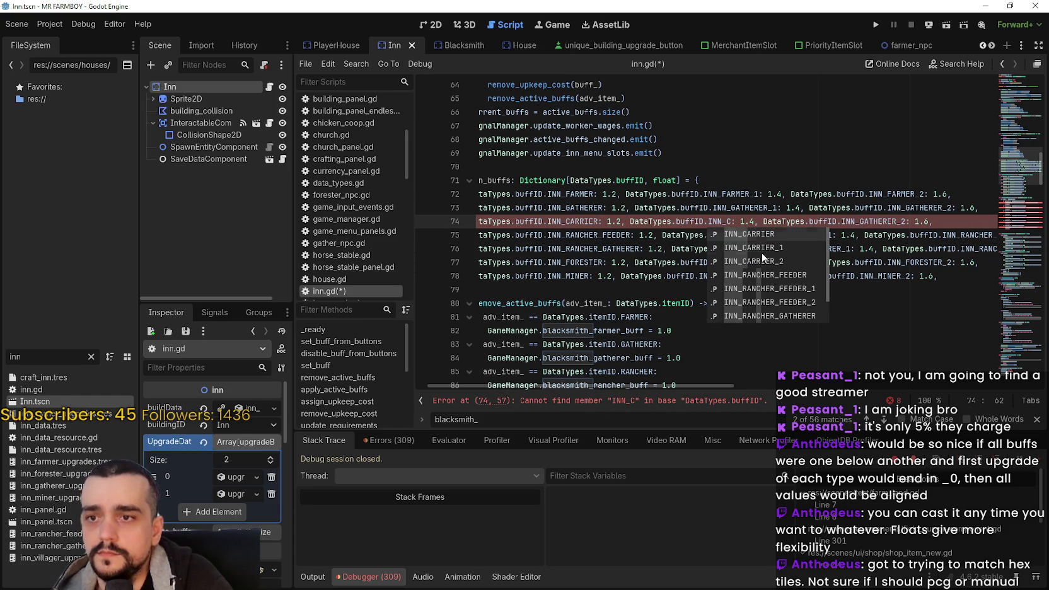
pyautogui.click(760, 248)
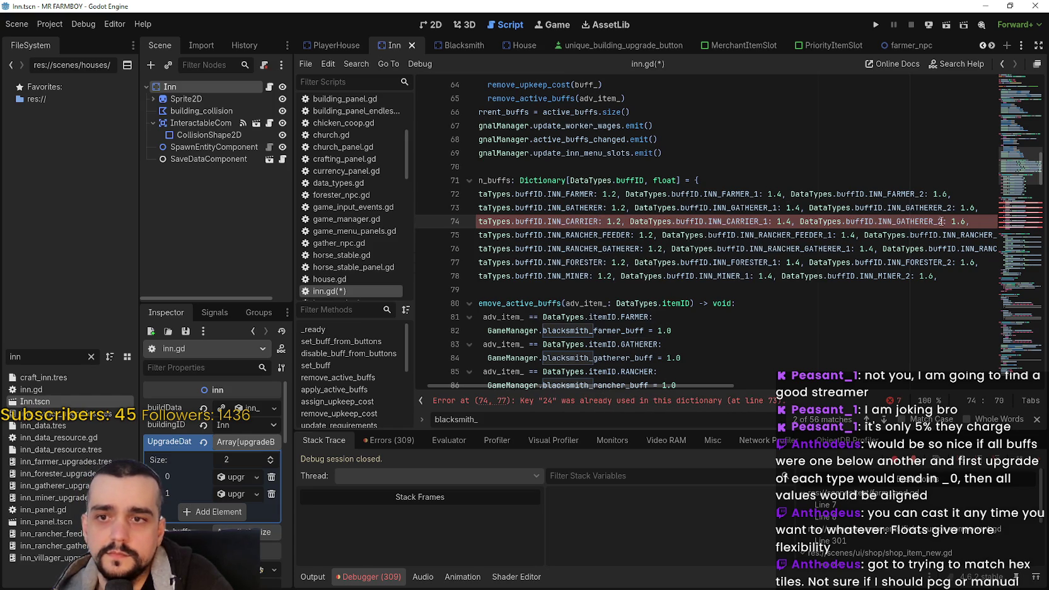
pyautogui.moveTo(943, 221); pyautogui.dragTo(895, 221)
pyautogui.write('C')
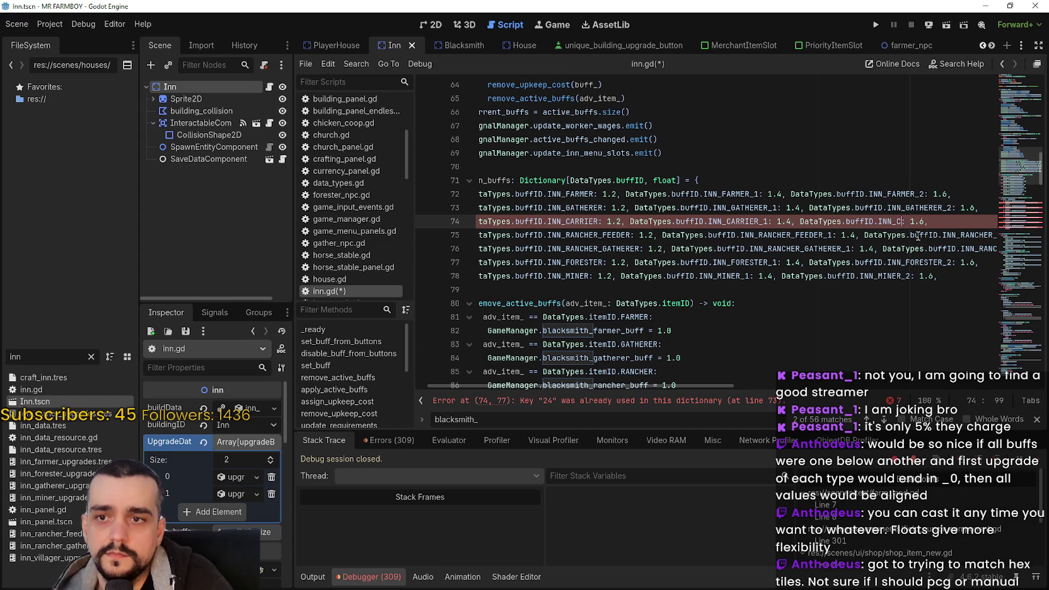
pyautogui.click(926, 261)
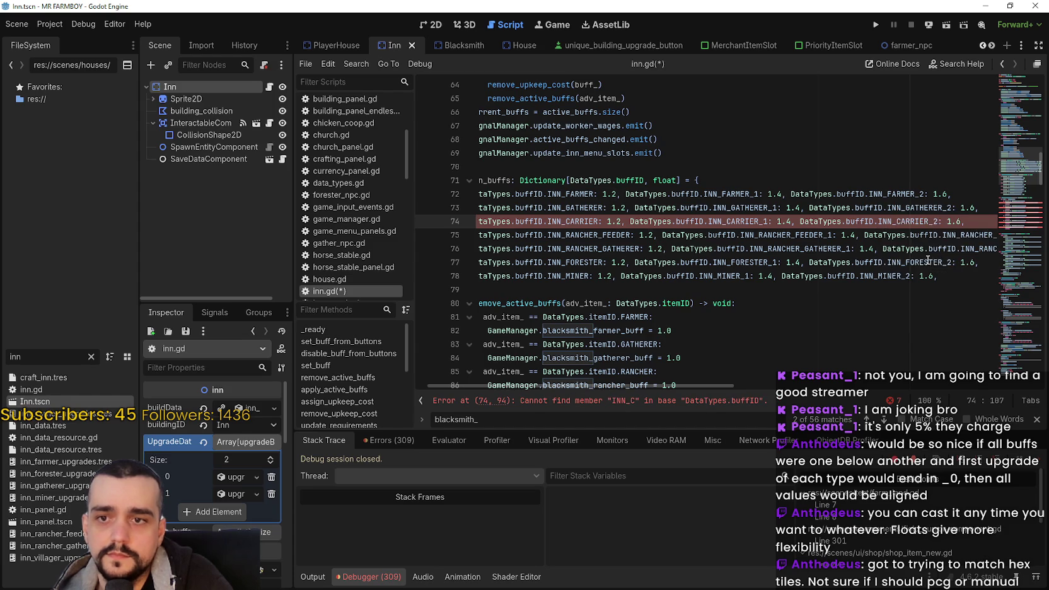
# Duplicate the miner entry line onto a new line below it
pyautogui.click(773, 260)
pyautogui.hotkey('shift', 'Down')
pyautogui.press('Home')
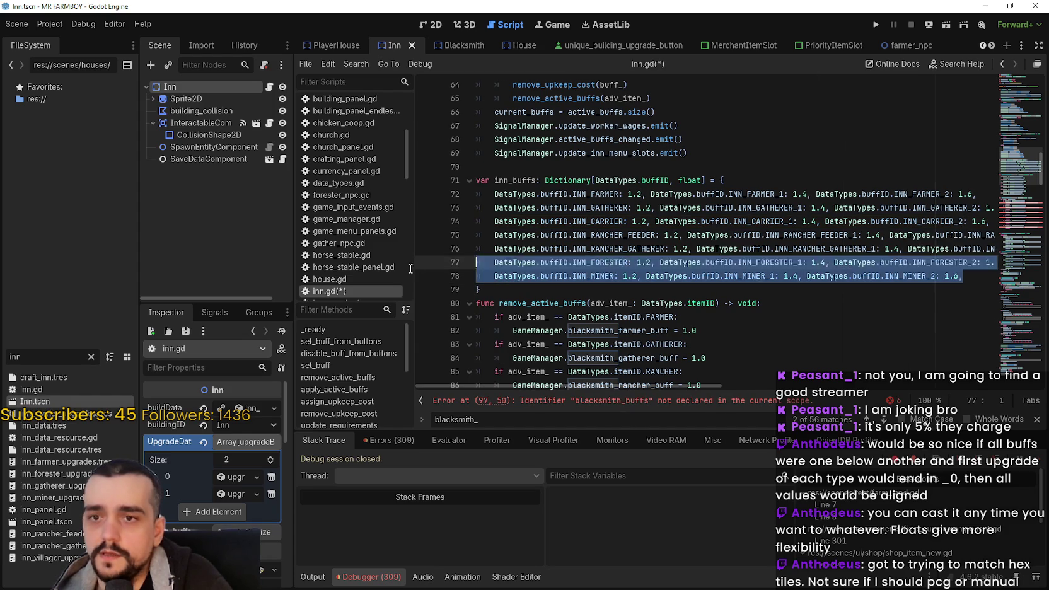
pyautogui.hotkey('shift', 'Right')
pyautogui.hotkey('shift', 'Right')
pyautogui.hotkey('shift', 'Right')
pyautogui.click(967, 275)
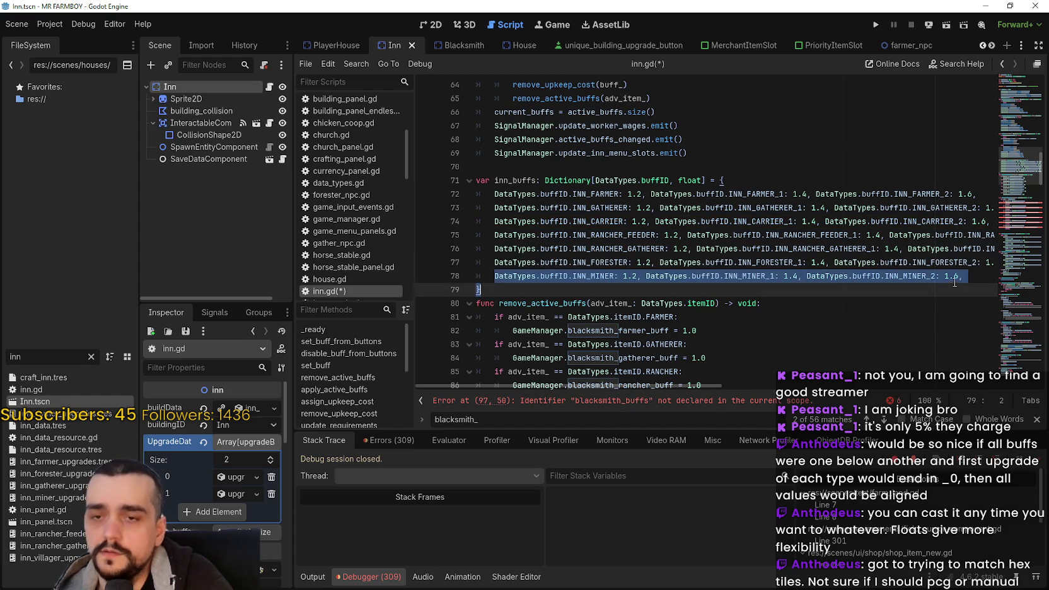
pyautogui.press('Return')
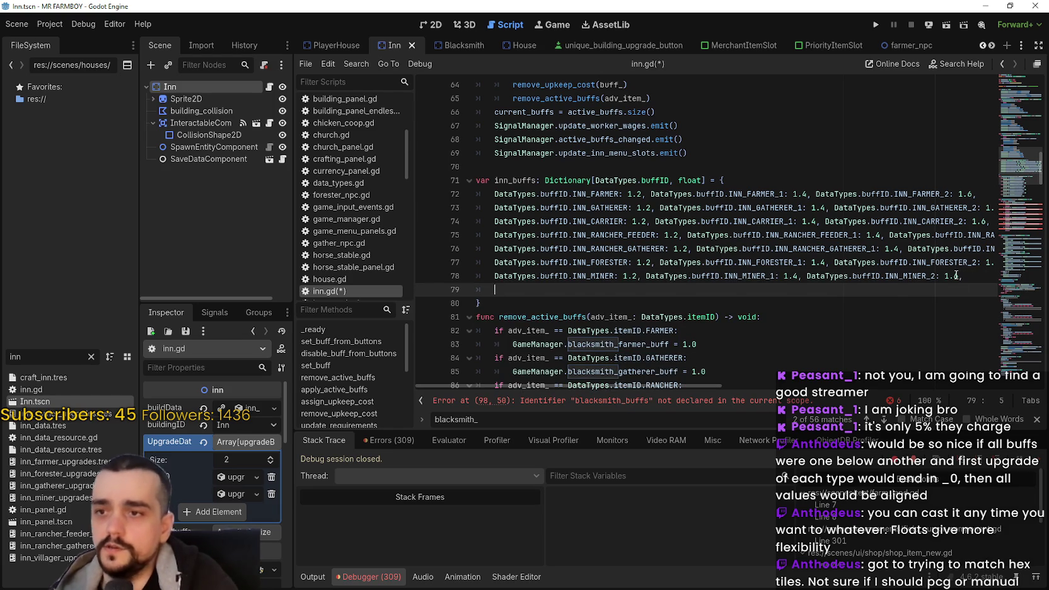
pyautogui.write('DataTypes.buffID.INN_MINER: 1.2, DataTypes.buffID.INN_MINER_1: 1.4, DataTypes.buffID.INN_MINER_2: 1.6,')
# Rename the copied keys to INN_VILLAGER, INN_VILLAGER_1 and INN_VILLAGER_2, then save the script
pyautogui.moveTo(619, 291); pyautogui.dragTo(590, 290)
pyautogui.write('VILLAGER')
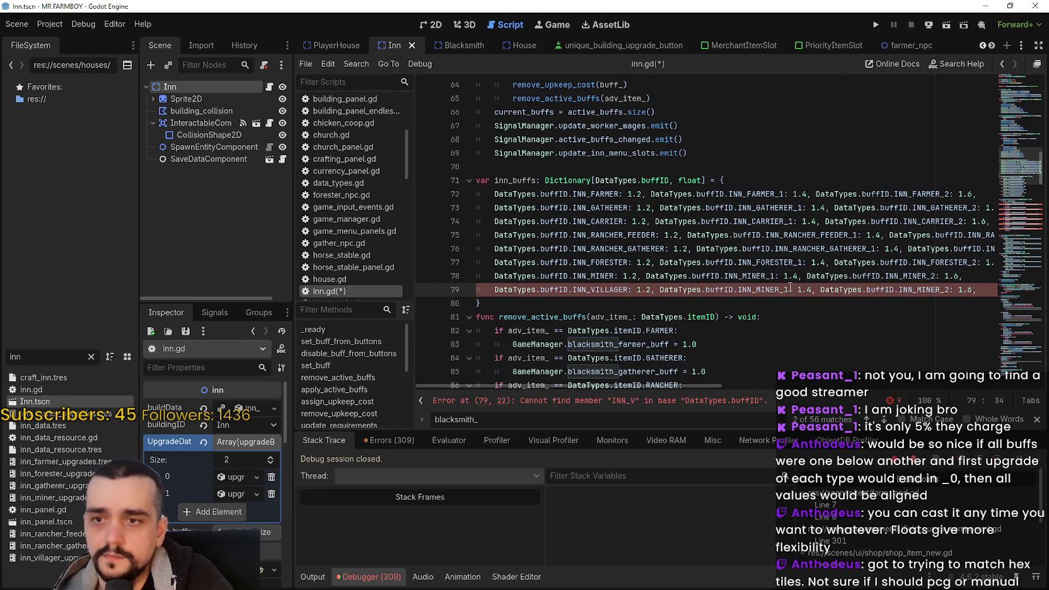
pyautogui.moveTo(788, 289); pyautogui.dragTo(761, 289)
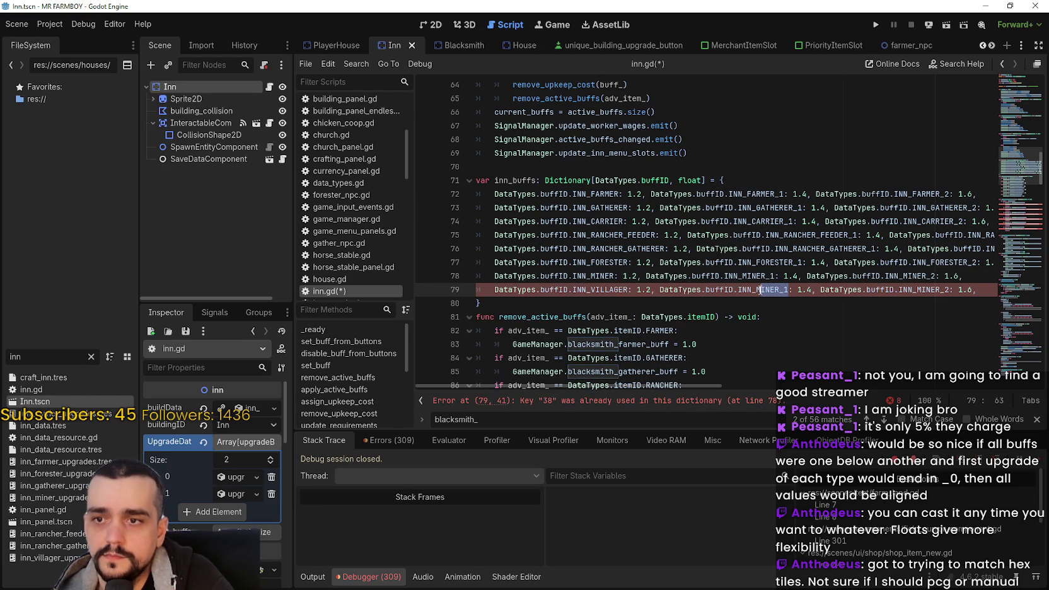
pyautogui.press('BackSpace')
pyautogui.write('V')
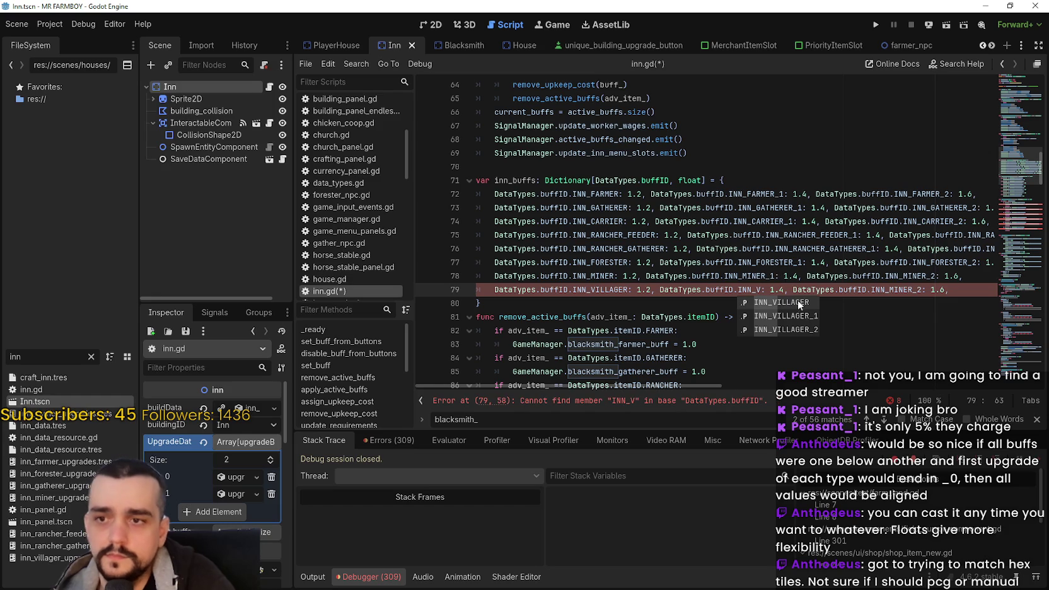
pyautogui.click(793, 317)
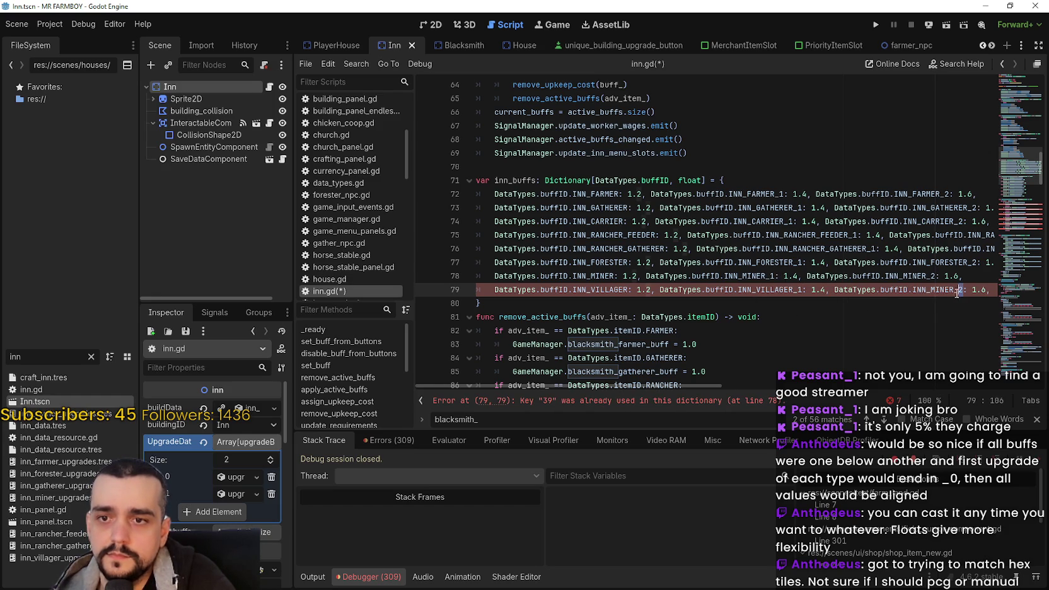
pyautogui.click(935, 290)
pyautogui.write('V')
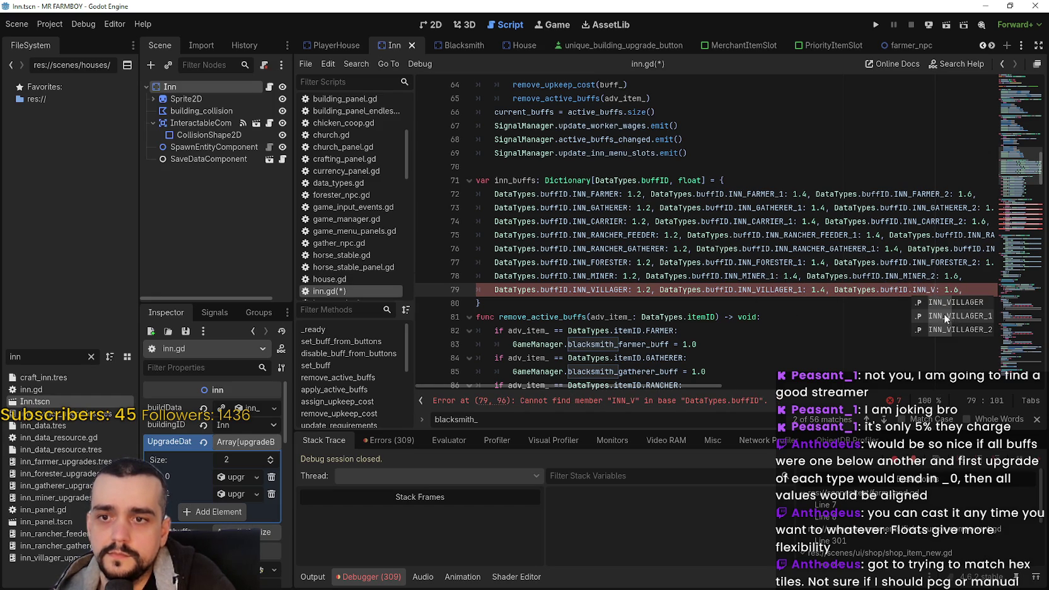
pyautogui.click(953, 325)
pyautogui.click(628, 302)
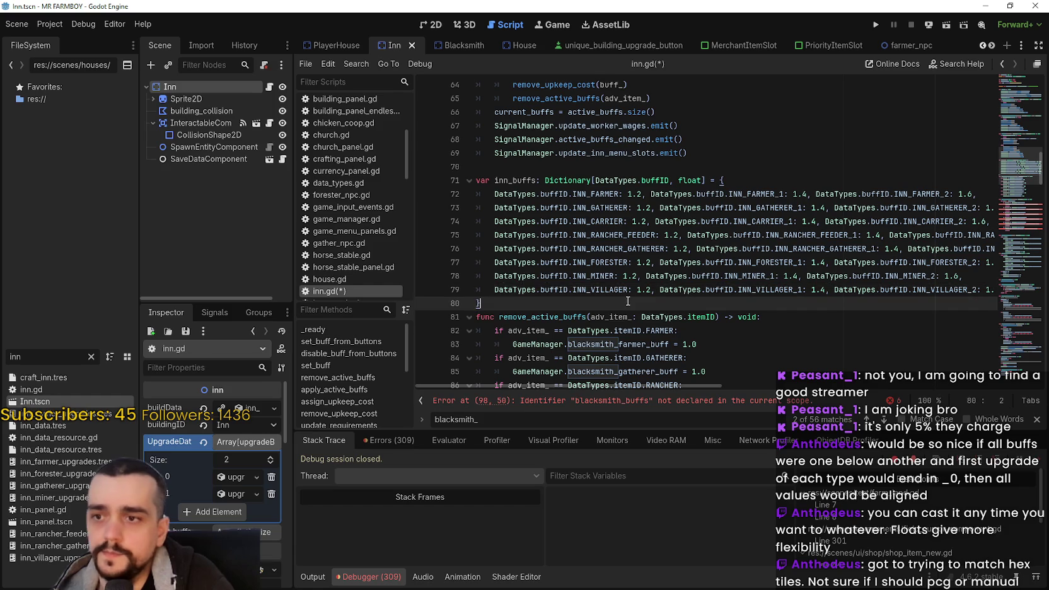
pyautogui.hotkey('ctrl', 's')
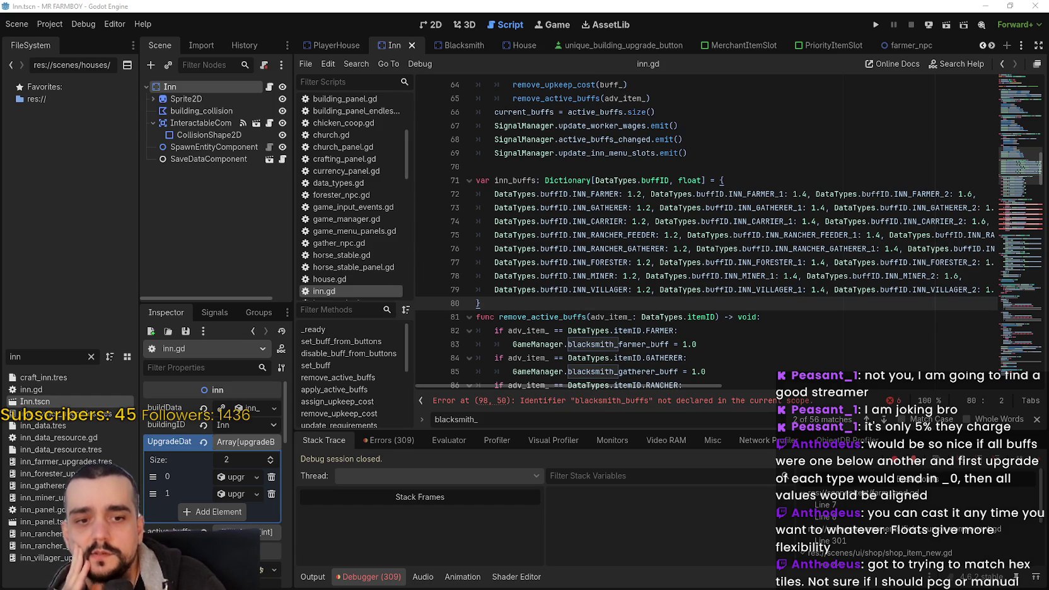
# Bring the Brave window with MR FARMBOY's SteamDB charts (121 current players) to the front
pyautogui.hotkey('alt', 'Tab')
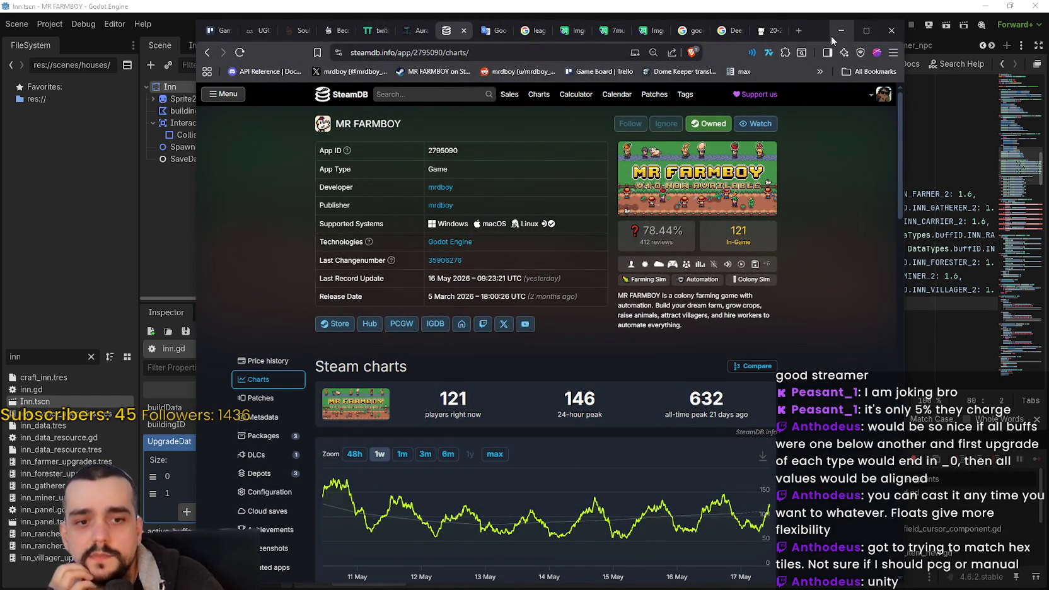
# Search Google for 'duel grid godot plugin' in a new tab and scroll the results
pyautogui.moveTo(827, 38)
pyautogui.mouseDown()
pyautogui.moveTo(818, 29)
pyautogui.moveTo(812, 80)
pyautogui.moveTo(816, 56)
pyautogui.mouseUp()
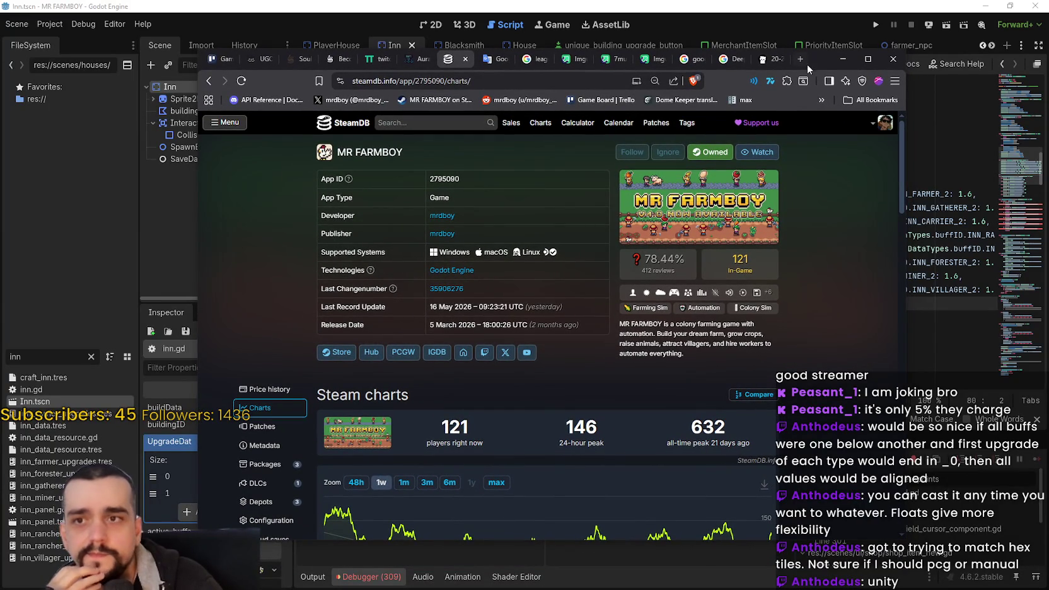
pyautogui.click(799, 60)
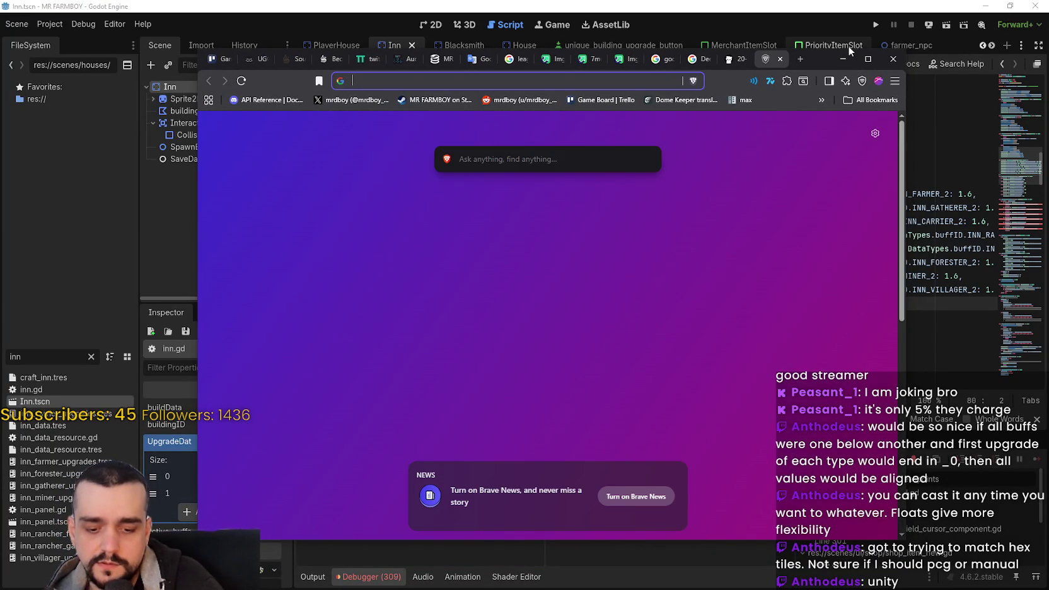
pyautogui.write('duel grid')
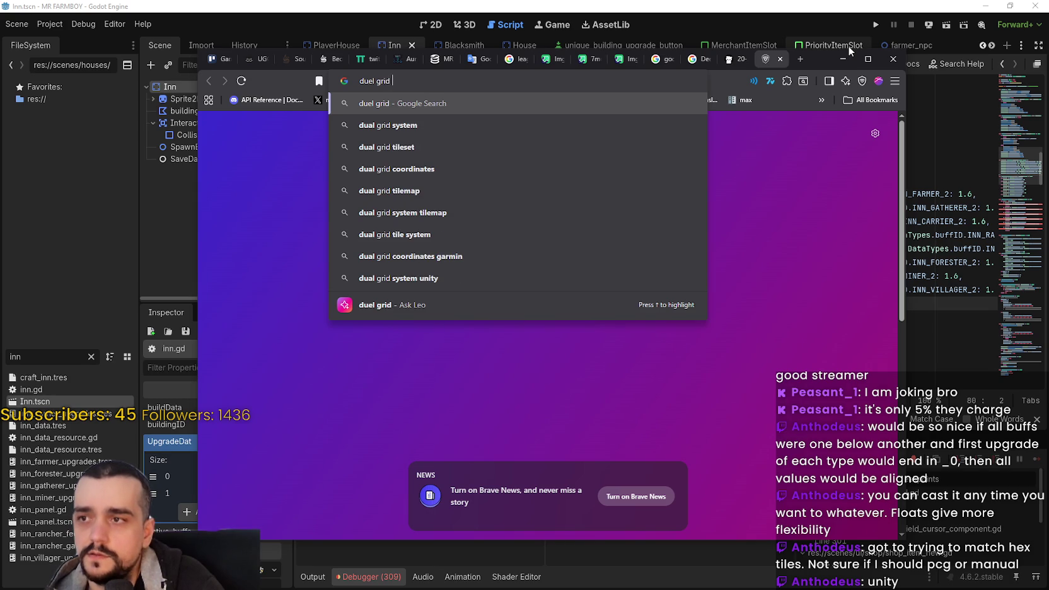
pyautogui.write(' god')
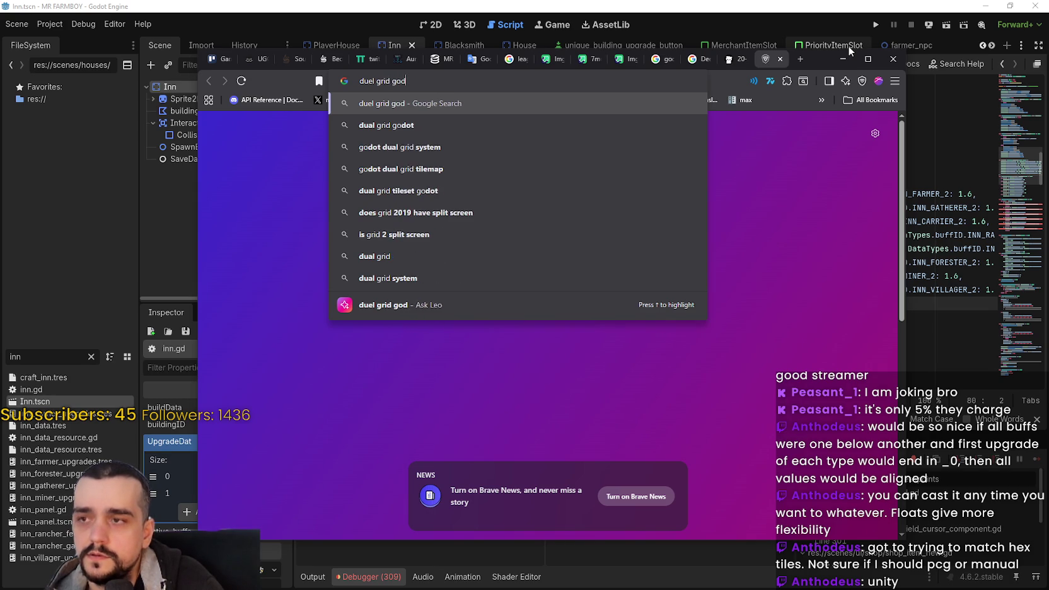
pyautogui.write('ot plugin')
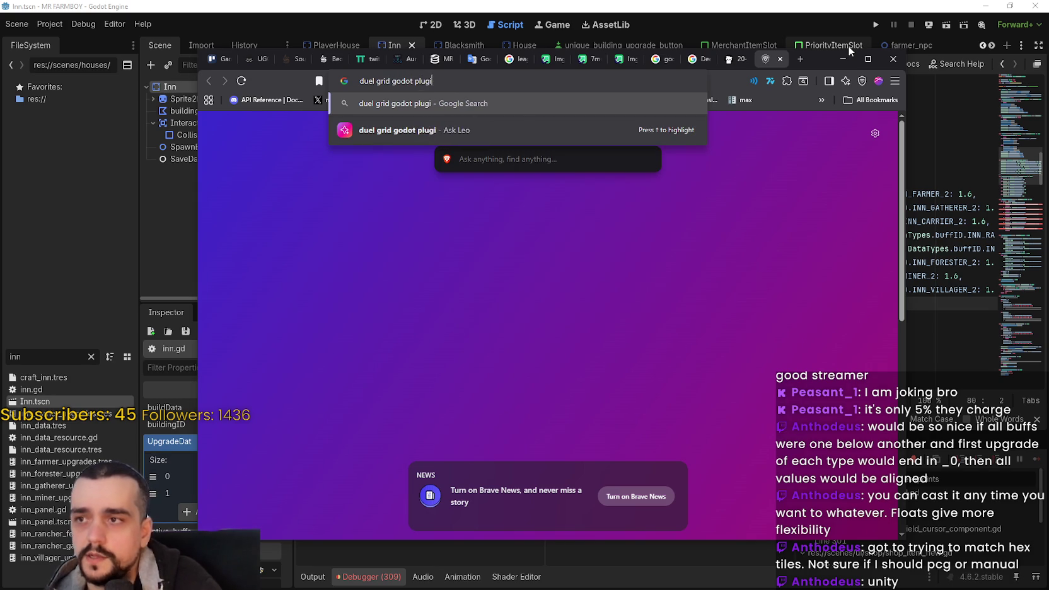
pyautogui.press('Return')
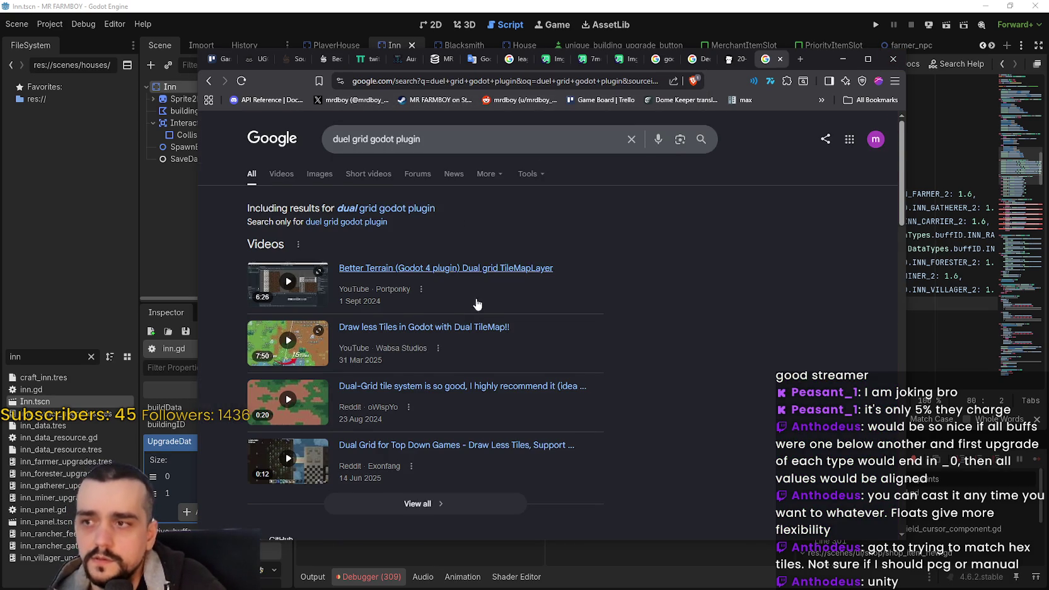
pyautogui.scroll(-5, 452, 300)
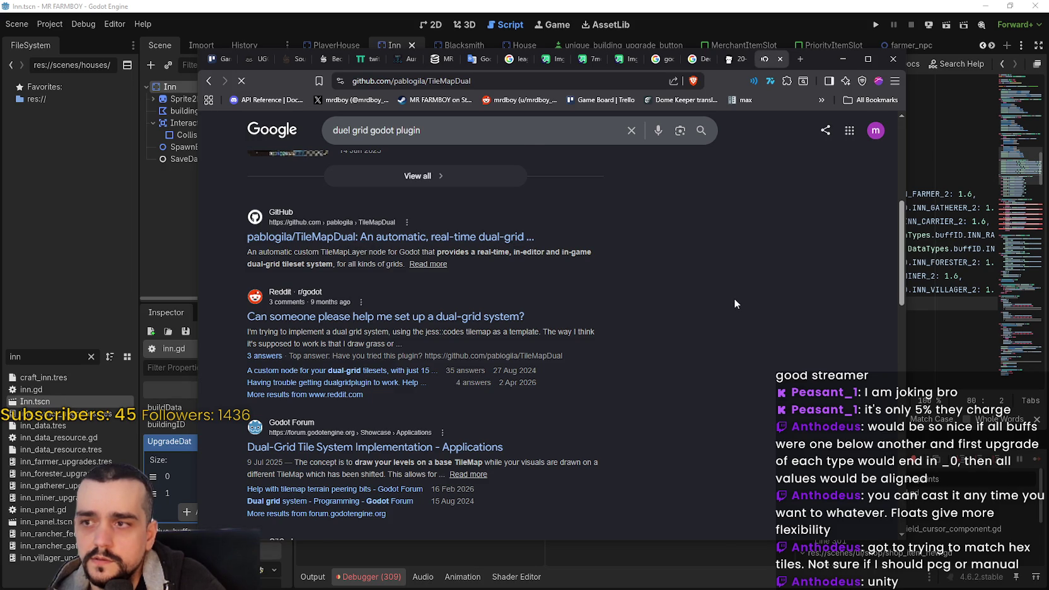
pyautogui.scroll(-5, 424, 389)
pyautogui.scroll(-8, 608, 419)
pyautogui.scroll(-10, 609, 417)
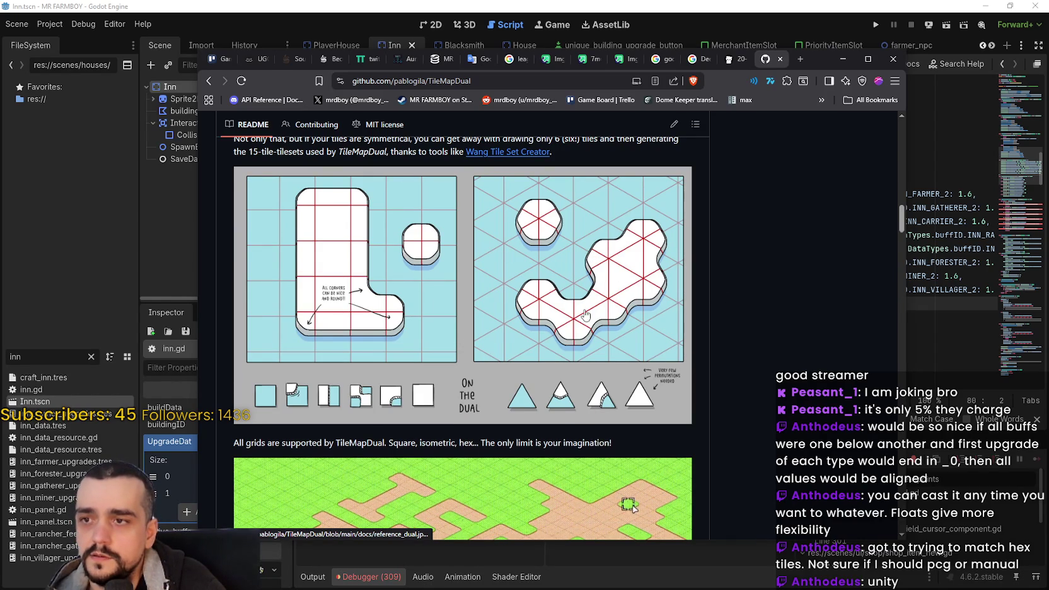
pyautogui.scroll(-5, 586, 315)
pyautogui.scroll(-2, 511, 329)
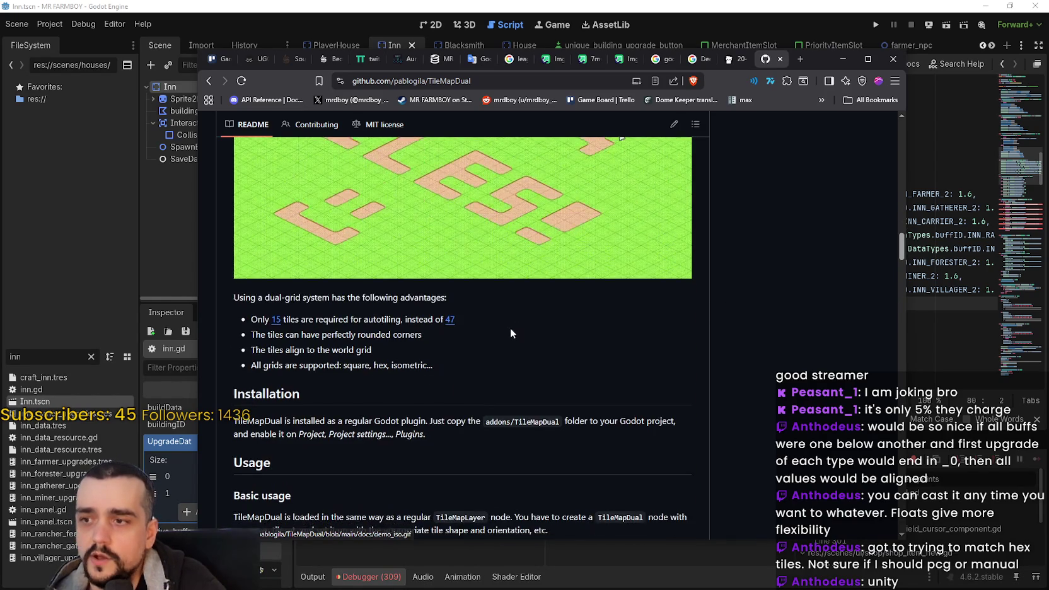
pyautogui.scroll(7, 510, 334)
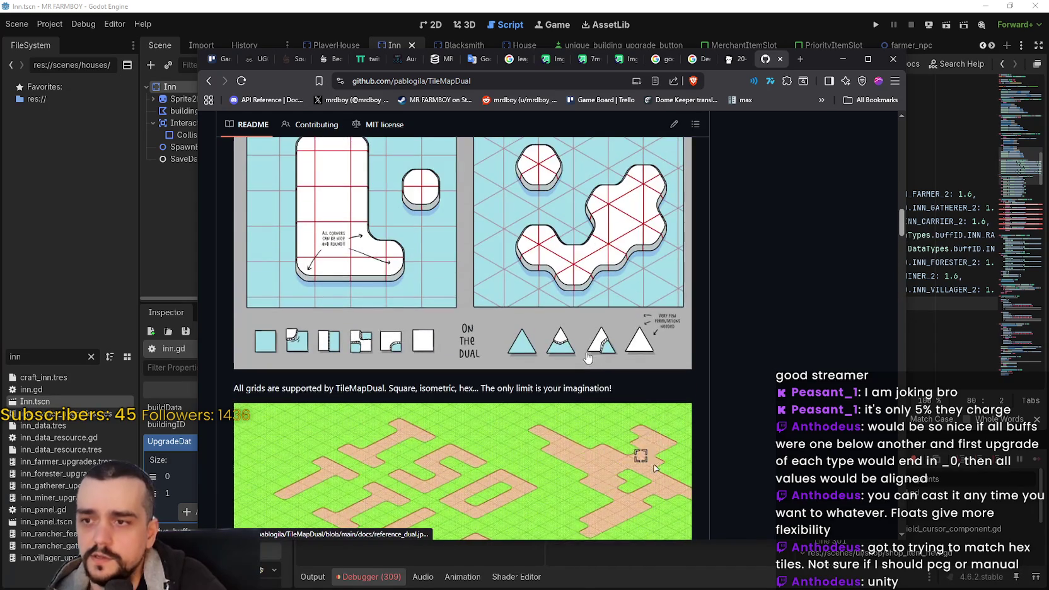
pyautogui.scroll(4, 588, 358)
pyautogui.scroll(2, 568, 390)
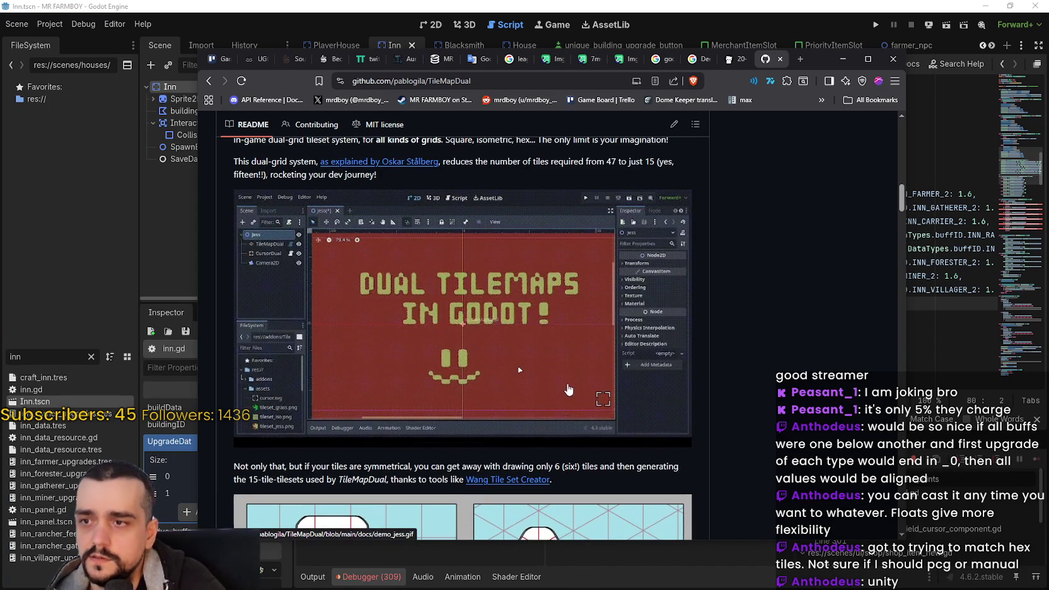
pyautogui.scroll(2, 567, 386)
pyautogui.scroll(-2, 565, 377)
pyautogui.scroll(5, 565, 372)
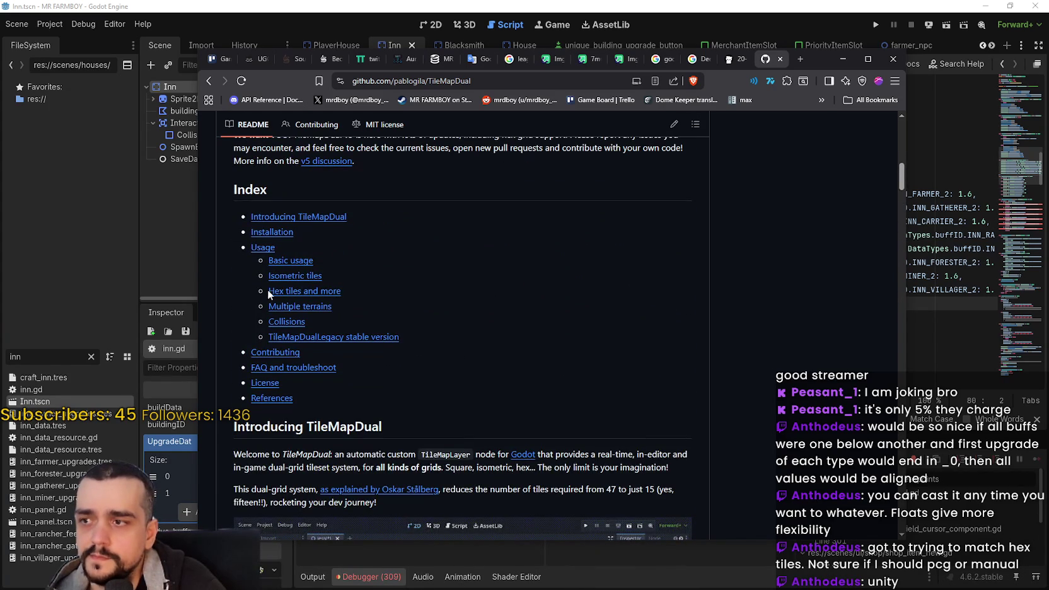
pyautogui.scroll(8, 625, 355)
pyautogui.scroll(3, 617, 350)
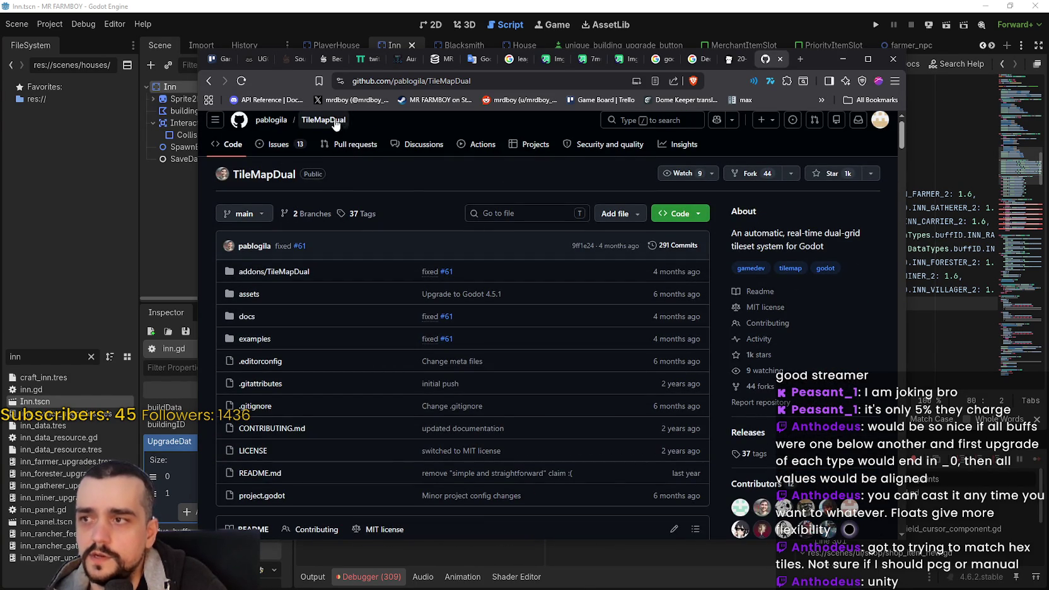
pyautogui.scroll(-3, 681, 505)
pyautogui.scroll(-4, 678, 496)
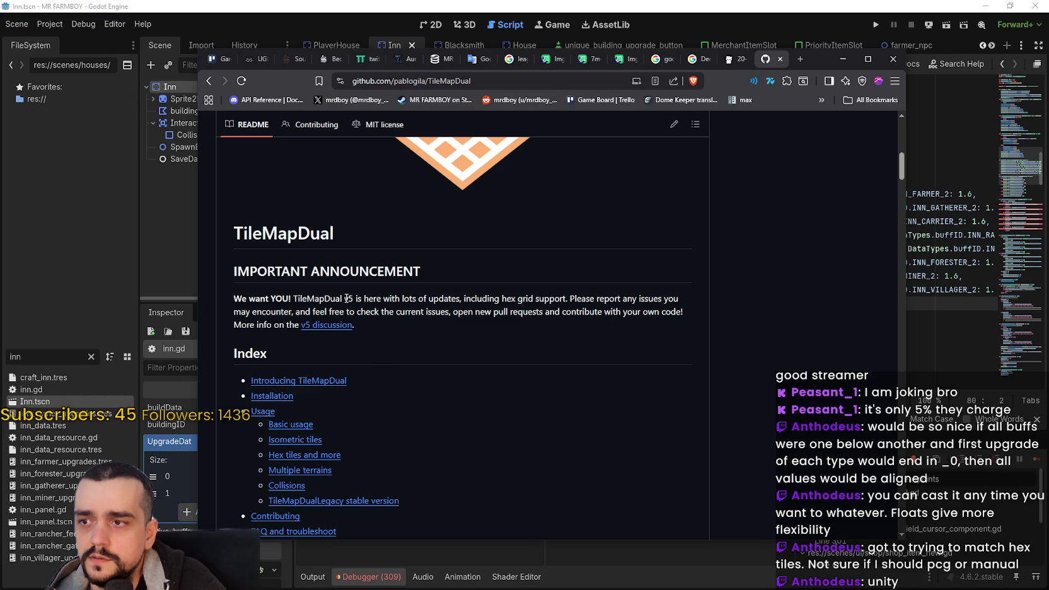
pyautogui.moveTo(298, 297)
pyautogui.mouseDown()
pyautogui.moveTo(643, 300)
pyautogui.moveTo(697, 334)
pyautogui.moveTo(695, 325)
pyautogui.mouseUp()
pyautogui.scroll(-3, 663, 419)
pyautogui.scroll(-6, 664, 416)
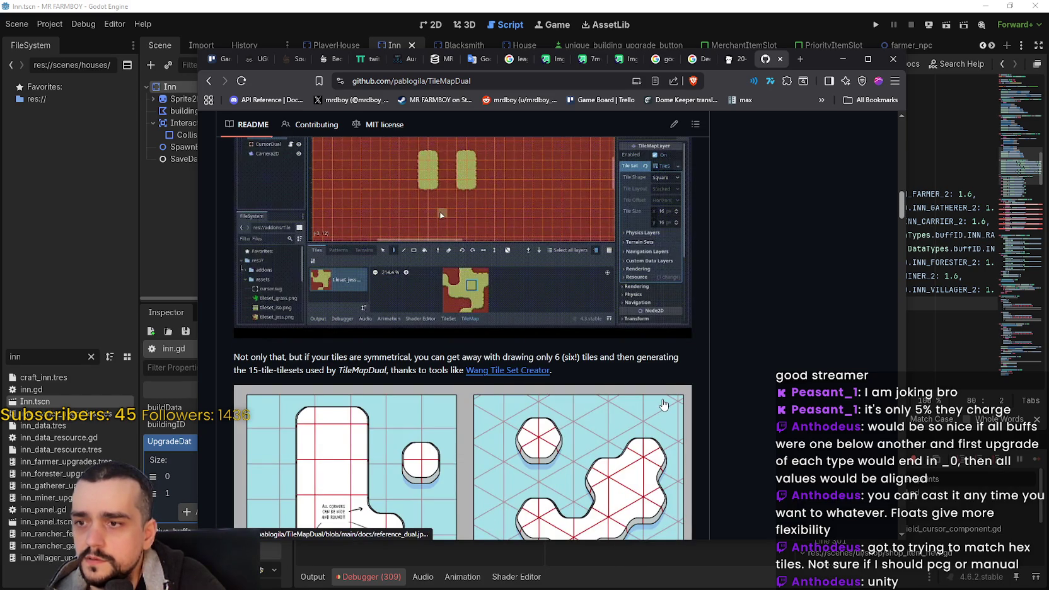
pyautogui.scroll(-2, 663, 404)
pyautogui.scroll(-3, 568, 344)
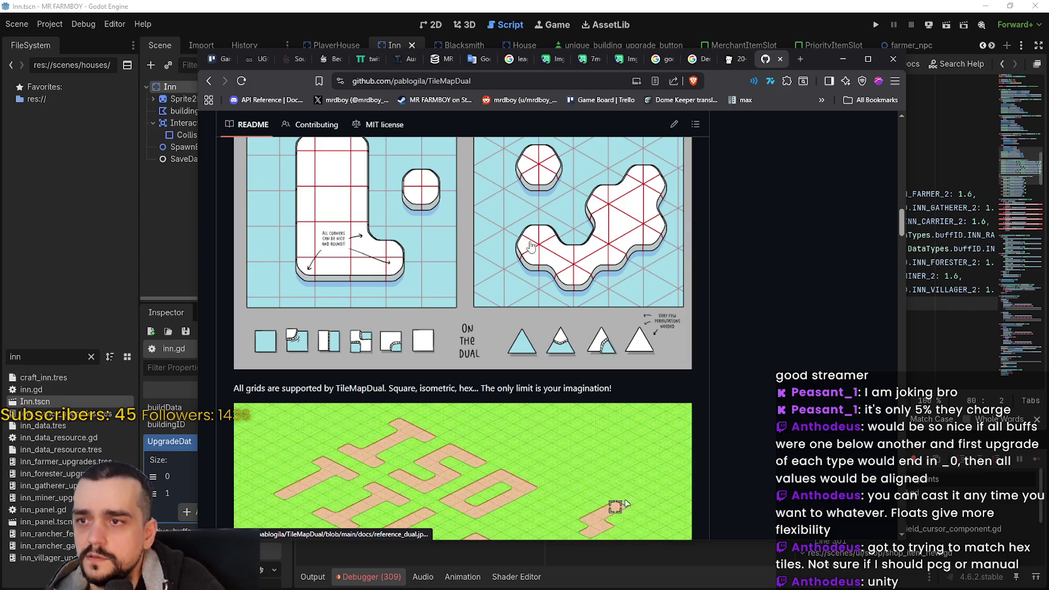
pyautogui.scroll(-5, 560, 410)
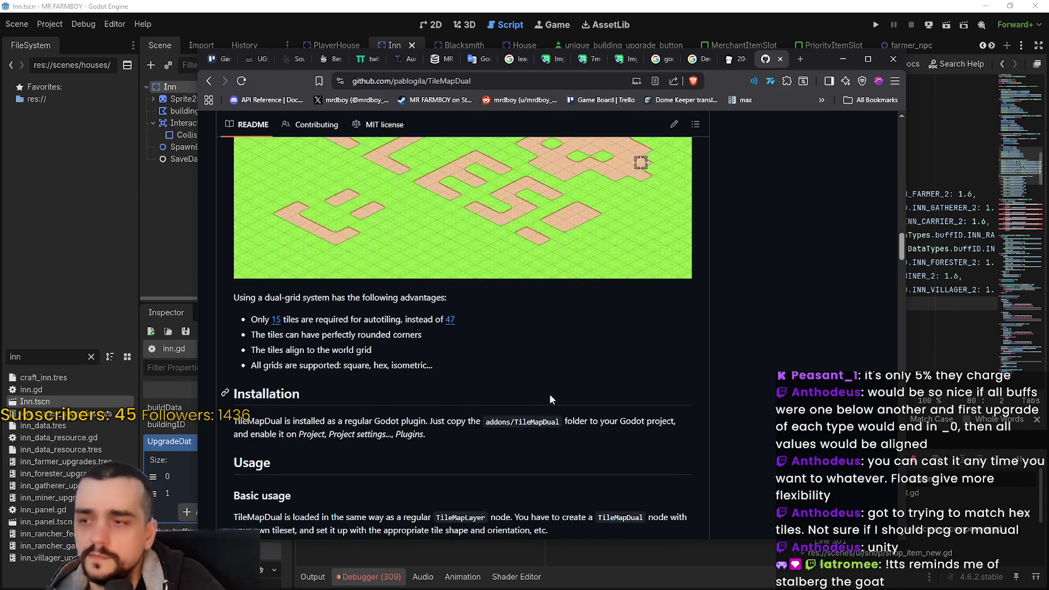
pyautogui.scroll(-3, 549, 396)
pyautogui.scroll(-5, 549, 396)
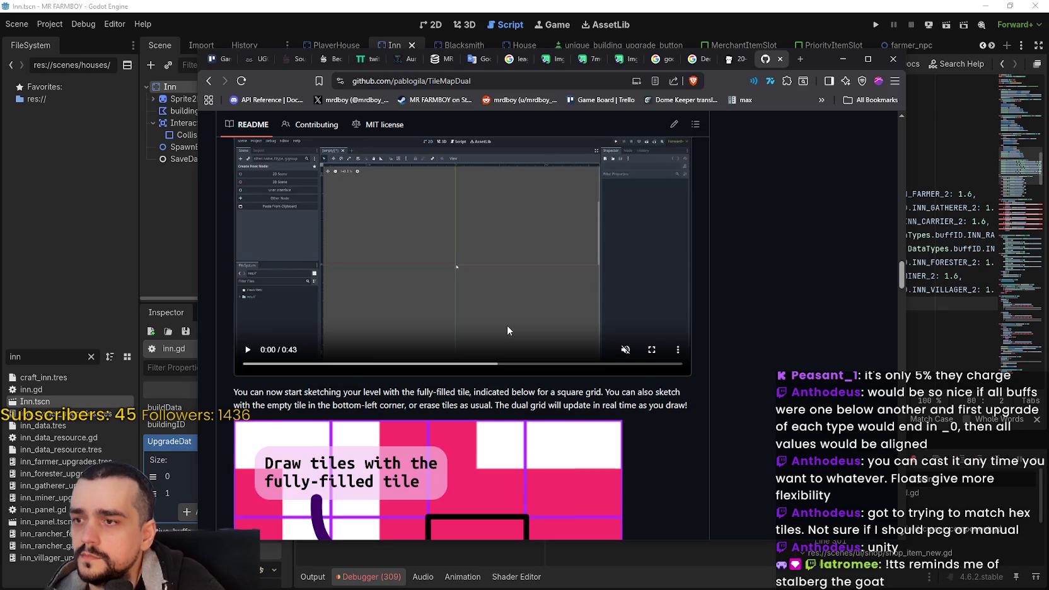
pyautogui.scroll(-4, 708, 441)
pyautogui.scroll(-10, 709, 441)
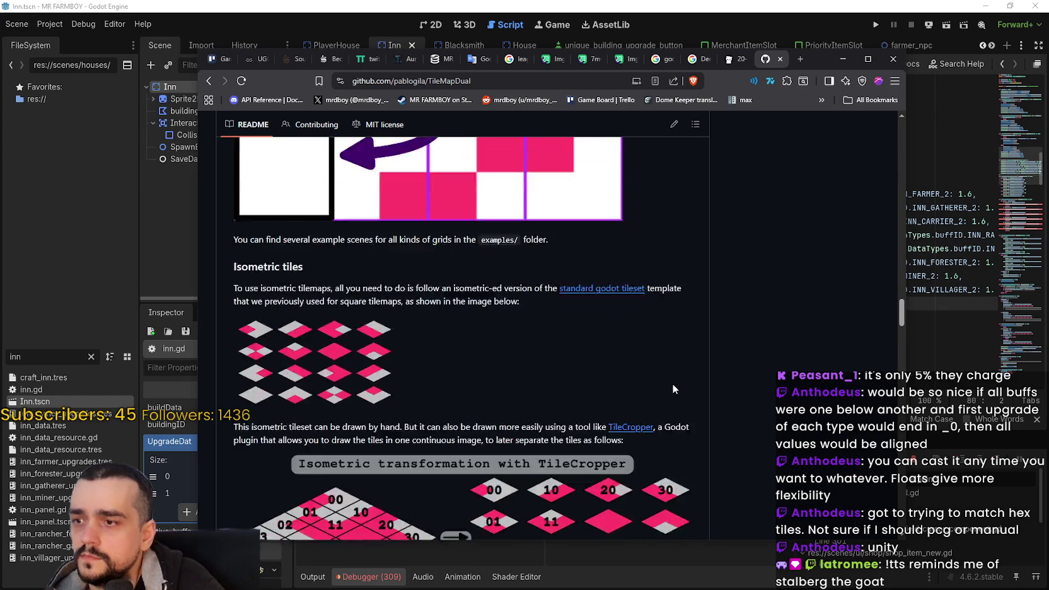
pyautogui.scroll(-7, 666, 377)
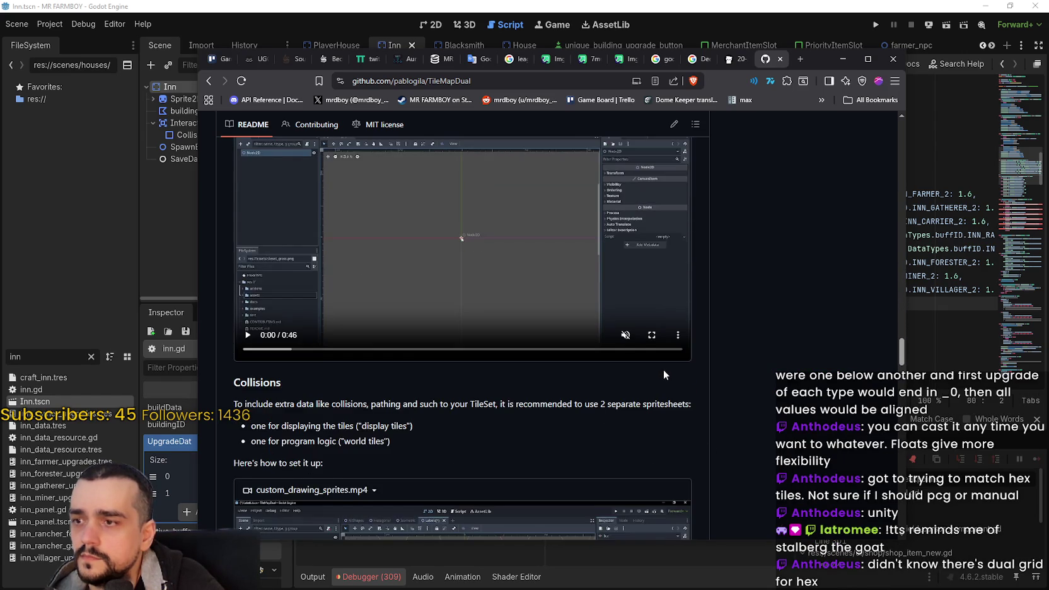
pyautogui.scroll(-1, 662, 366)
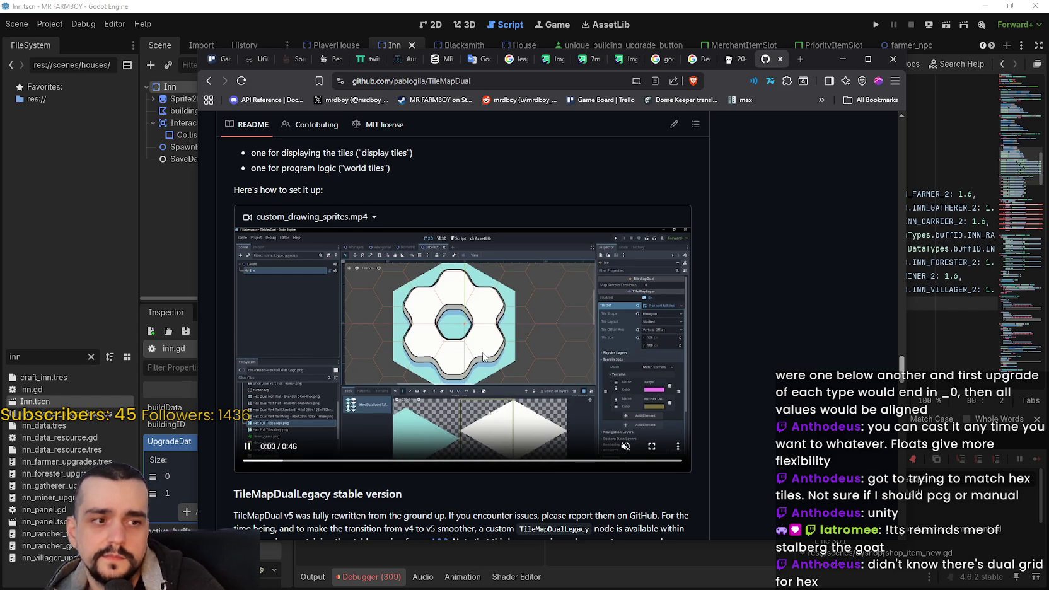
pyautogui.scroll(-1, 463, 315)
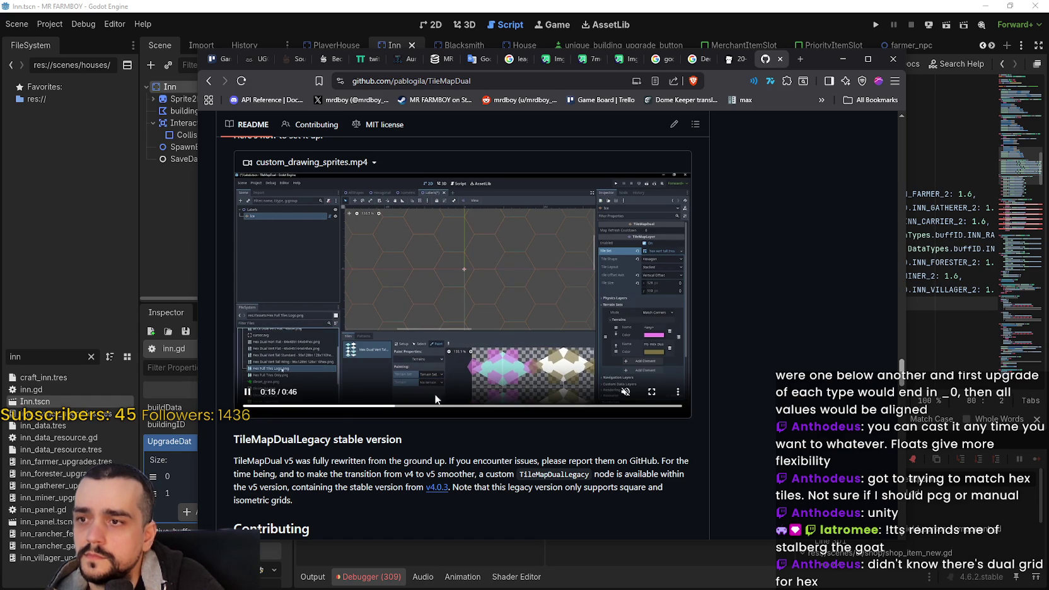
pyautogui.click(540, 406)
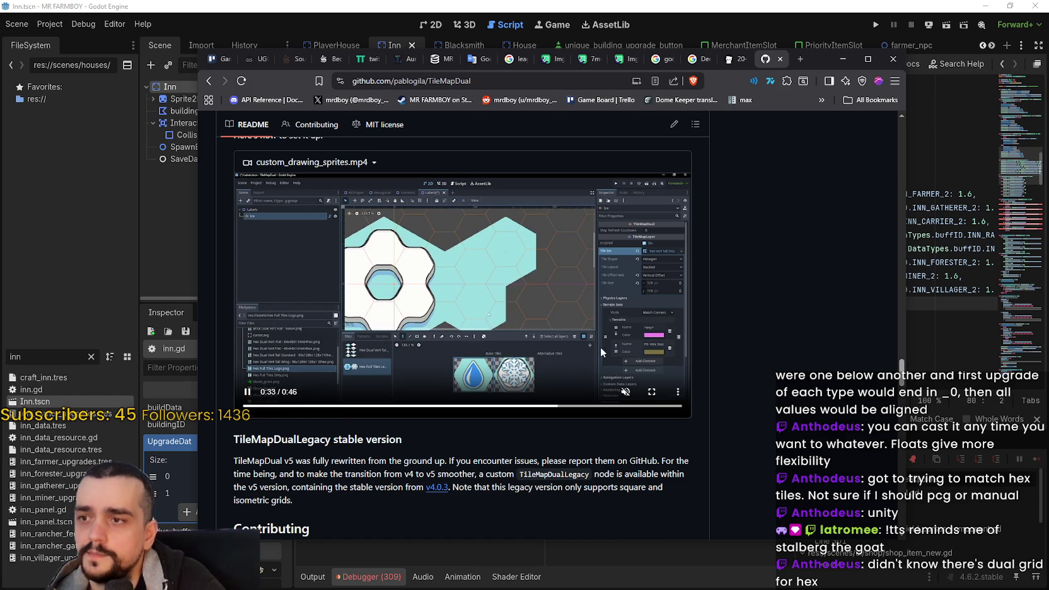
pyautogui.scroll(-3, 608, 356)
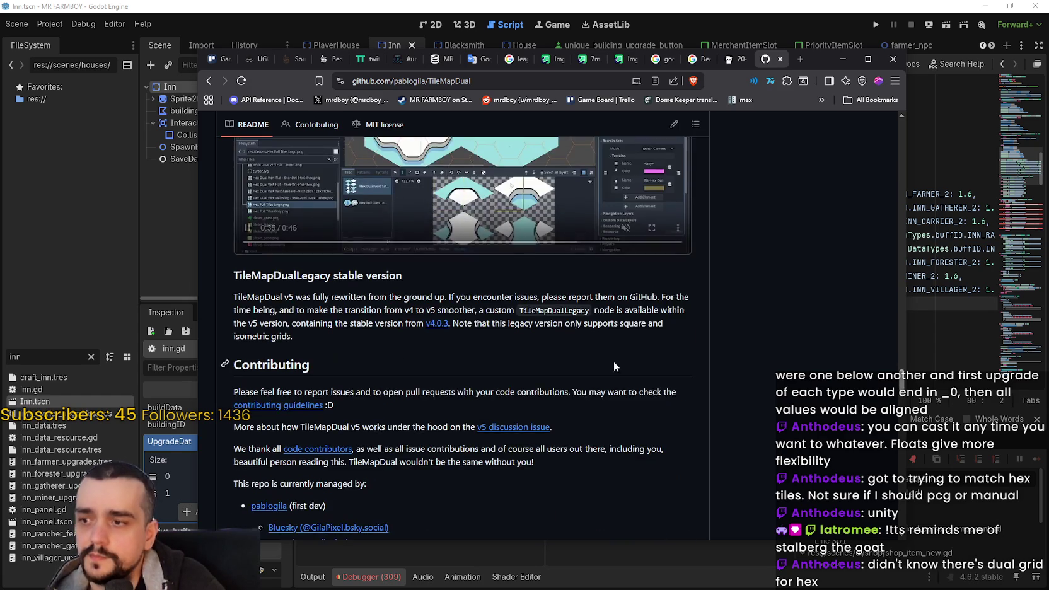
pyautogui.scroll(-10, 623, 361)
pyautogui.scroll(-3, 568, 328)
pyautogui.scroll(4, 513, 322)
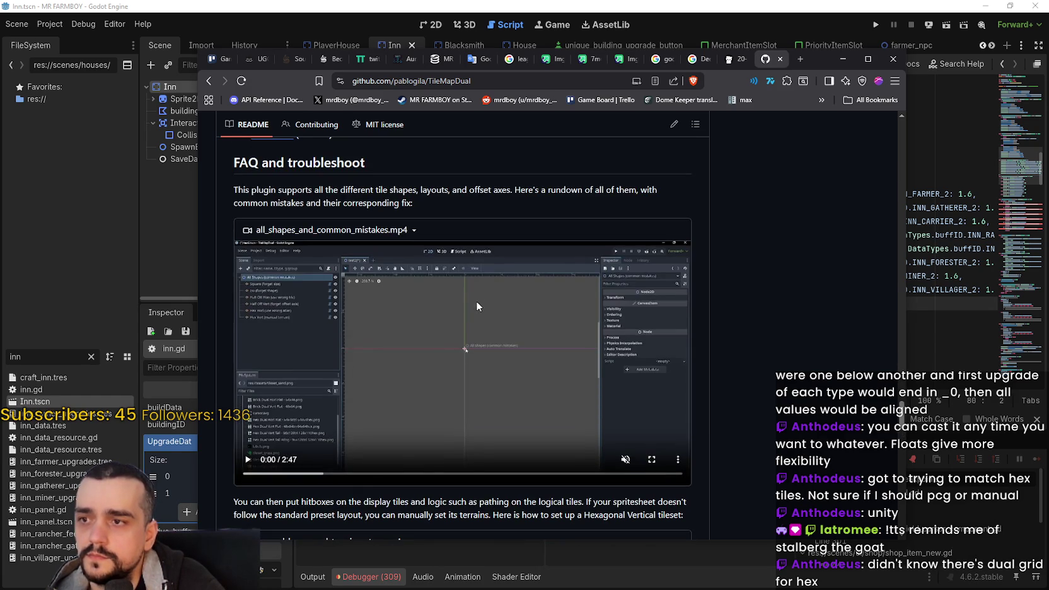
pyautogui.click(310, 473)
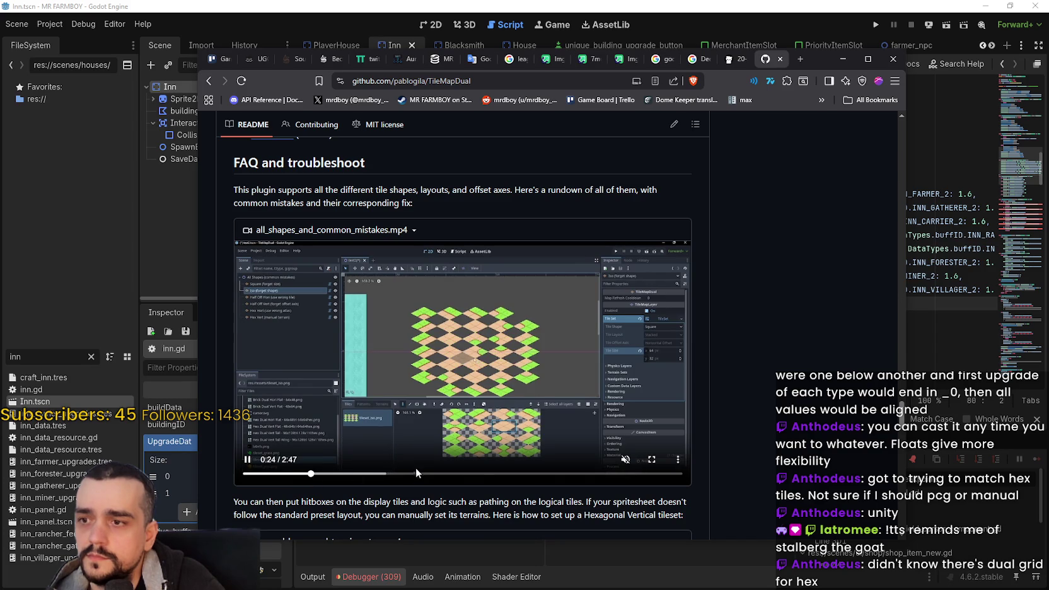
pyautogui.scroll(-7, 461, 404)
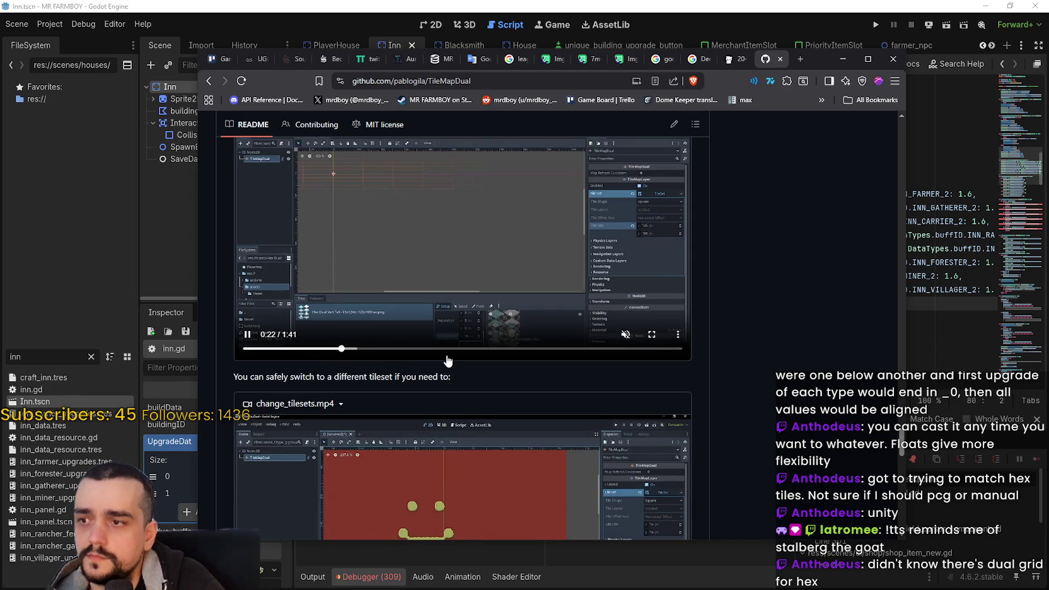
pyautogui.click(590, 353)
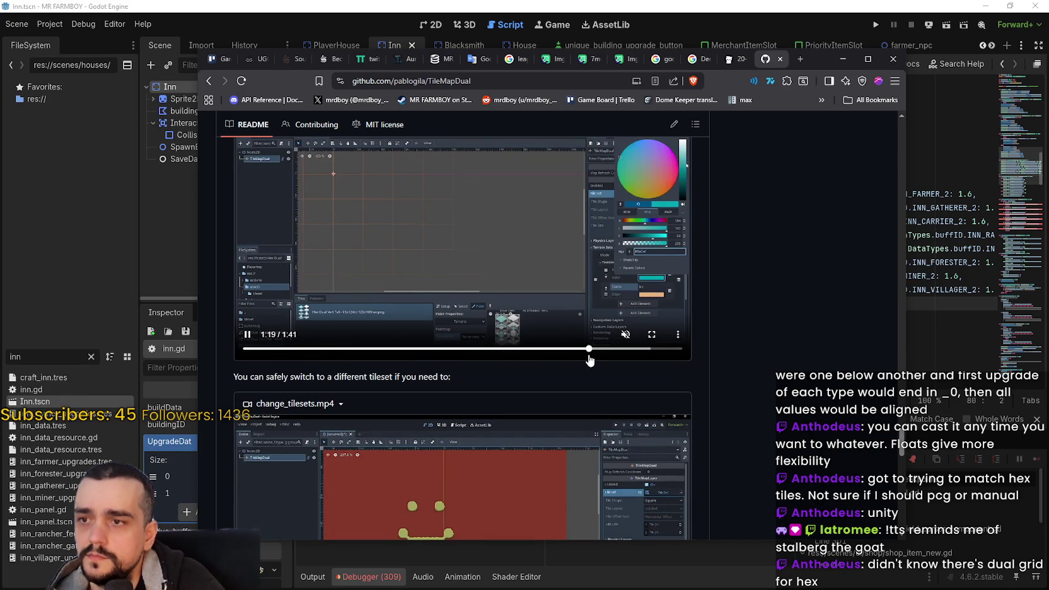
pyautogui.scroll(-2, 578, 375)
pyautogui.scroll(2, 579, 373)
pyautogui.scroll(-10, 580, 371)
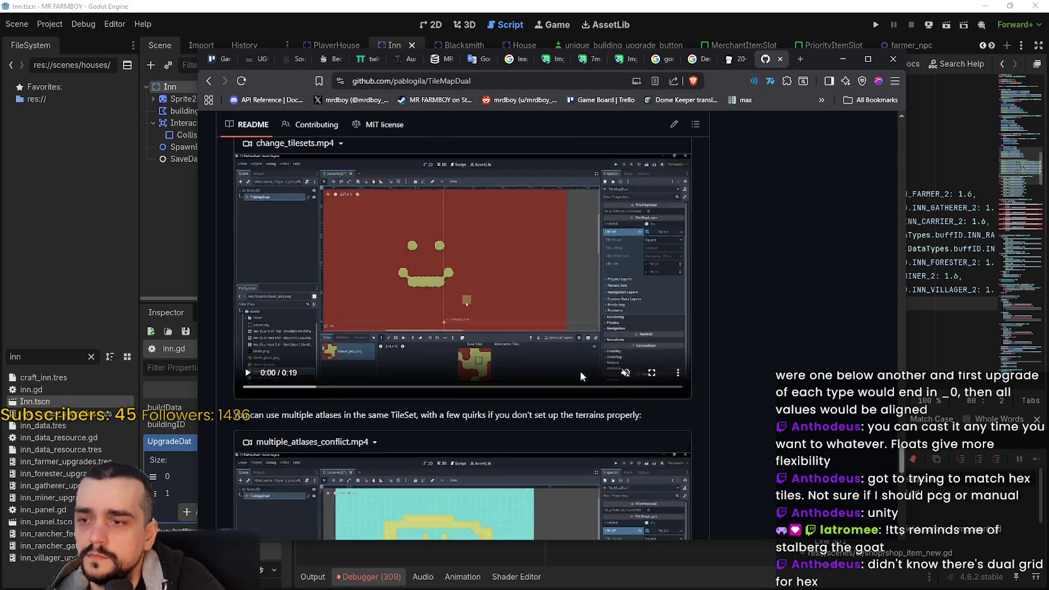
pyautogui.scroll(-7, 579, 371)
pyautogui.click(423, 316)
pyautogui.moveTo(371, 377); pyautogui.dragTo(521, 371)
pyautogui.click(597, 370)
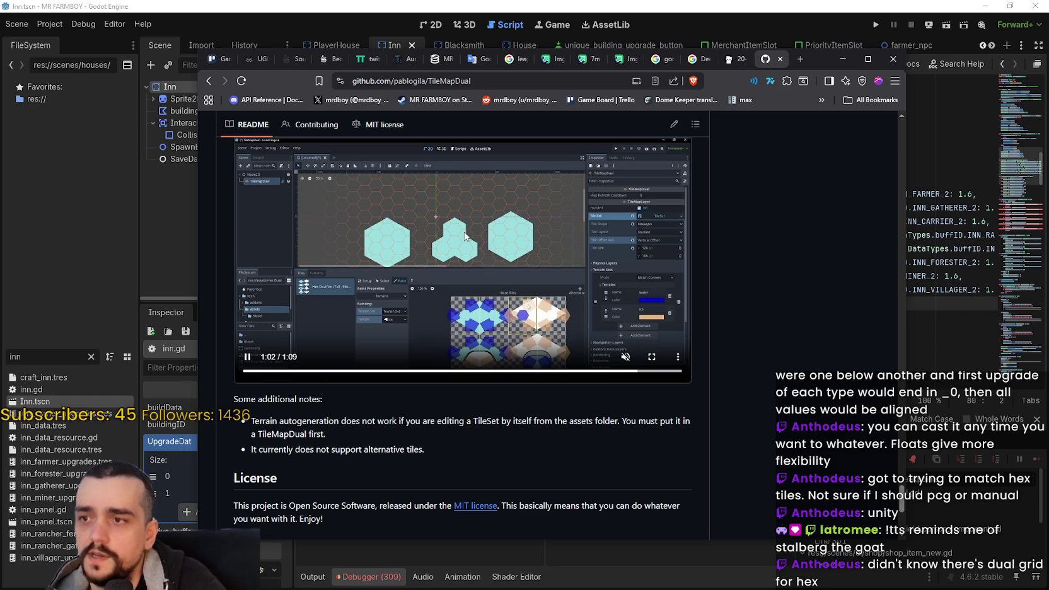
pyautogui.scroll(-4, 539, 354)
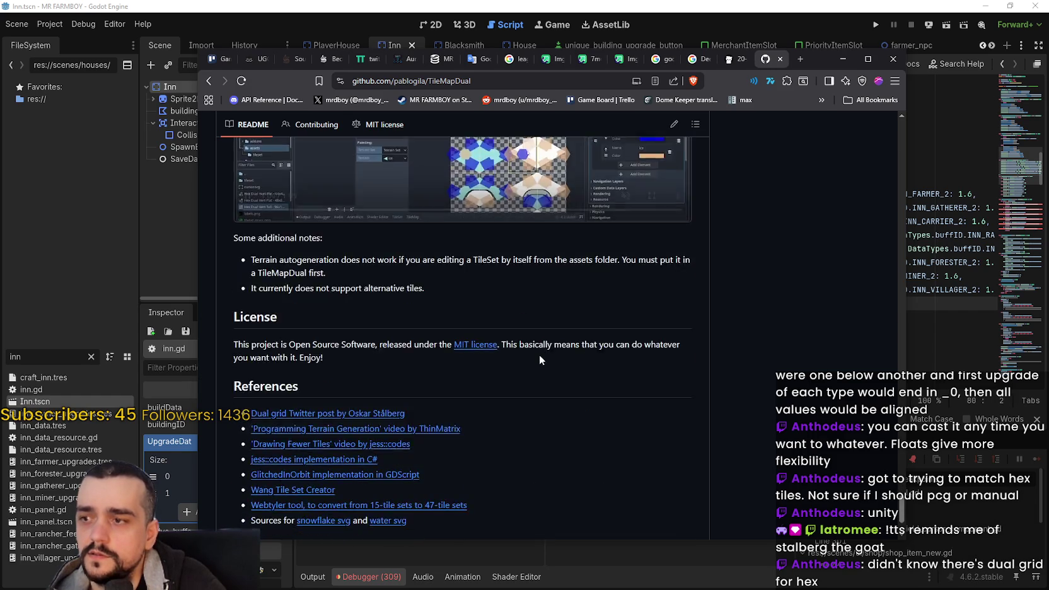
pyautogui.scroll(3, 539, 355)
pyautogui.scroll(-3, 693, 453)
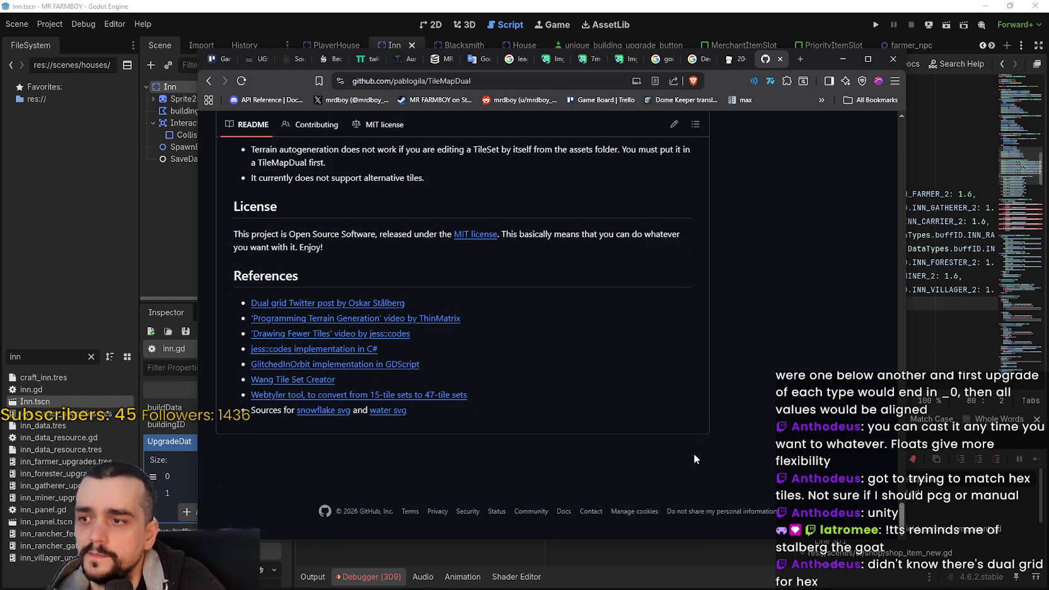
pyautogui.scroll(7, 694, 453)
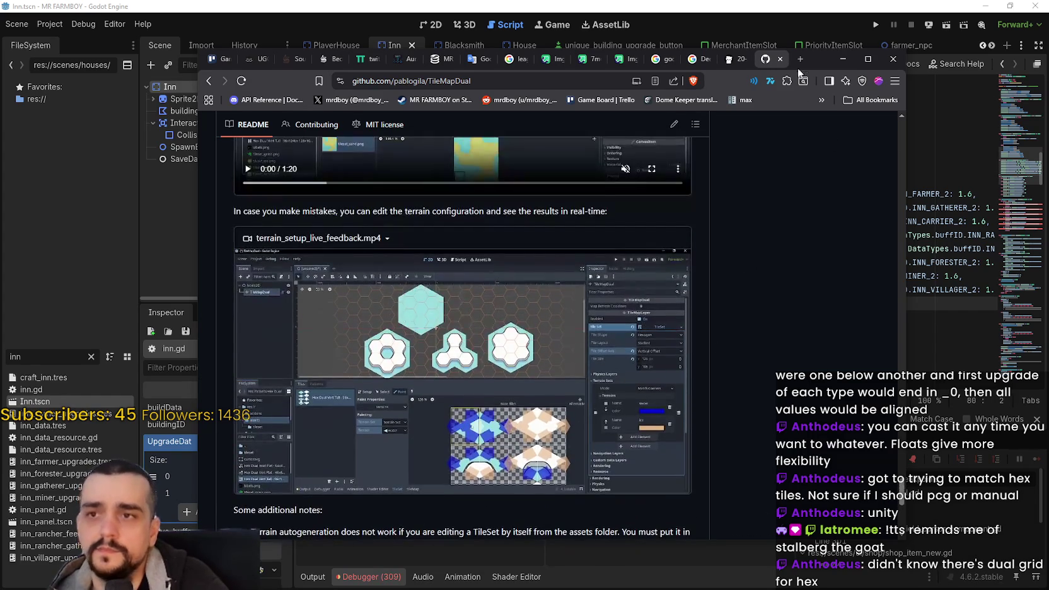
# Return to inn.gd and change the base INN_FARMER buff on line 72 from 1.2 to 4.0
pyautogui.click(839, 62)
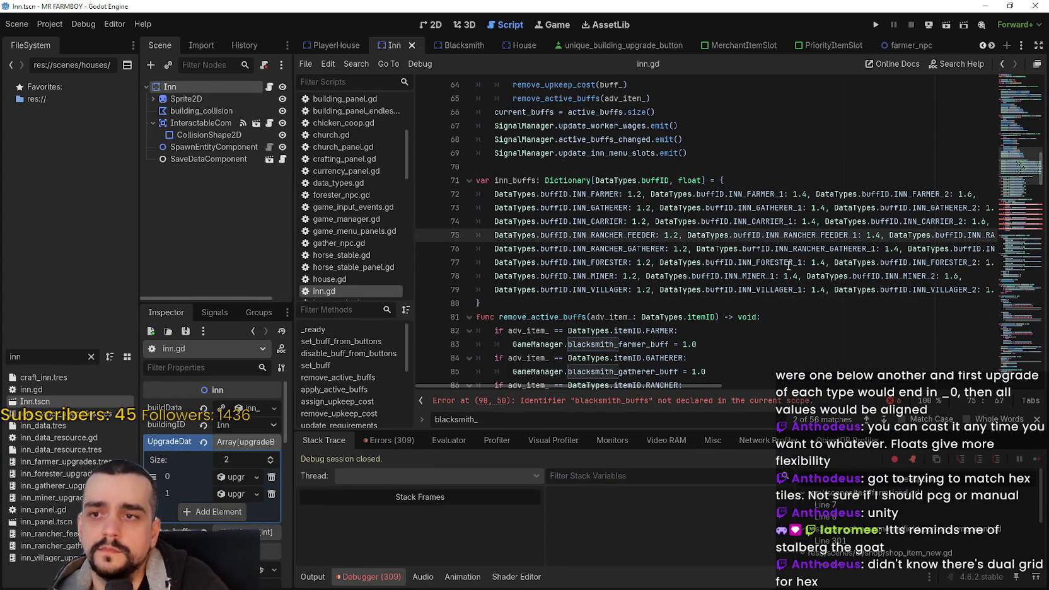
pyautogui.scroll(-1, 755, 271)
pyautogui.click(749, 248)
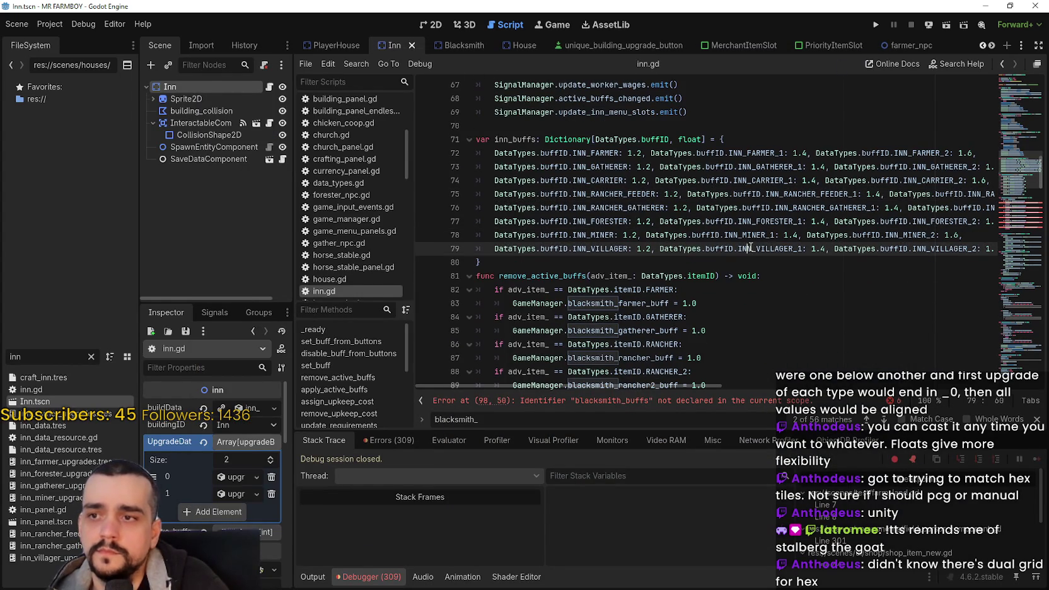
pyautogui.doubleClick(636, 153)
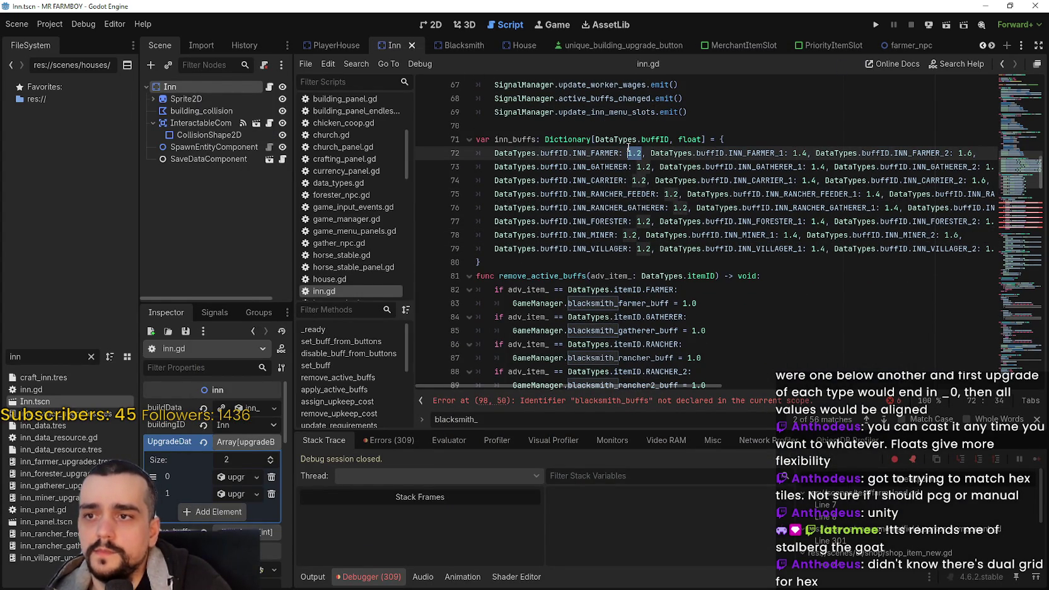
pyautogui.write('4.0')
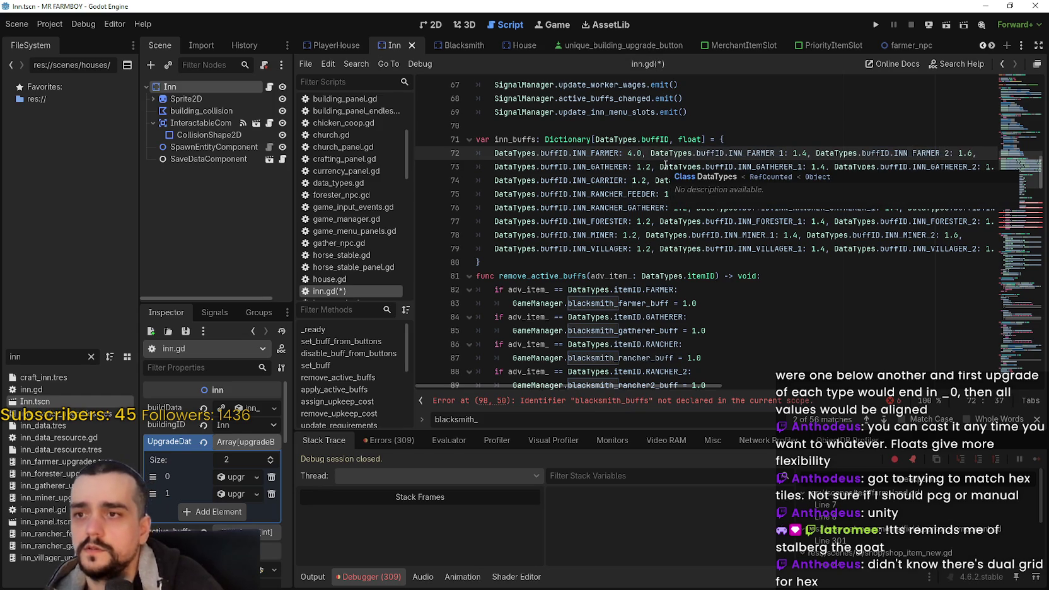
# Select the INN_FARMER_1 value 1.4, then scroll the scene tabs to reveal inn_panel
pyautogui.doubleClick(796, 153)
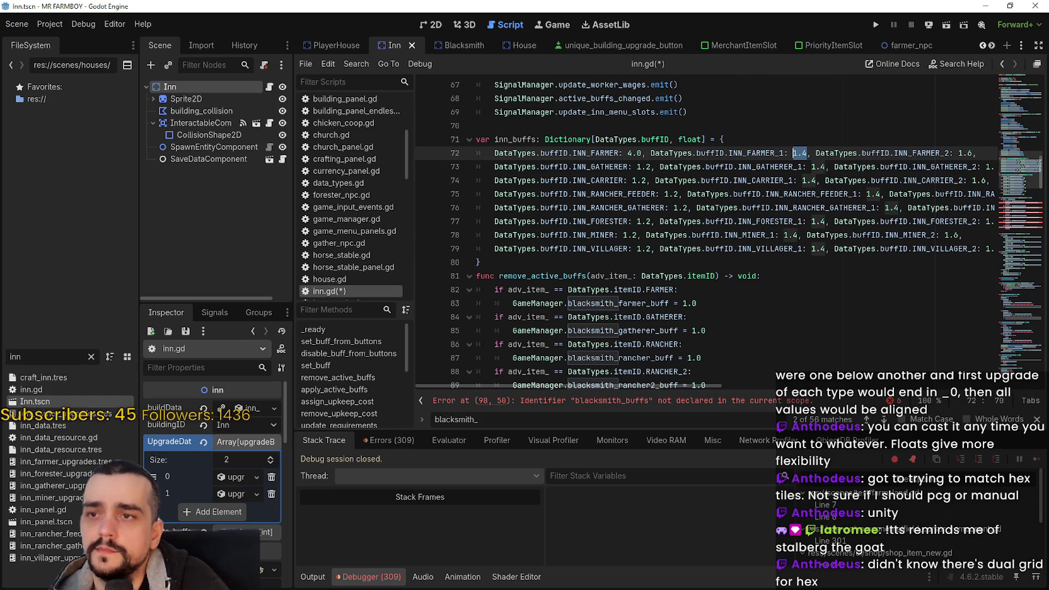
pyautogui.click(988, 48)
pyautogui.click(988, 47)
pyautogui.click(988, 48)
pyautogui.click(992, 48)
pyautogui.click(993, 48)
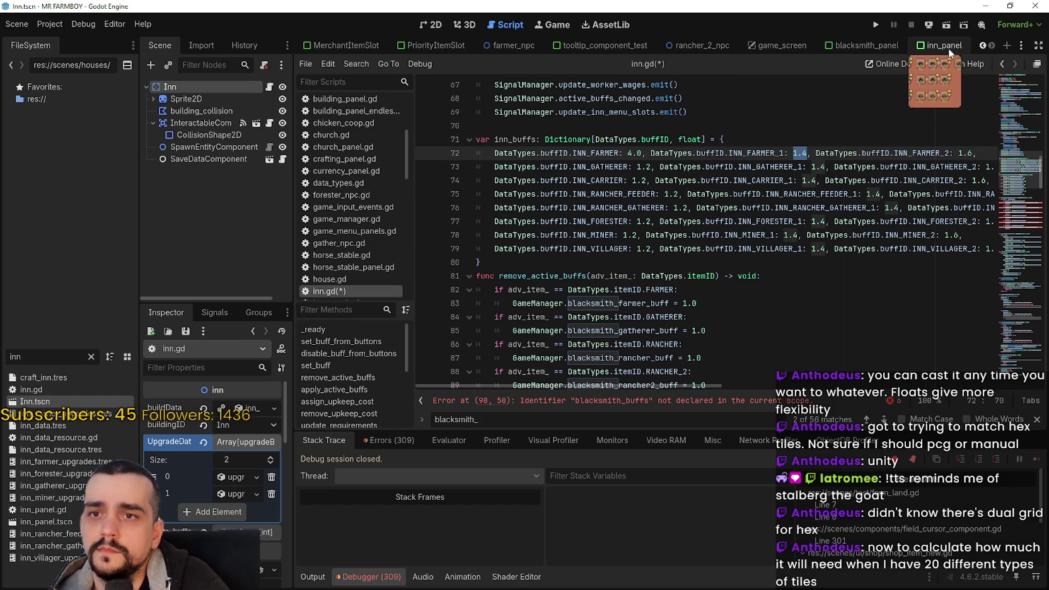
# Inspect the StartingPoint and FarmerDish skill nodes, showing FarmerDish's Inn Farmer buff 2.0 and upkeep cost 100
pyautogui.scroll(-3, 227, 197)
pyautogui.scroll(-5, 229, 186)
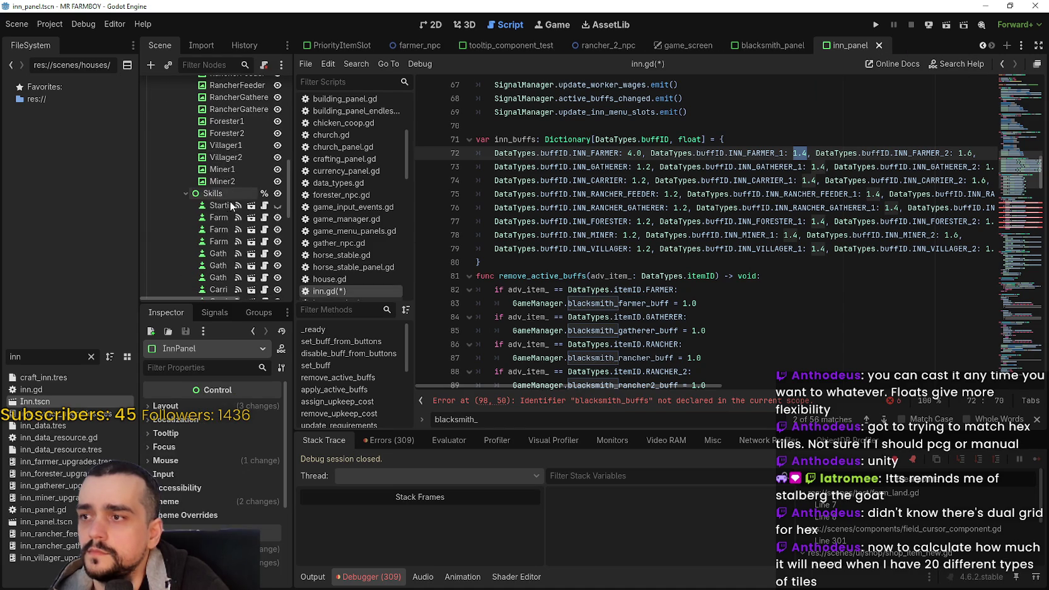
pyautogui.click(220, 206)
pyautogui.scroll(3, 227, 441)
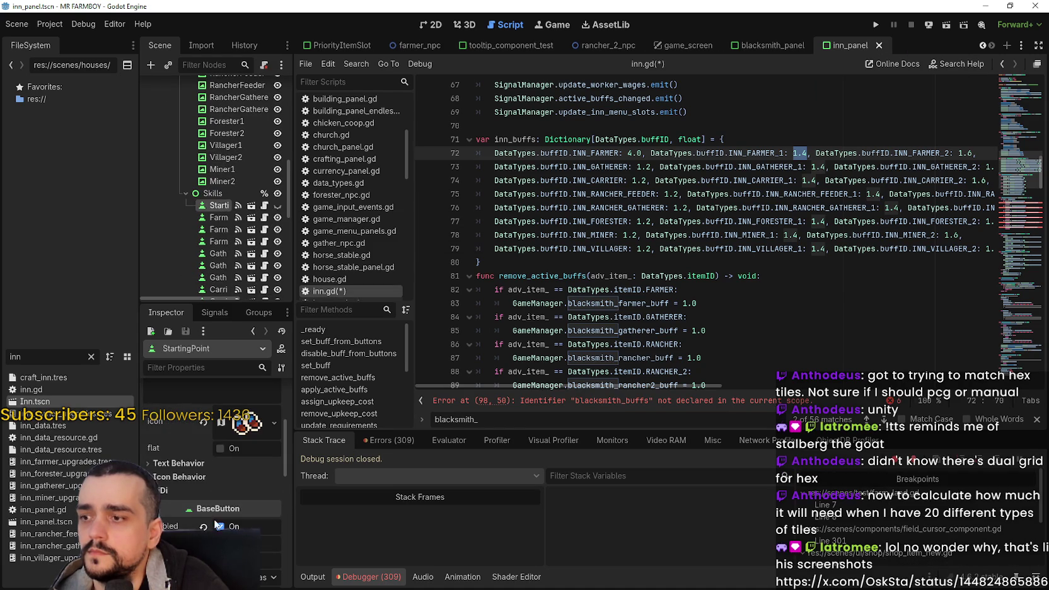
pyautogui.click(239, 407)
pyautogui.scroll(-2, 213, 502)
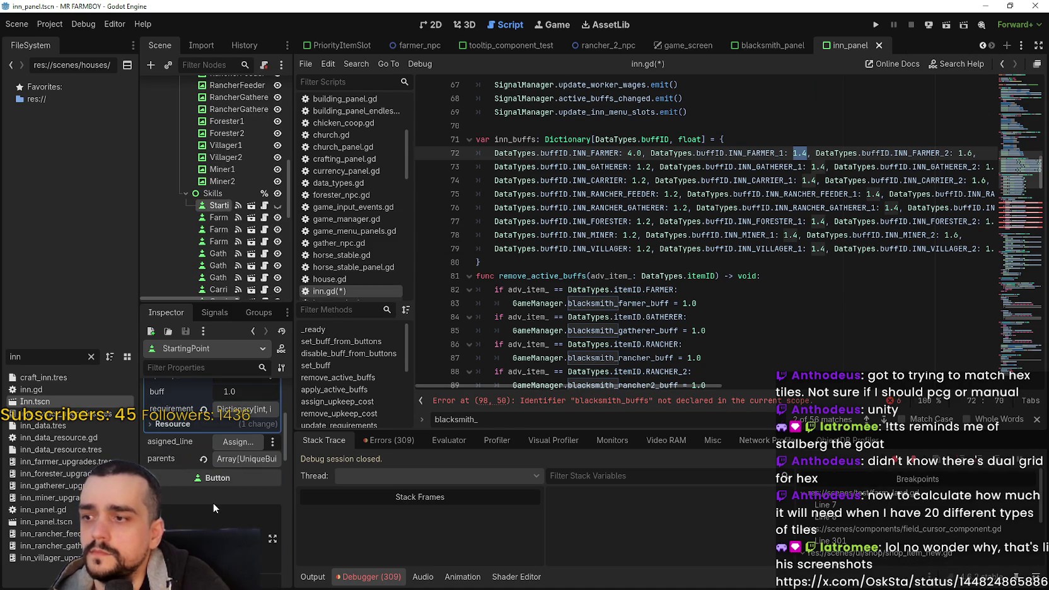
pyautogui.scroll(2, 213, 499)
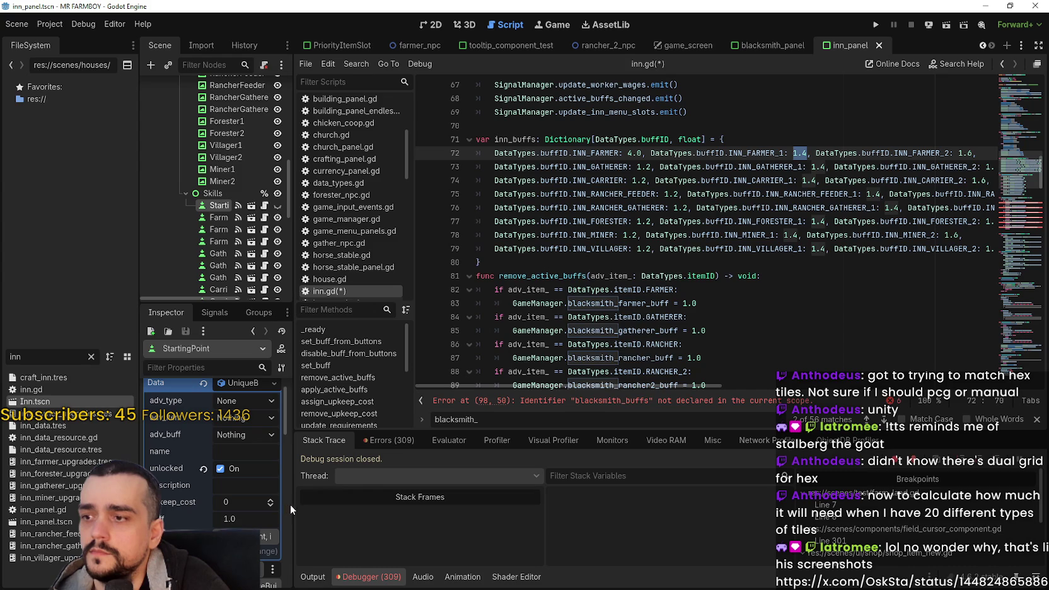
pyautogui.click(219, 217)
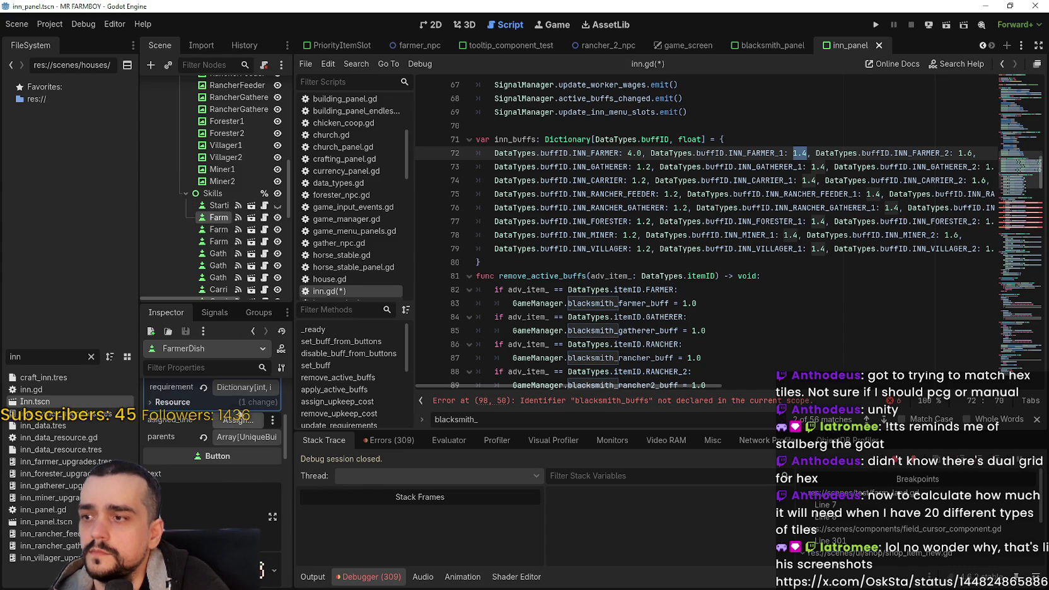
pyautogui.scroll(5, 234, 407)
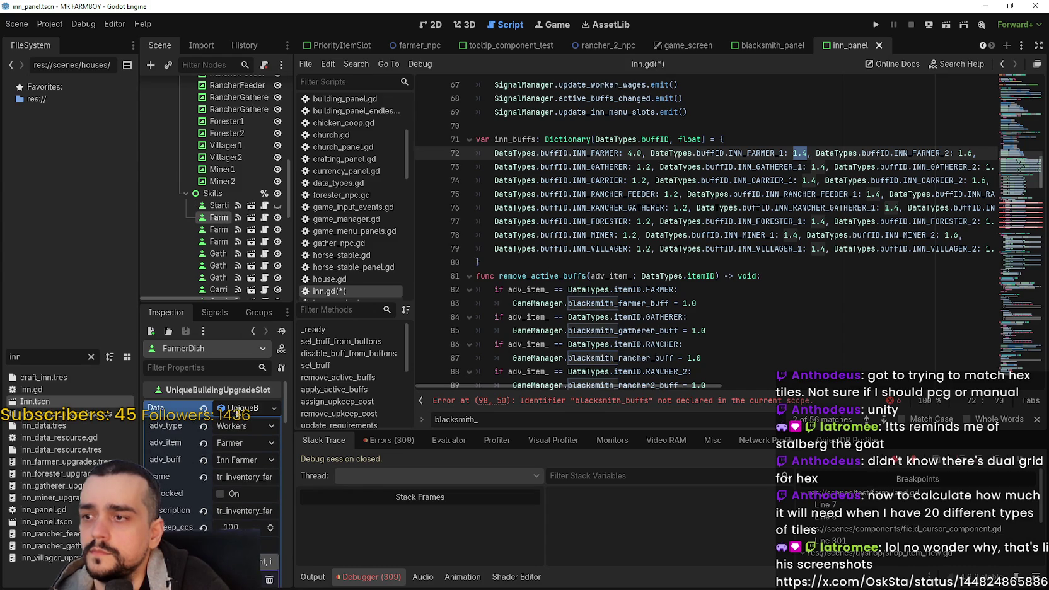
pyautogui.scroll(-4, 234, 441)
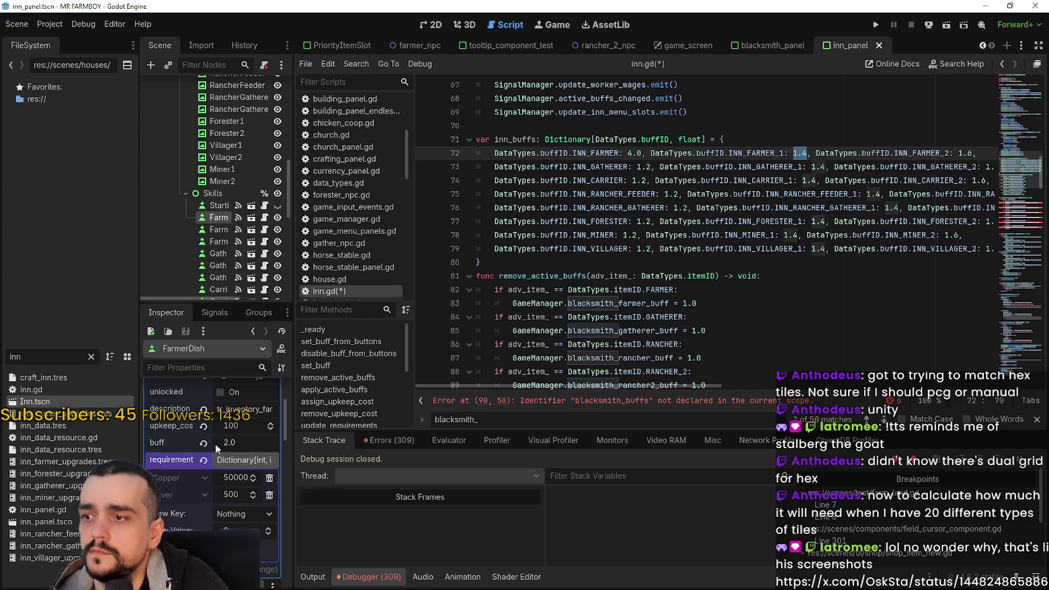
# Replace the INN_FARMER_1 value 1.4 with 4.0 on line 72
pyautogui.click(784, 153)
pyautogui.hotkey('shift', 'Left')
pyautogui.hotkey('shift', 'Left')
pyautogui.click(631, 153)
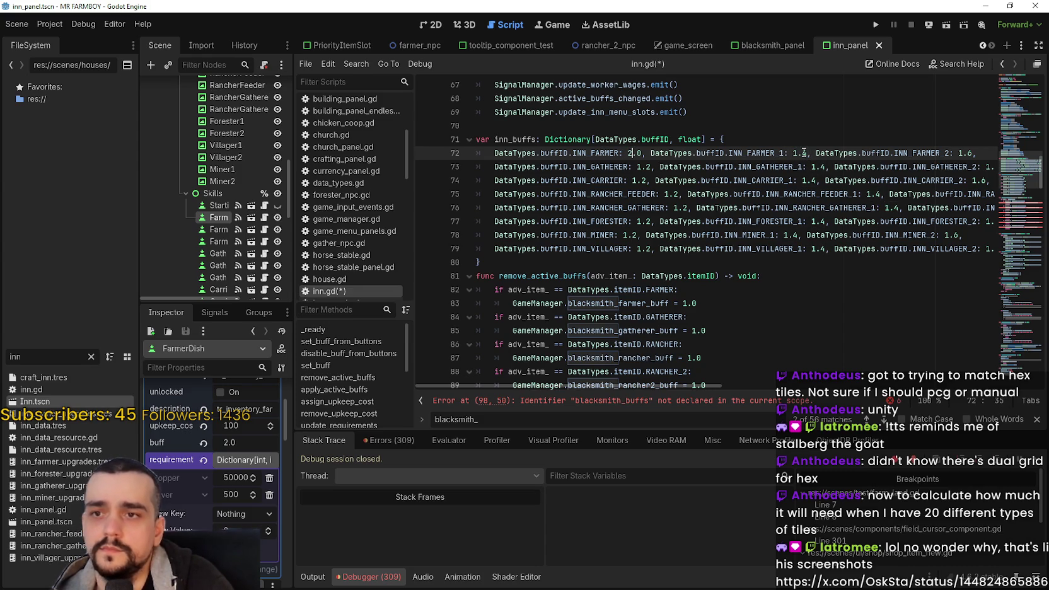
pyautogui.moveTo(807, 153); pyautogui.dragTo(792, 153)
pyautogui.write('4.')
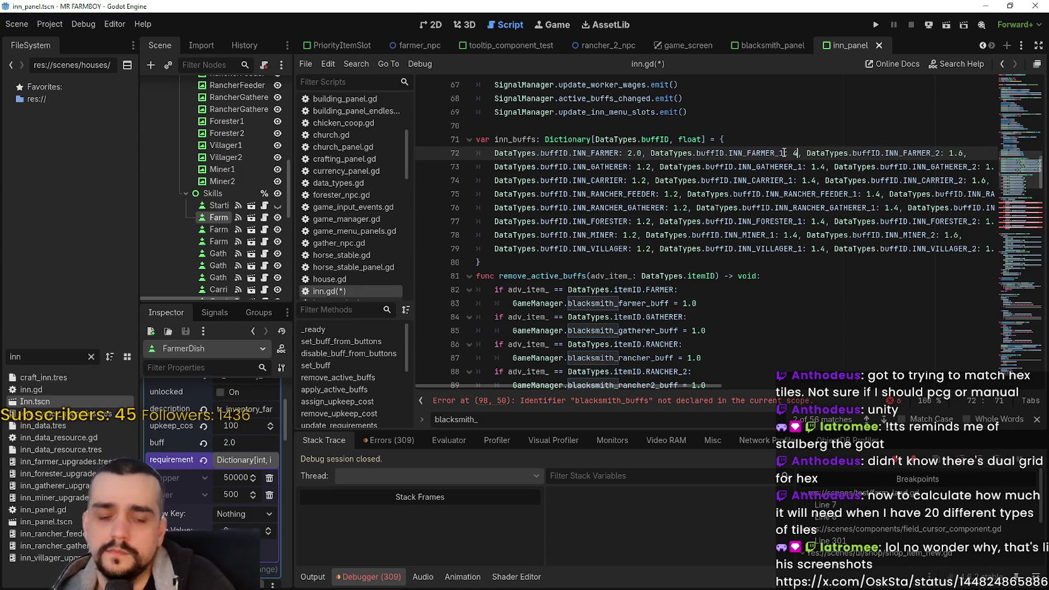
pyautogui.write('0')
# Replace INN_FARMER_2's 1.6 with 6.0, then select the INN_GATHERER base value 1.2
pyautogui.moveTo(973, 153); pyautogui.dragTo(957, 153)
pyautogui.write('6')
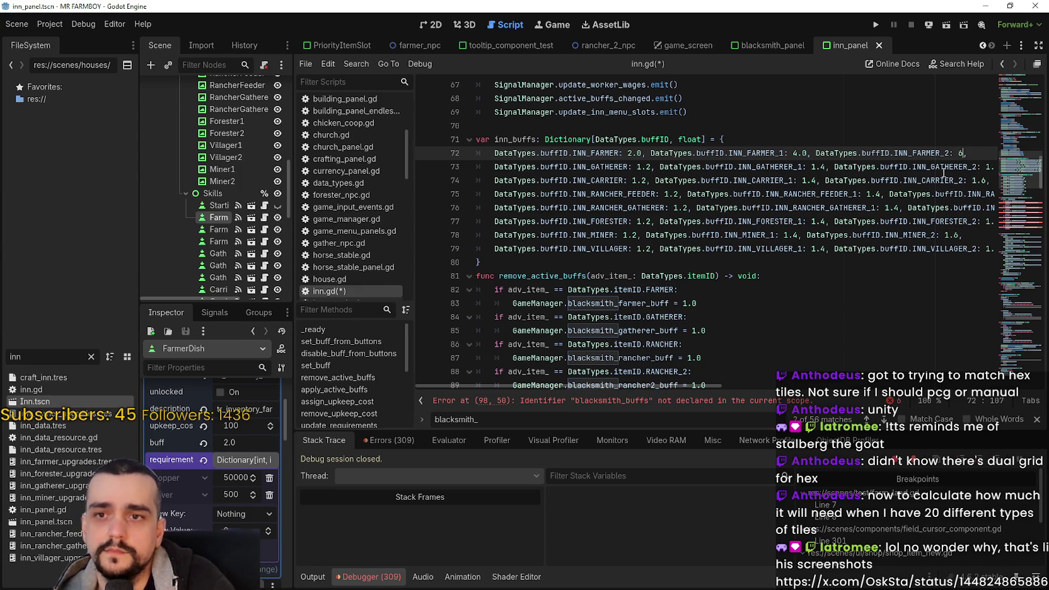
pyautogui.write('.0')
pyautogui.click(804, 153)
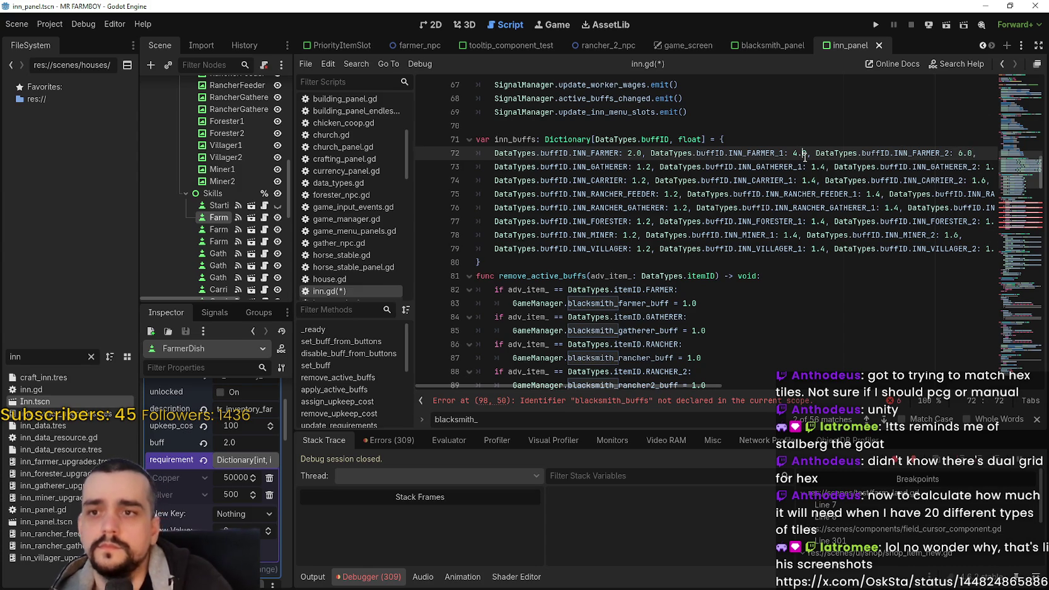
pyautogui.click(651, 167)
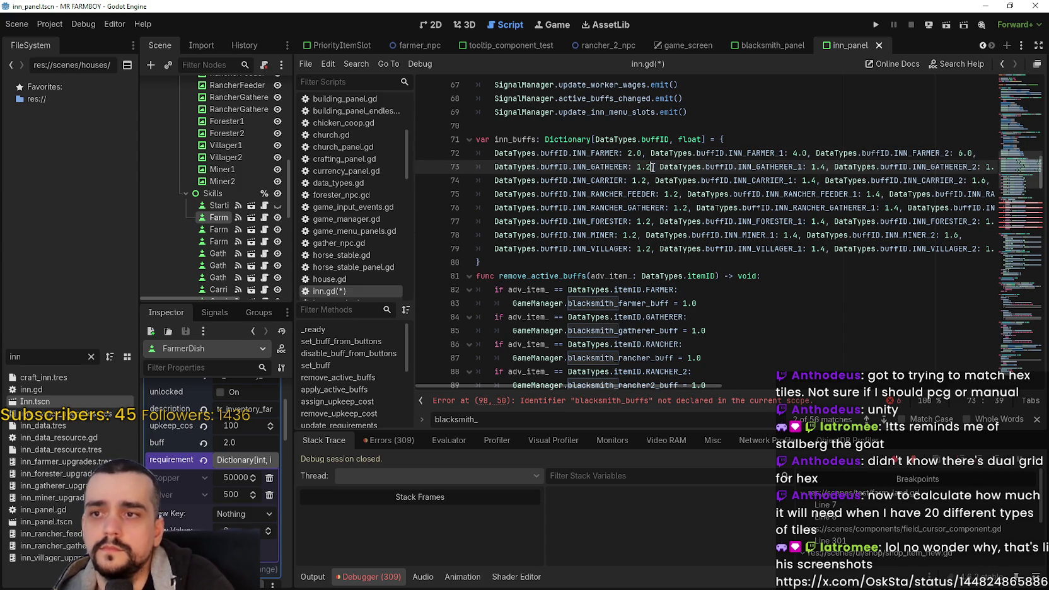
pyautogui.moveTo(651, 167); pyautogui.dragTo(638, 166)
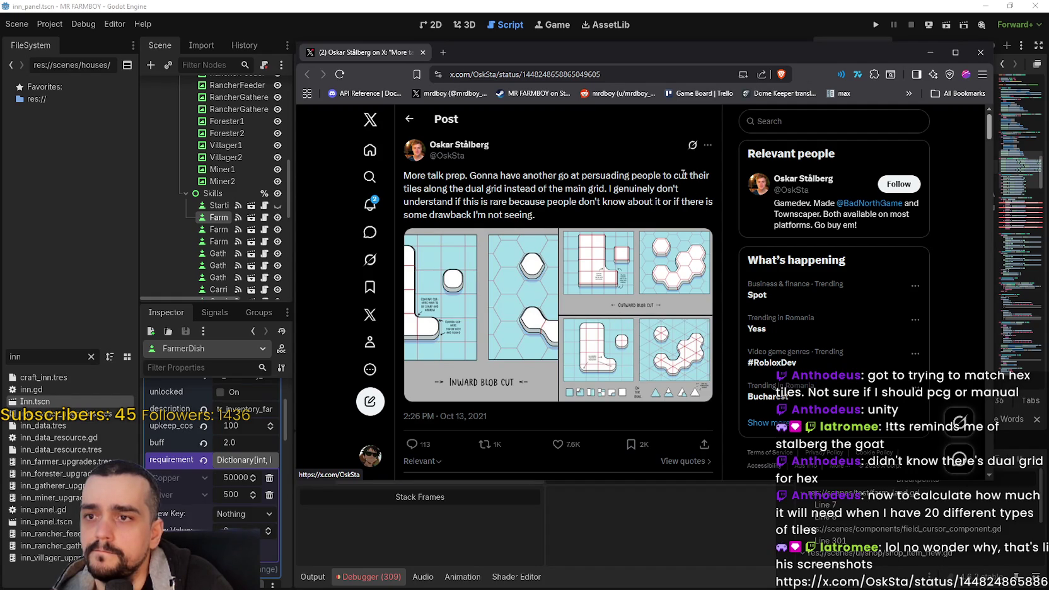
# Highlight the dual-grid sentence in the post and scroll through the first illustrated replies
pyautogui.moveTo(421, 190)
pyautogui.mouseDown()
pyautogui.moveTo(542, 189)
pyautogui.moveTo(599, 202)
pyautogui.moveTo(669, 190)
pyautogui.moveTo(464, 202)
pyautogui.moveTo(706, 205)
pyautogui.moveTo(498, 220)
pyautogui.moveTo(546, 225)
pyautogui.mouseUp()
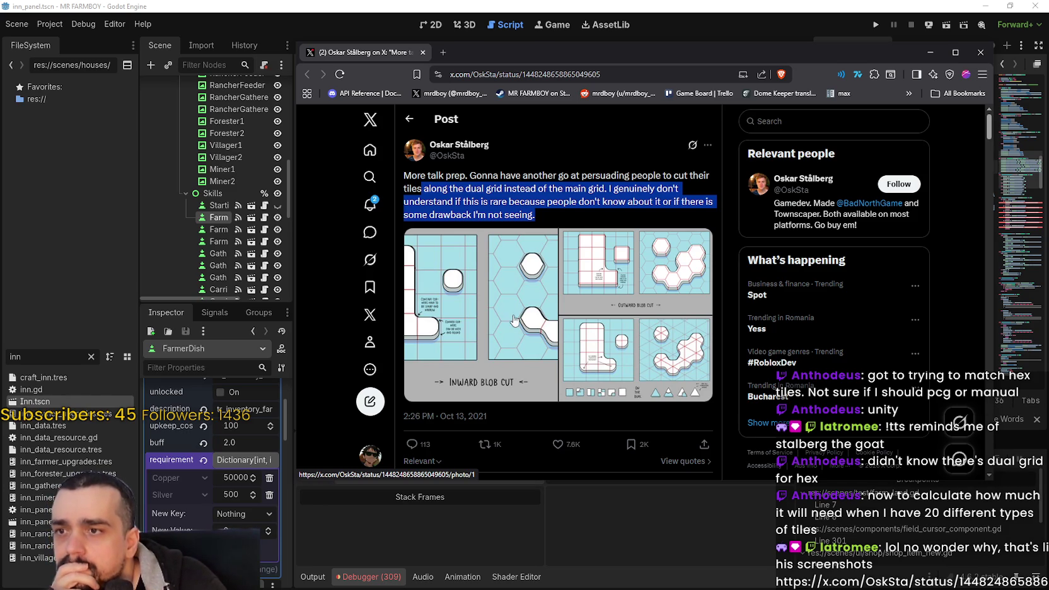
pyautogui.scroll(-3, 515, 319)
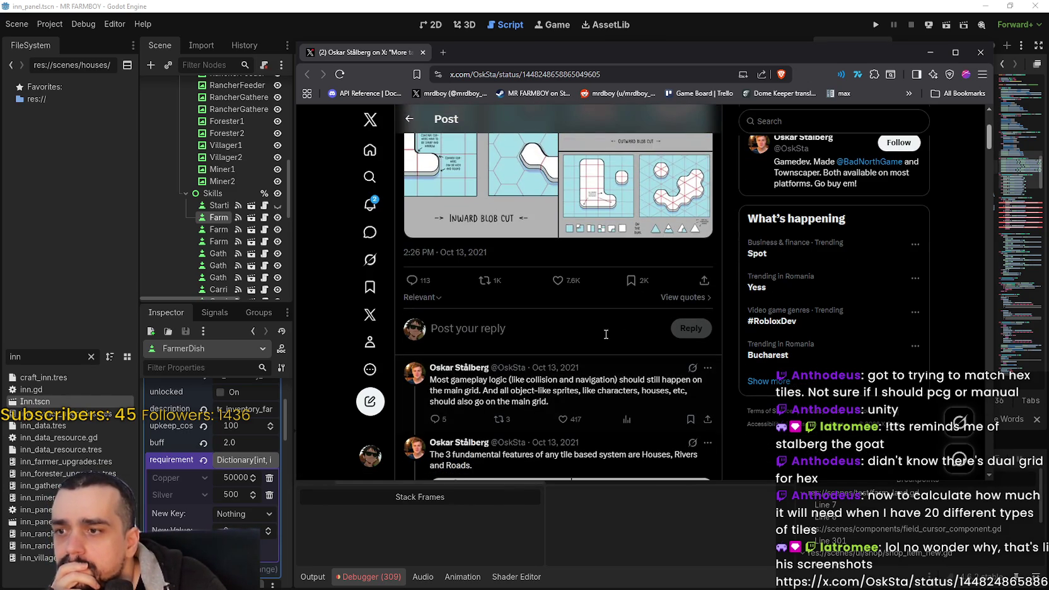
pyautogui.scroll(-2, 604, 335)
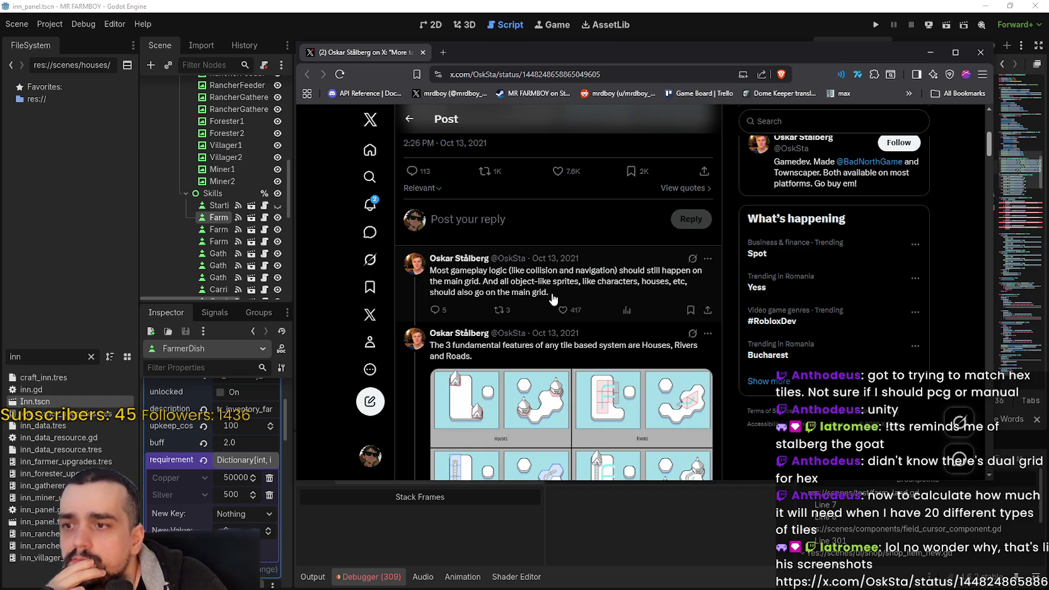
pyautogui.scroll(-3, 657, 351)
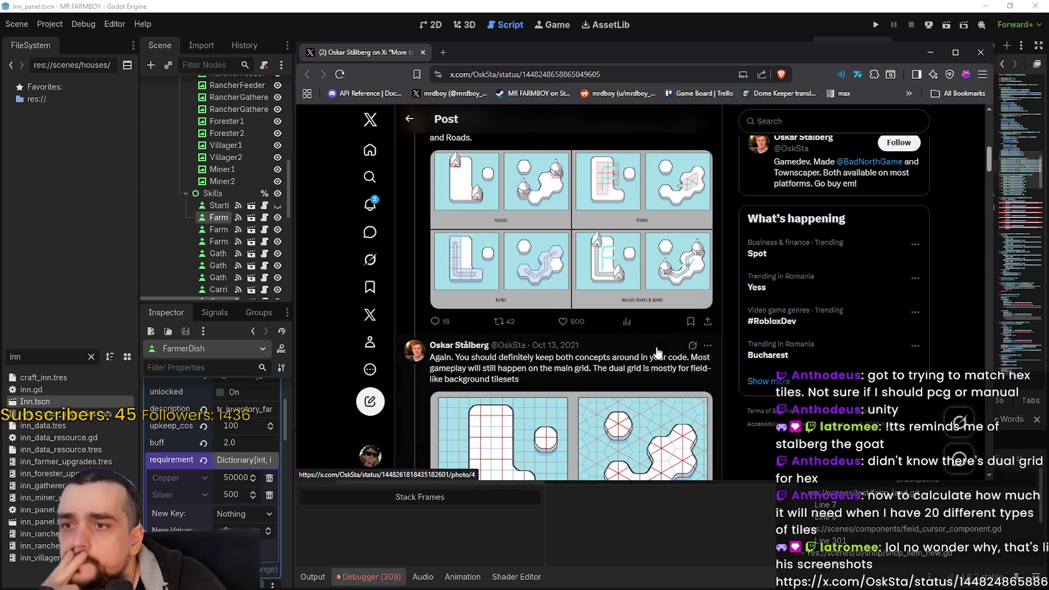
pyautogui.scroll(-2, 641, 386)
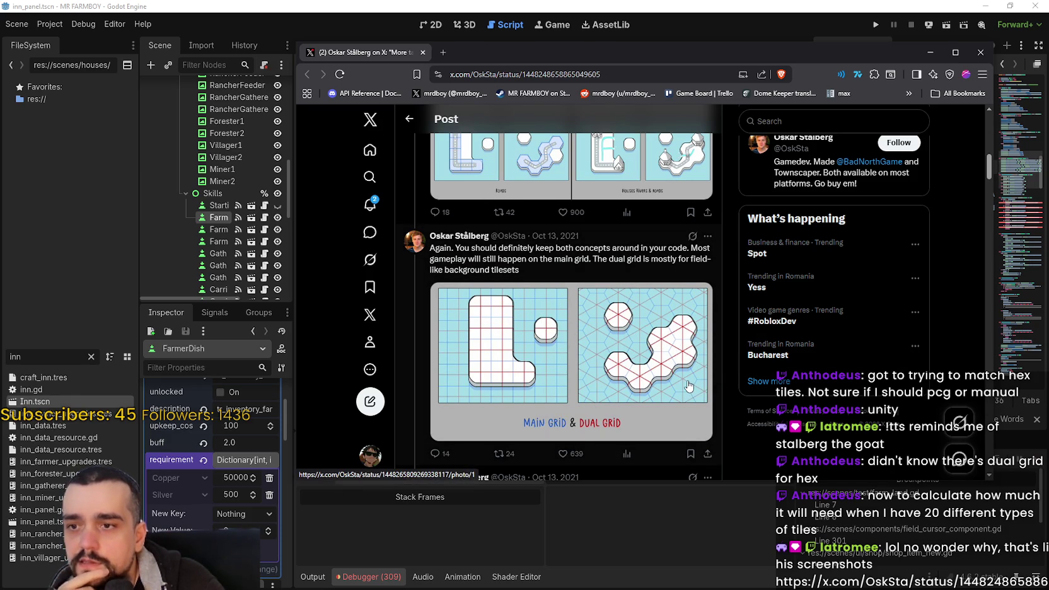
# Scroll through the replies on Warcraft 3 terrain, hex maps and tile alignment, then open the author's profile
pyautogui.scroll(-3, 689, 381)
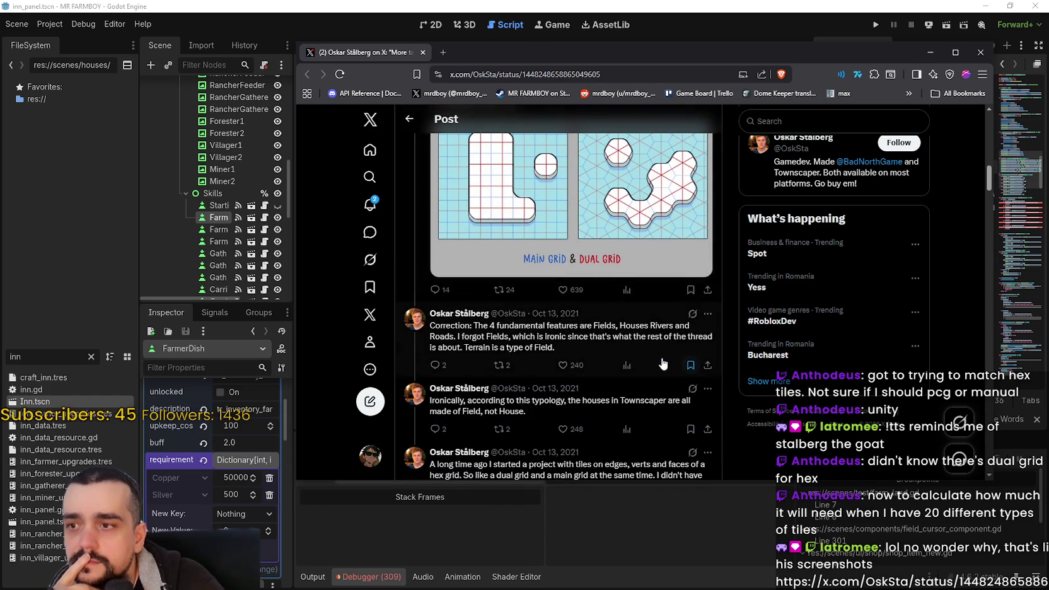
pyautogui.scroll(-3, 651, 356)
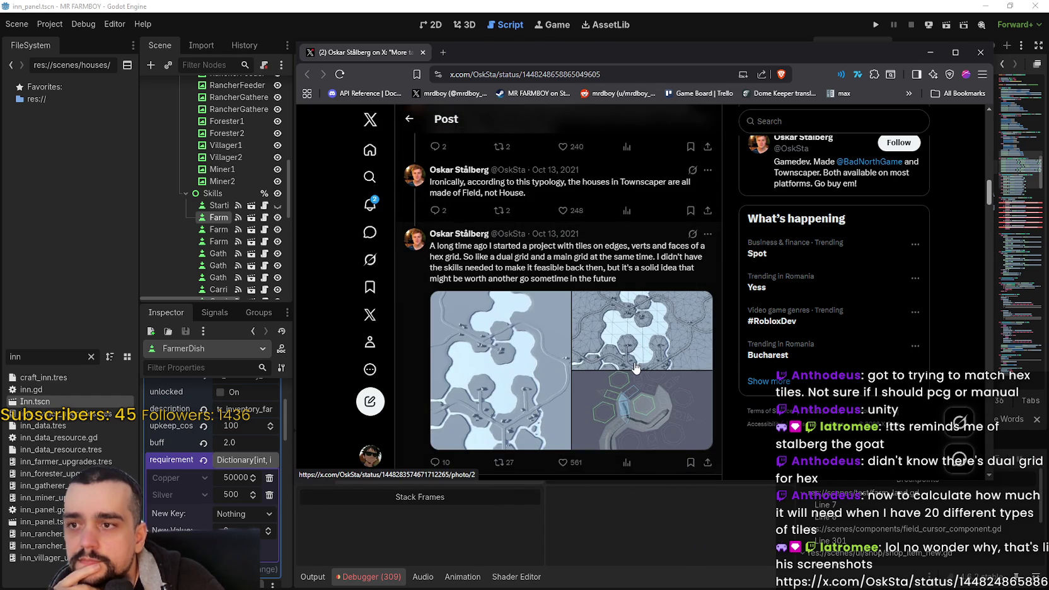
pyautogui.scroll(-2, 636, 367)
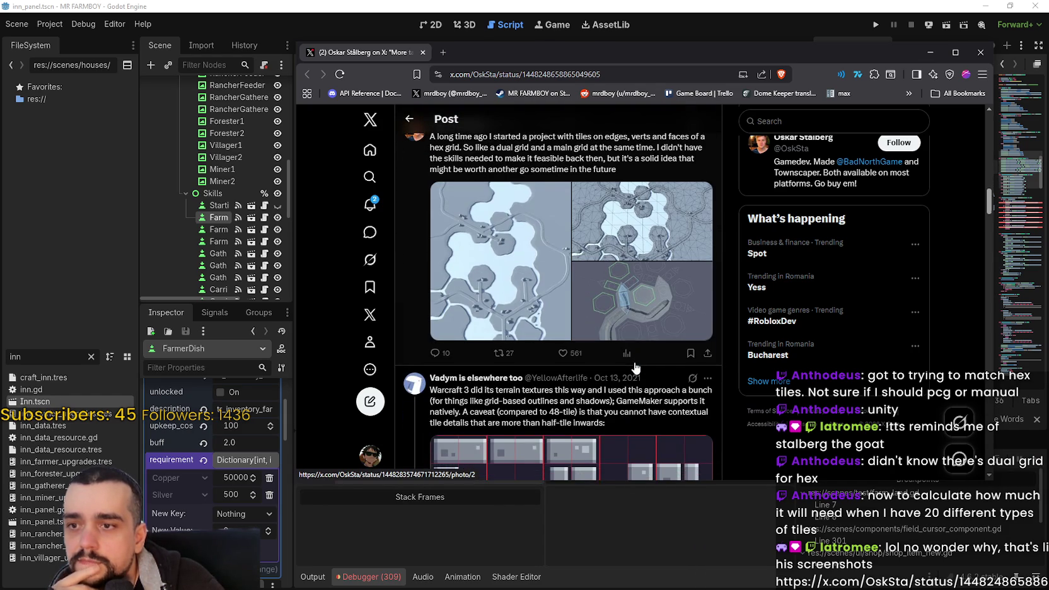
pyautogui.scroll(-3, 636, 367)
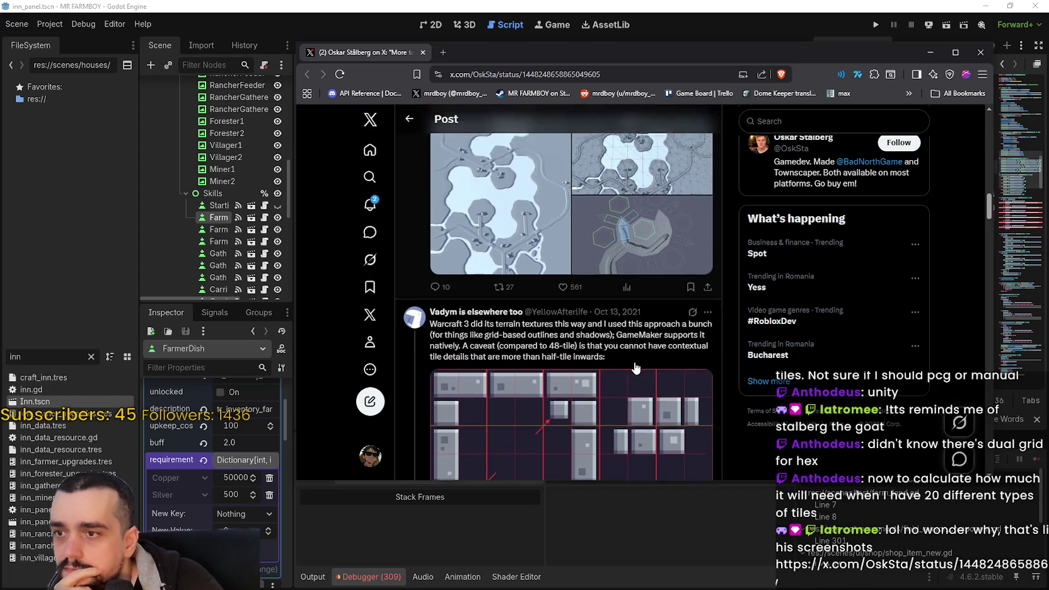
pyautogui.scroll(-10, 635, 367)
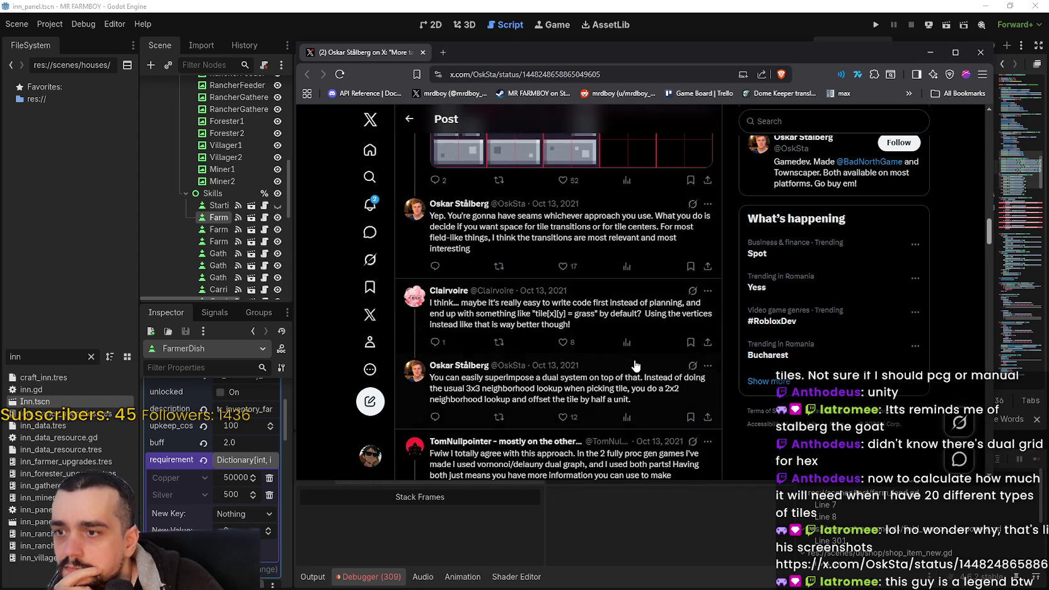
pyautogui.scroll(-2, 638, 361)
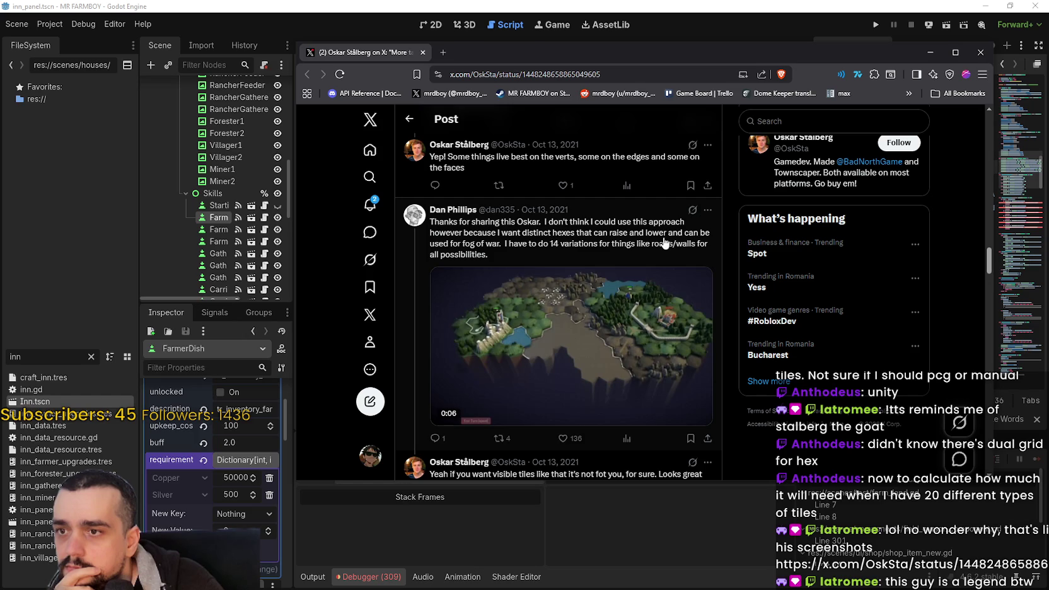
pyautogui.scroll(-4, 605, 353)
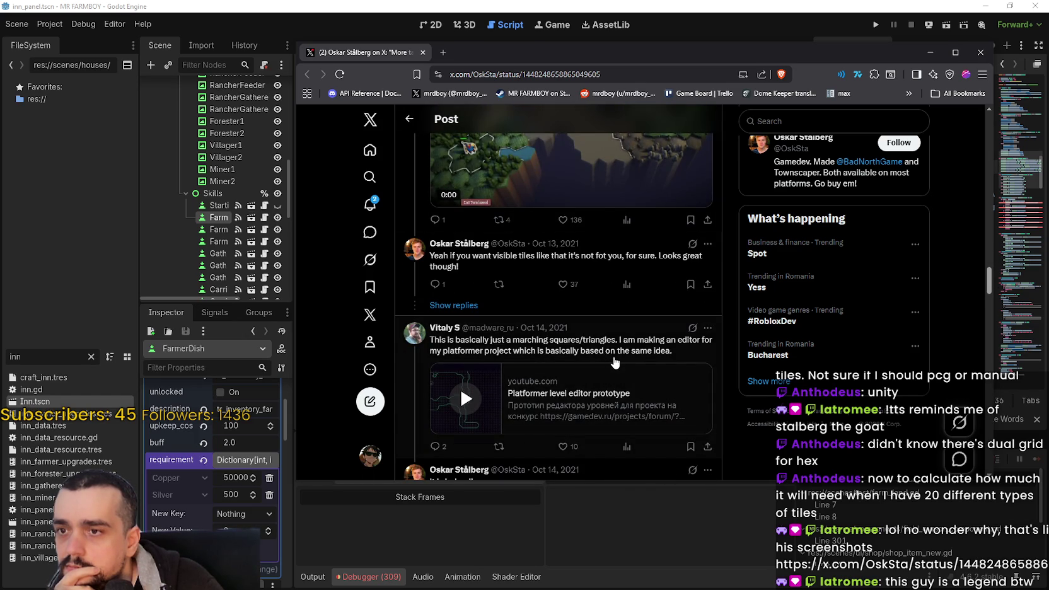
pyautogui.scroll(4, 613, 359)
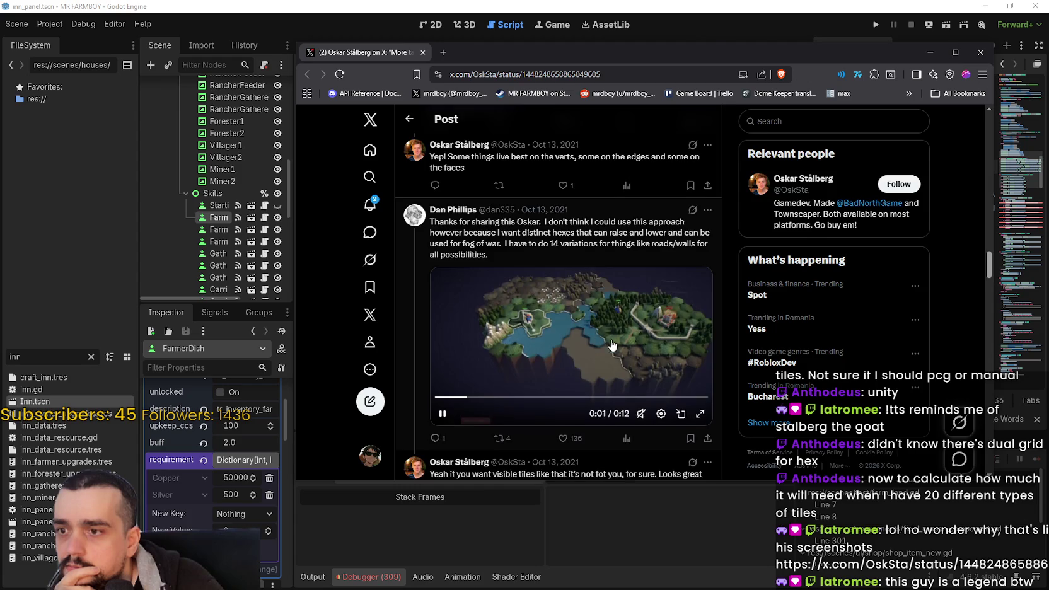
pyautogui.scroll(-10, 600, 337)
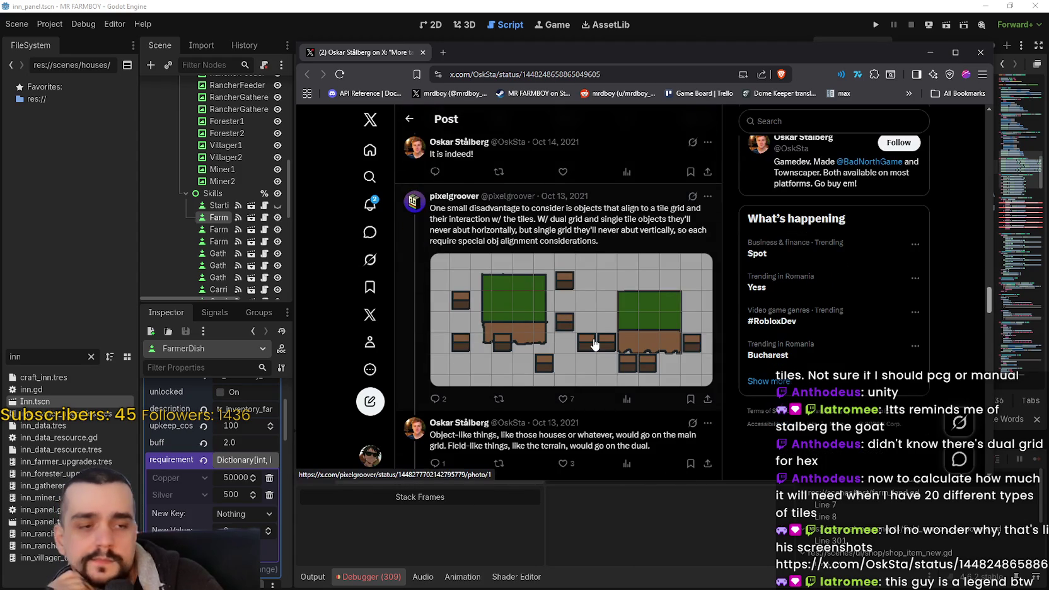
pyautogui.scroll(-1, 594, 343)
pyautogui.scroll(-5, 594, 344)
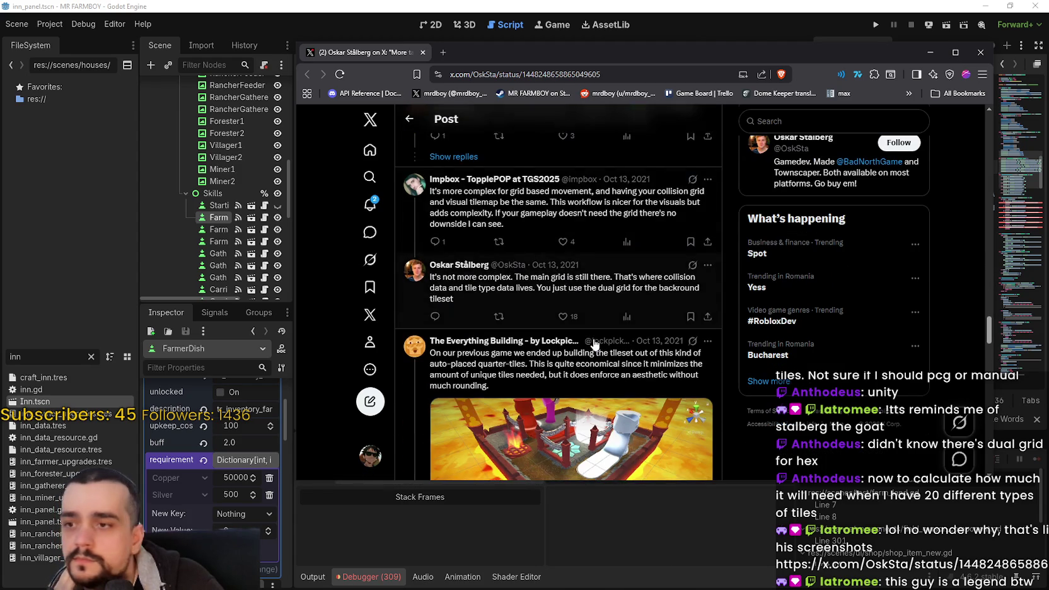
pyautogui.click(467, 264)
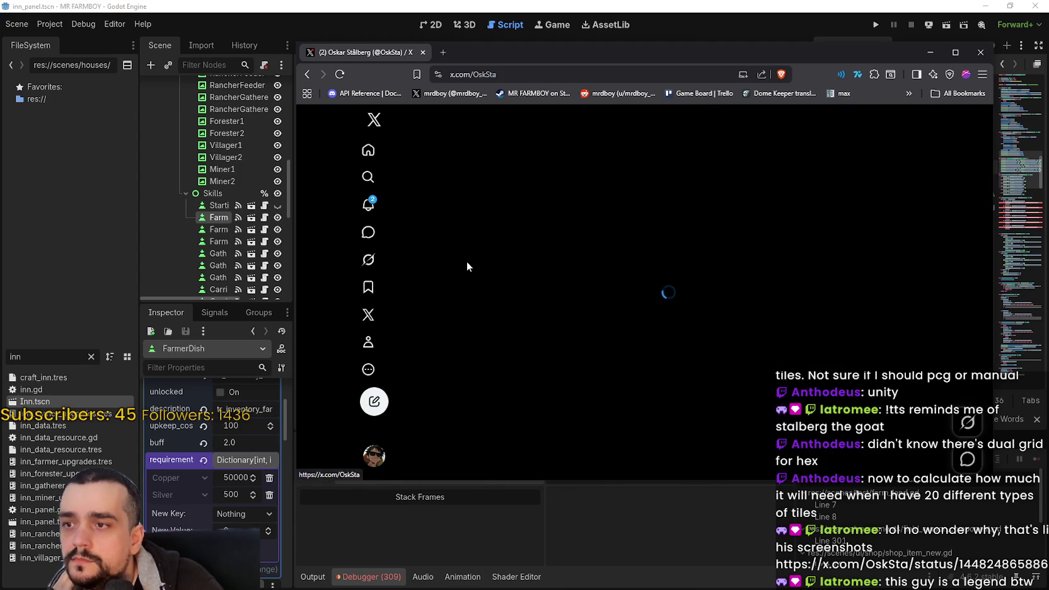
# Scroll the author's profile to the pinned Townscaper Early Access video
pyautogui.moveTo(618, 358)
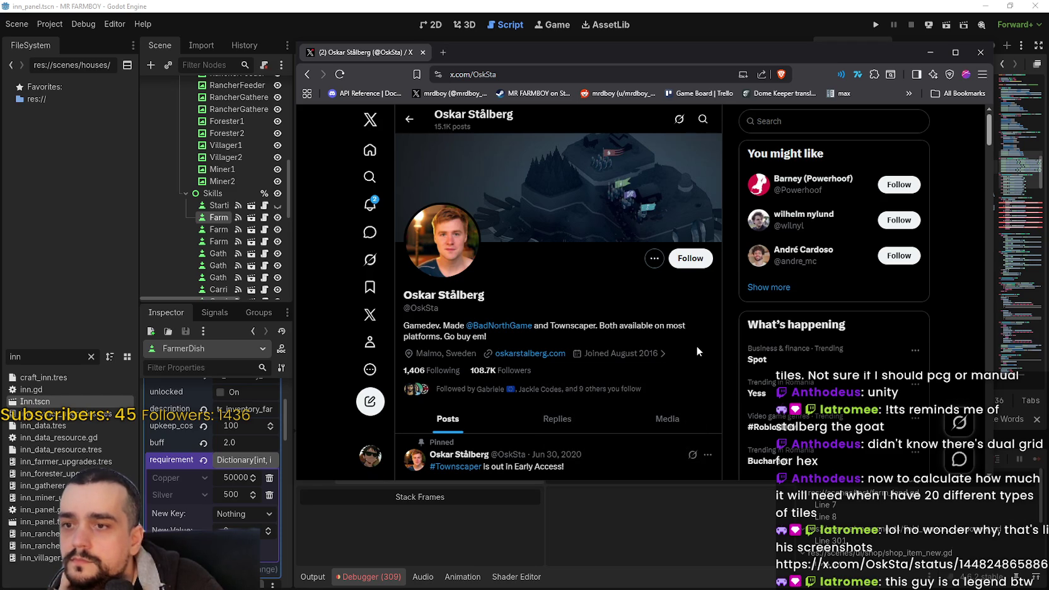
pyautogui.scroll(-10, 696, 347)
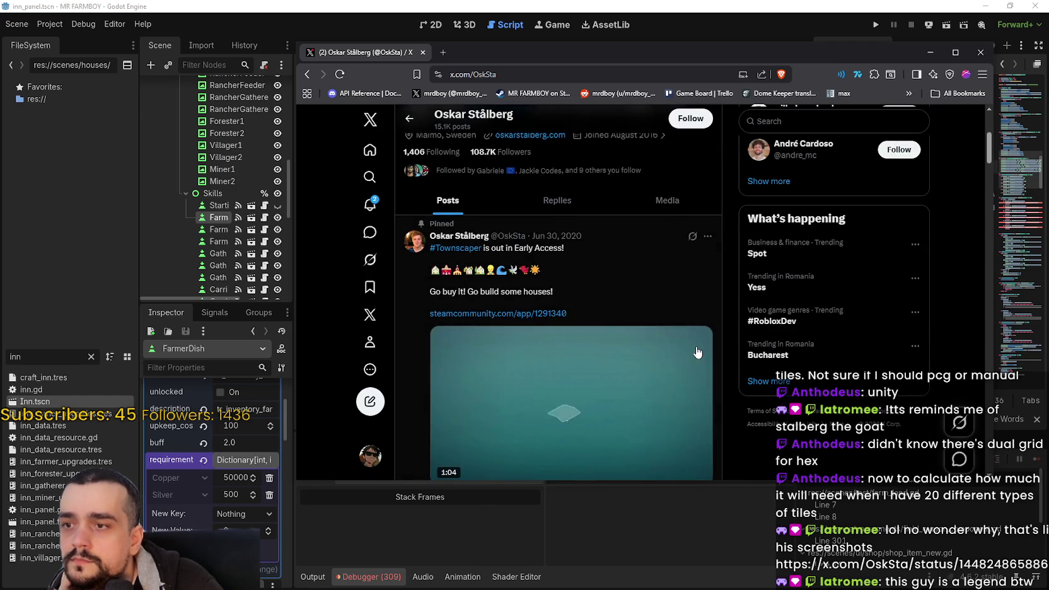
pyautogui.scroll(2, 560, 268)
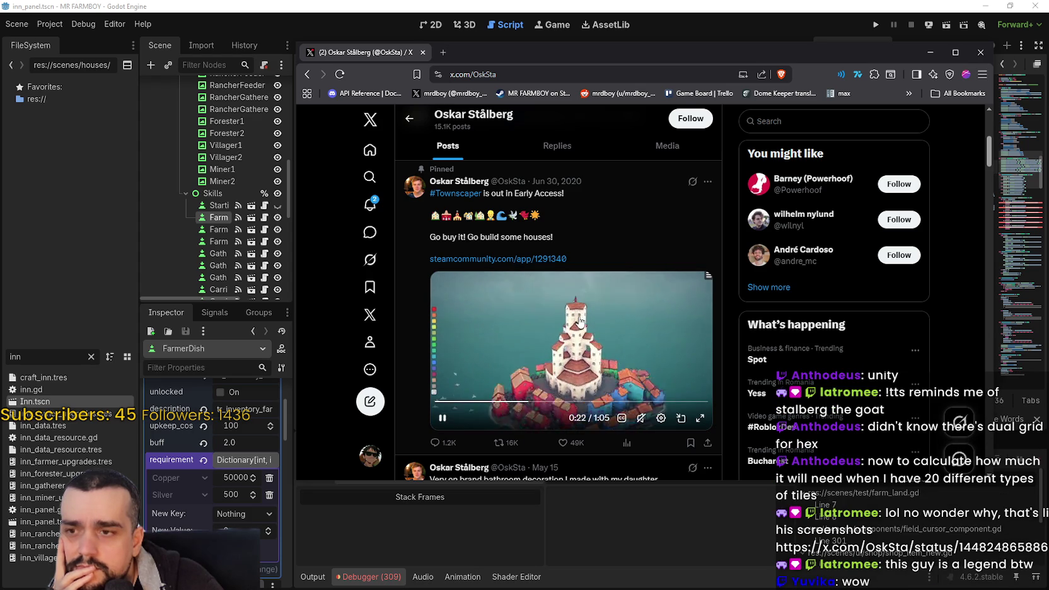
# Watch the Townscaper clip fullscreen, skipping ahead and pausing, then exit fullscreen paused at 0:42
pyautogui.click(697, 418)
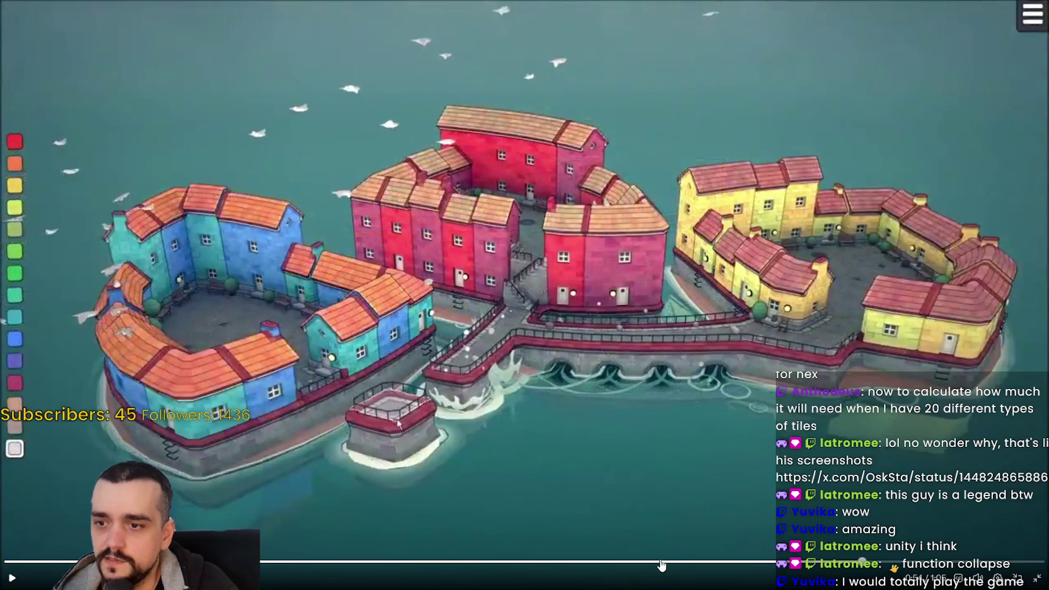
pyautogui.click(655, 562)
pyautogui.click(445, 562)
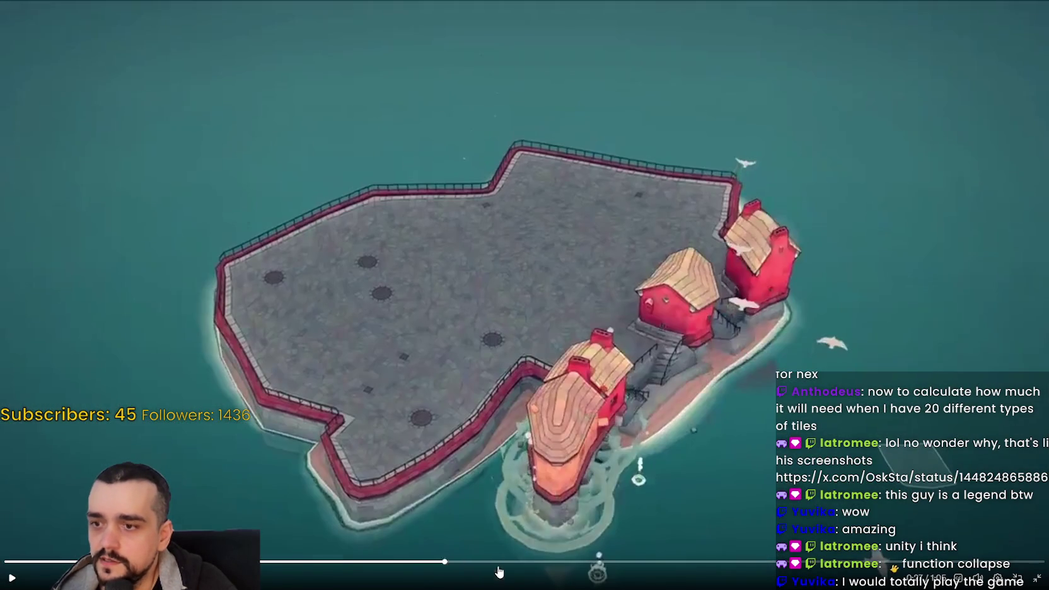
pyautogui.click(499, 563)
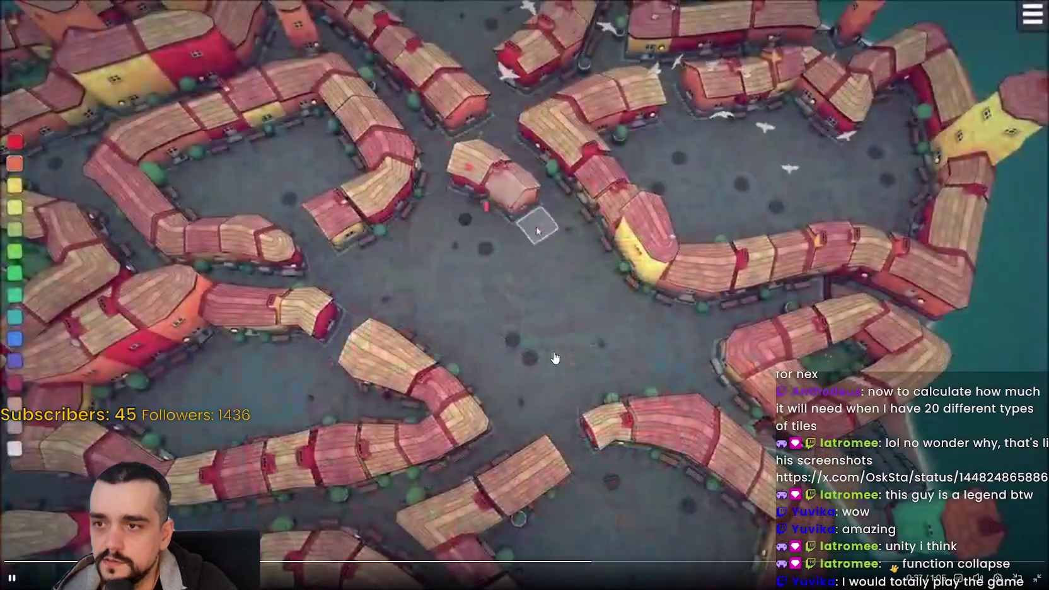
pyautogui.click(682, 154)
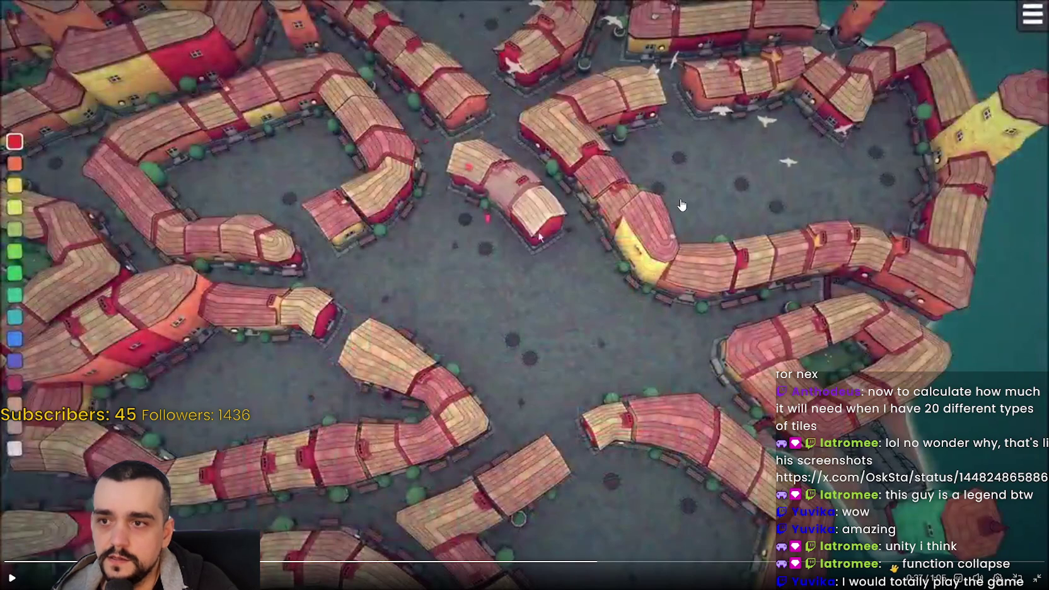
pyautogui.click(580, 357)
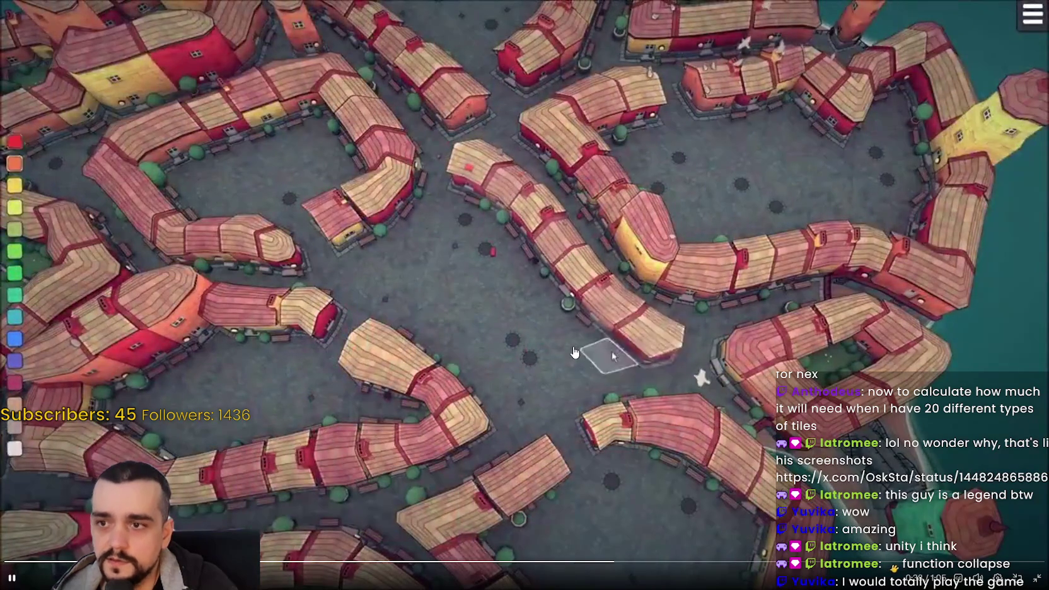
pyautogui.click(566, 382)
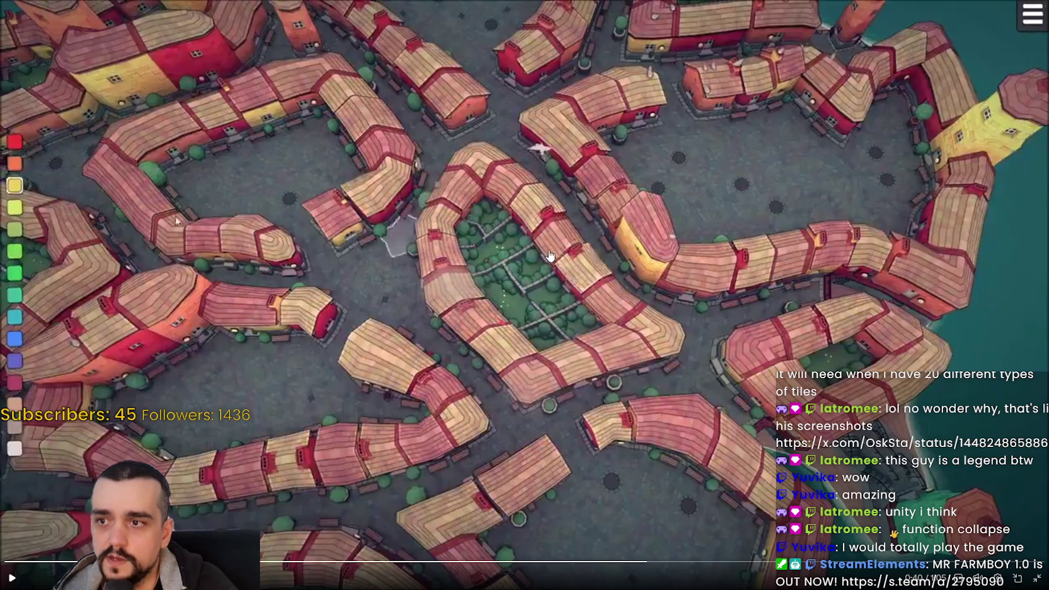
pyautogui.click(531, 340)
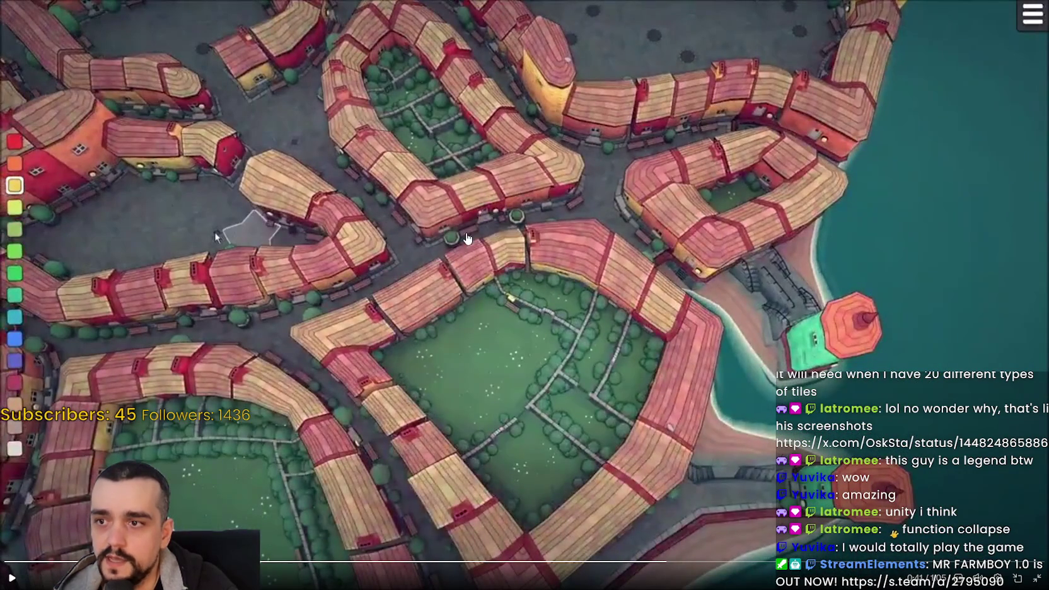
pyautogui.click(215, 232)
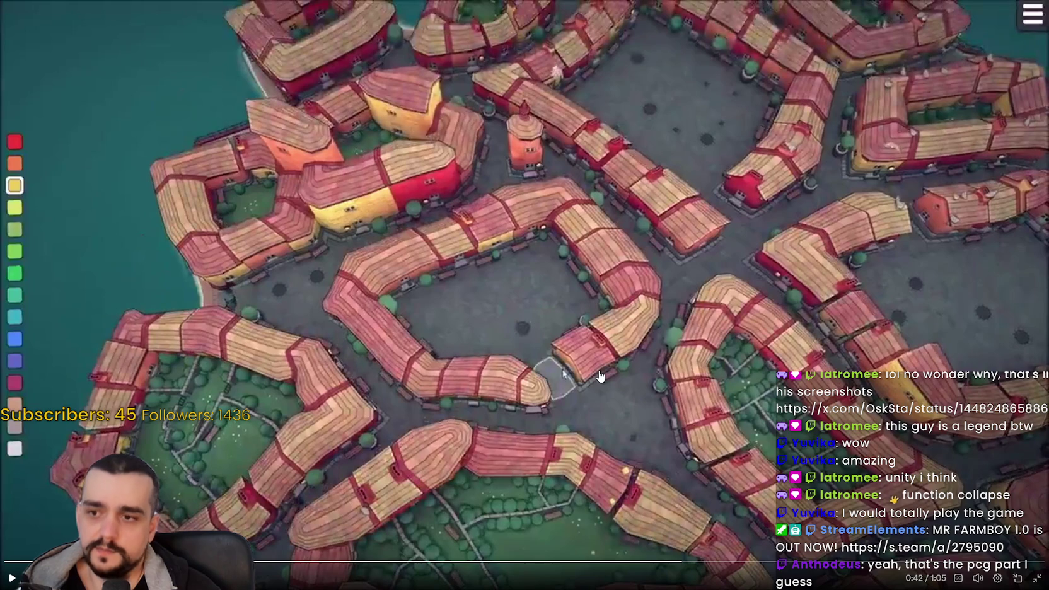
pyautogui.click(1037, 578)
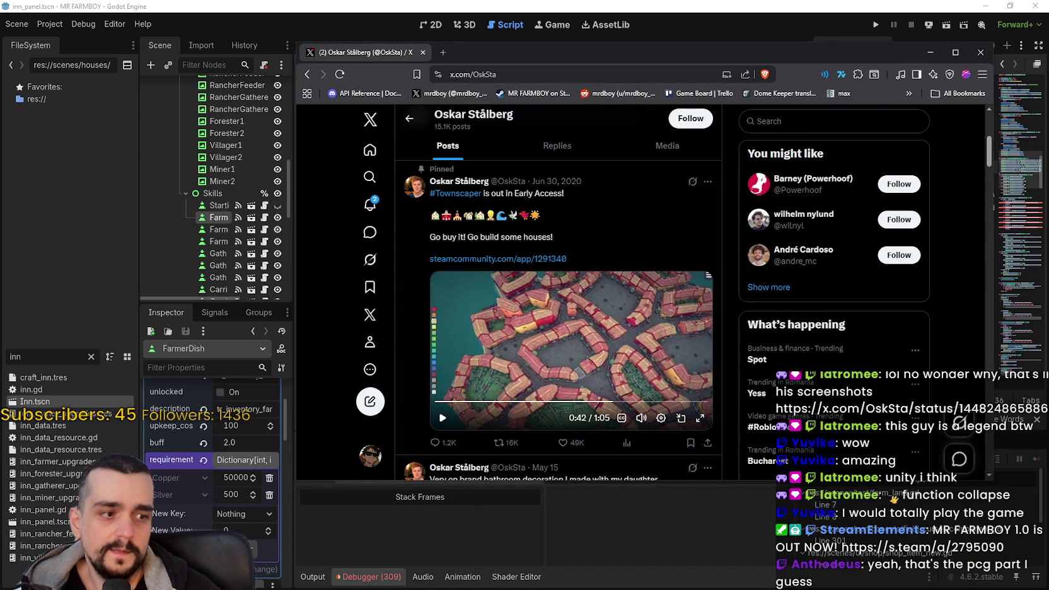
# Switch to Steam and launch WorldShaper Idle Demo from the Library
pyautogui.hotkey('alt', 'Tab')
pyautogui.click(395, 68)
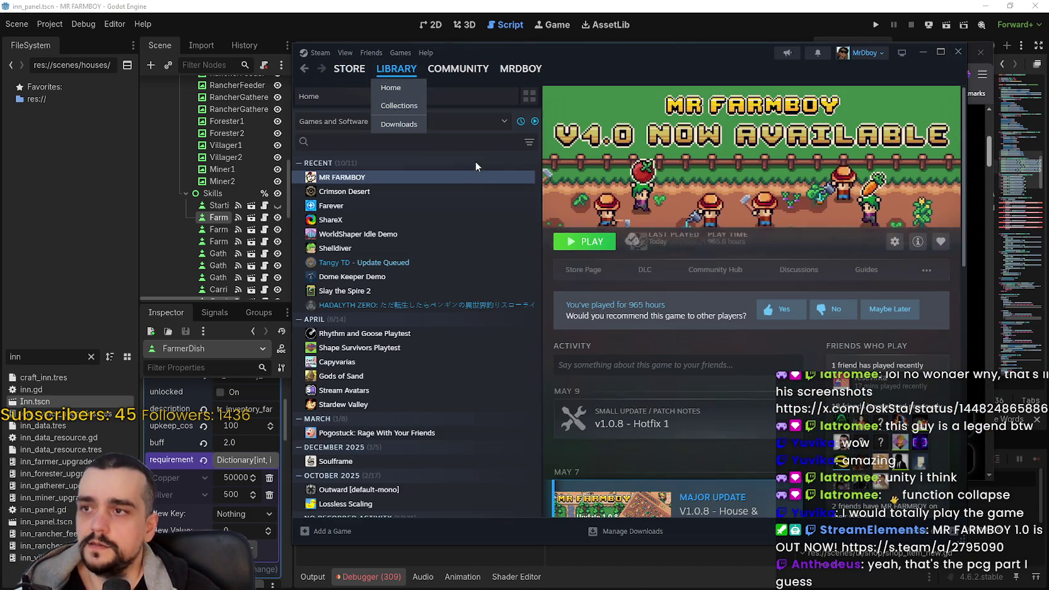
pyautogui.click(387, 234)
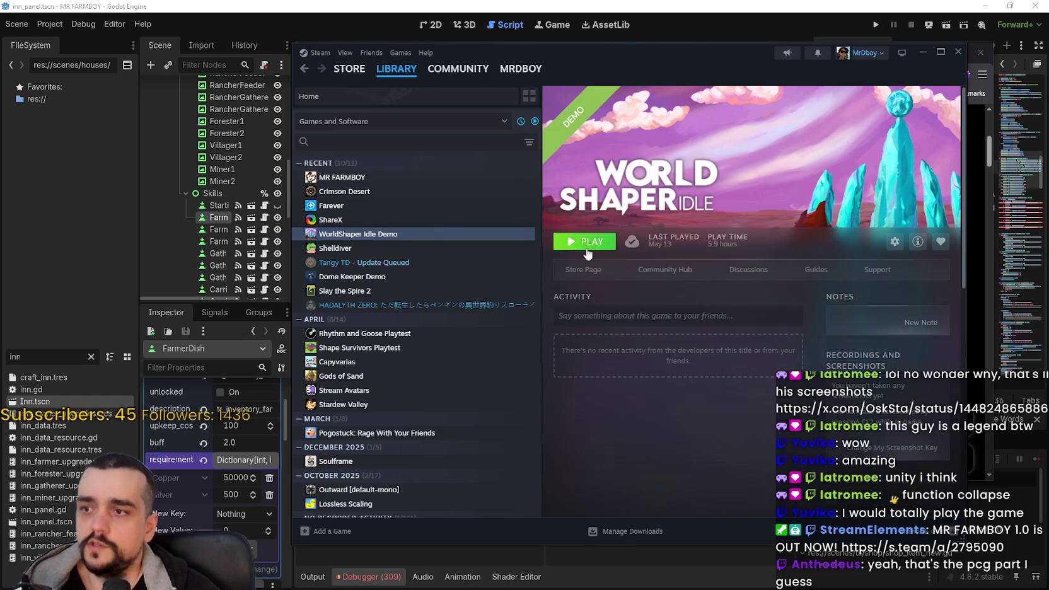
pyautogui.click(586, 248)
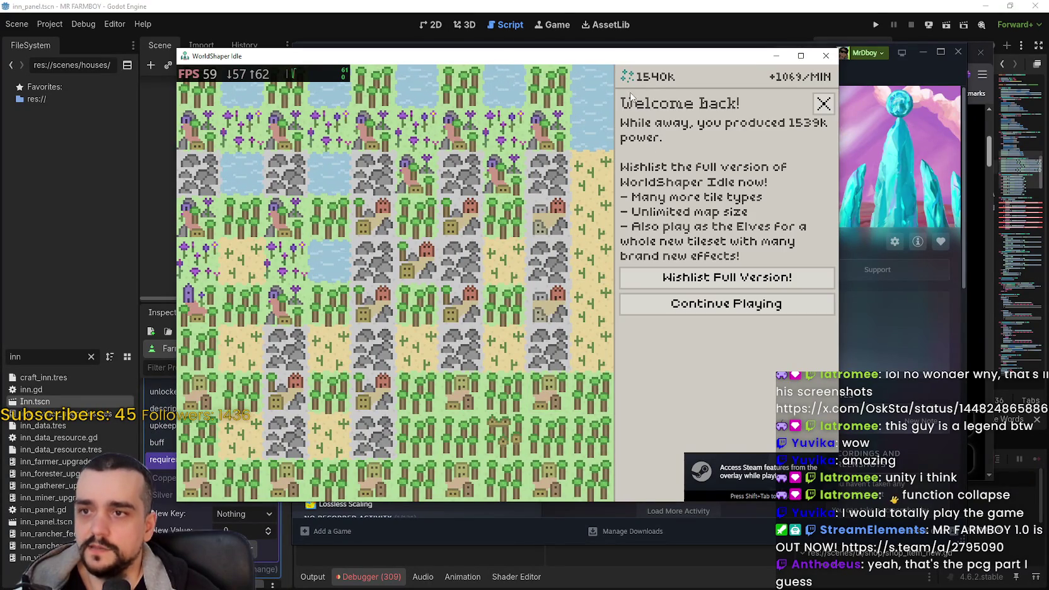
# Dismiss the Welcome back popup, then close WorldShaper Idle and the Steam window
pyautogui.click(823, 103)
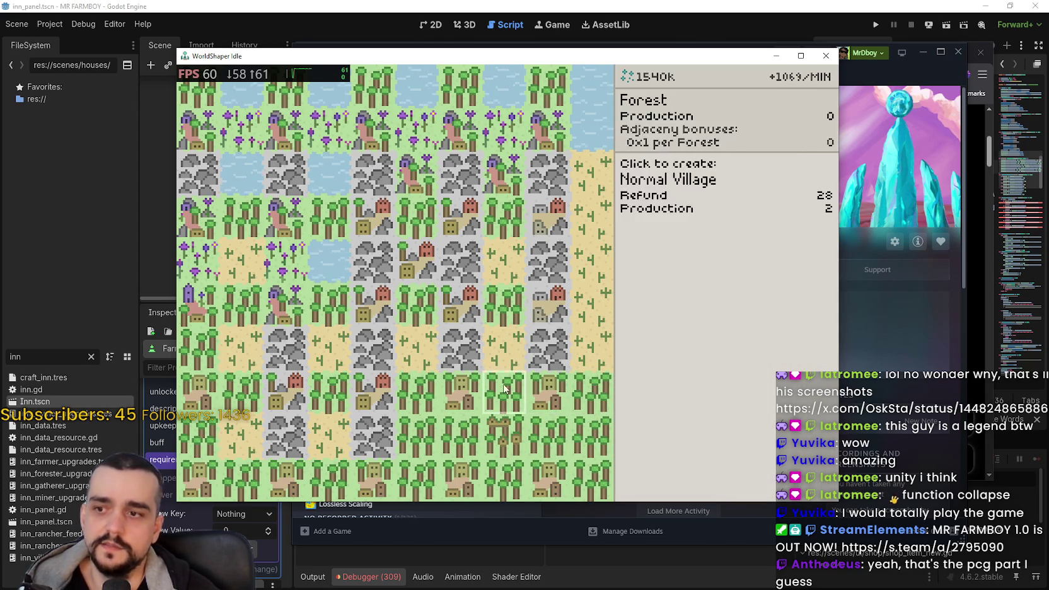
pyautogui.click(825, 57)
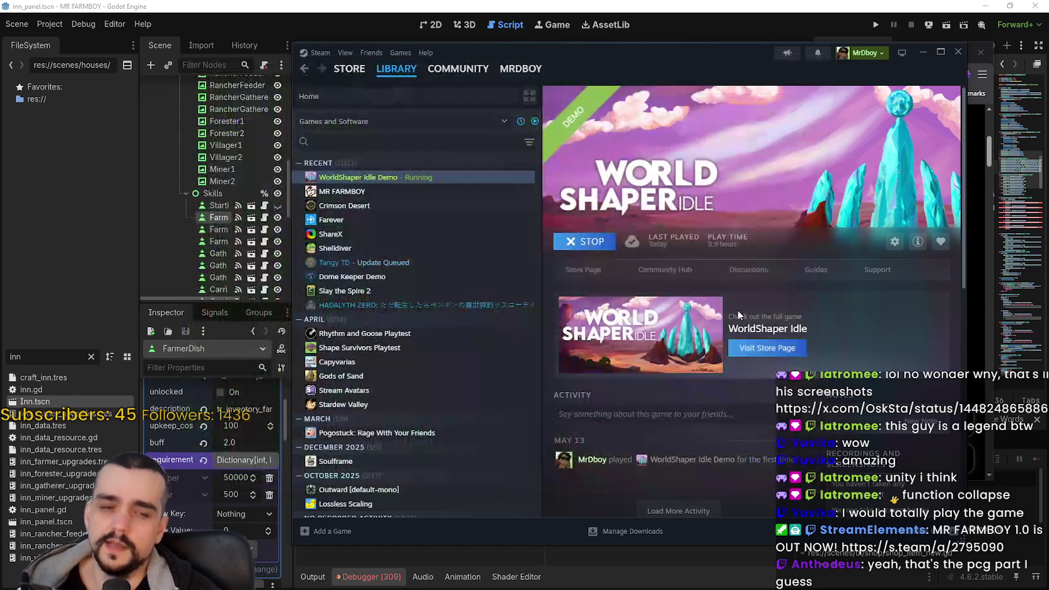
pyautogui.click(958, 51)
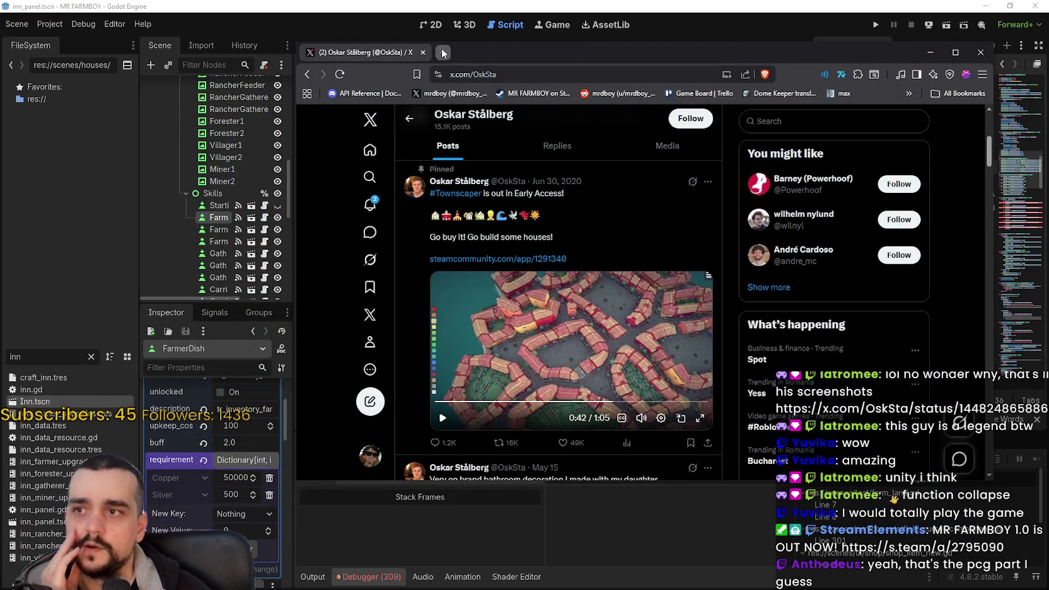
# In a new tab, search Google Images for 'pokopia gameplay'
pyautogui.click(443, 52)
pyautogui.write('pokopia')
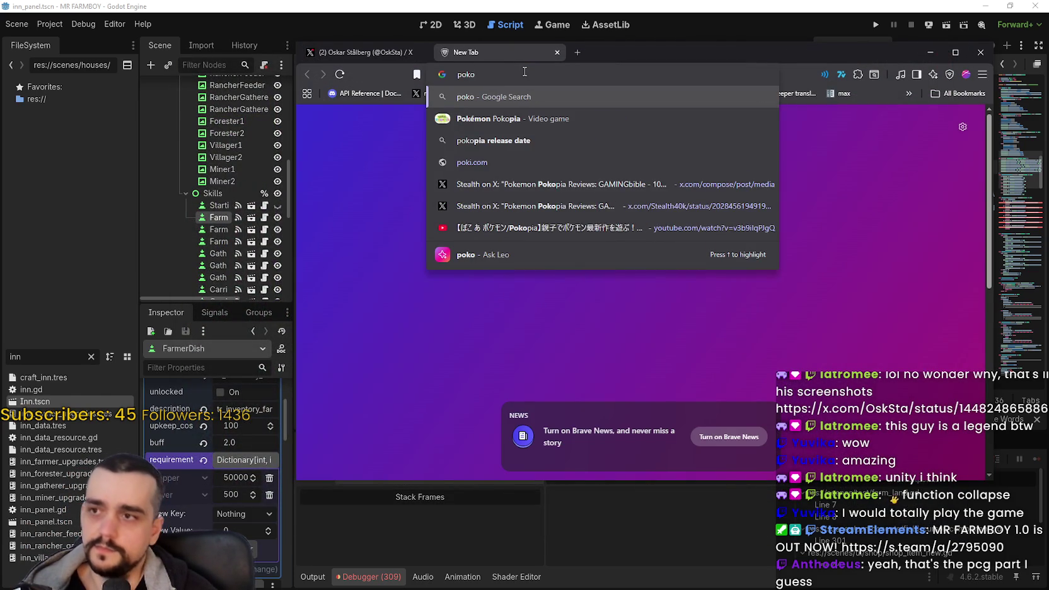
pyautogui.press('Return')
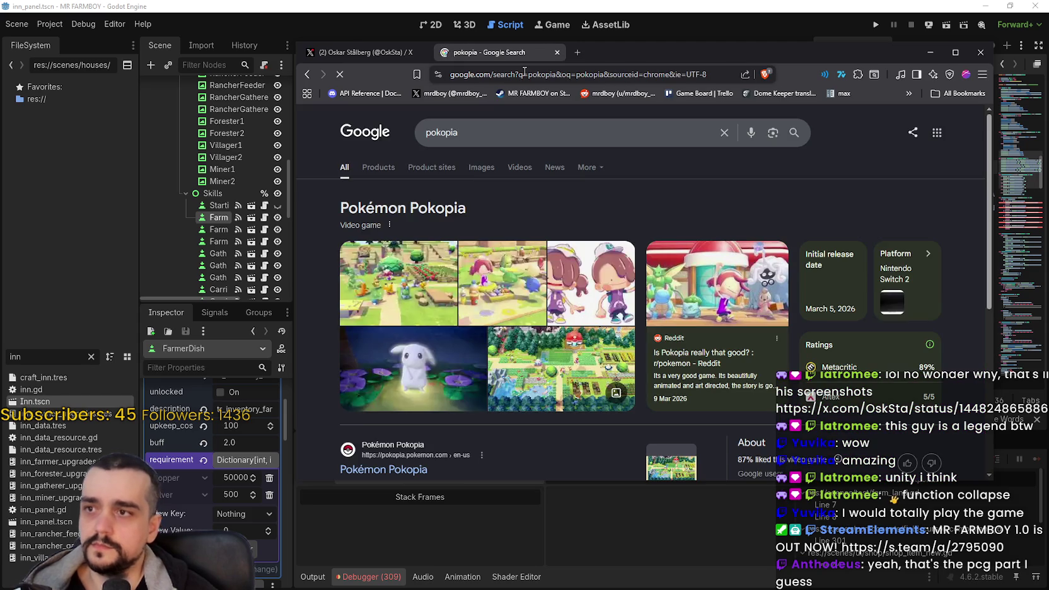
pyautogui.click(481, 168)
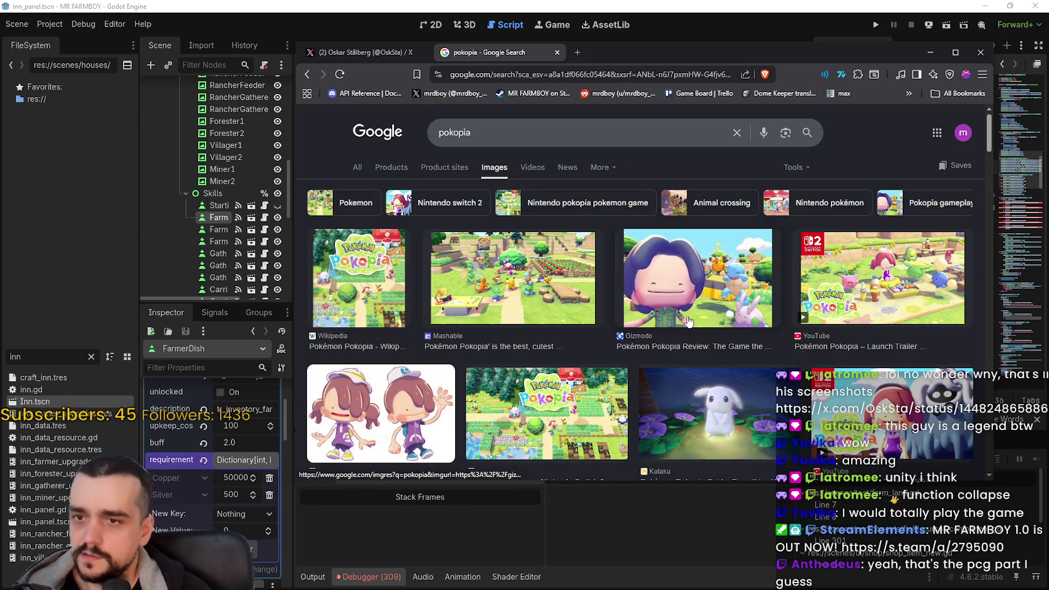
pyautogui.click(569, 142)
pyautogui.write('g')
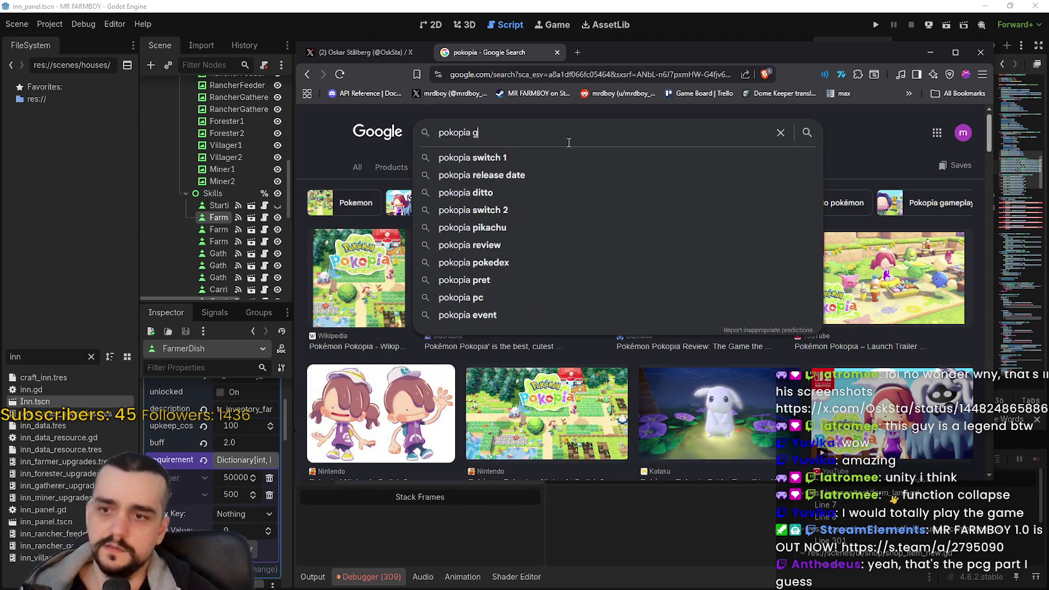
pyautogui.write('ameplay')
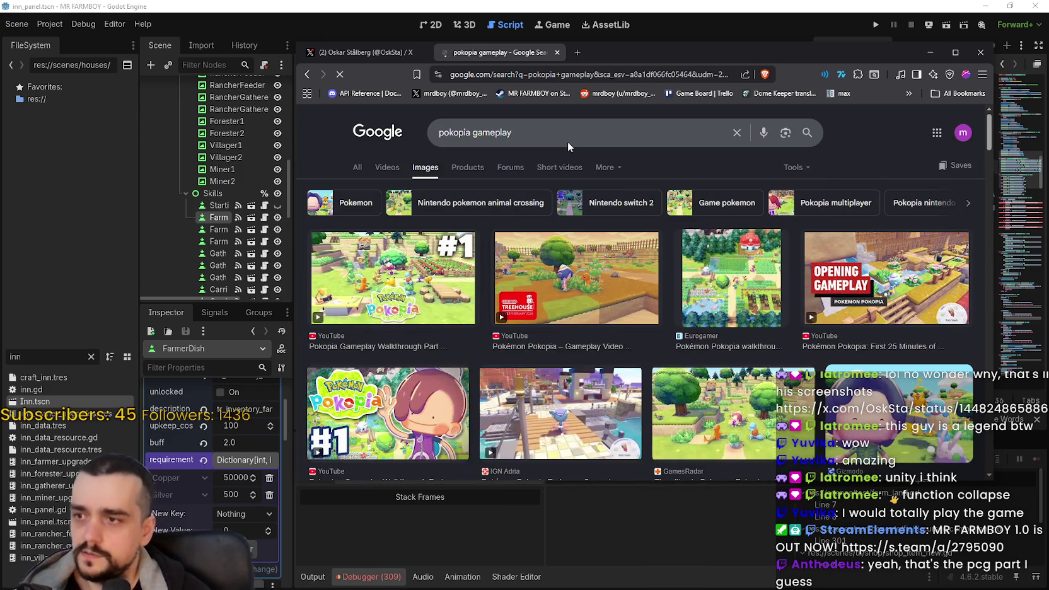
# Preview the Pokopia.net Ditto Mechanics image and browse further down the results
pyautogui.scroll(-3, 930, 341)
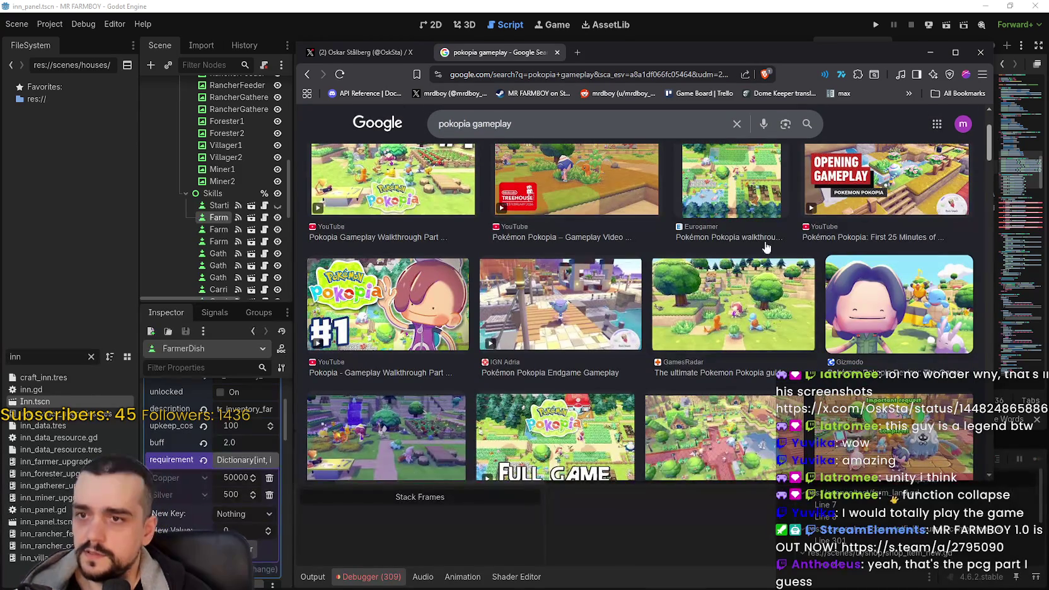
pyautogui.scroll(-1, 746, 367)
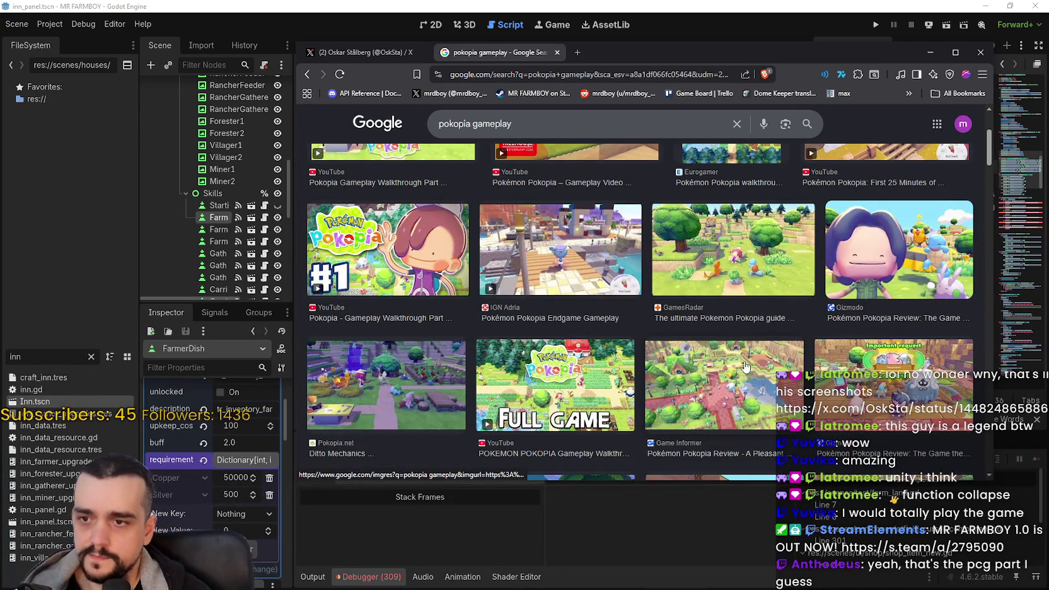
pyautogui.click(400, 376)
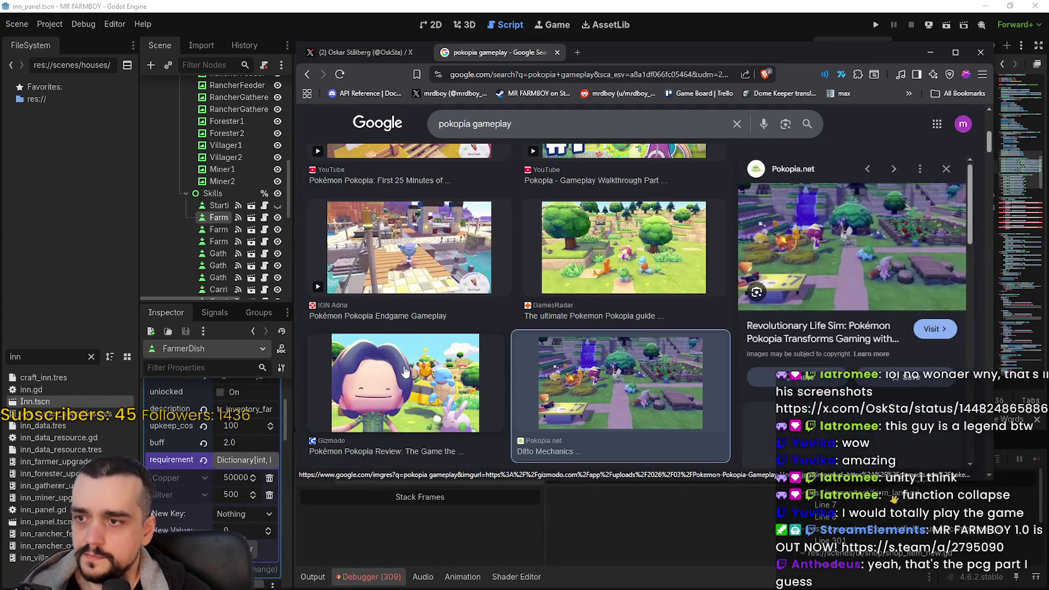
pyautogui.scroll(-5, 419, 350)
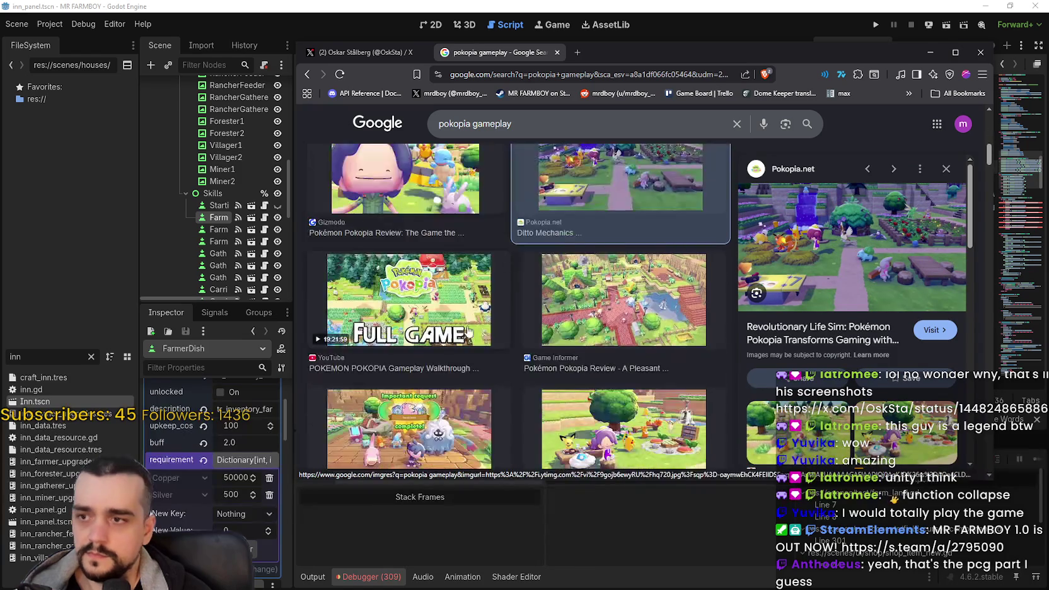
pyautogui.scroll(-2, 641, 359)
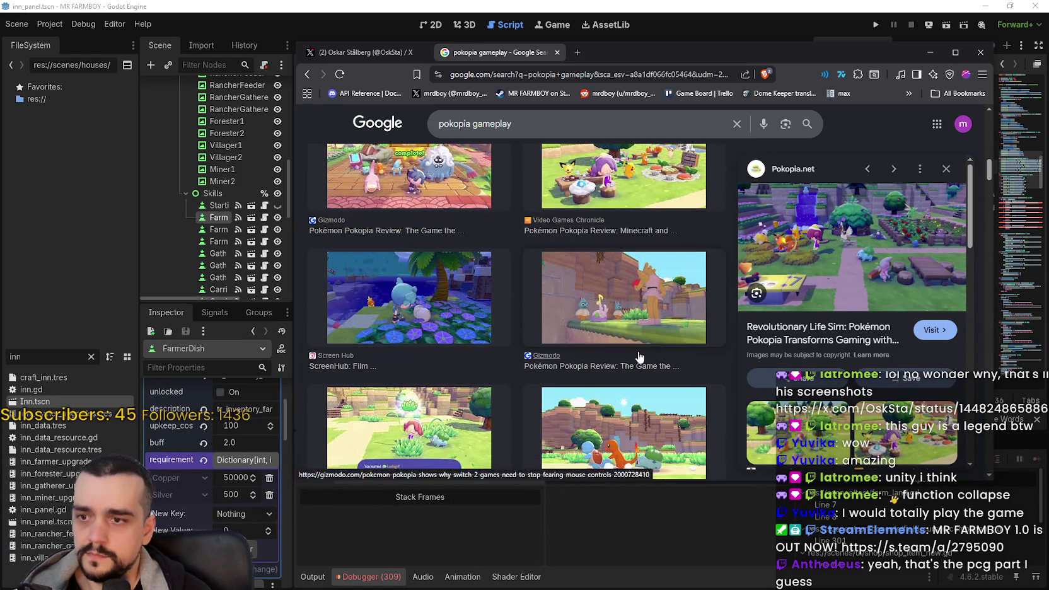
pyautogui.scroll(-2, 641, 359)
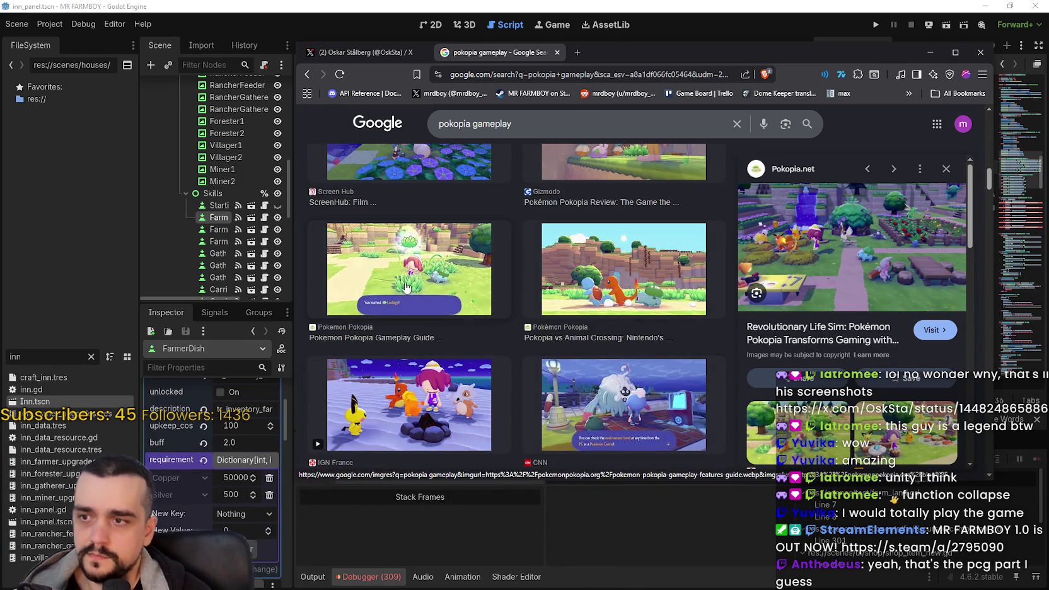
pyautogui.scroll(-1, 629, 360)
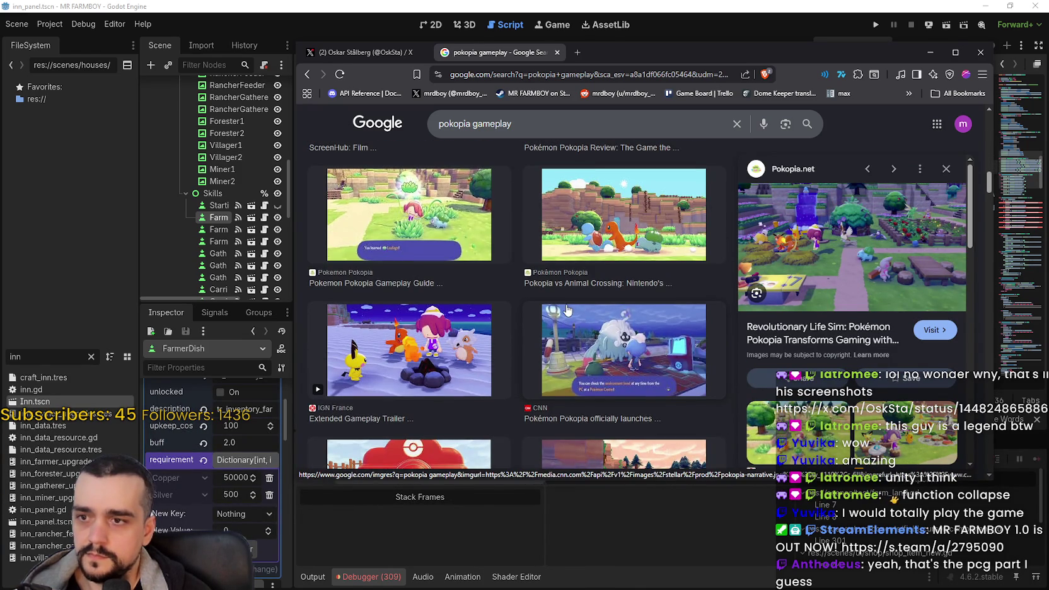
pyautogui.scroll(-3, 567, 310)
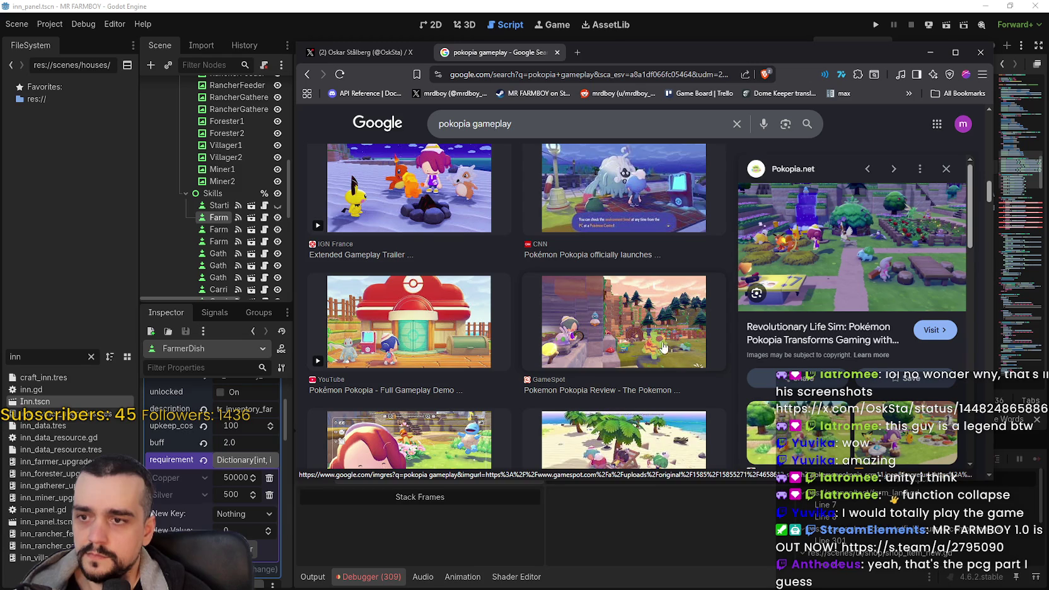
pyautogui.scroll(-3, 673, 357)
pyautogui.scroll(-2, 696, 370)
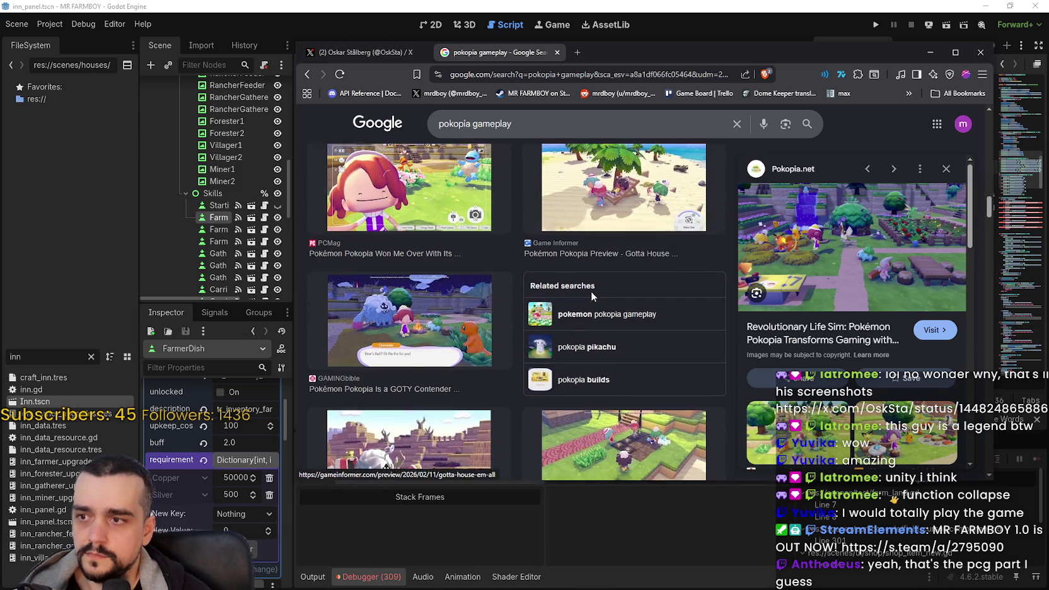
pyautogui.click(566, 131)
# Search images for 'pokopia gameplay building' and preview the games.gg Pokopia image
pyautogui.write('building')
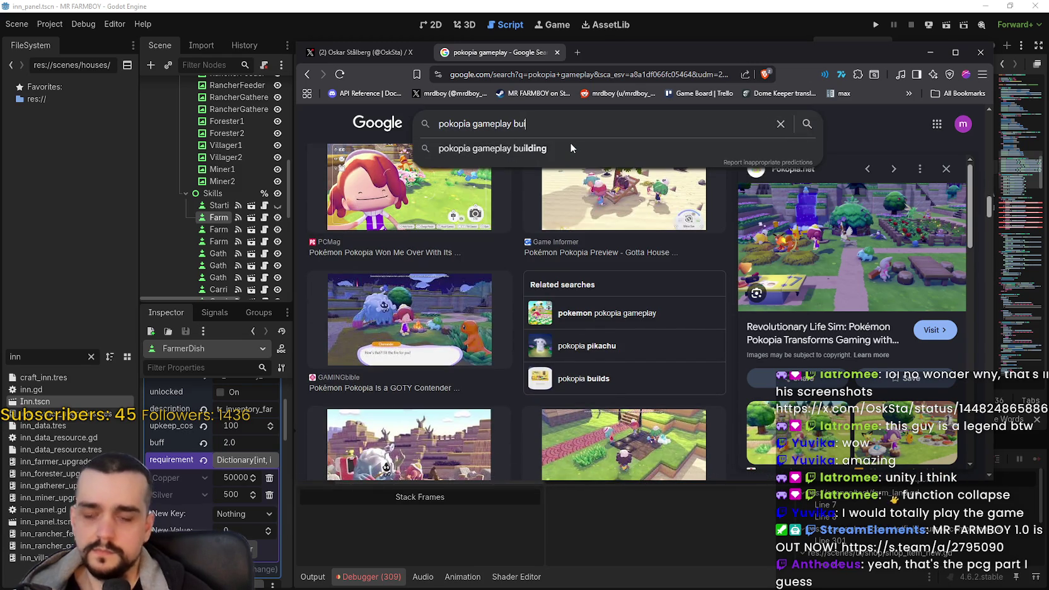
pyautogui.press('Return')
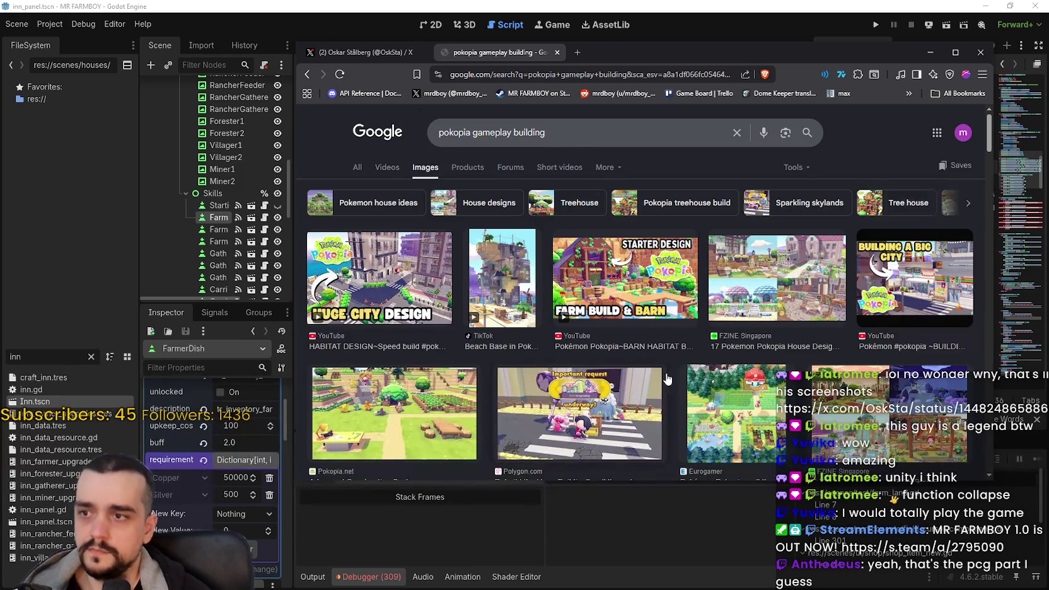
pyautogui.scroll(-3, 669, 368)
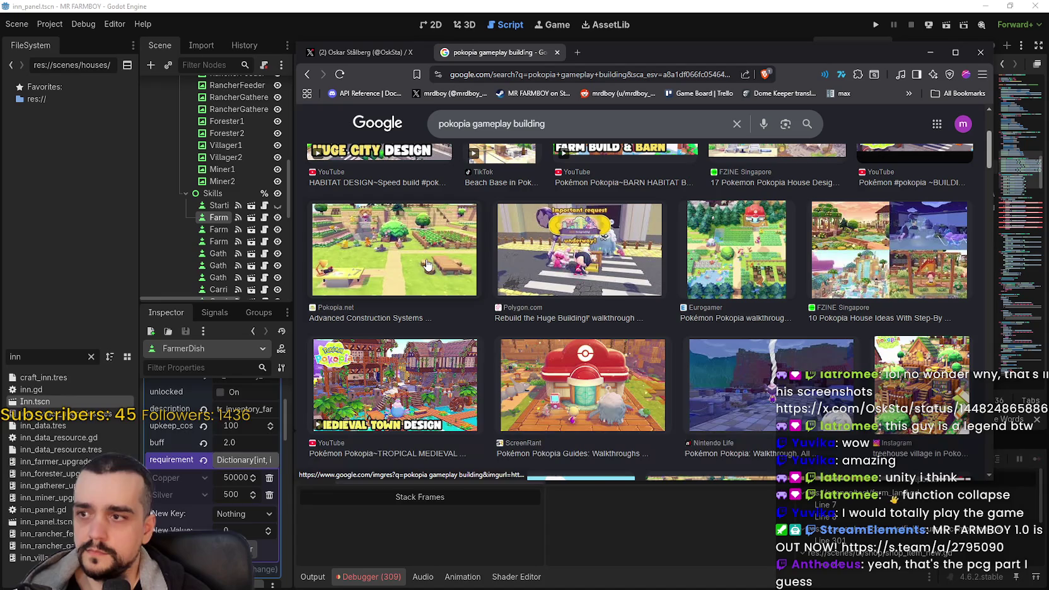
pyautogui.scroll(-2, 708, 317)
pyautogui.scroll(-1, 708, 317)
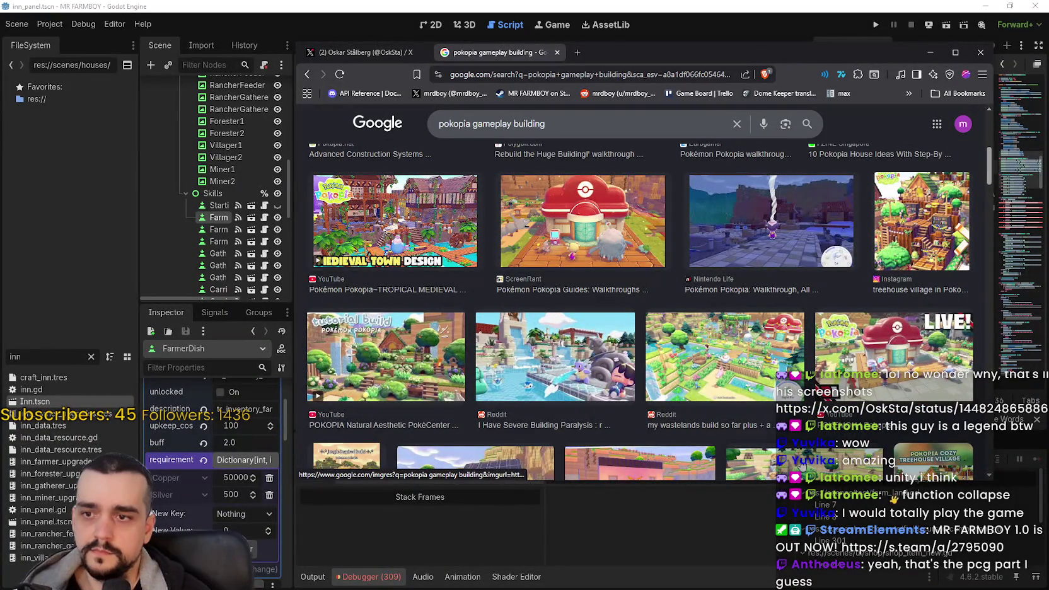
pyautogui.scroll(-2, 755, 397)
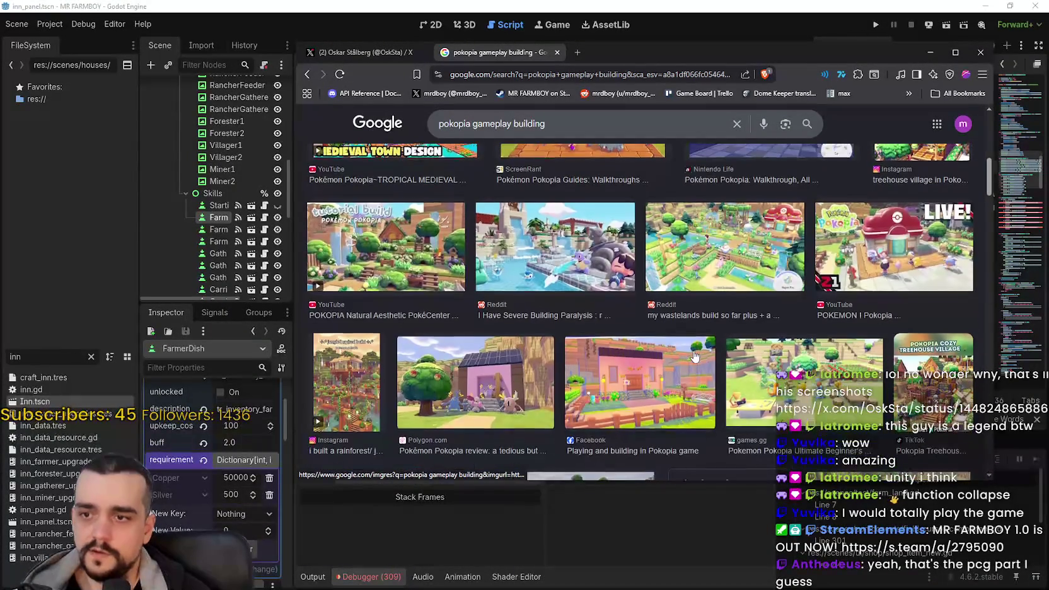
pyautogui.scroll(-2, 695, 356)
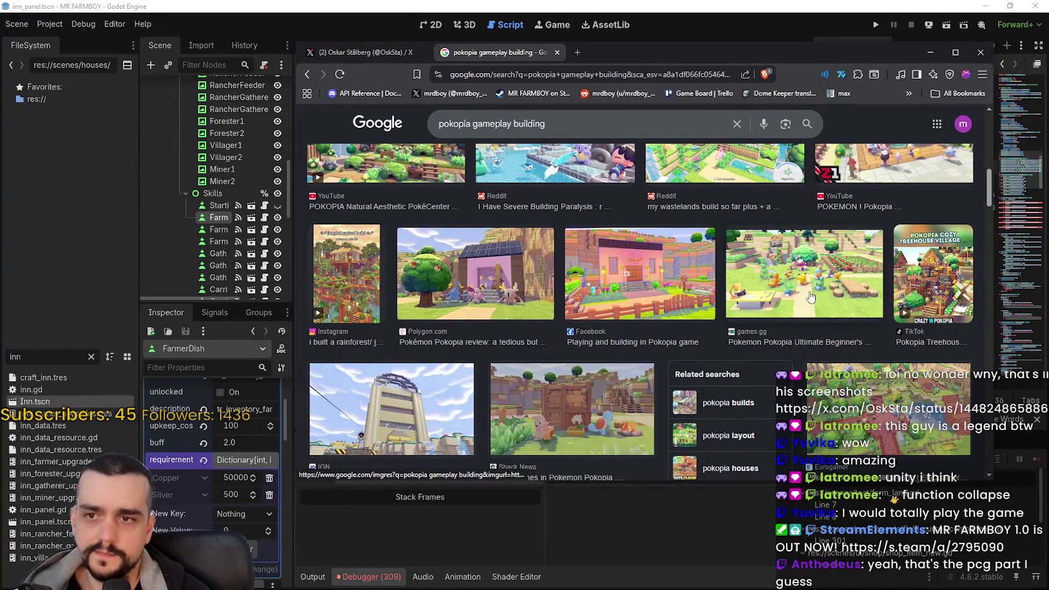
pyautogui.click(810, 296)
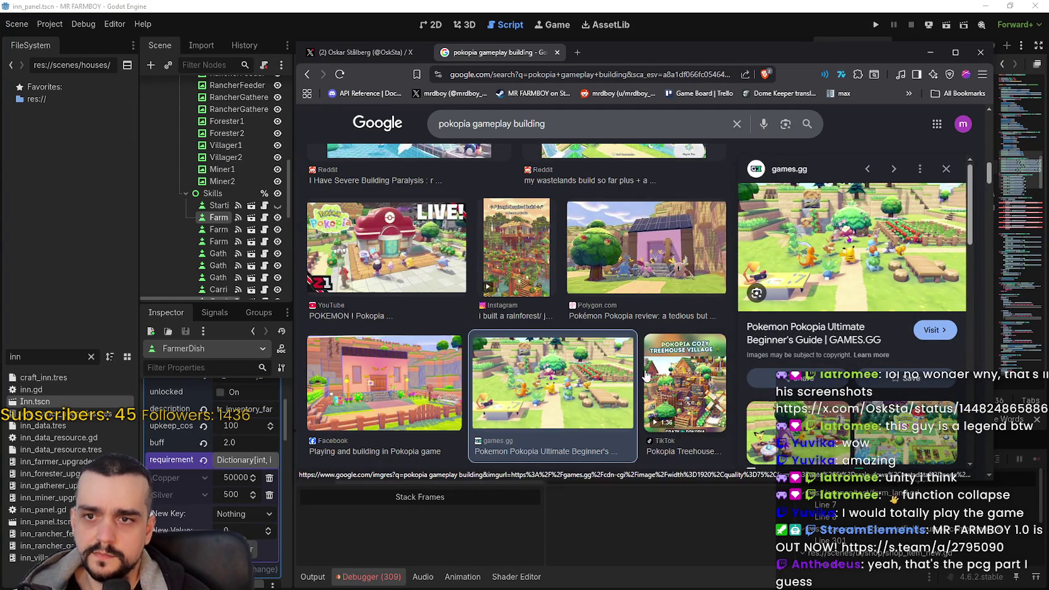
# Scroll further down the results and preview the Nintendo Life walkthrough image
pyautogui.scroll(-5, 626, 376)
pyautogui.scroll(-5, 626, 376)
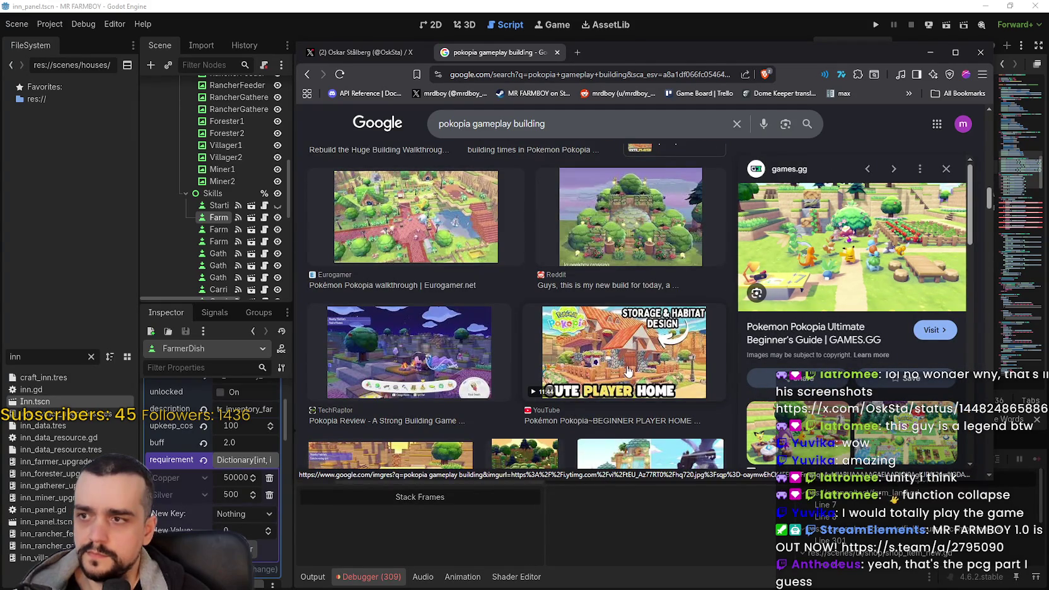
pyautogui.scroll(-3, 626, 376)
pyautogui.scroll(-3, 627, 372)
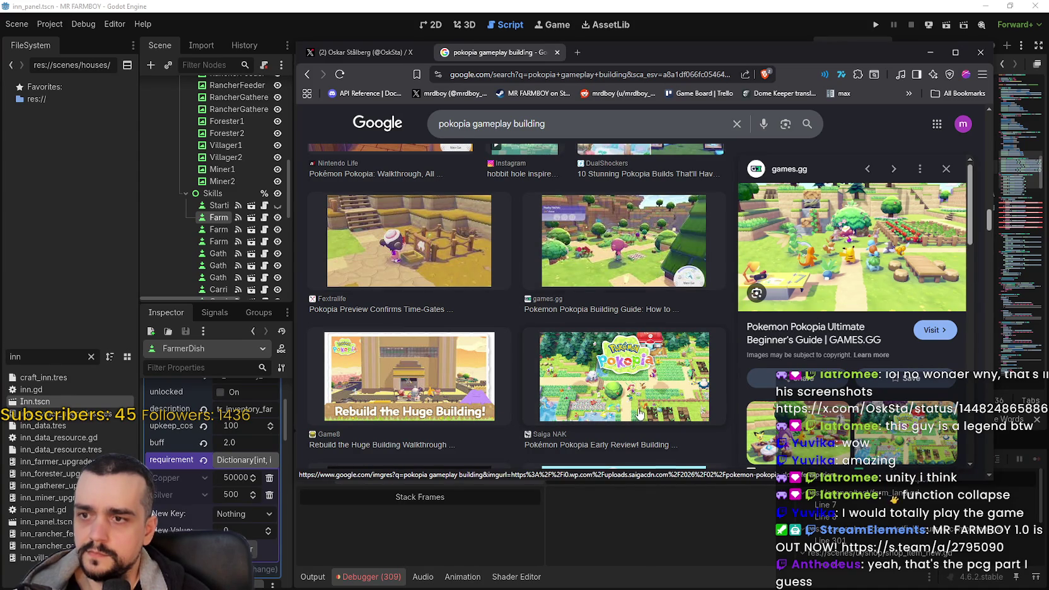
pyautogui.scroll(-4, 564, 394)
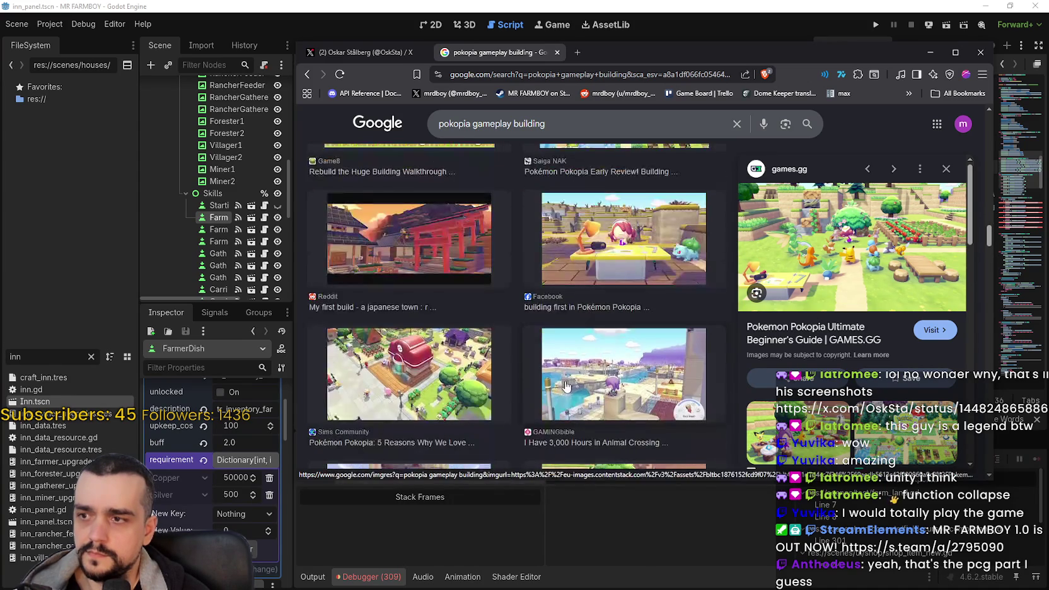
pyautogui.scroll(-3, 575, 376)
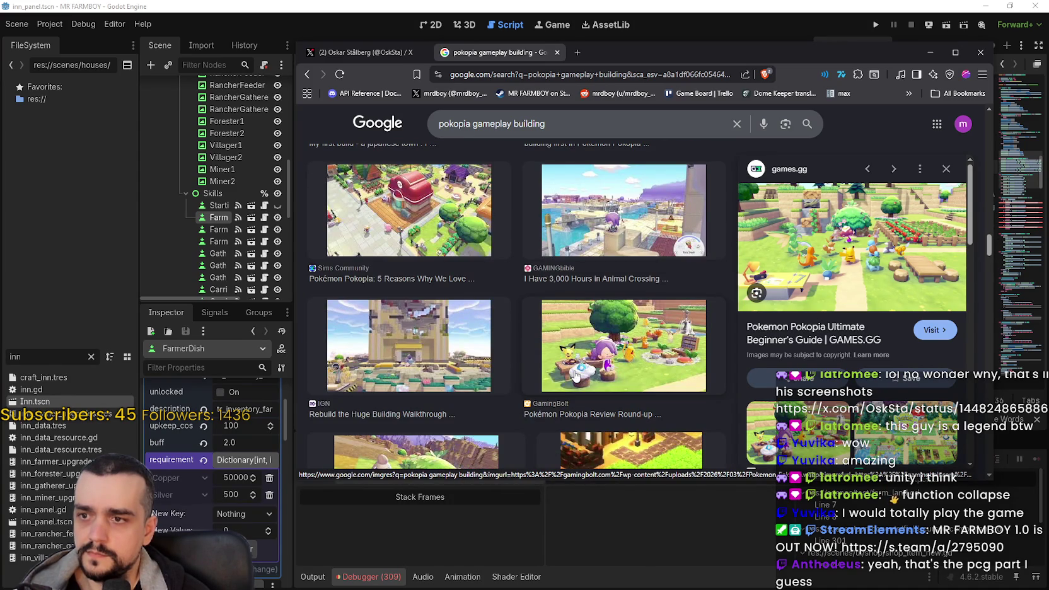
pyautogui.scroll(-4, 576, 373)
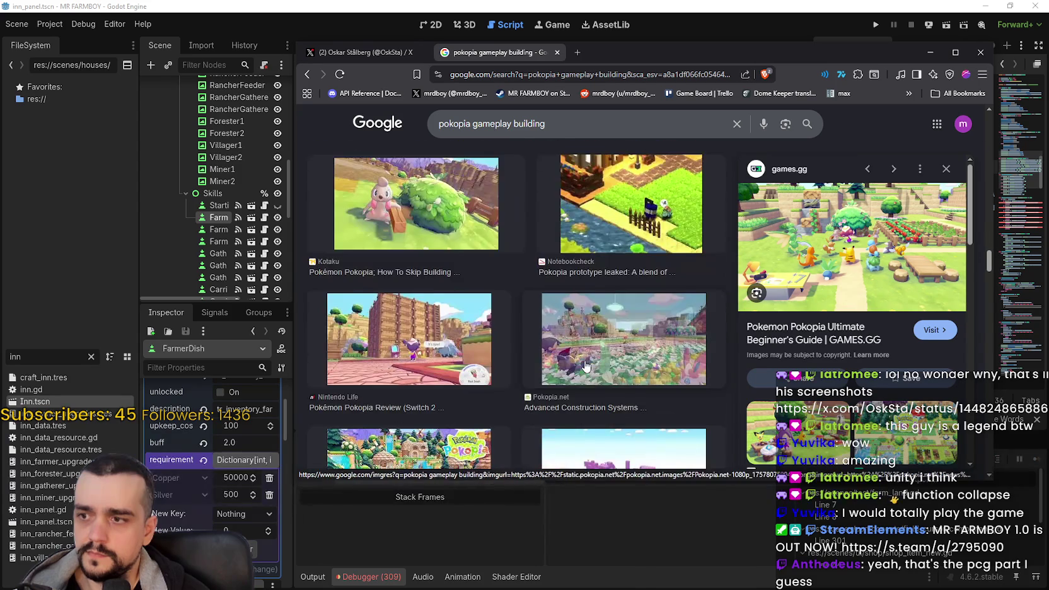
pyautogui.scroll(-3, 588, 354)
pyautogui.scroll(-5, 590, 348)
pyautogui.scroll(-2, 592, 343)
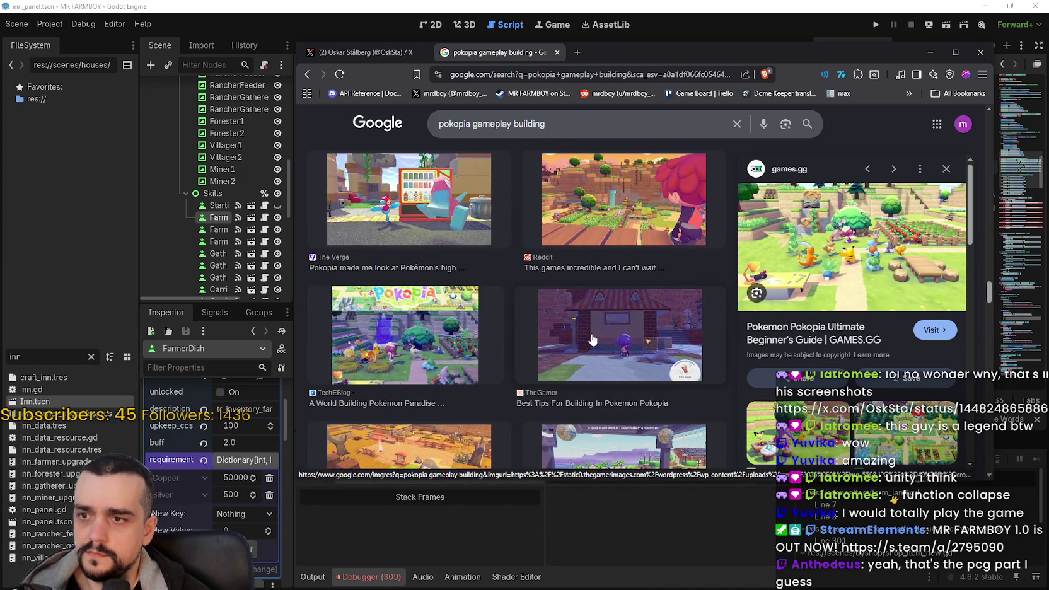
pyautogui.scroll(-3, 592, 340)
pyautogui.click(405, 331)
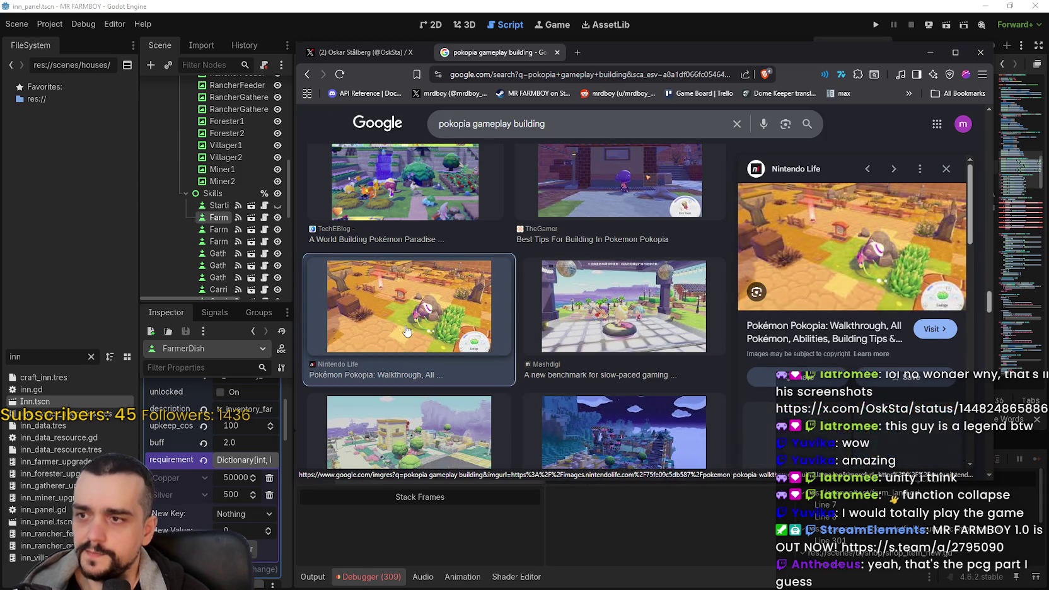
# Open the Nintendo Life image in a new tab, switch to it and zoom in
pyautogui.rightClick(861, 217)
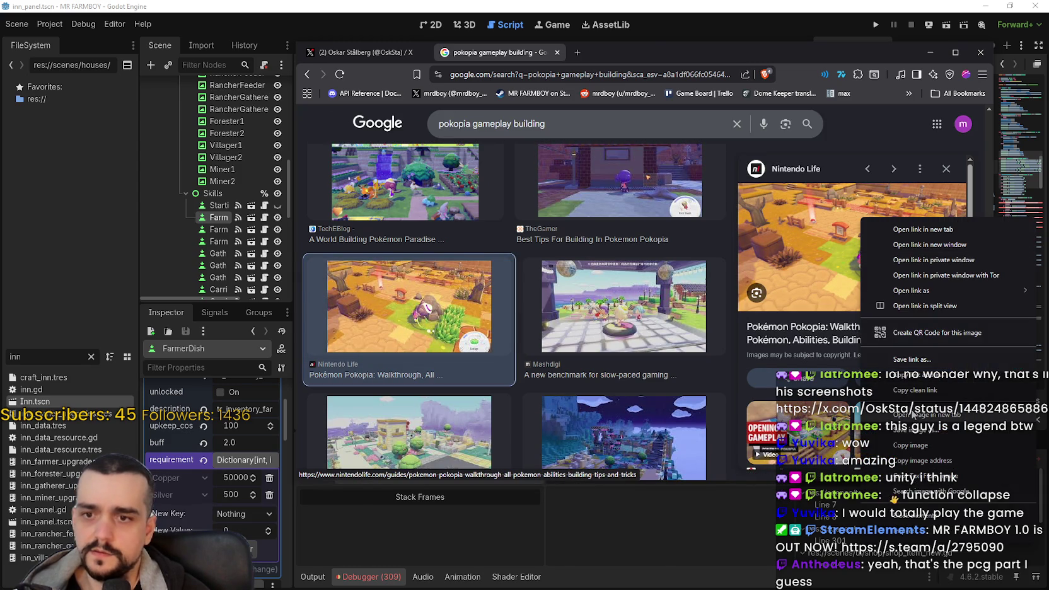
pyautogui.click(912, 415)
pyautogui.click(637, 53)
pyautogui.click(738, 331)
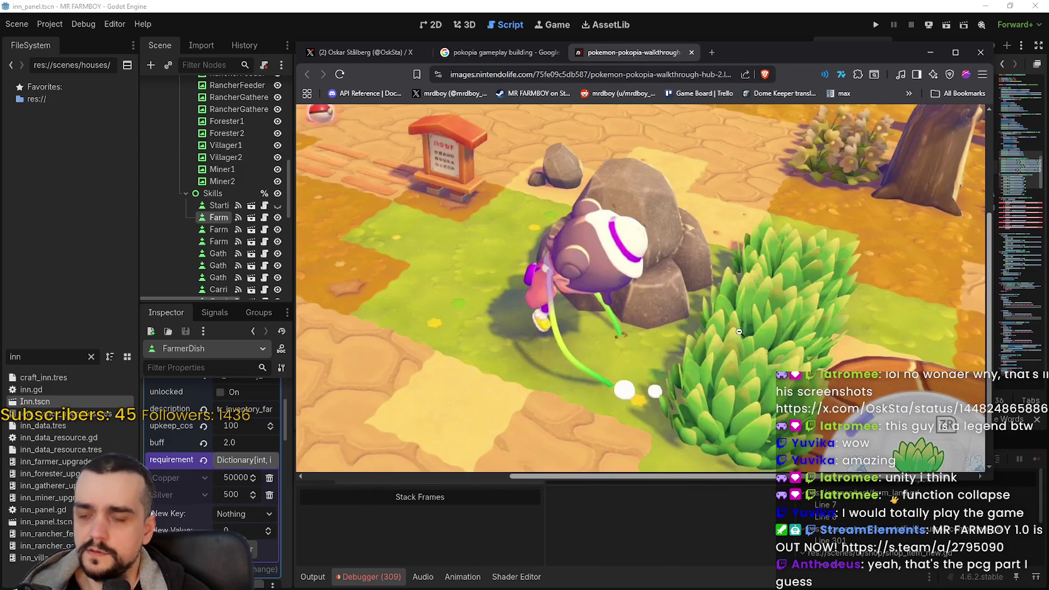
# Fit the full-size Pokopia walkthrough image to the browser window
pyautogui.click(738, 345)
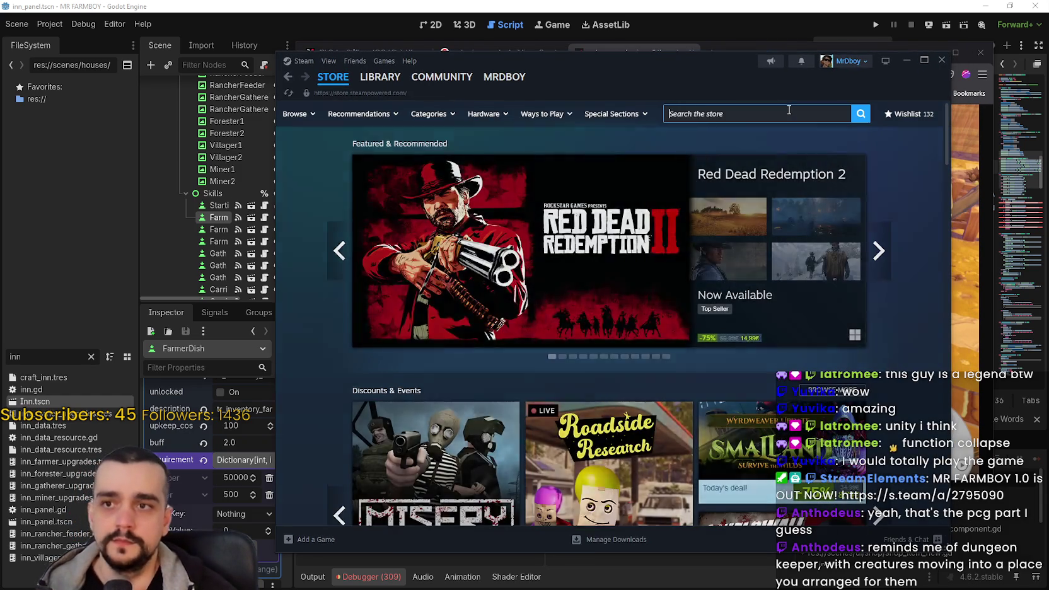
# Search the store for 'coreke' and flip through Core Keeper screenshots, enlarging the golden farm one
pyautogui.click(785, 112)
pyautogui.write('coreke')
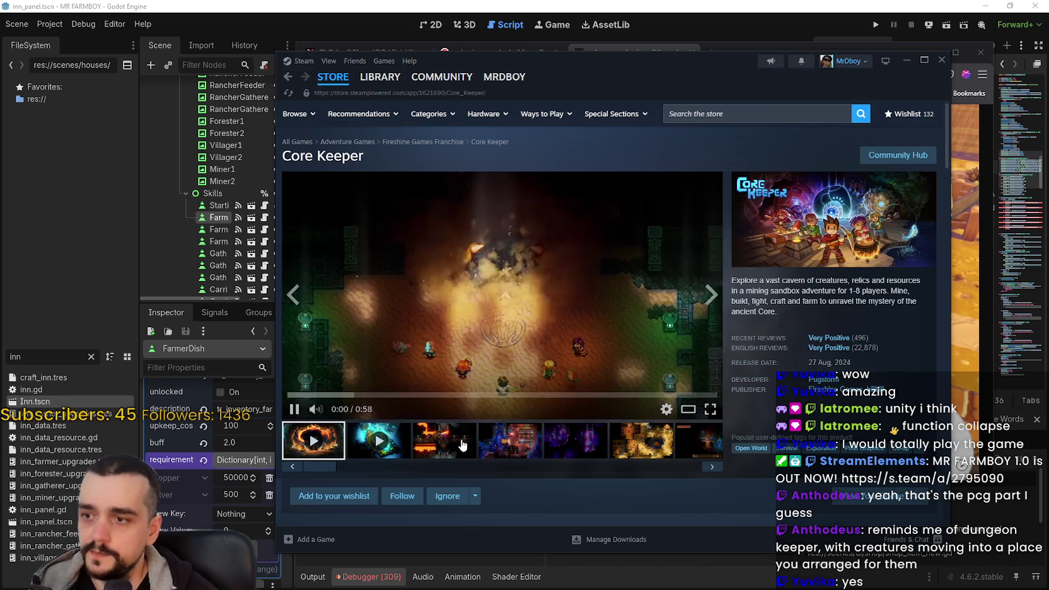
pyautogui.click(461, 445)
pyautogui.click(510, 449)
pyautogui.click(575, 444)
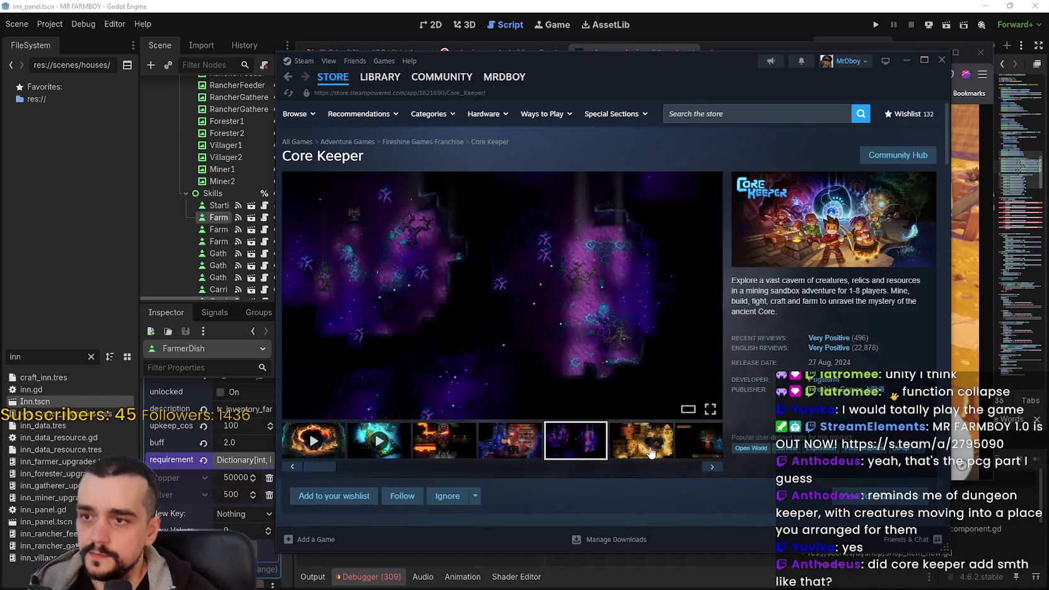
pyautogui.click(651, 453)
pyautogui.click(623, 399)
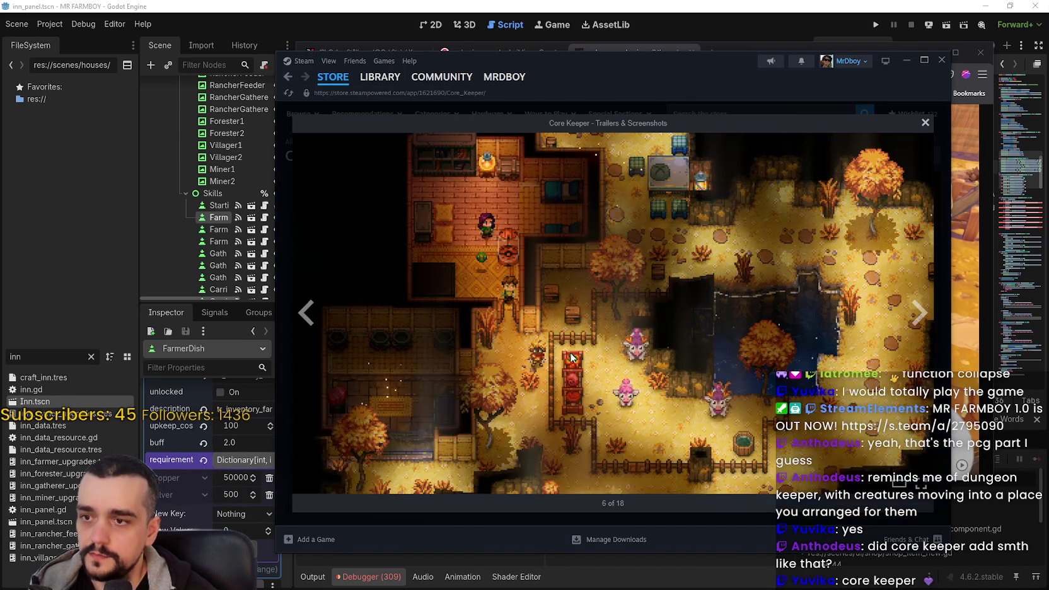
# Maximize Steam and step through every enlarged screenshot until it wraps to the trailer
pyautogui.click(924, 60)
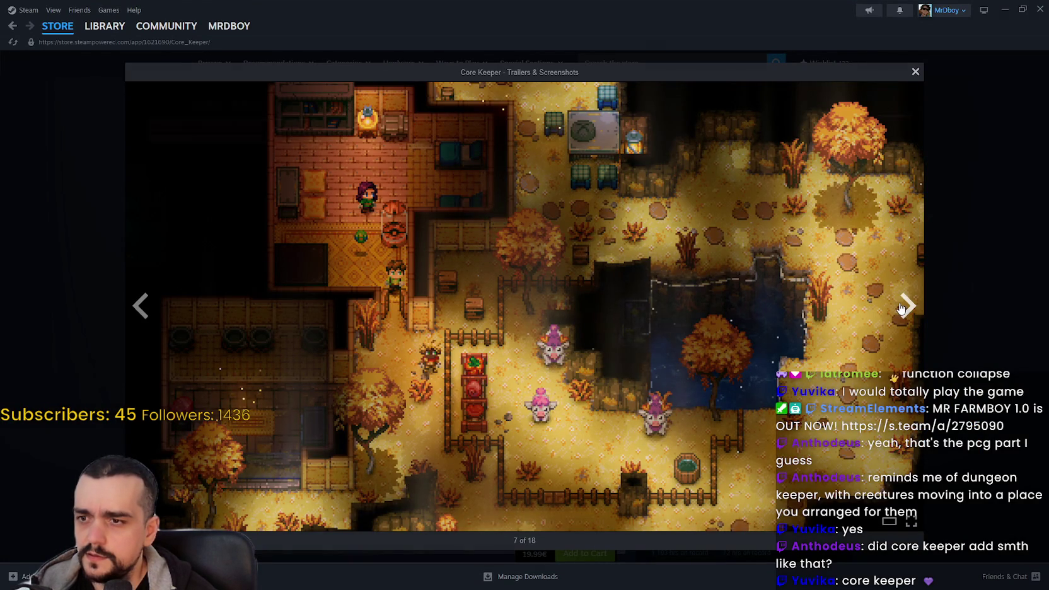
pyautogui.click(905, 307)
pyautogui.click(905, 307)
pyautogui.click(903, 309)
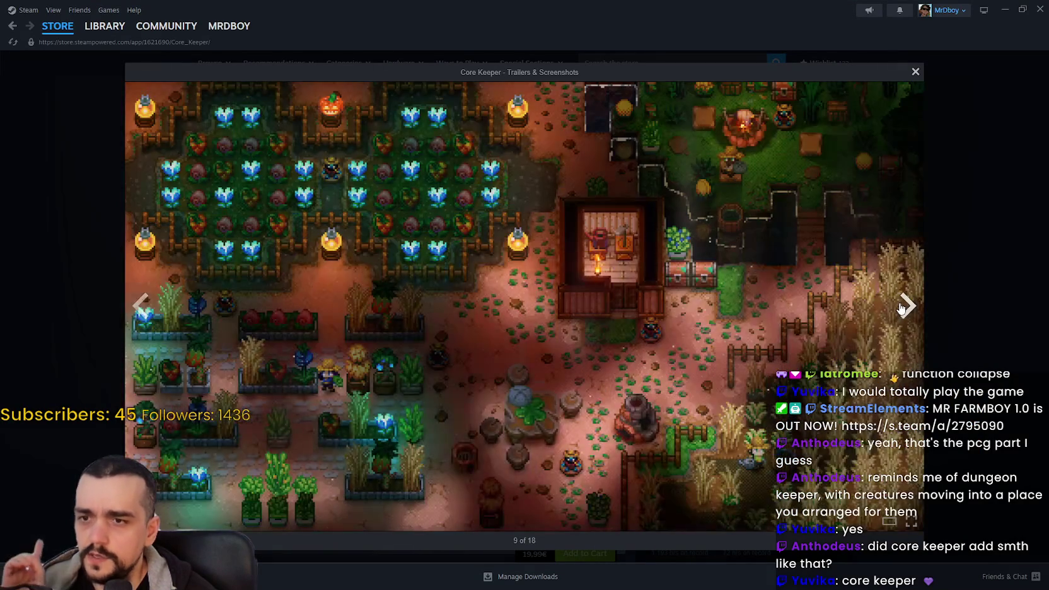
pyautogui.click(903, 308)
pyautogui.click(907, 306)
pyautogui.click(908, 305)
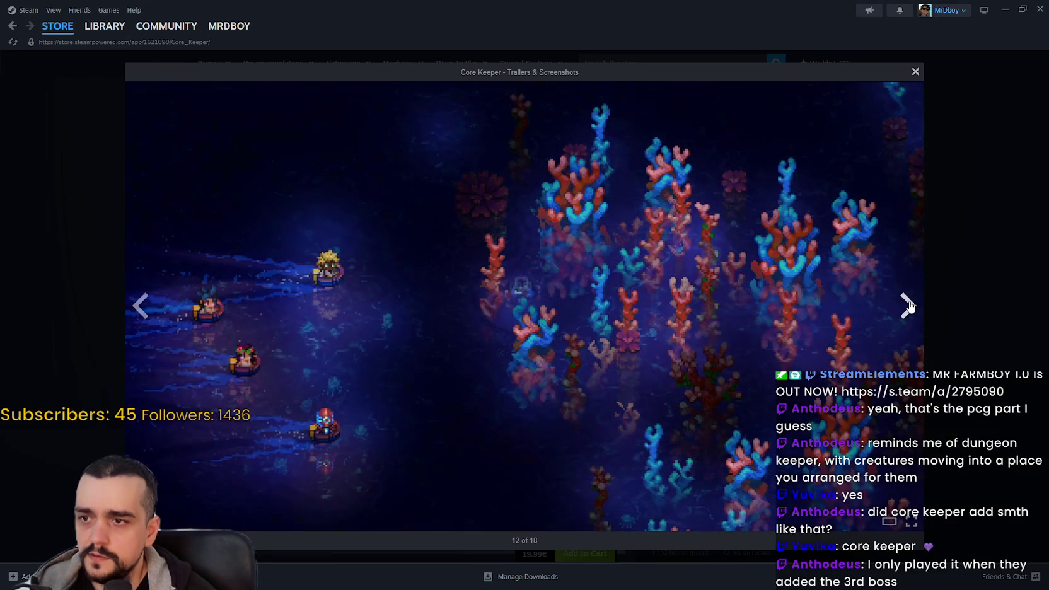
pyautogui.click(907, 306)
pyautogui.click(907, 306)
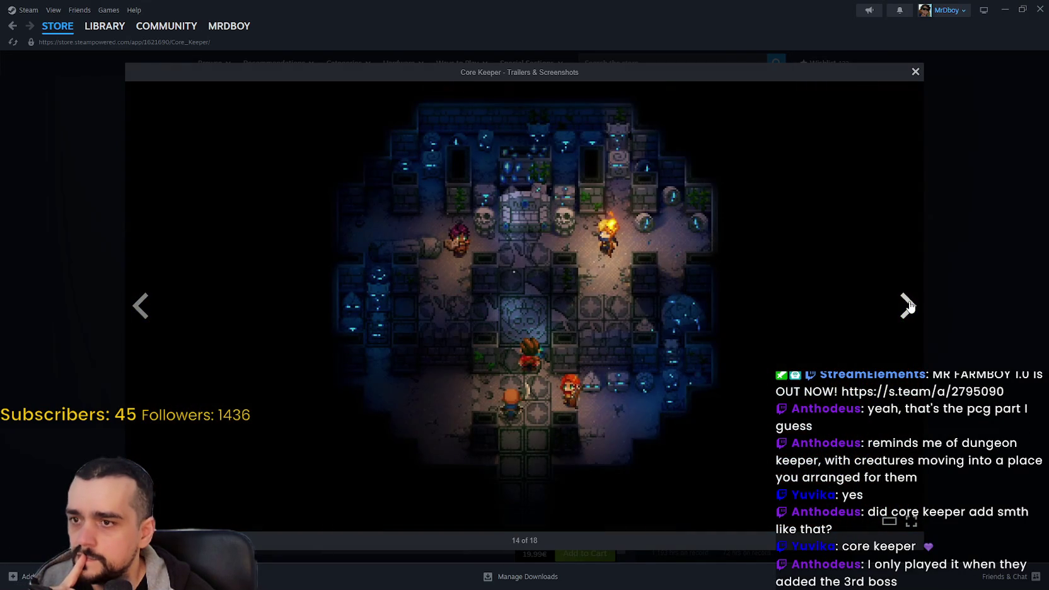
pyautogui.click(908, 305)
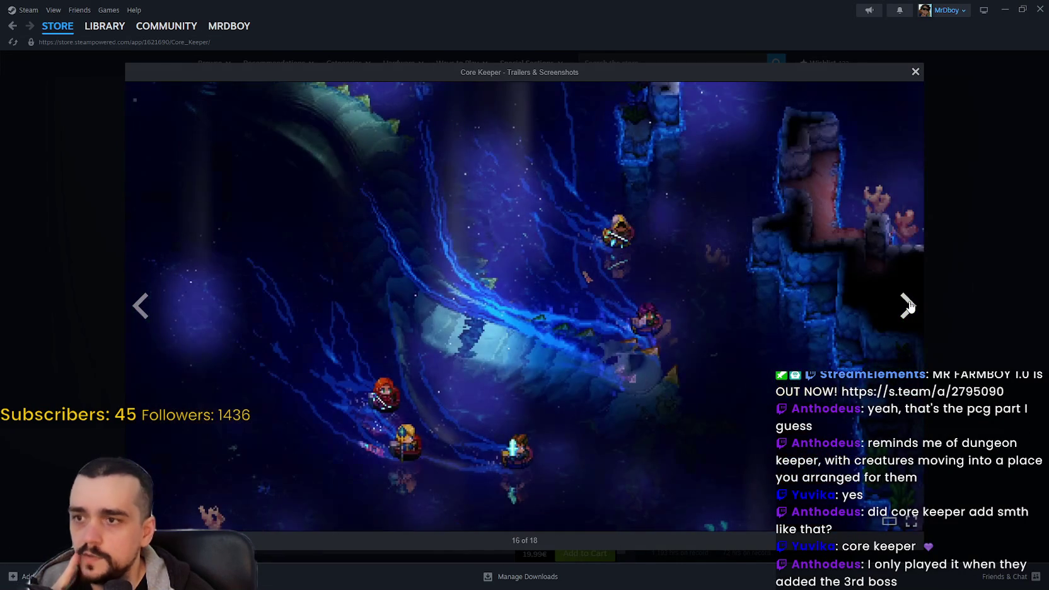
pyautogui.click(908, 306)
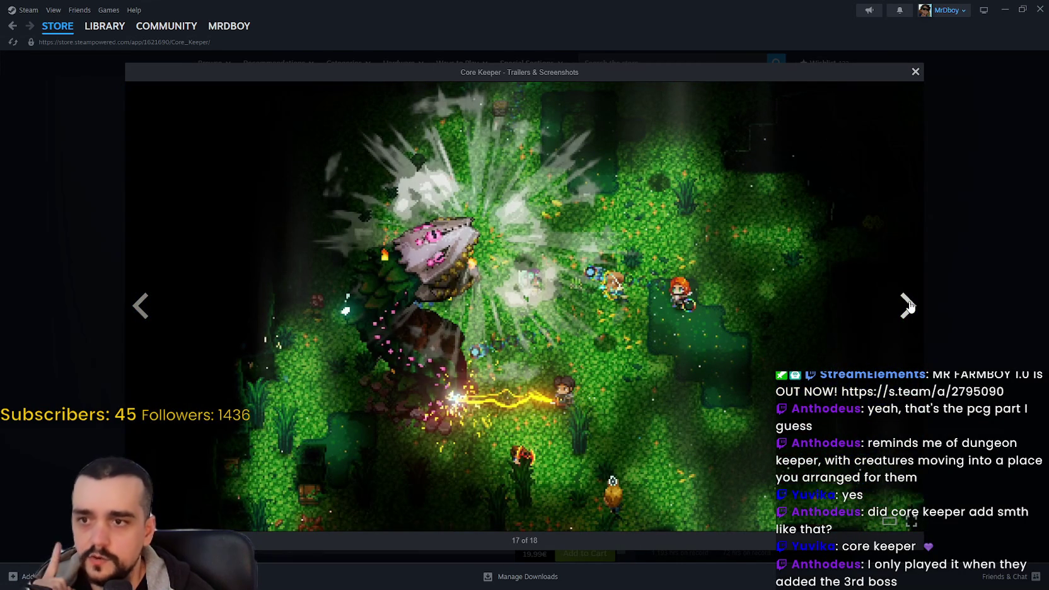
pyautogui.click(907, 306)
pyautogui.click(908, 306)
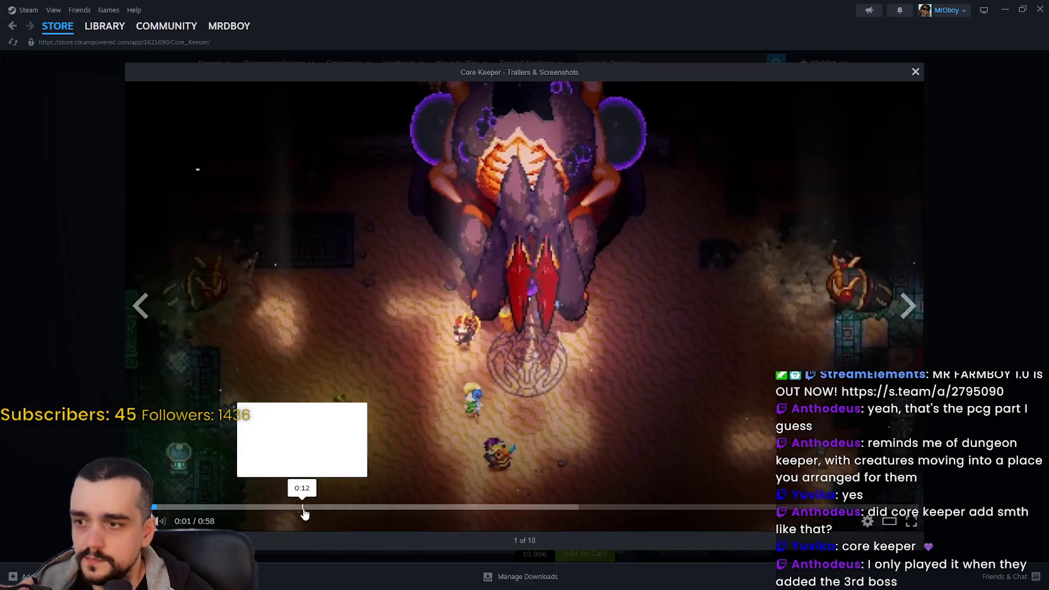
# Scrub the trailer to 0:12, 0:19, 0:28, 0:43 and near the end, then close the viewer
pyautogui.click(297, 507)
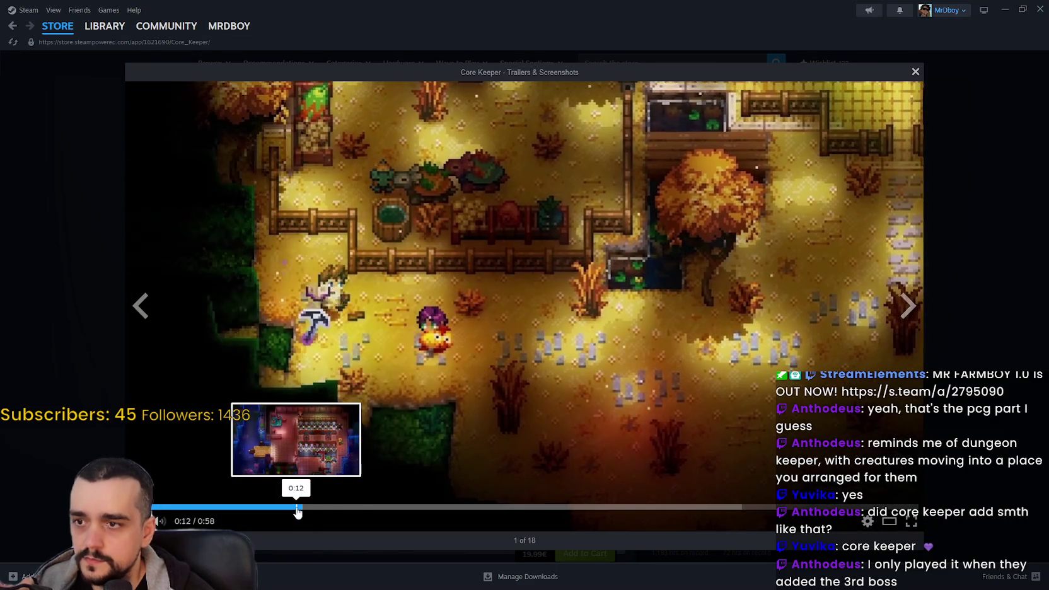
pyautogui.click(394, 507)
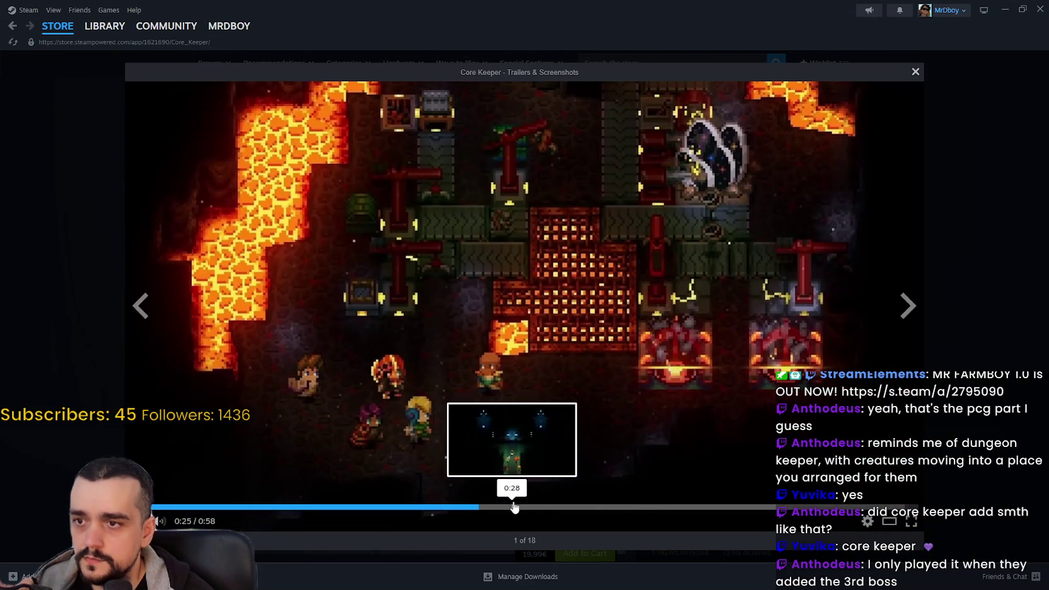
pyautogui.click(514, 507)
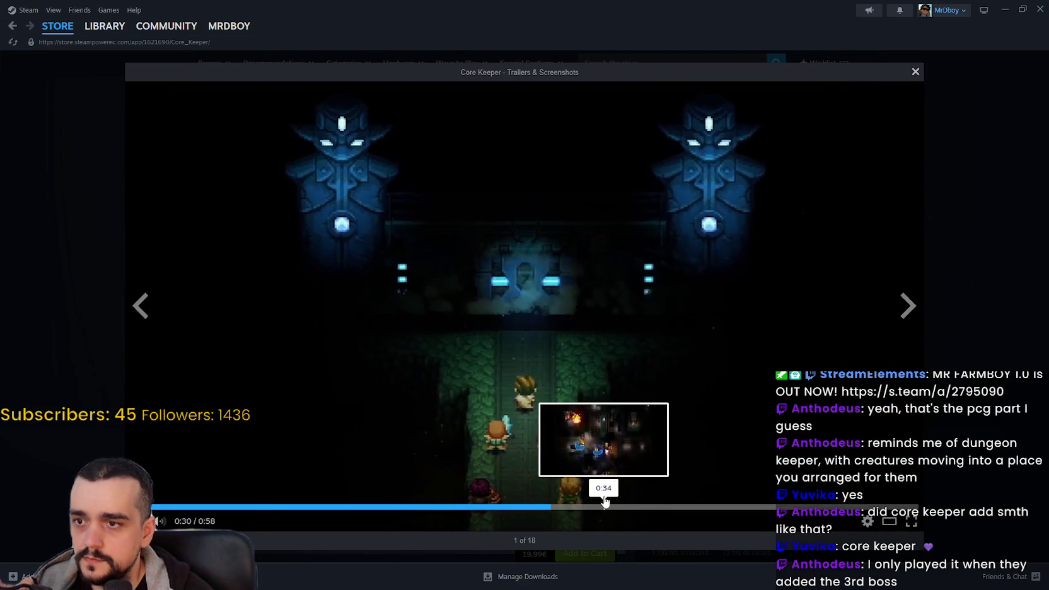
pyautogui.click(717, 507)
pyautogui.click(851, 506)
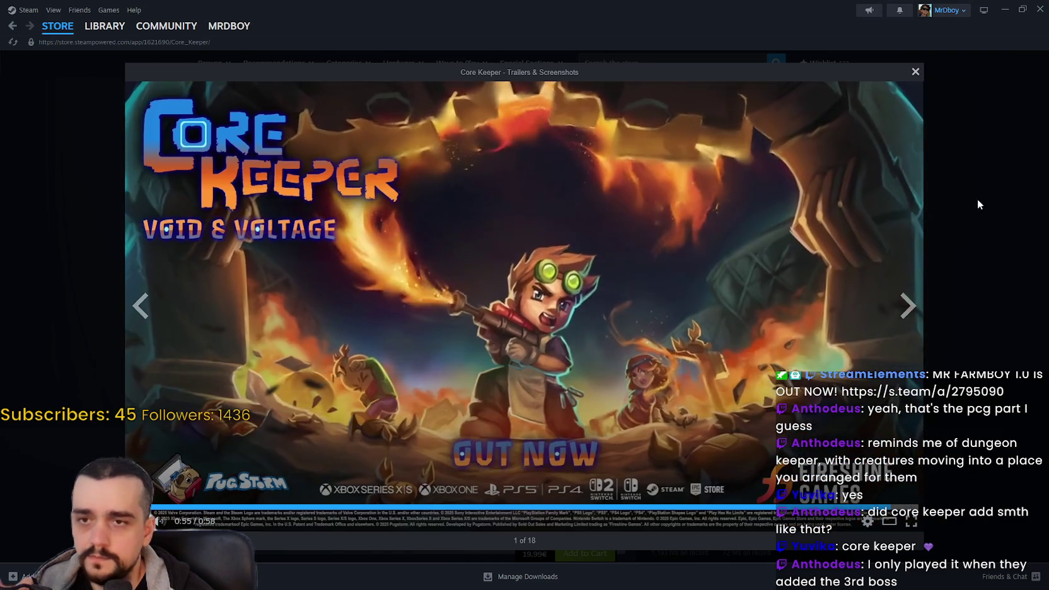
pyautogui.click(978, 204)
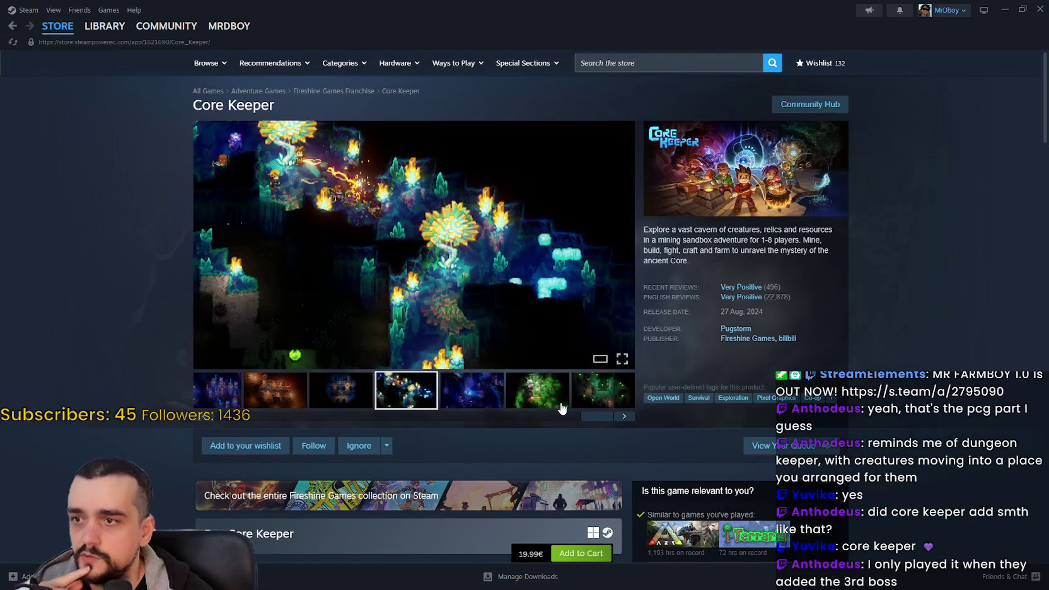
# Show a later gameplay screenshot and scroll up and down the Core Keeper store page
pyautogui.click(586, 394)
pyautogui.scroll(-3, 342, 470)
pyautogui.scroll(-15, 344, 472)
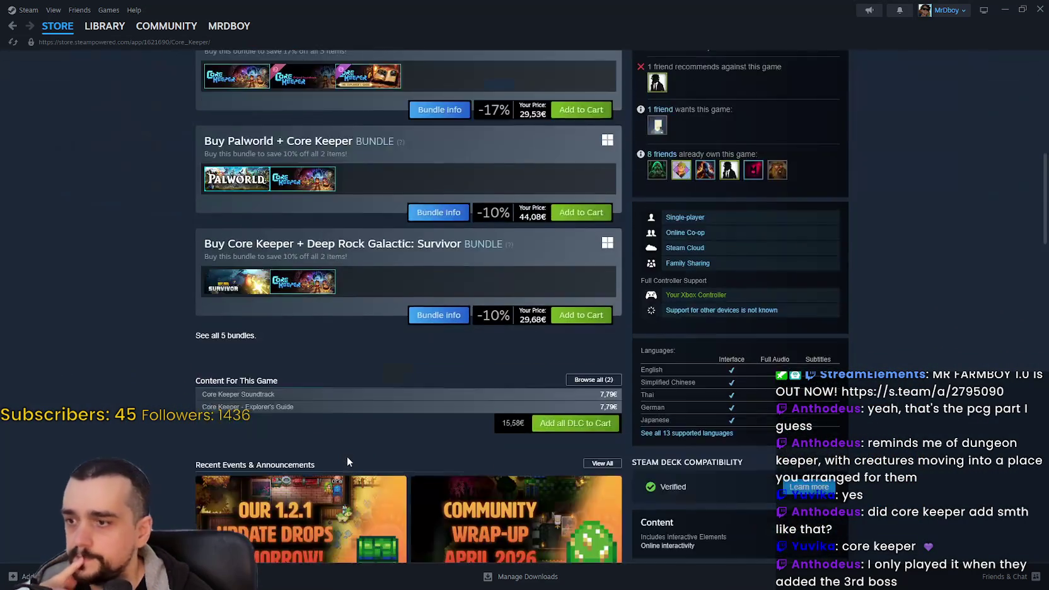
pyautogui.scroll(-6, 461, 440)
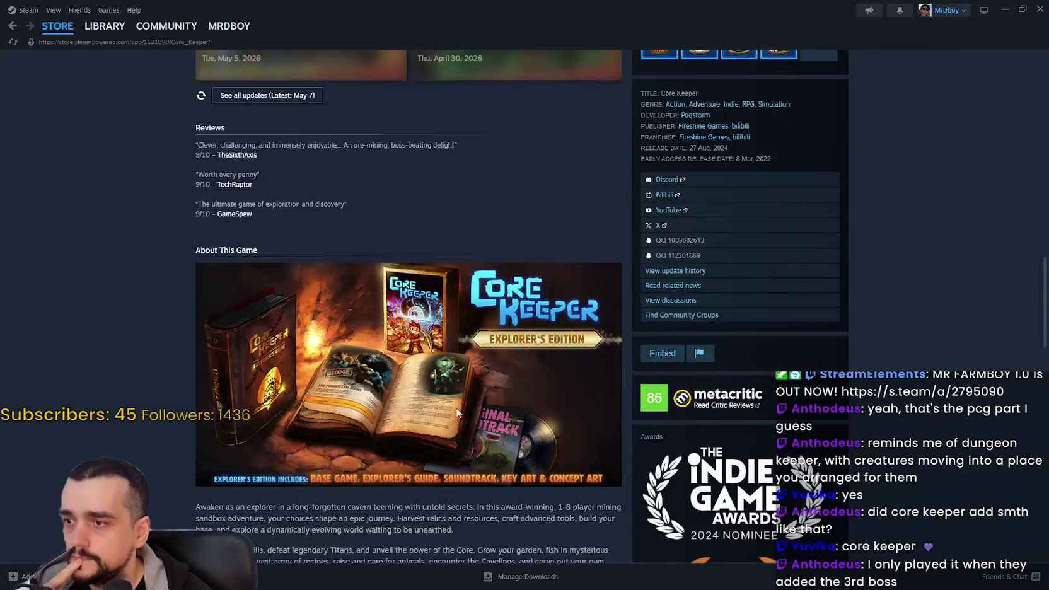
pyautogui.scroll(-9, 554, 353)
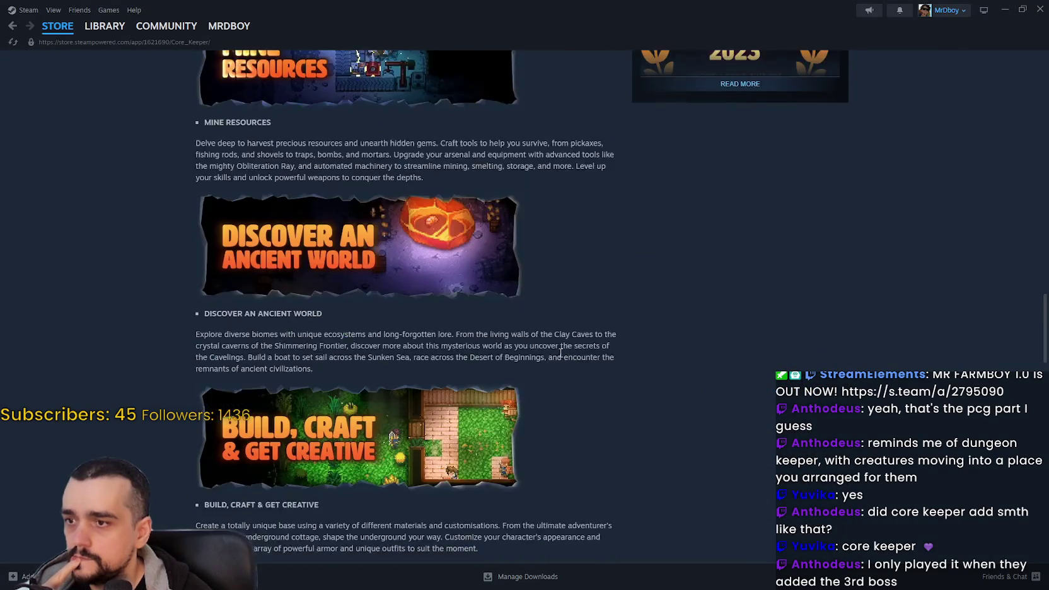
pyautogui.scroll(2, 553, 353)
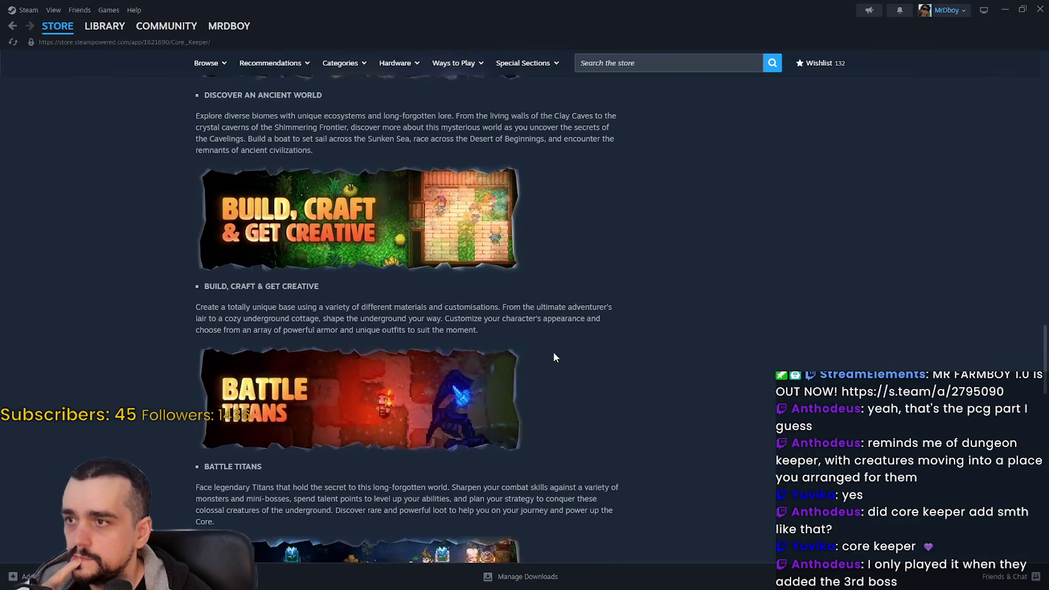
pyautogui.scroll(-4, 552, 353)
pyautogui.scroll(-3, 551, 357)
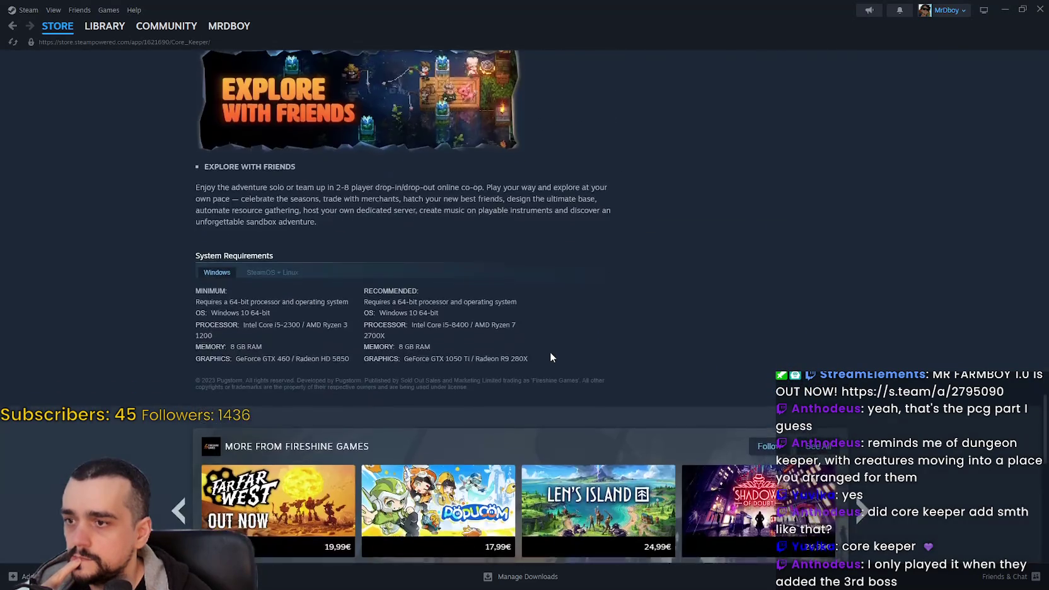
pyautogui.scroll(15, 547, 360)
pyautogui.scroll(4, 536, 378)
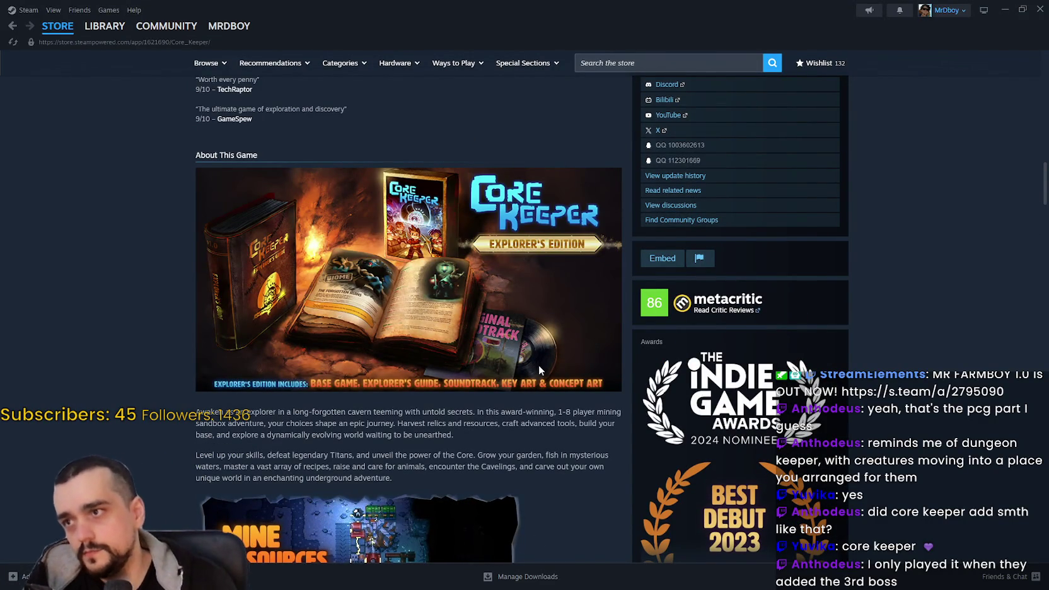
pyautogui.scroll(7, 410, 361)
pyautogui.scroll(12, 410, 361)
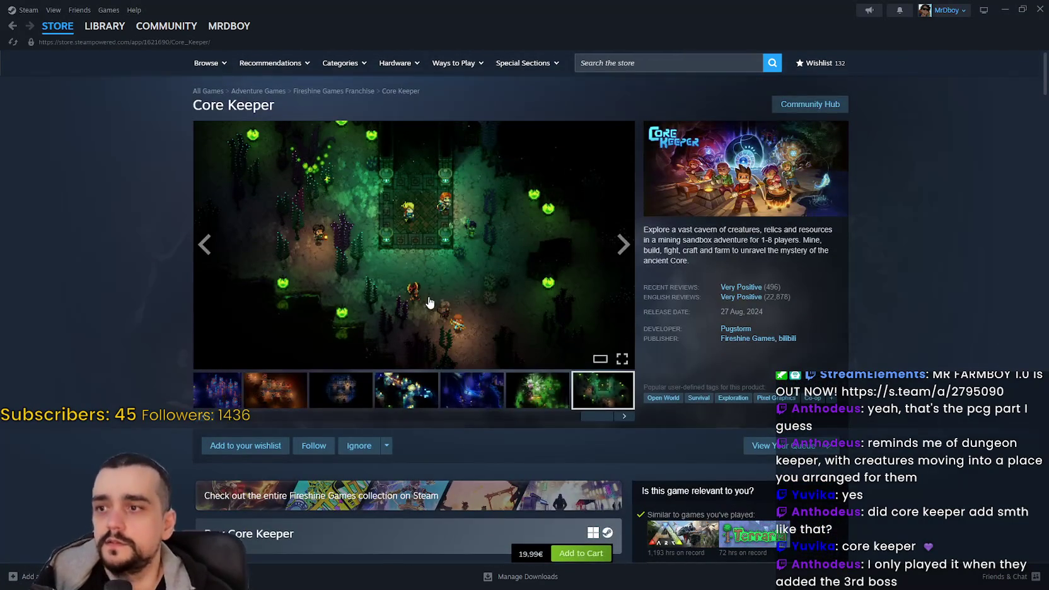
# Enlarge and close a screenshot, pick another, then return to the Steam store front page
pyautogui.click(428, 297)
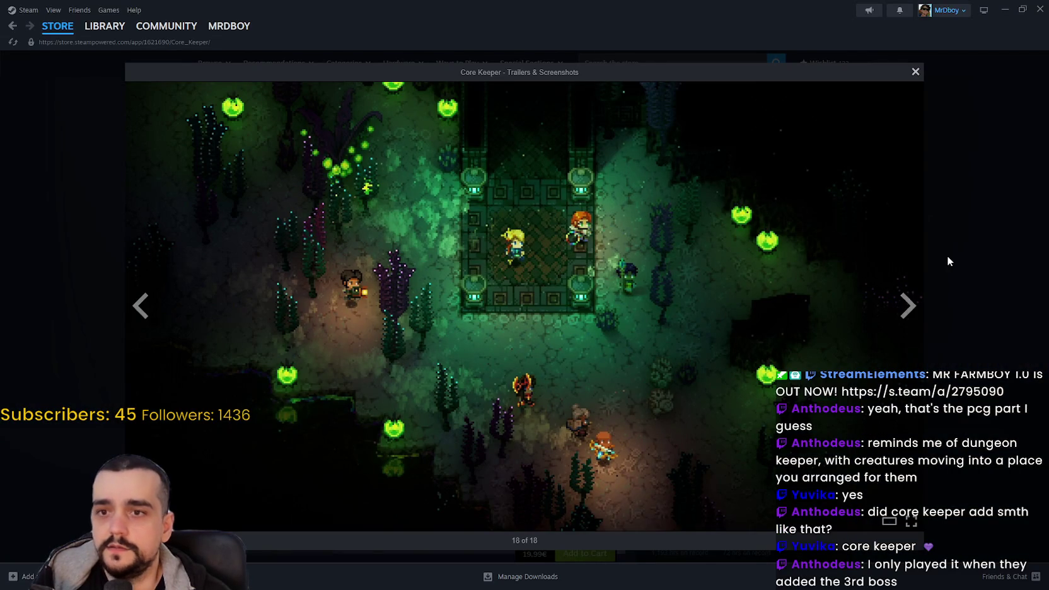
pyautogui.click(947, 261)
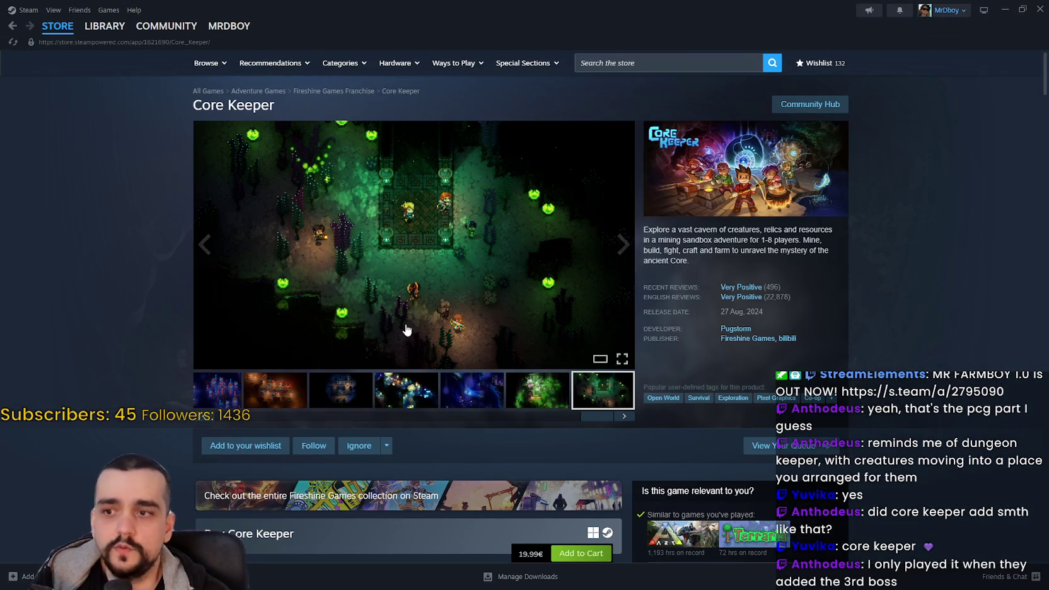
pyautogui.click(292, 386)
pyautogui.click(53, 24)
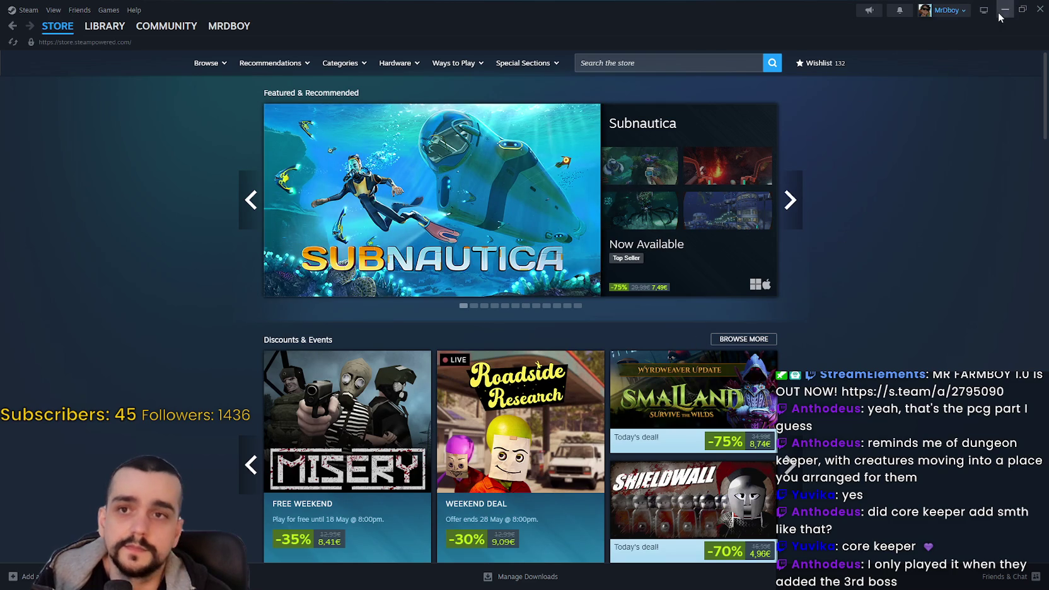
# Minimize Steam, then close the Brave window and confirm closing all 3 tabs
pyautogui.click(998, 13)
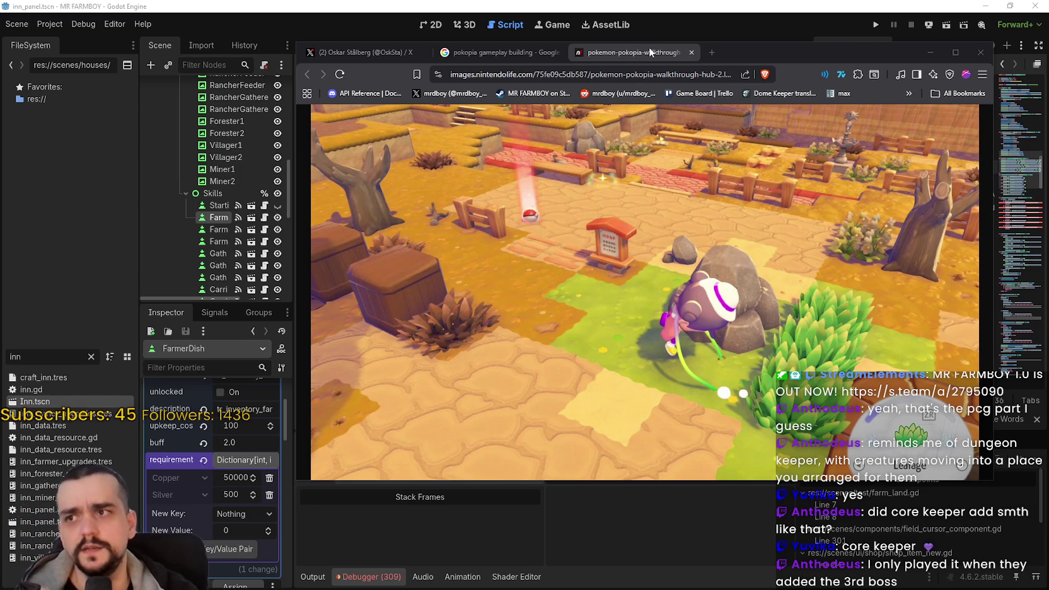
pyautogui.click(980, 52)
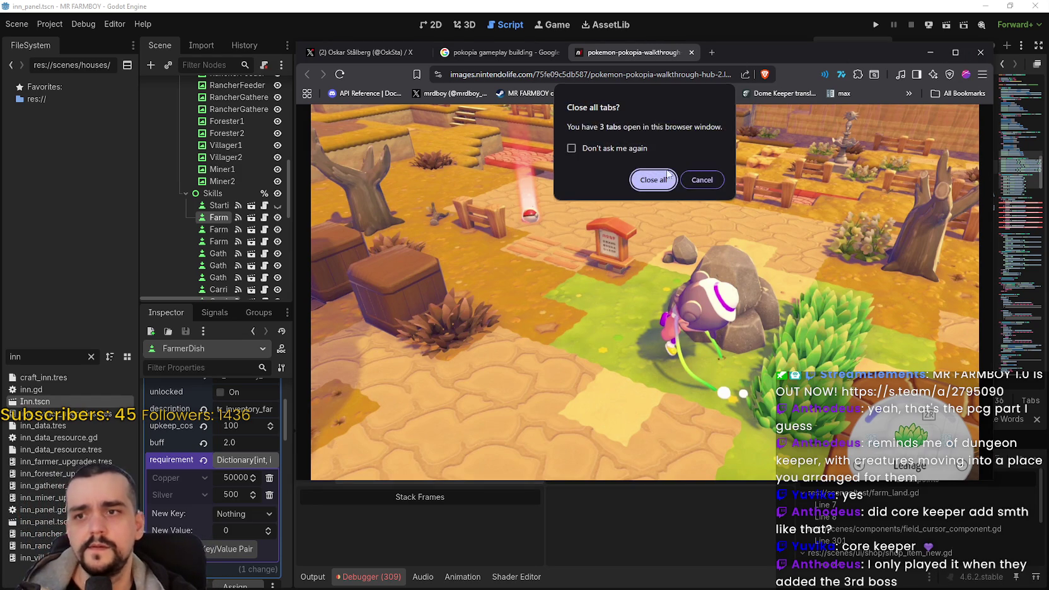
pyautogui.click(662, 182)
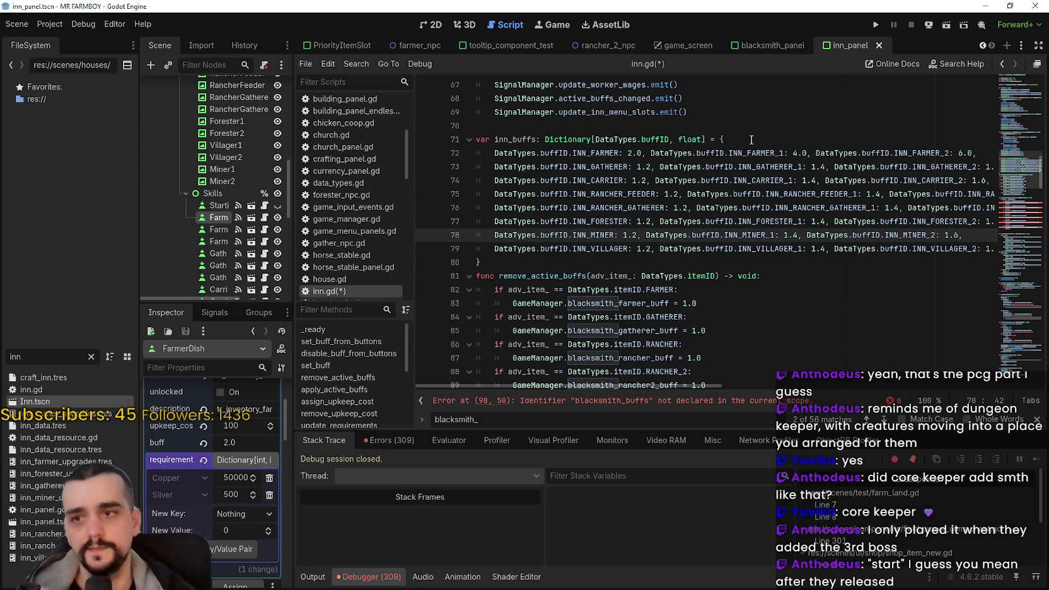
pyautogui.click(607, 248)
pyautogui.click(596, 263)
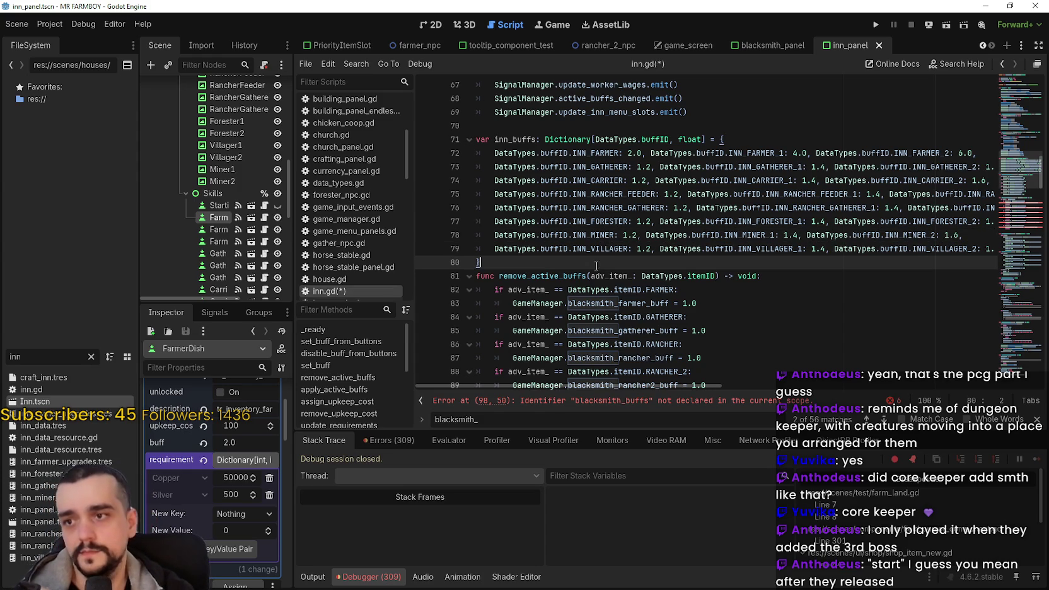
pyautogui.scroll(-2, 576, 339)
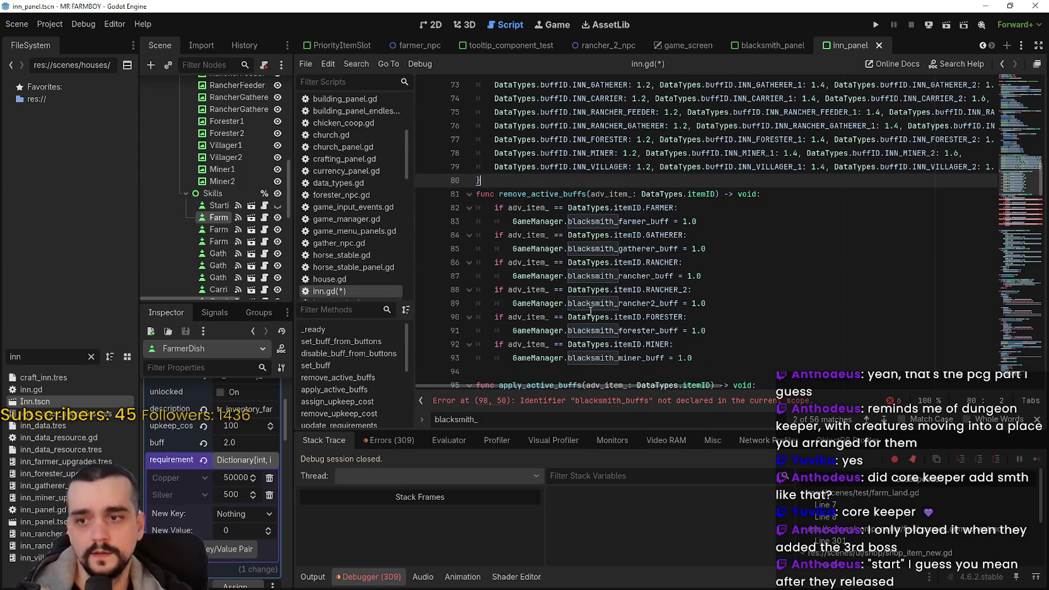
pyautogui.scroll(4, 588, 316)
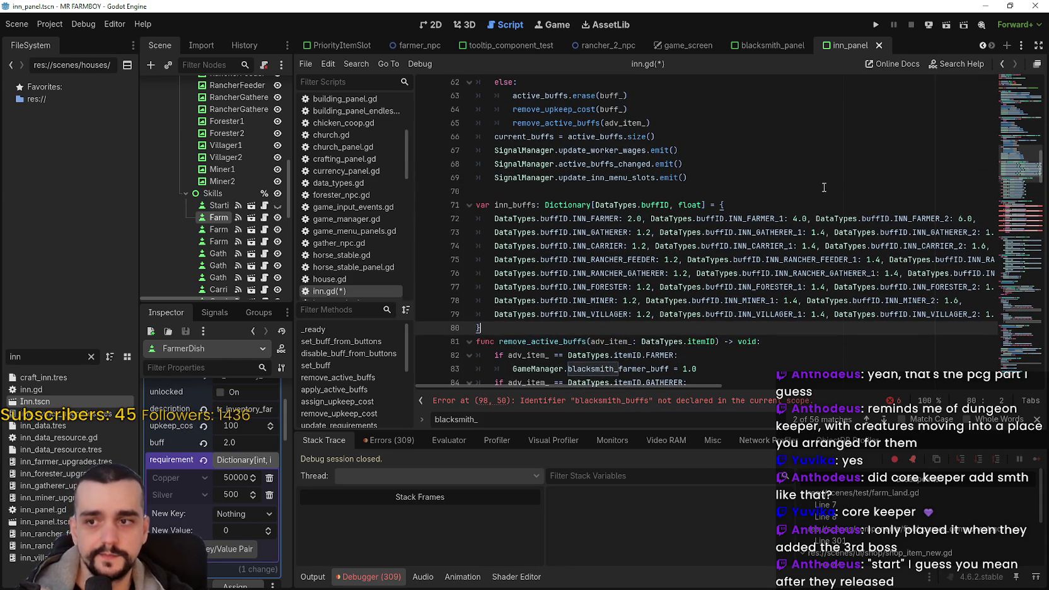
pyautogui.scroll(-2, 813, 186)
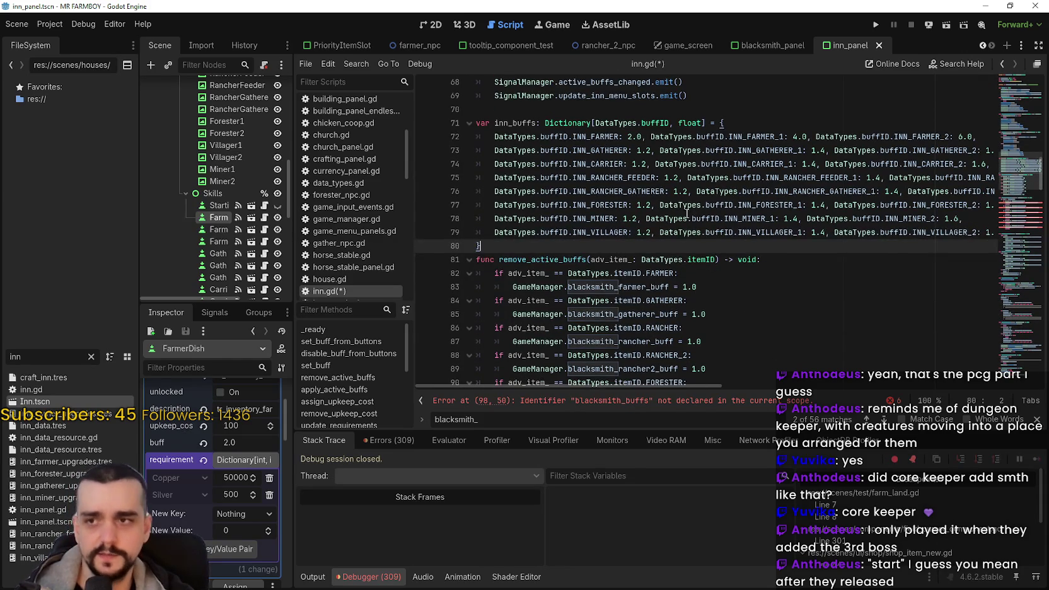
pyautogui.scroll(1, 687, 215)
pyautogui.click(693, 145)
pyautogui.scroll(5, 678, 208)
pyautogui.scroll(-7, 630, 204)
pyautogui.click(575, 203)
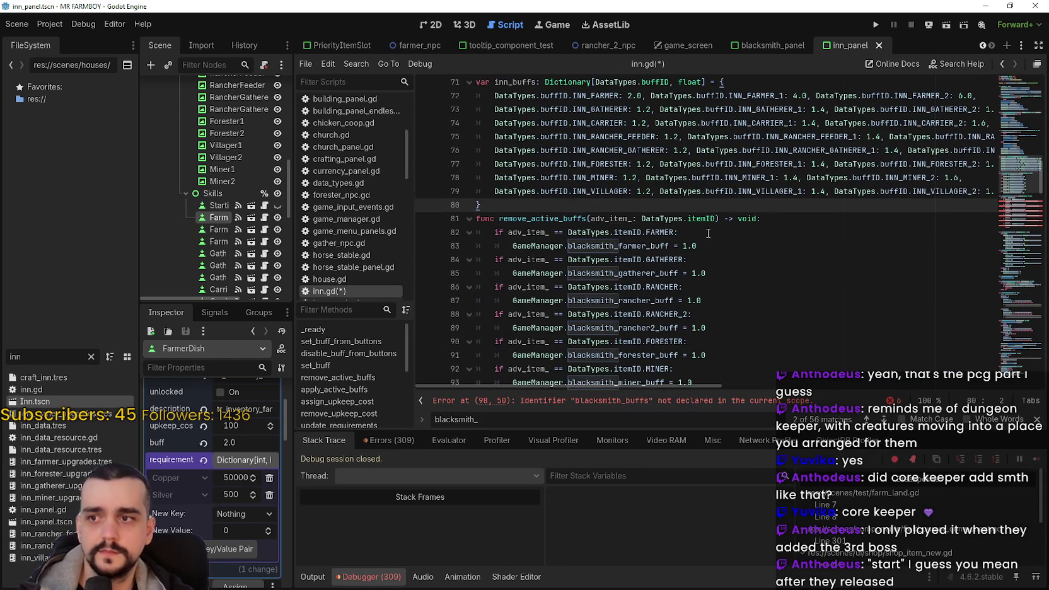
pyautogui.scroll(-2, 699, 287)
pyautogui.click(722, 285)
pyautogui.click(726, 299)
pyautogui.click(733, 285)
pyautogui.click(733, 274)
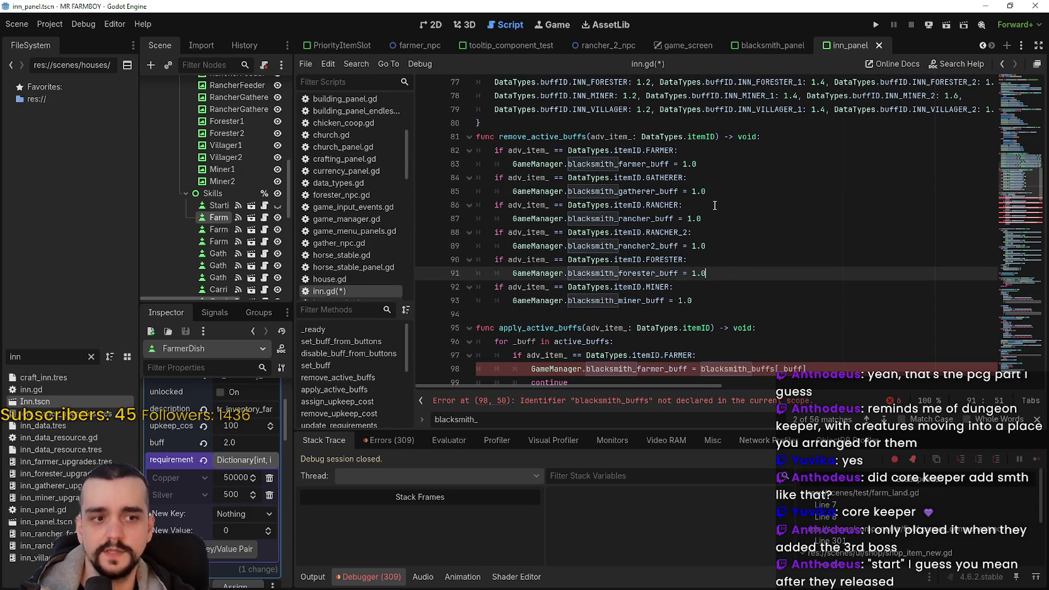
pyautogui.click(756, 300)
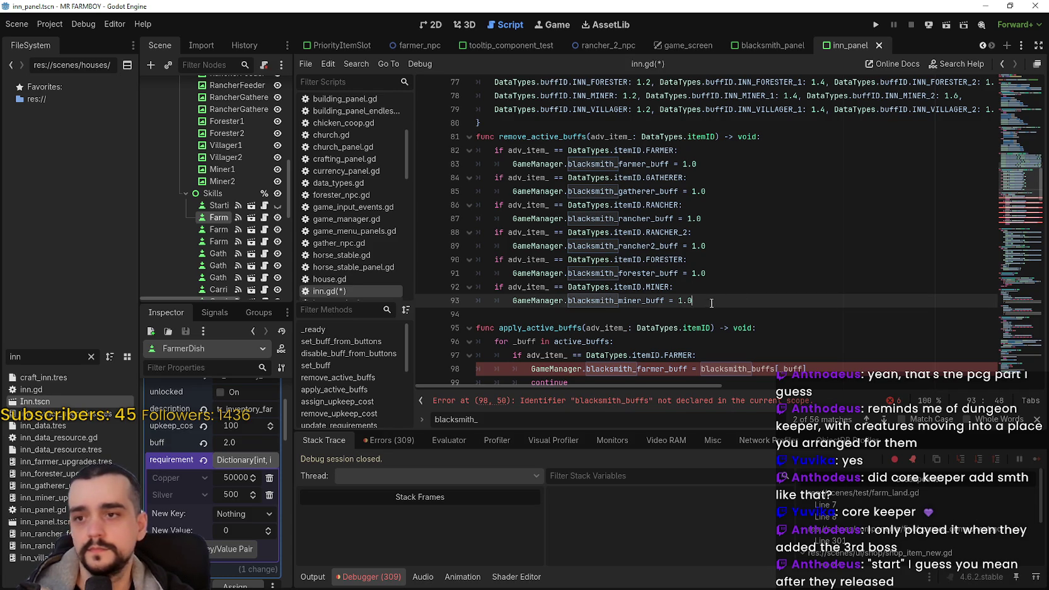
pyautogui.scroll(-4, 717, 294)
pyautogui.scroll(6, 696, 277)
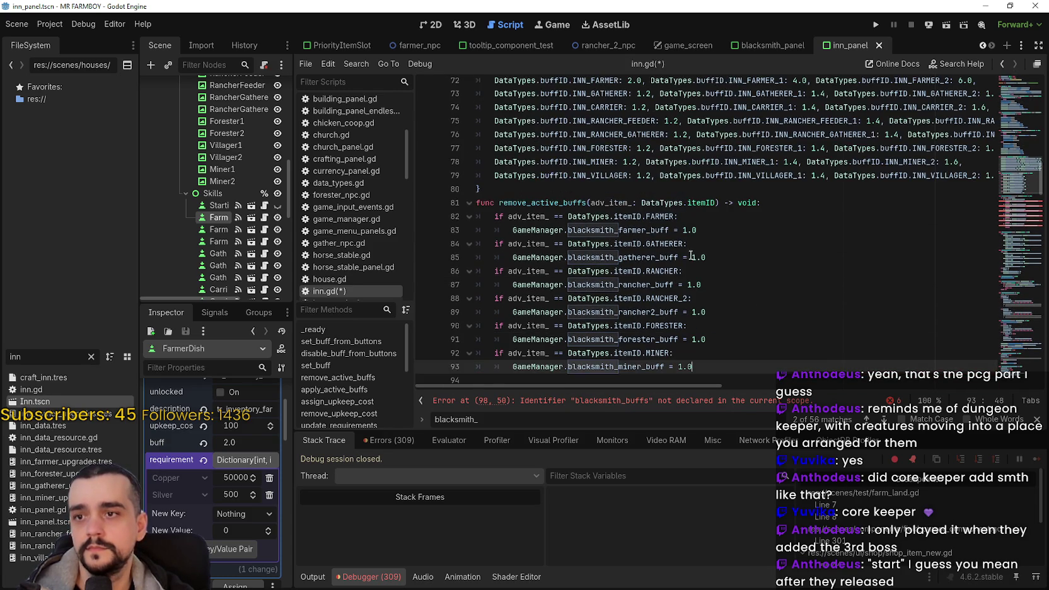
pyautogui.click(669, 231)
pyautogui.scroll(2, 670, 235)
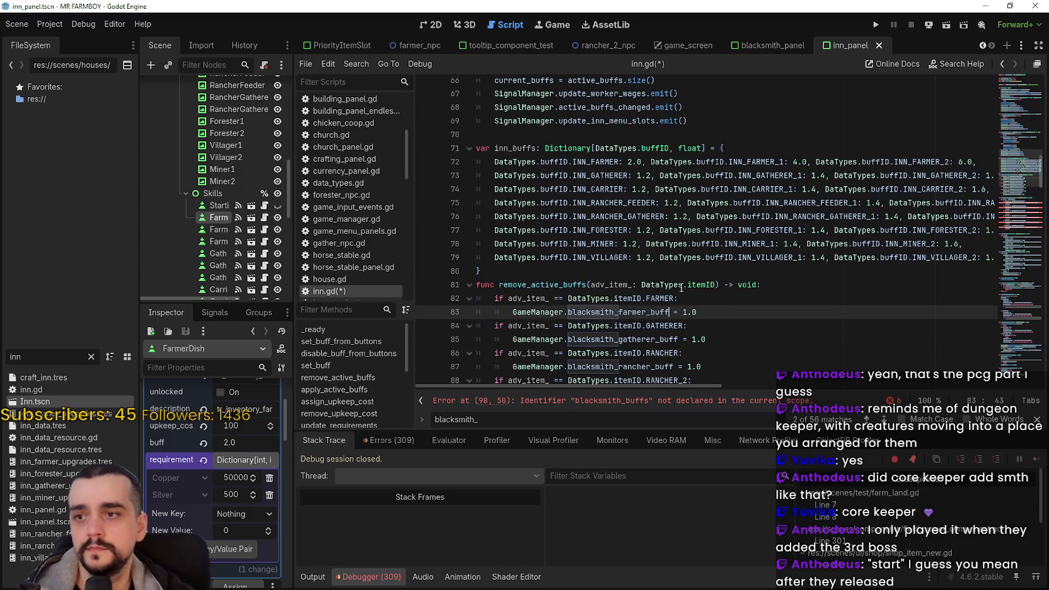
pyautogui.doubleClick(540, 284)
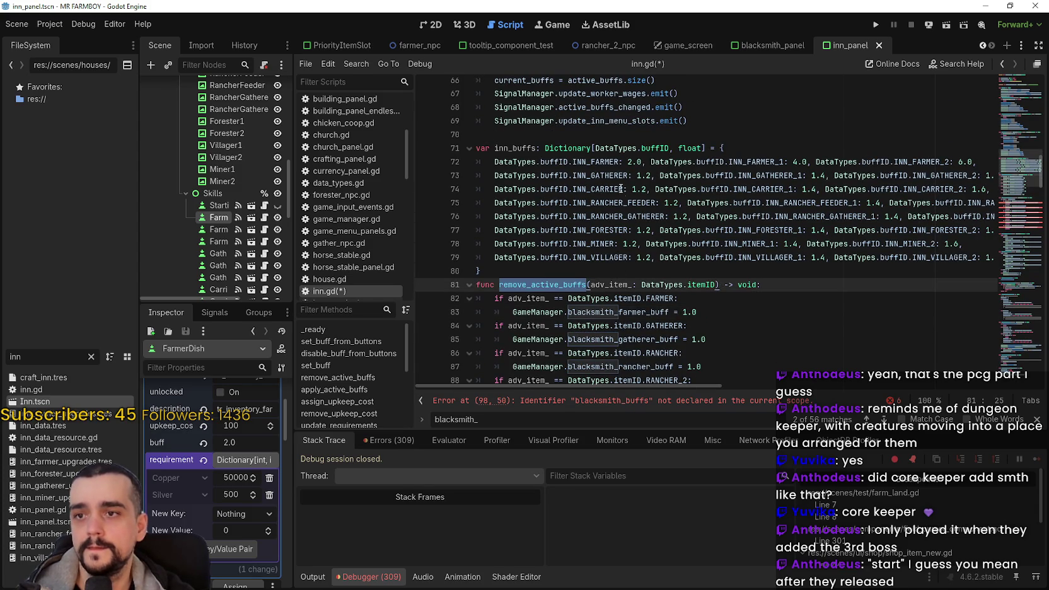
pyautogui.doubleClick(580, 161)
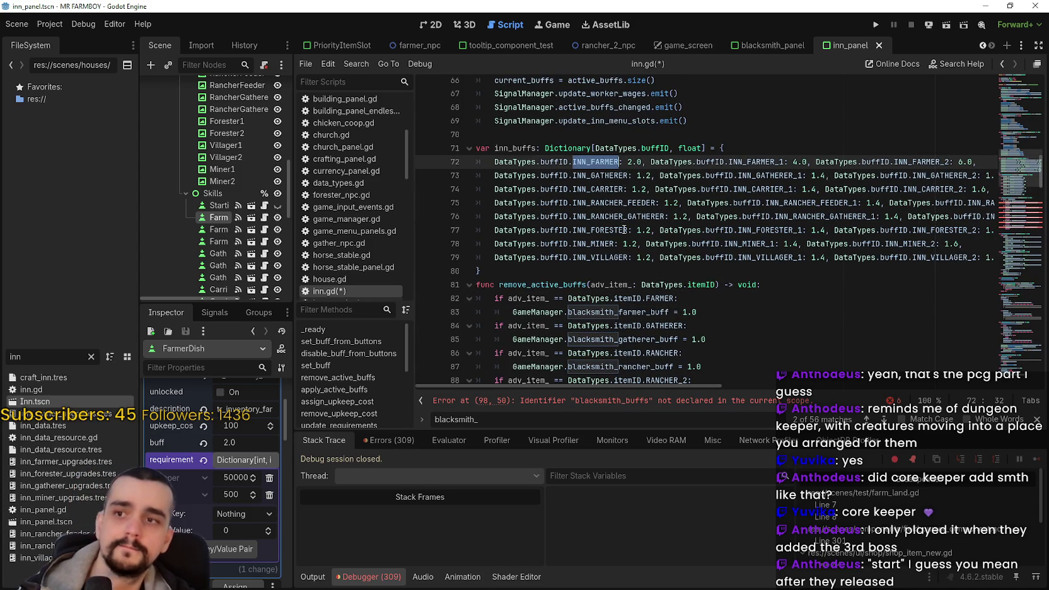
pyautogui.scroll(-2, 624, 229)
pyautogui.doubleClick(621, 230)
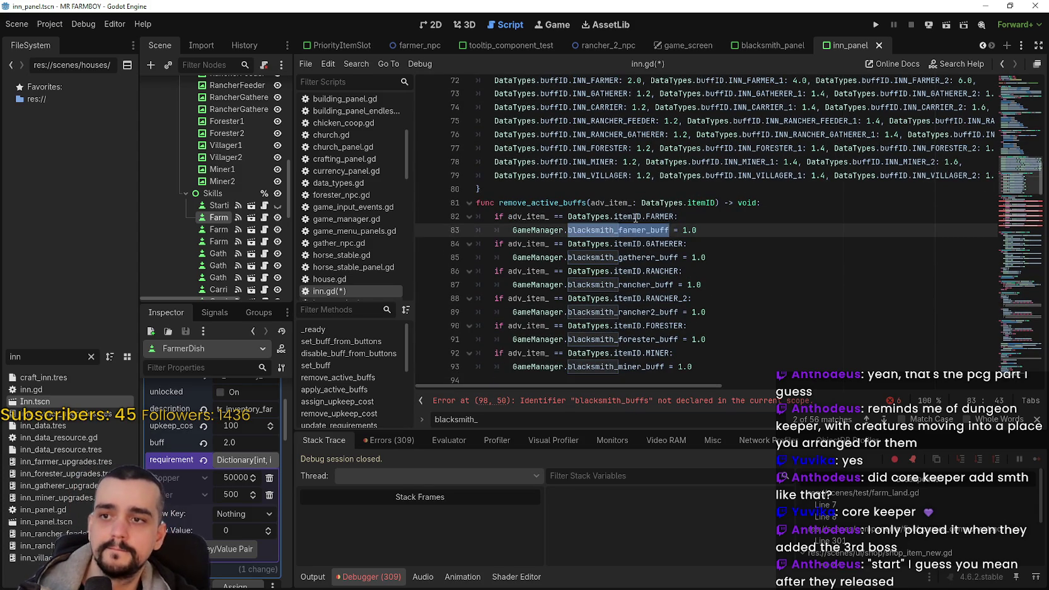
pyautogui.doubleClick(627, 217)
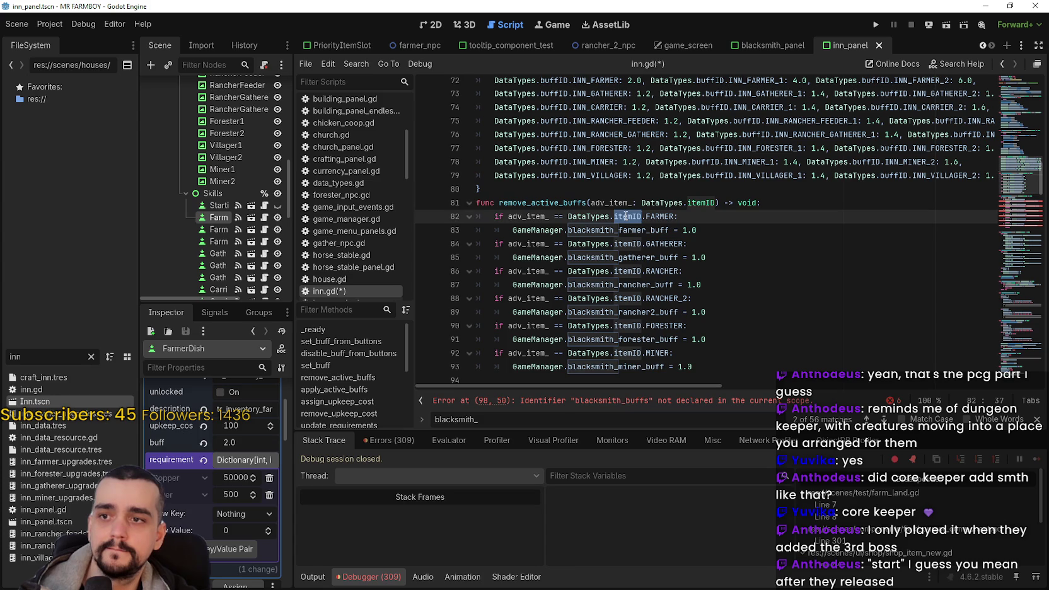
pyautogui.doubleClick(658, 240)
pyautogui.doubleClick(654, 217)
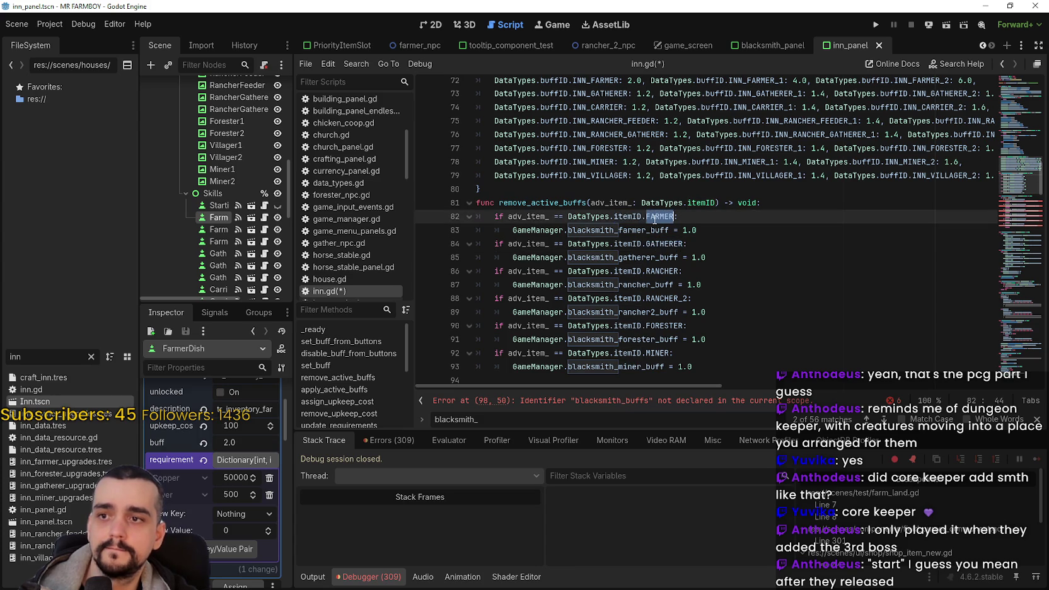
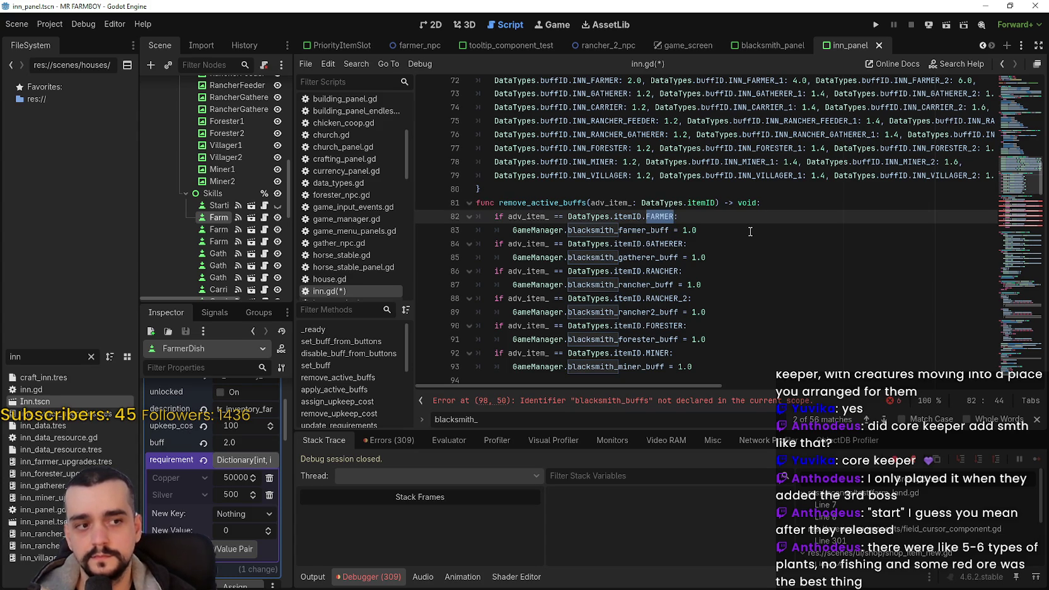
# Look over the FARMER and RANCHER checks in remove_active_buffs on lines 81–88
pyautogui.click(688, 229)
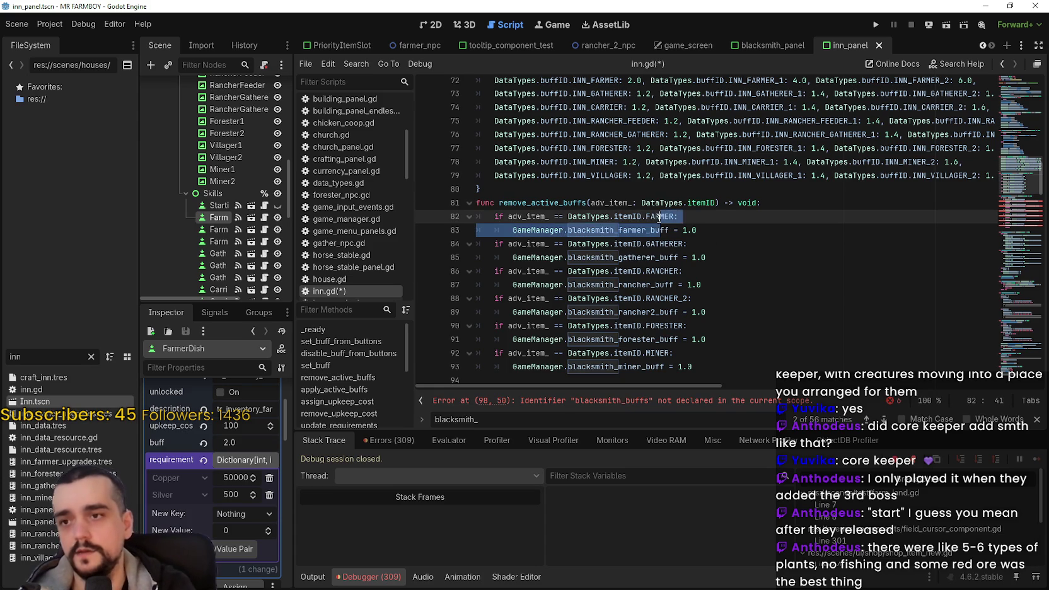
pyautogui.doubleClick(665, 203)
pyautogui.click(665, 202)
pyautogui.doubleClick(672, 216)
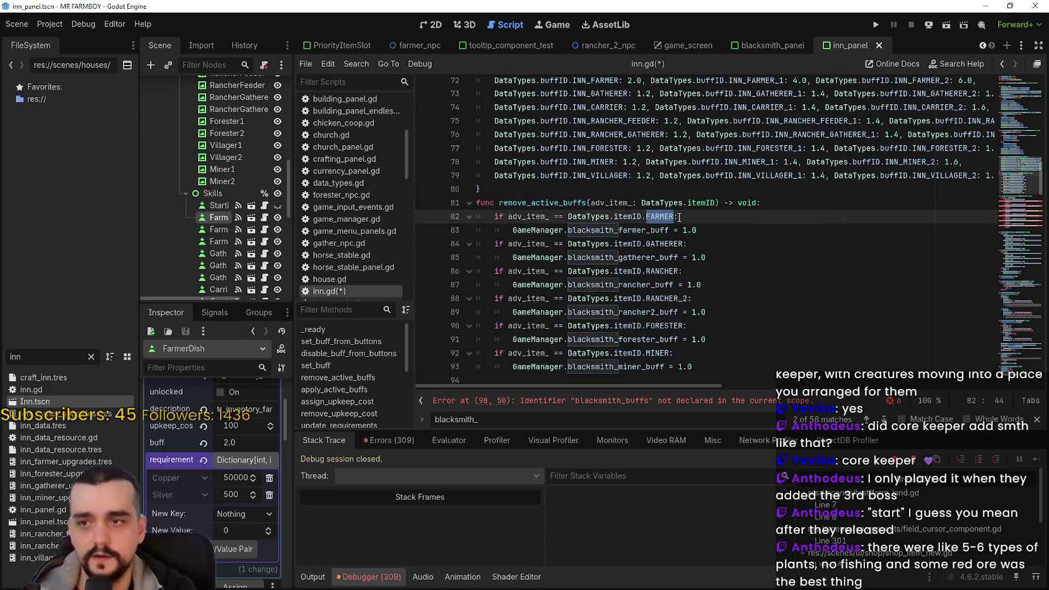
pyautogui.scroll(2, 615, 310)
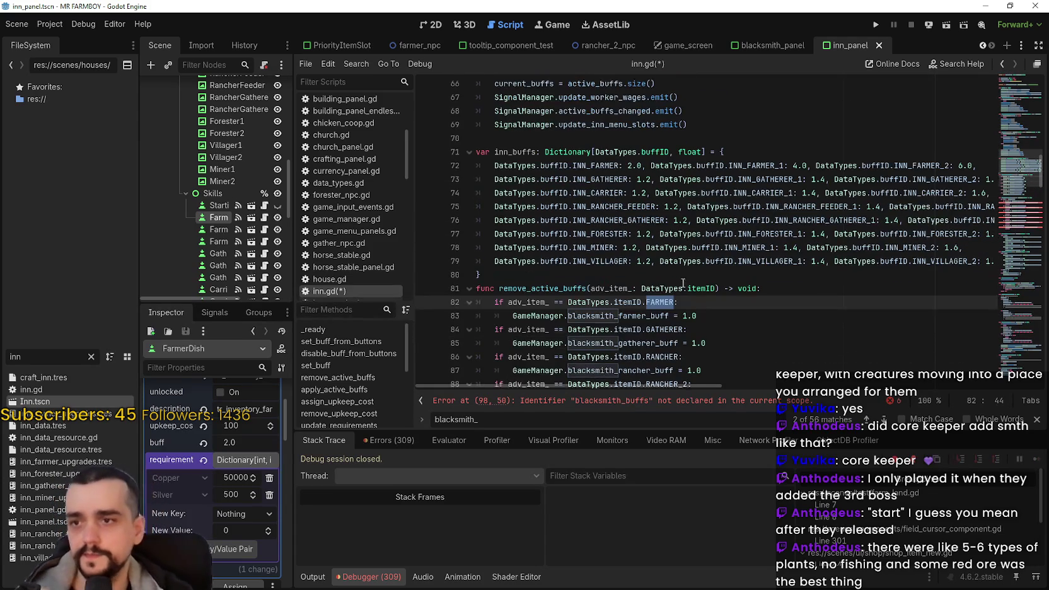
pyautogui.scroll(-2, 662, 291)
pyautogui.click(661, 271)
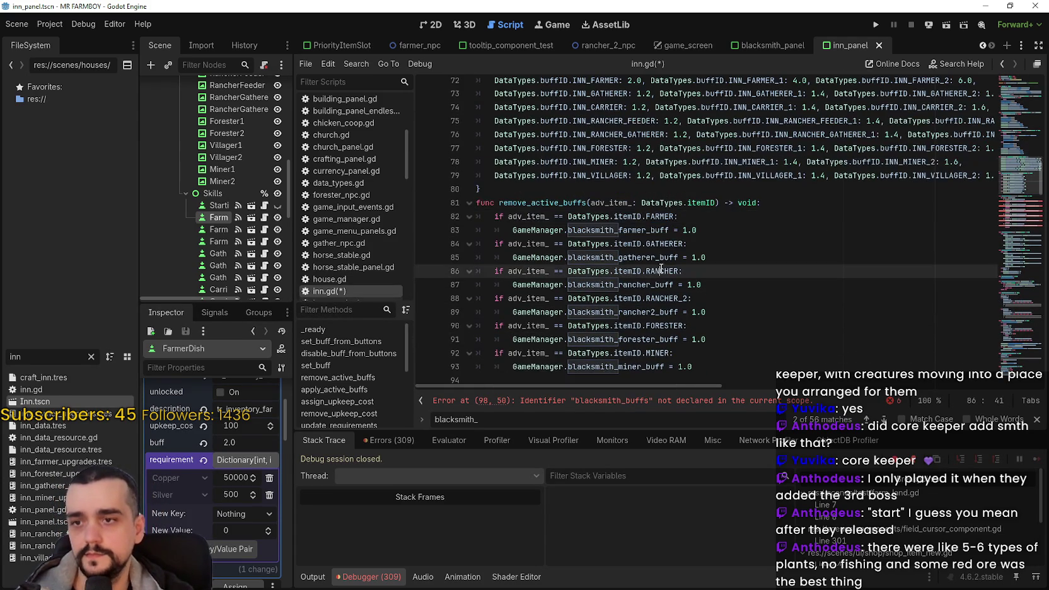
pyautogui.doubleClick(689, 305)
pyautogui.scroll(-1, 690, 305)
pyautogui.moveTo(693, 325); pyautogui.dragTo(479, 311)
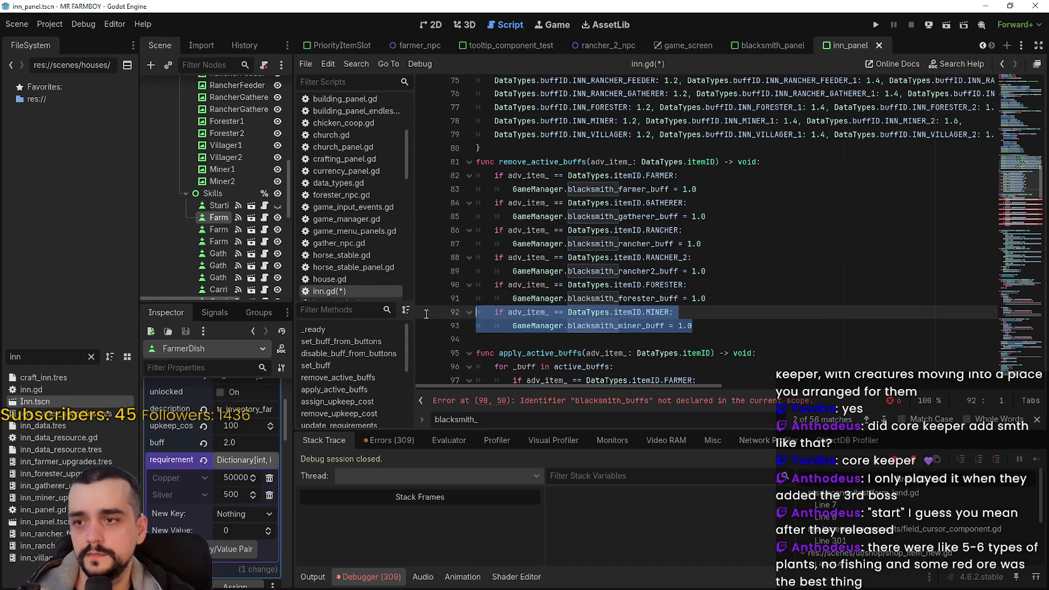
# Replace blacksmith_farmer_buff with inn_farmer_buff on line 83 and change its reset value to 1
pyautogui.doubleClick(587, 190)
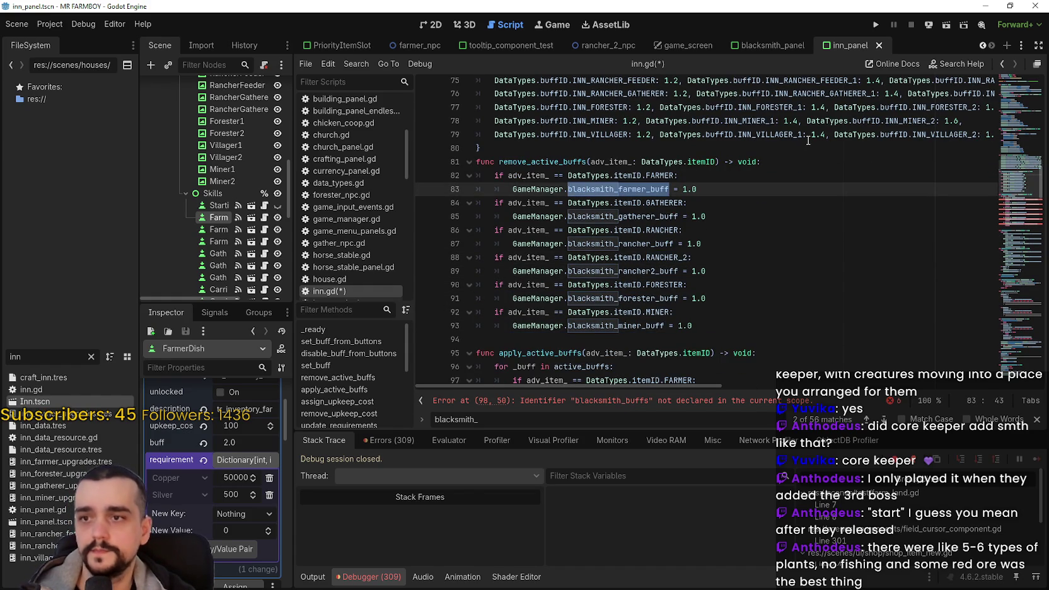
pyautogui.write('inn')
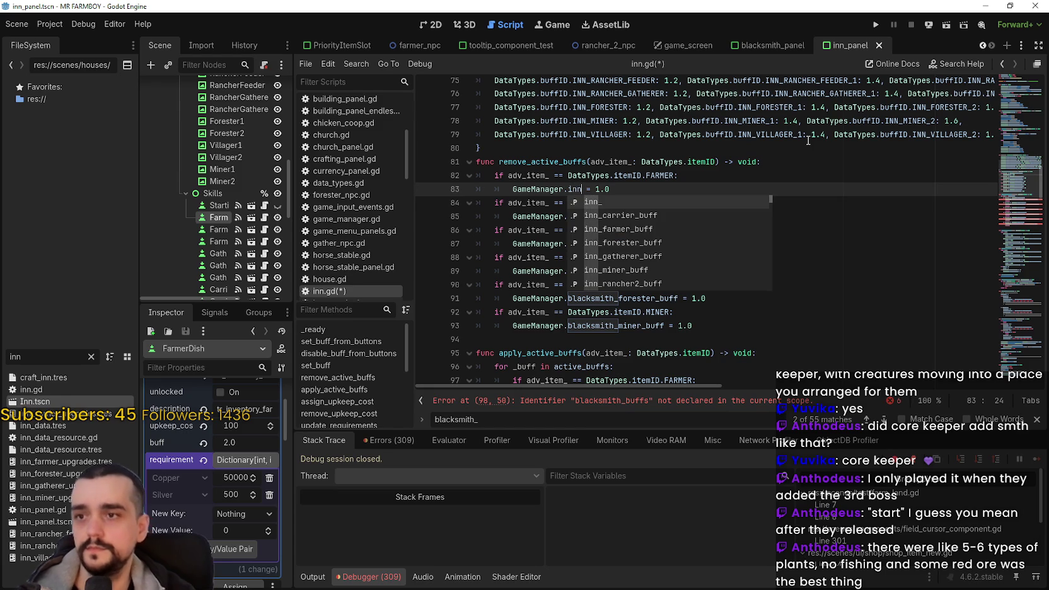
pyautogui.press('Down')
pyautogui.press('Down')
pyautogui.press('Return')
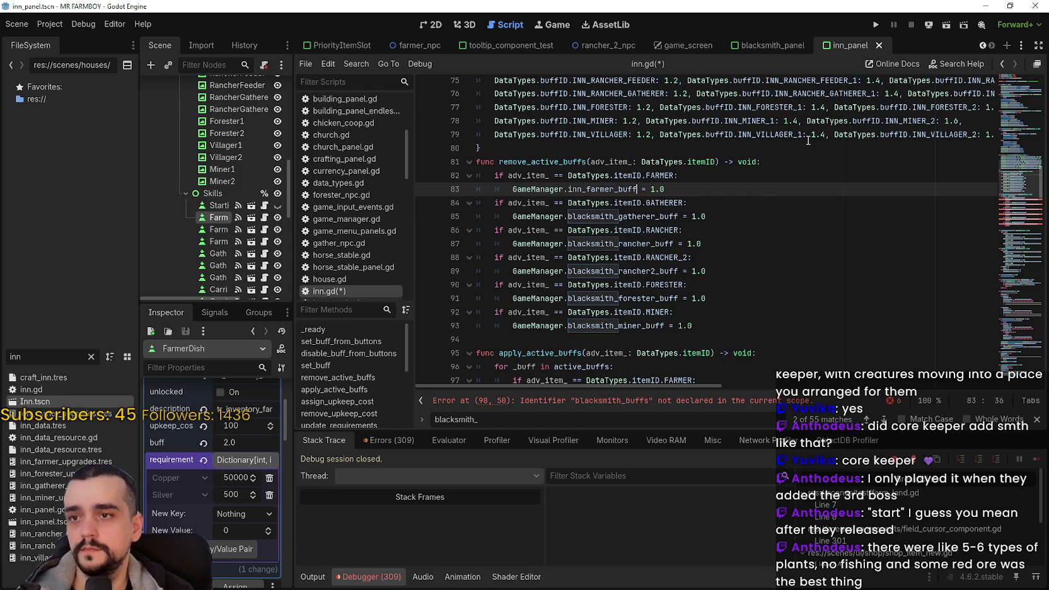
pyautogui.press('End')
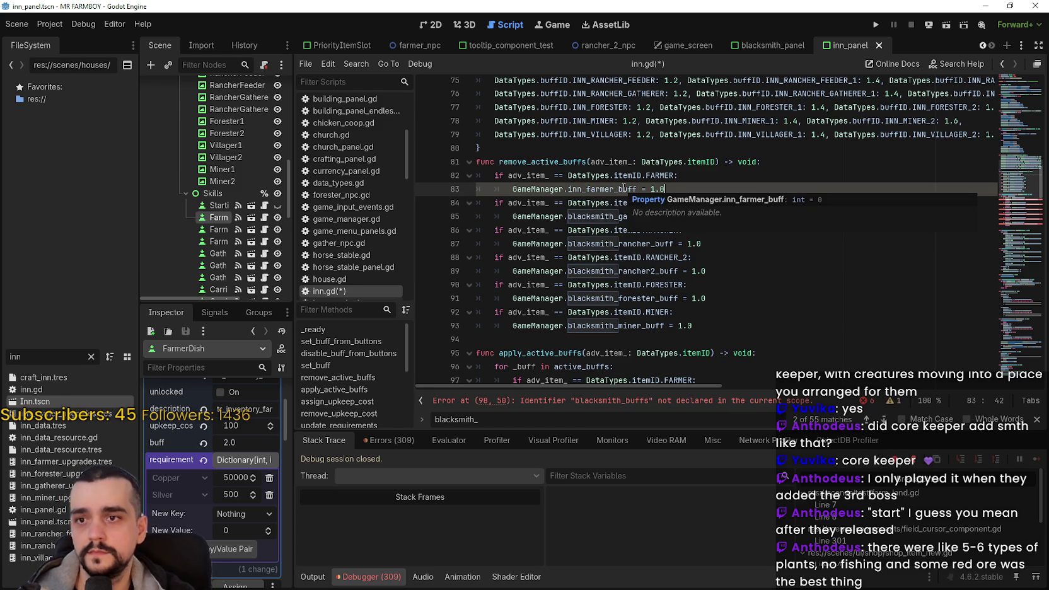
pyautogui.moveTo(681, 191); pyautogui.dragTo(653, 189)
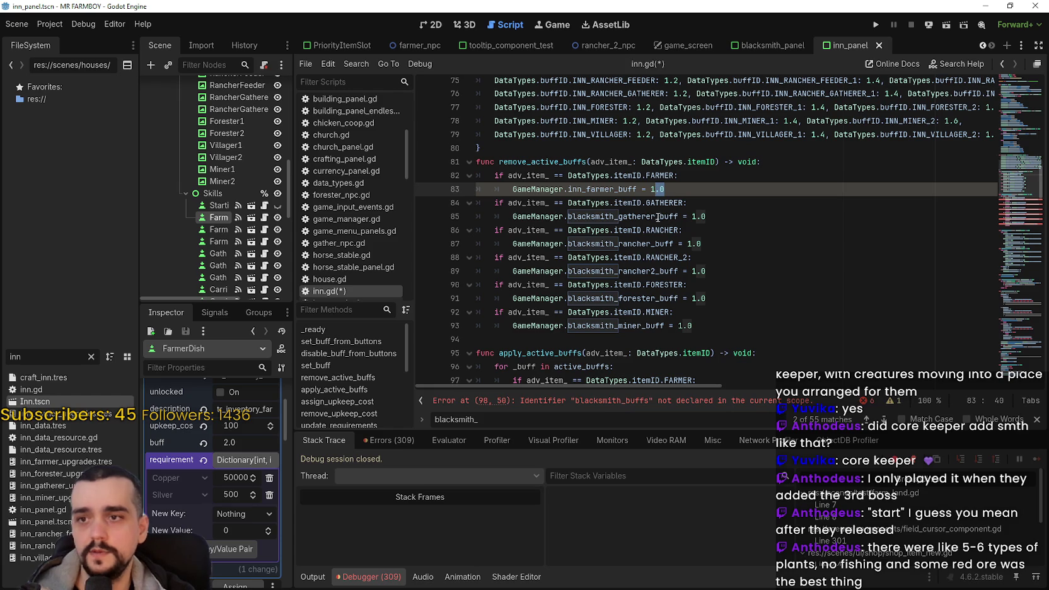
pyautogui.press('BackSpace')
pyautogui.scroll(2, 626, 200)
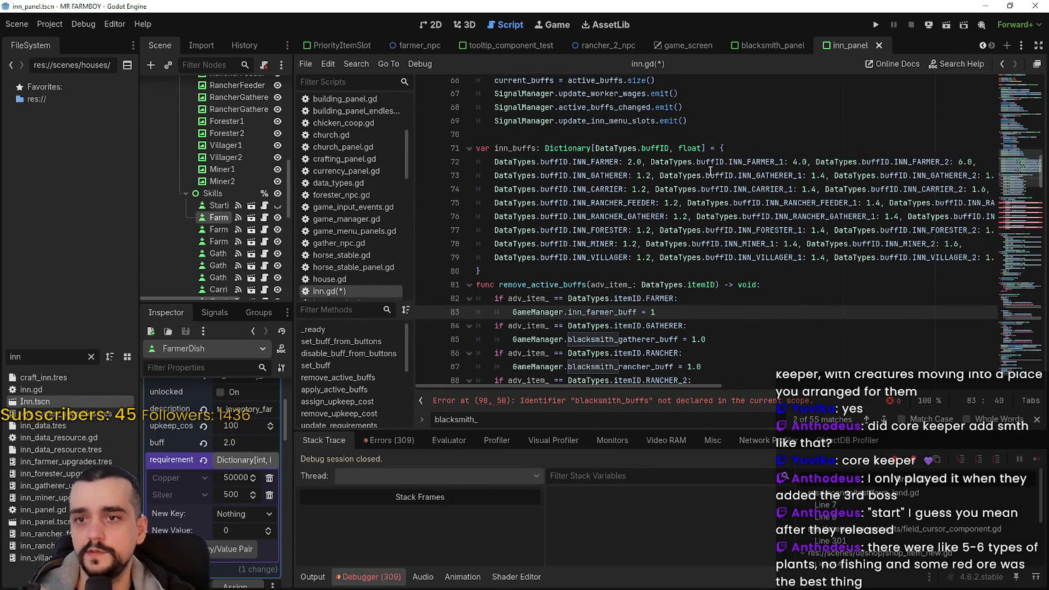
pyautogui.doubleClick(688, 143)
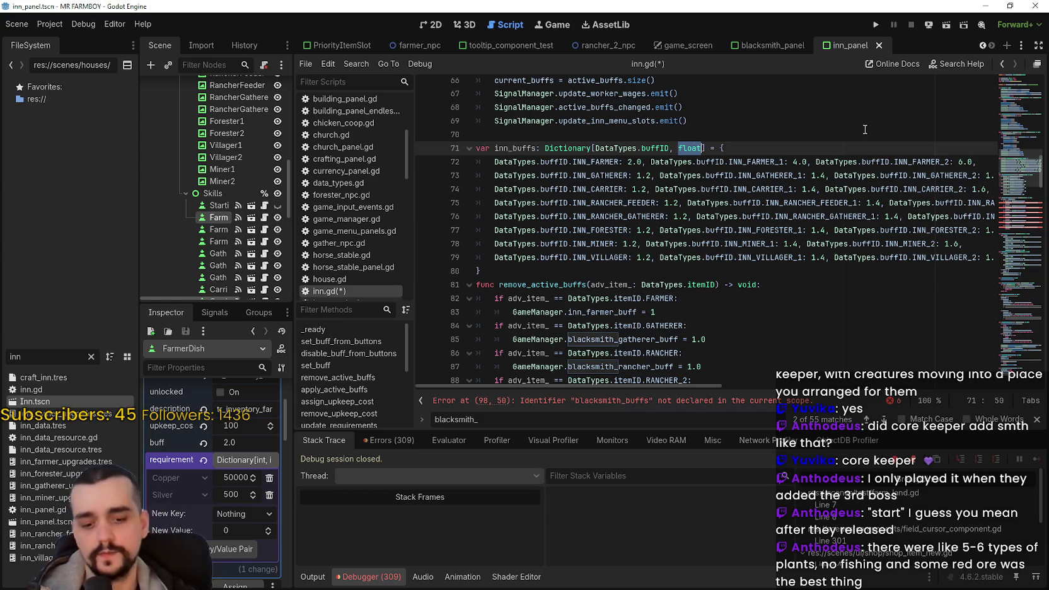
# Change the inn_buffs value type to int and make the INN_FARMER values 2, 4 and 6
pyautogui.write('int')
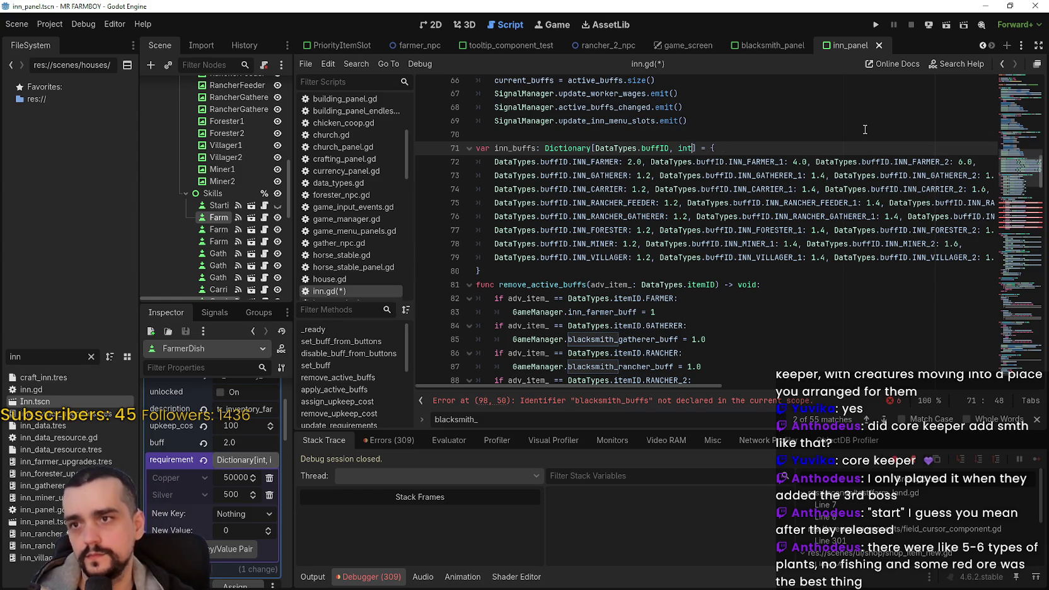
pyautogui.press('Escape')
pyautogui.click(637, 162)
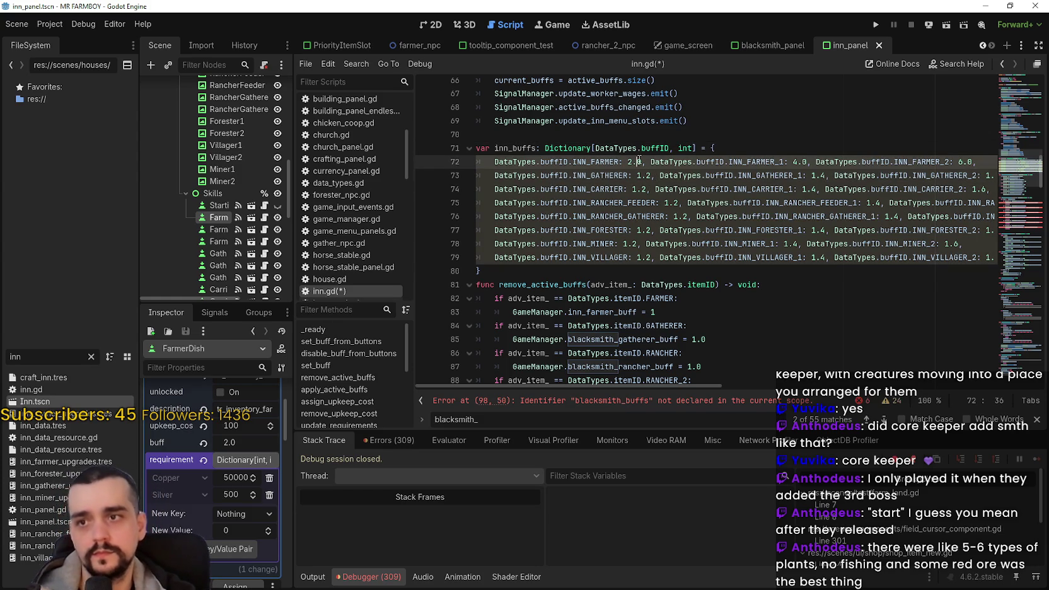
pyautogui.press('BackSpace')
pyautogui.press('BackSpace')
pyautogui.click(799, 162)
pyautogui.press('BackSpace')
pyautogui.press('BackSpace')
pyautogui.click(953, 161)
pyautogui.press('BackSpace')
pyautogui.press('BackSpace')
# Drop the decimal from the gatherer reset value on line 85
pyautogui.click(722, 187)
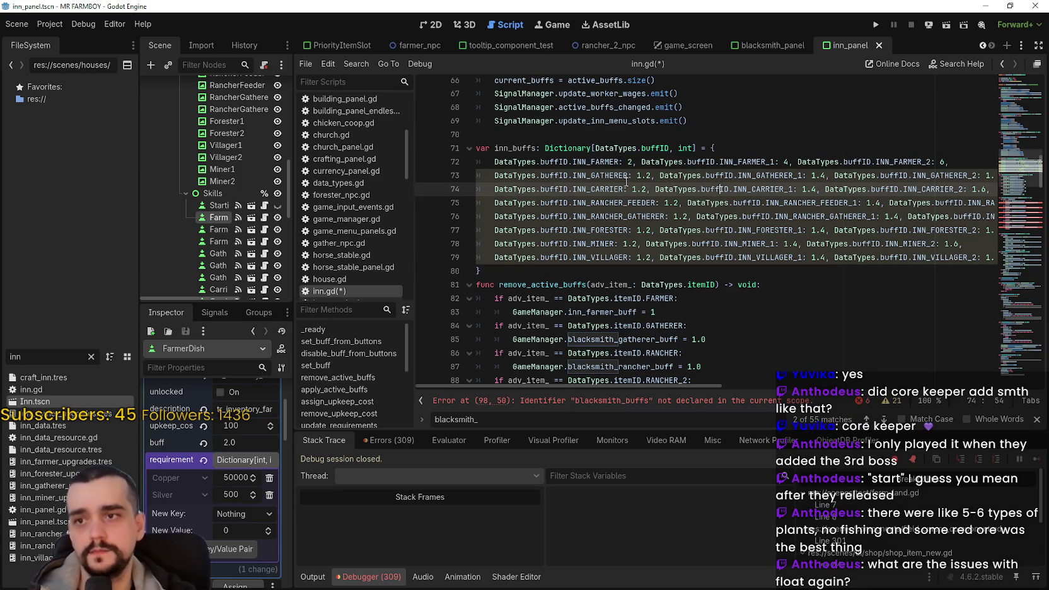
pyautogui.scroll(-3, 781, 250)
pyautogui.click(764, 259)
pyautogui.click(764, 264)
pyautogui.scroll(3, 716, 275)
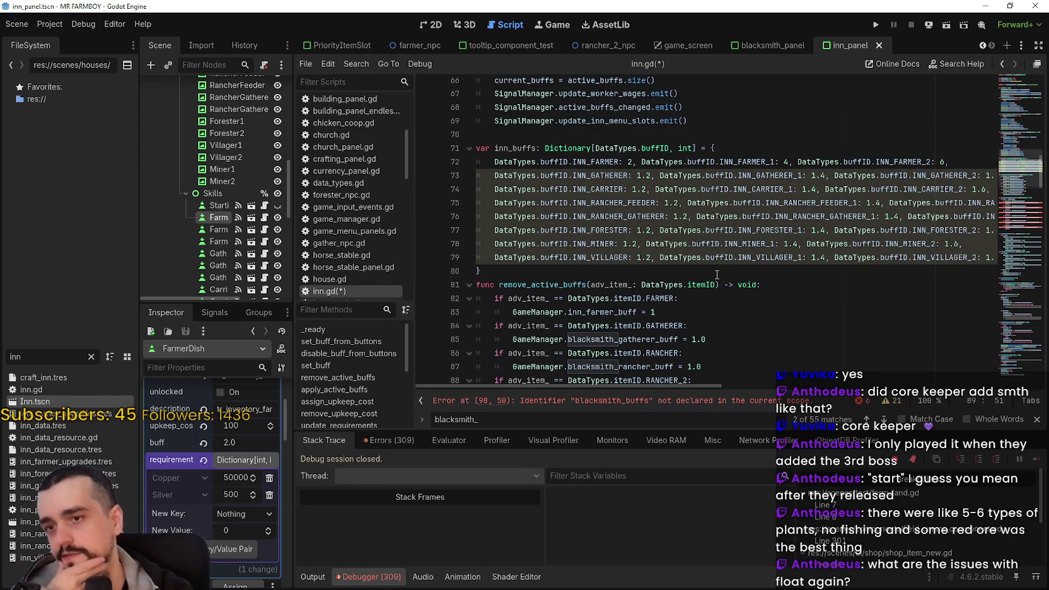
pyautogui.click(696, 339)
pyautogui.press('Delete')
pyautogui.press('Delete')
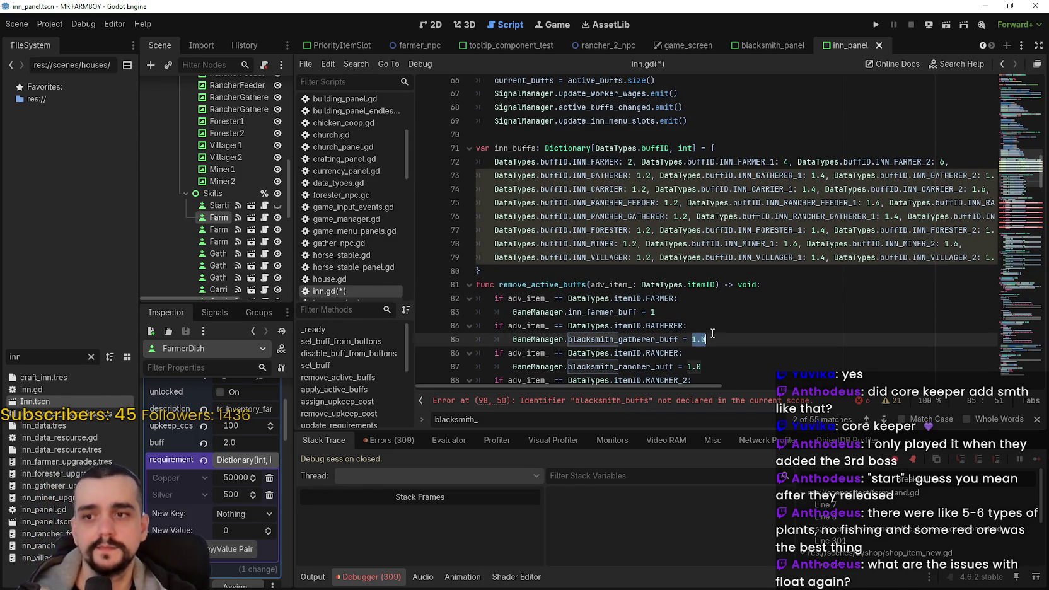
# Replace blacksmith_gatherer_buff with inn_gatherer_buff on line 85
pyautogui.scroll(-2, 687, 296)
pyautogui.click(686, 285)
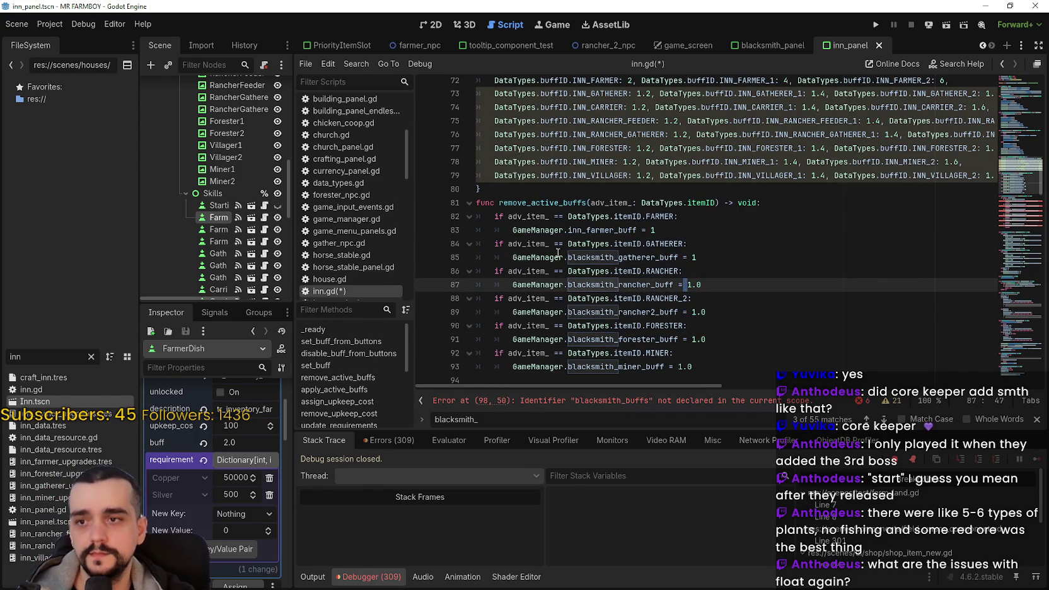
pyautogui.doubleClick(621, 258)
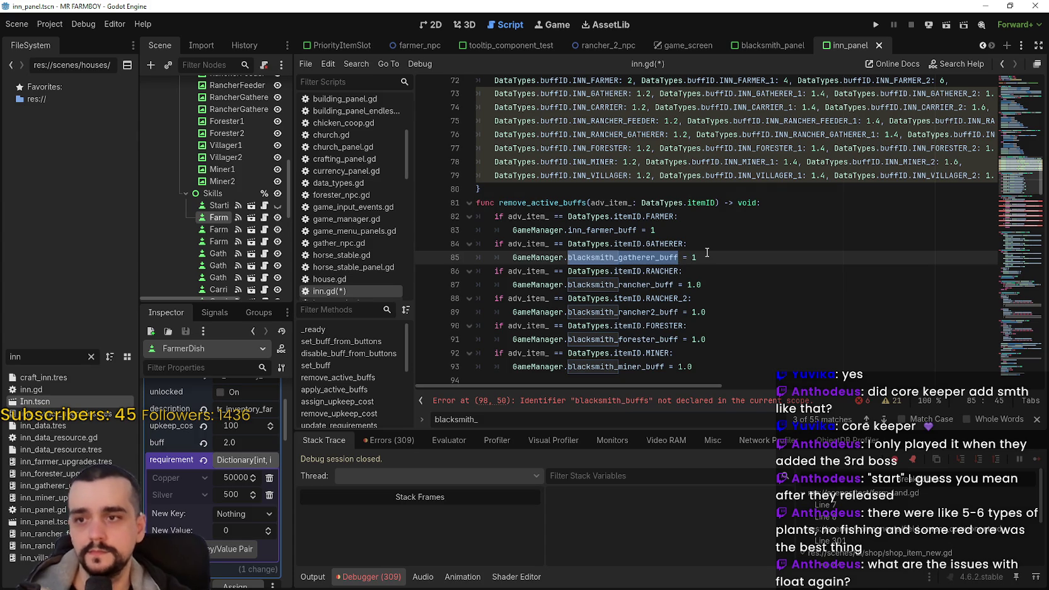
pyautogui.write('inn')
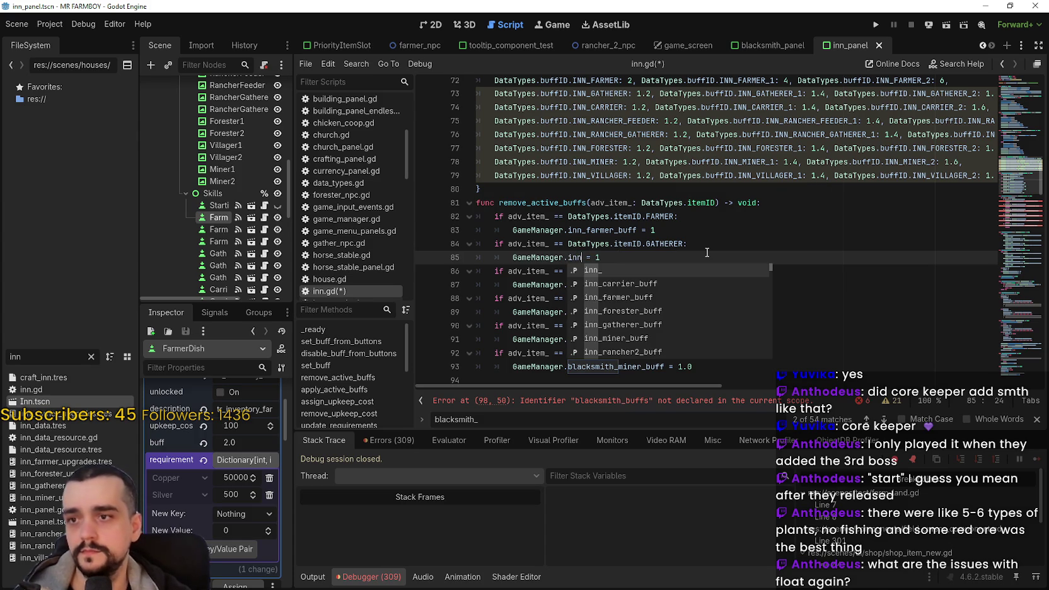
pyautogui.press('Down')
pyautogui.press('Down')
pyautogui.press('Down')
pyautogui.press('Up')
pyautogui.press('Up')
pyautogui.press('Down')
pyautogui.press('Down')
pyautogui.press('Down')
pyautogui.press('Return')
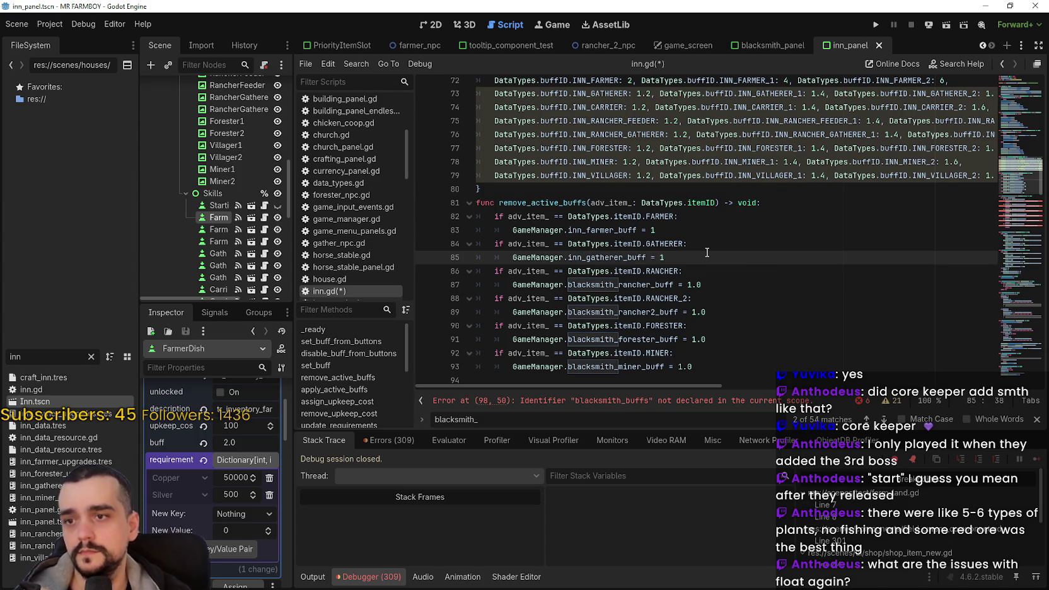
# Switch the rancher and rancher2 resets to inn_rancher_buff and inn_rancher2_buff, both set to 1
pyautogui.doubleClick(591, 287)
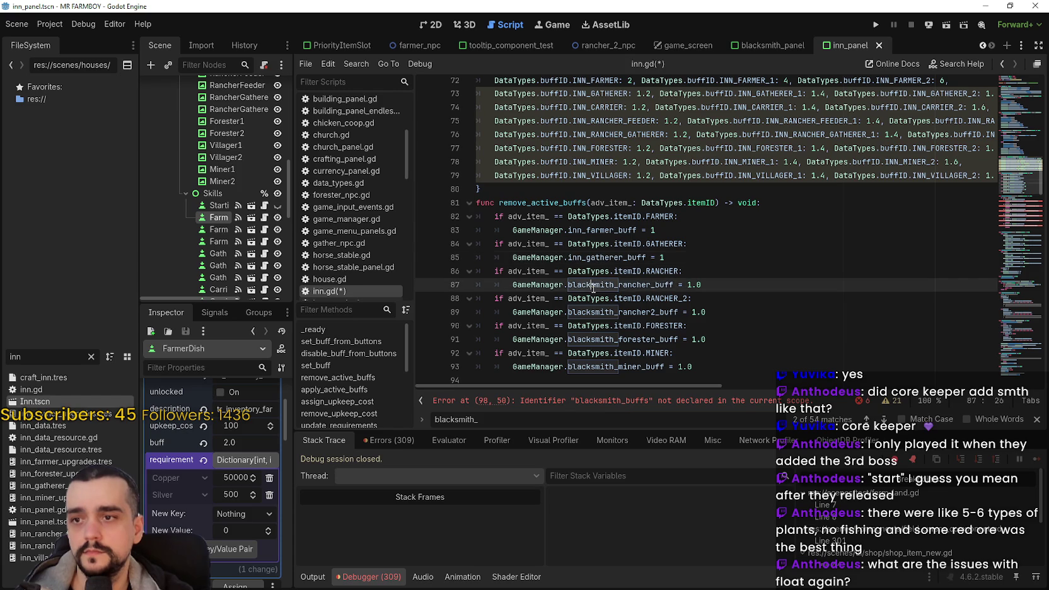
pyautogui.write('inn')
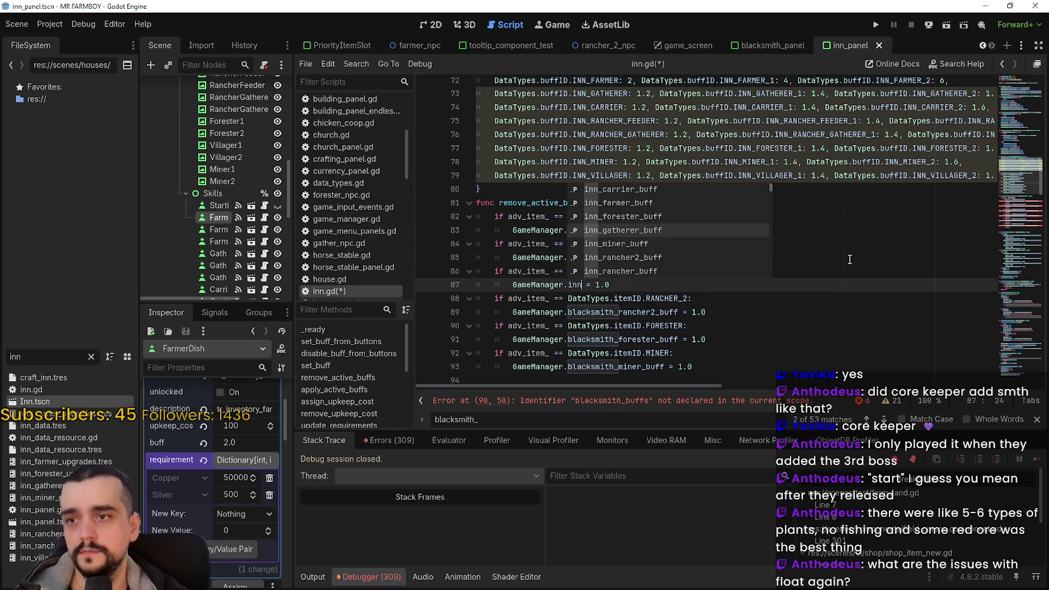
pyautogui.write('_ran')
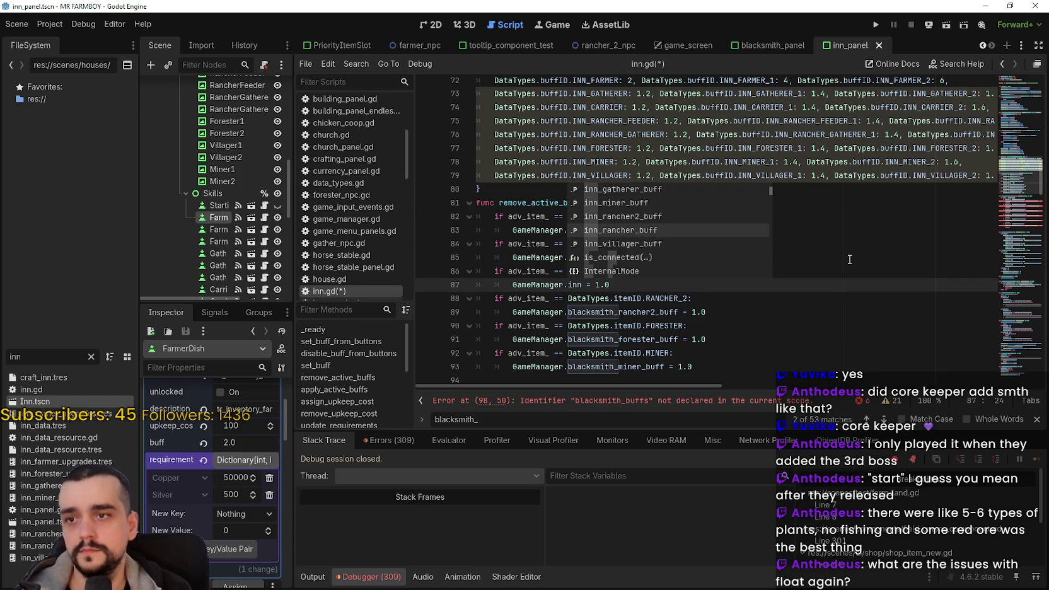
pyautogui.press('Return')
pyautogui.doubleClick(659, 284)
pyautogui.write('1')
pyautogui.scroll(-1, 600, 310)
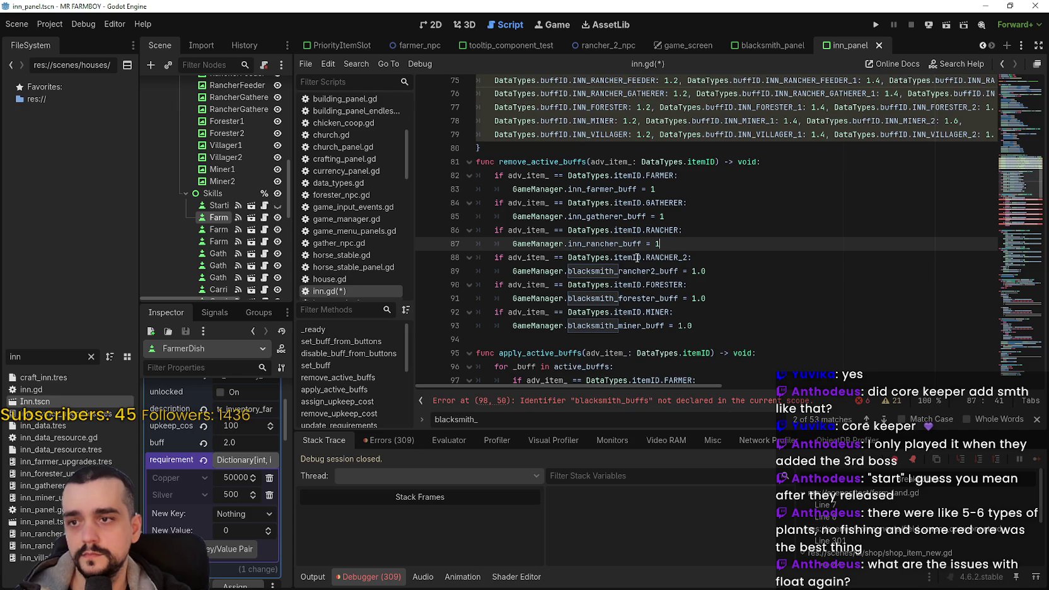
pyautogui.doubleClick(605, 272)
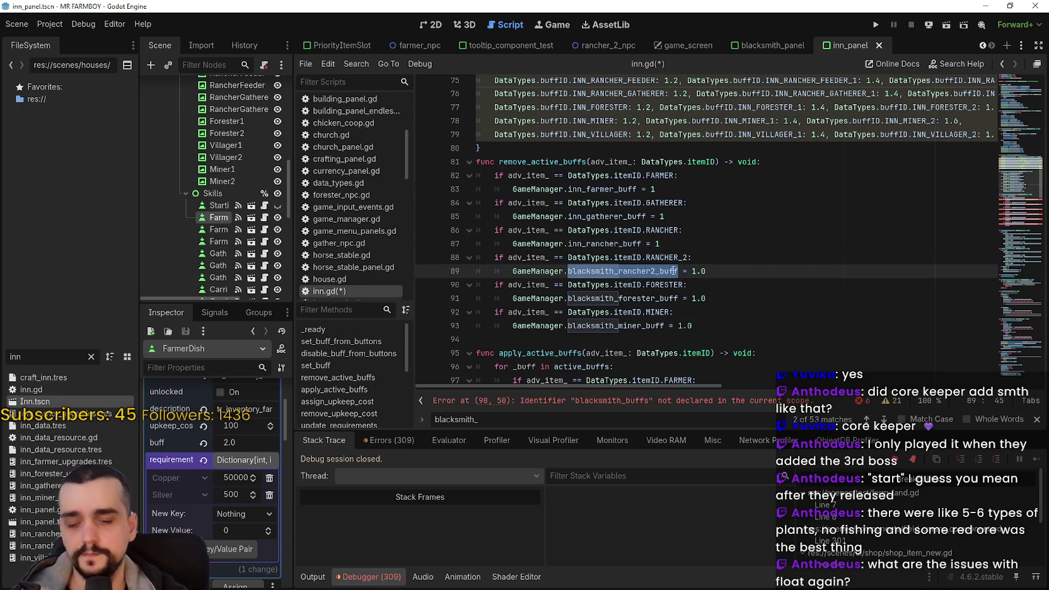
pyautogui.write('inn')
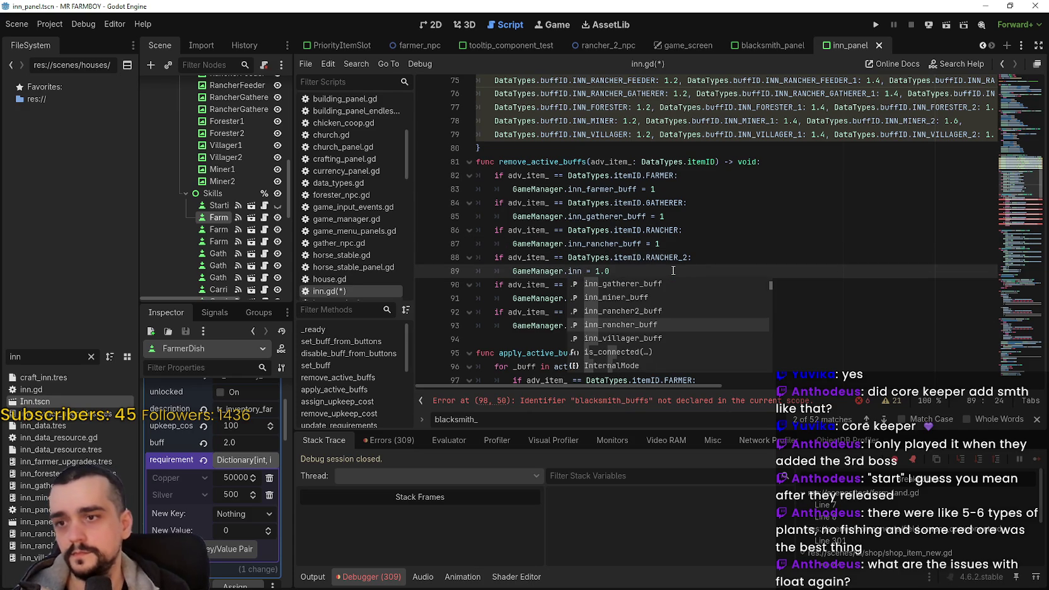
pyautogui.write('_r')
pyautogui.press('Return')
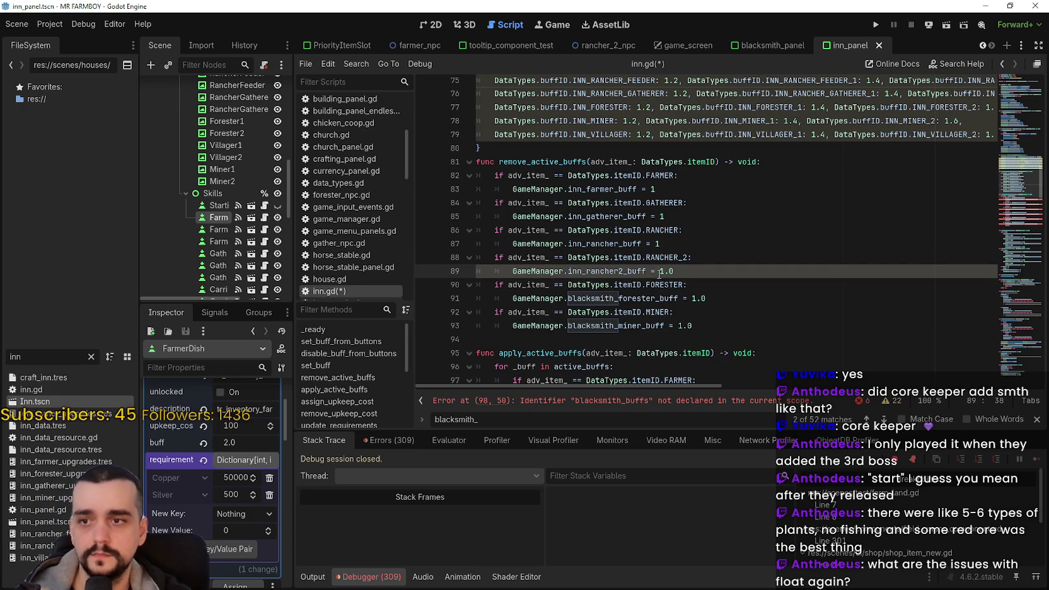
pyautogui.press('BackSpace')
pyautogui.press('BackSpace')
# Switch the forester and miner resets to inn_forester_buff and inn_miner_buff, both set to 1
pyautogui.doubleClick(607, 298)
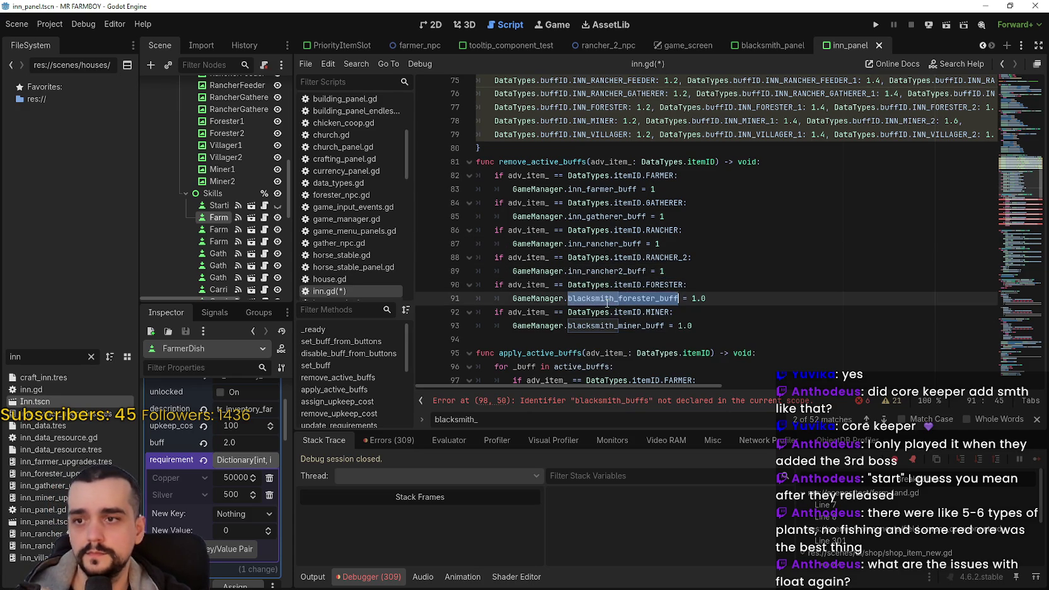
pyautogui.write('inn')
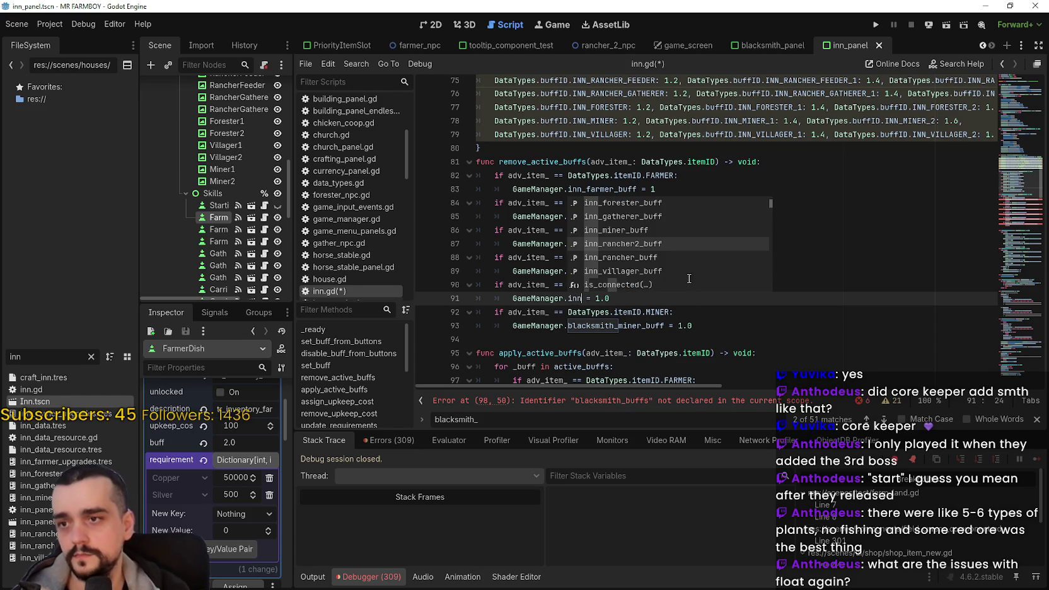
pyautogui.press('Up')
pyautogui.press('Up')
pyautogui.press('Up')
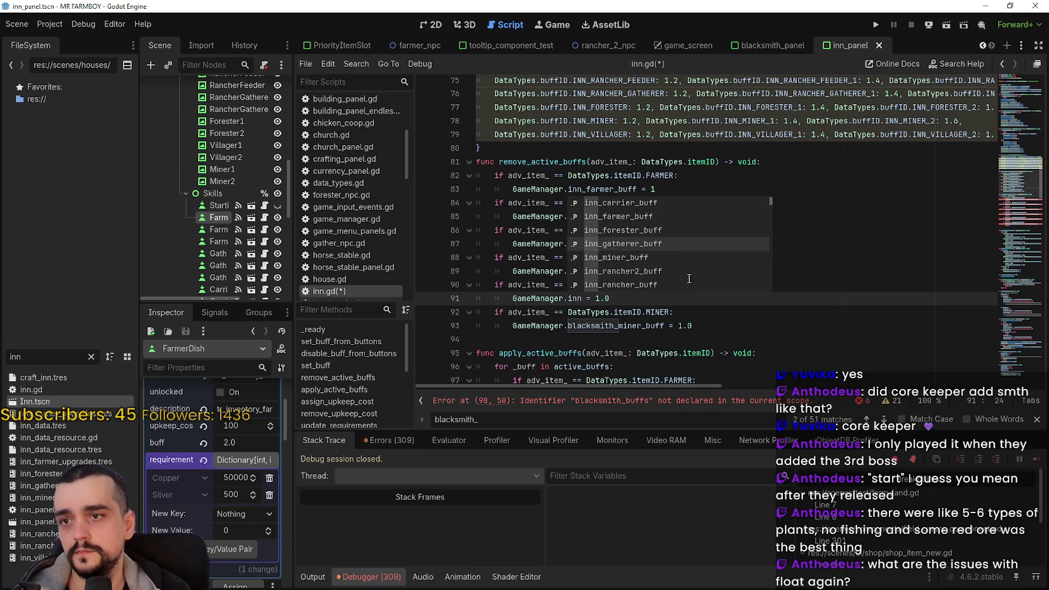
pyautogui.press('Return')
pyautogui.press('End')
pyautogui.press('BackSpace')
pyautogui.press('BackSpace')
pyautogui.doubleClick(604, 325)
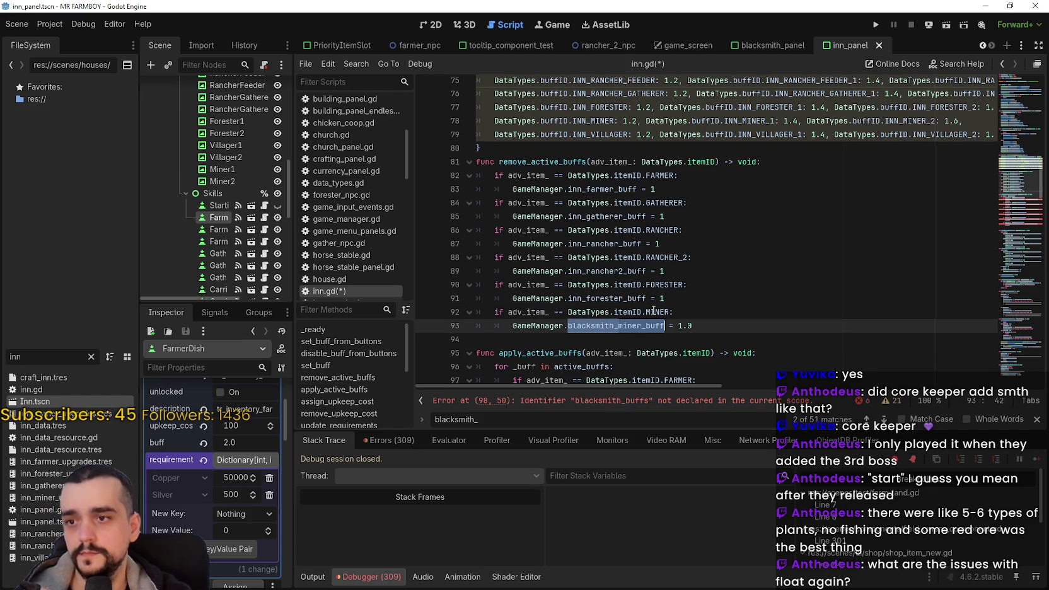
pyautogui.write('inn')
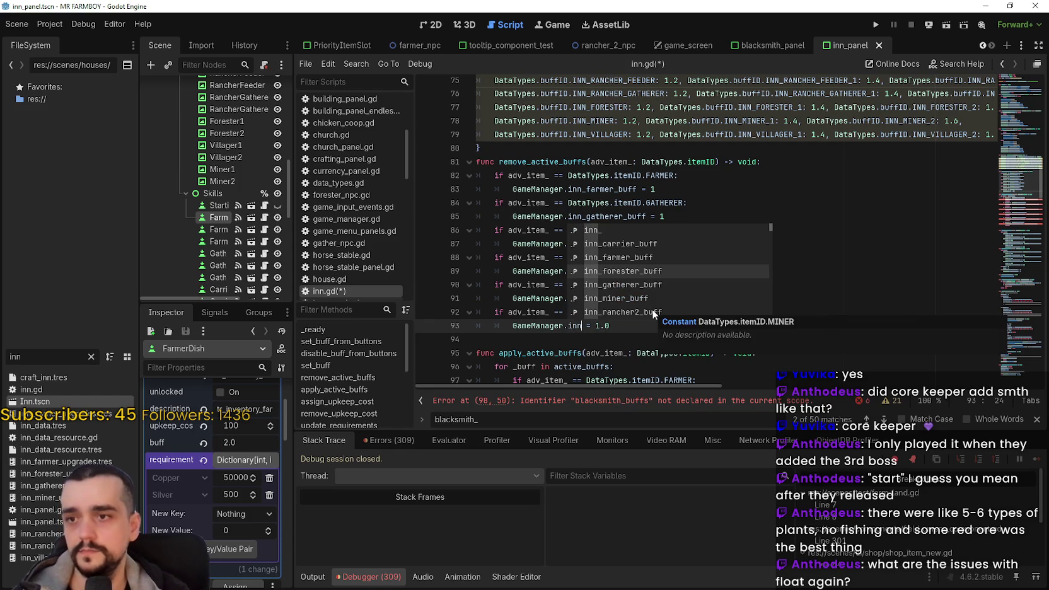
pyautogui.click(617, 298)
pyautogui.click(672, 325)
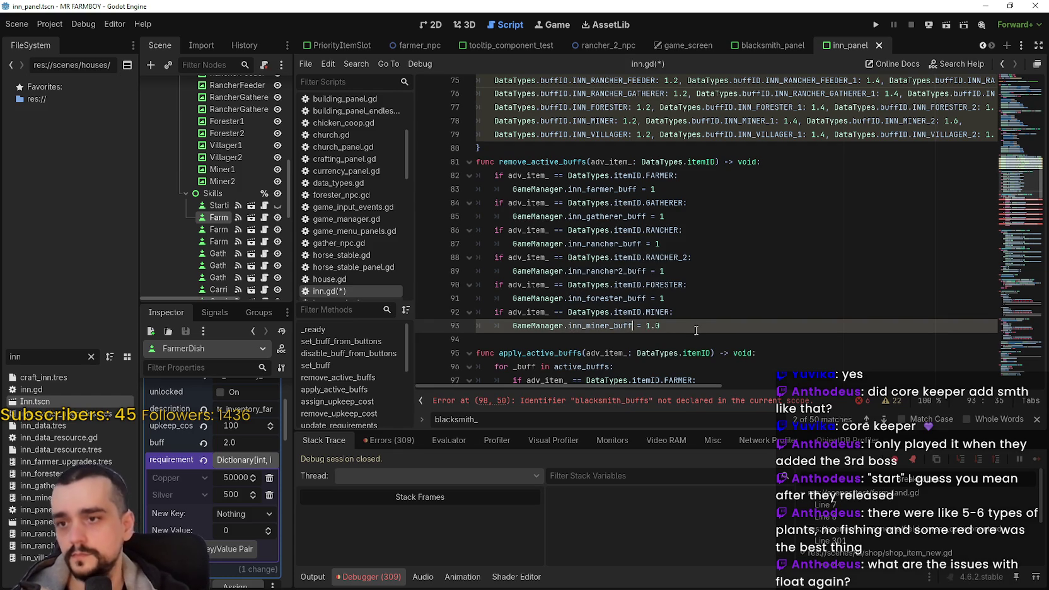
pyautogui.press('BackSpace')
pyautogui.press('BackSpace')
pyautogui.moveTo(632, 325)
pyautogui.mouseDown()
pyautogui.moveTo(466, 325)
pyautogui.moveTo(436, 313)
pyautogui.mouseUp()
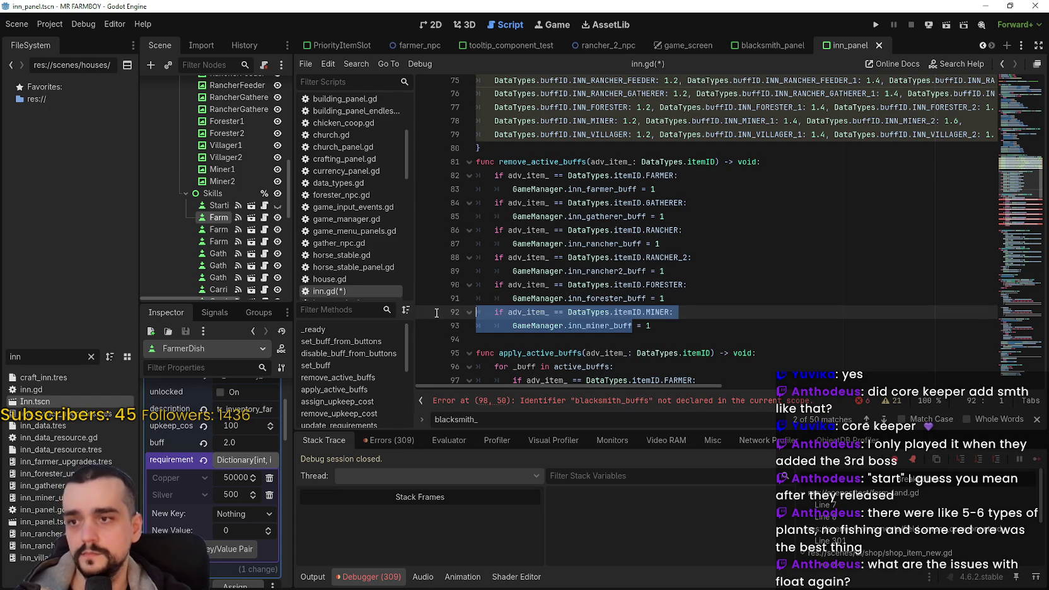
# Paste a copy of the MINER check onto empty line 94 below the original
pyautogui.click(509, 339)
pyautogui.write('if adv_item_ == DataTypes.itemID.MINER: \t\tGameManager.inn_miner_buff = 1')
pyautogui.press('Return')
pyautogui.click(669, 328)
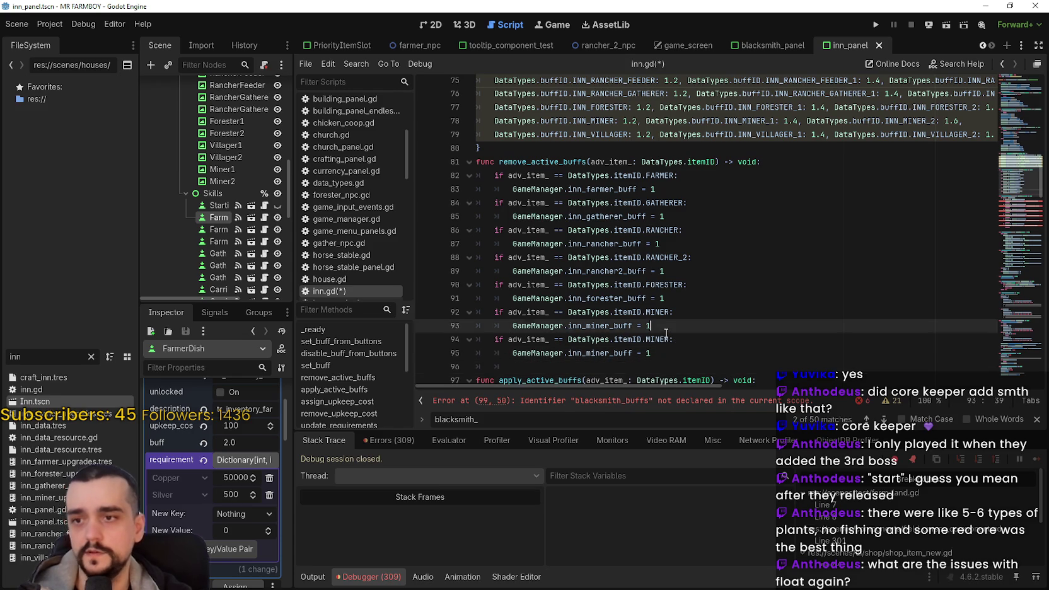
pyautogui.scroll(-1, 667, 325)
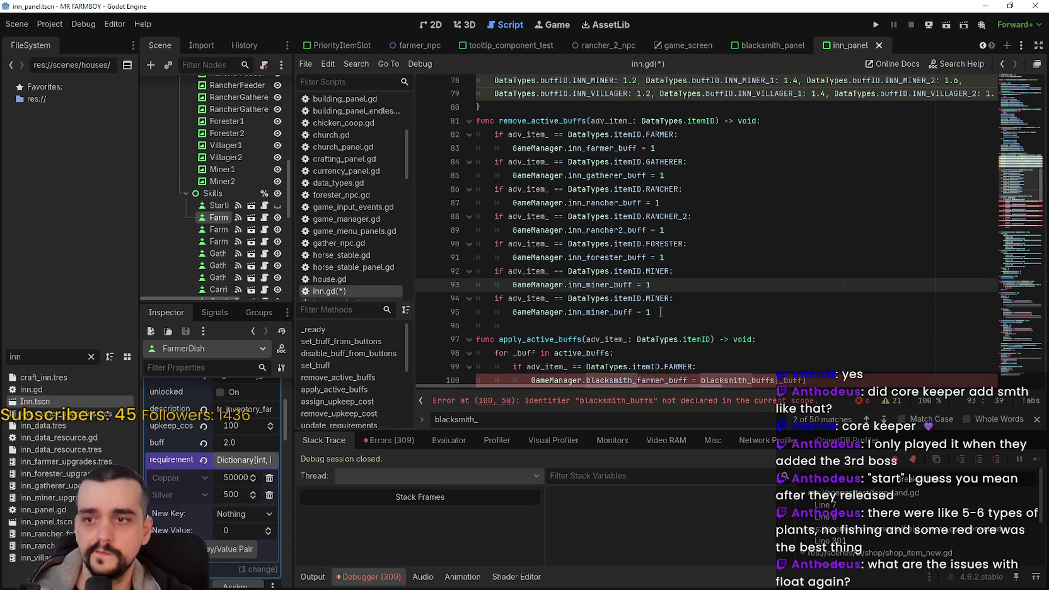
# Change the copied check's item from MINER to VILLAGER_DISH
pyautogui.doubleClick(661, 298)
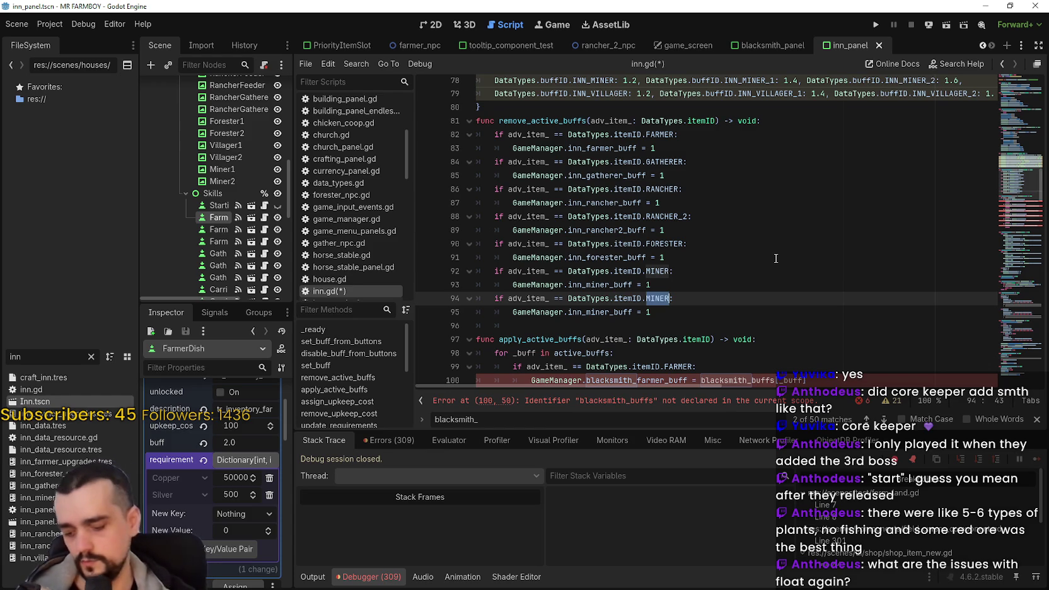
pyautogui.write('F')
pyautogui.press('BackSpace')
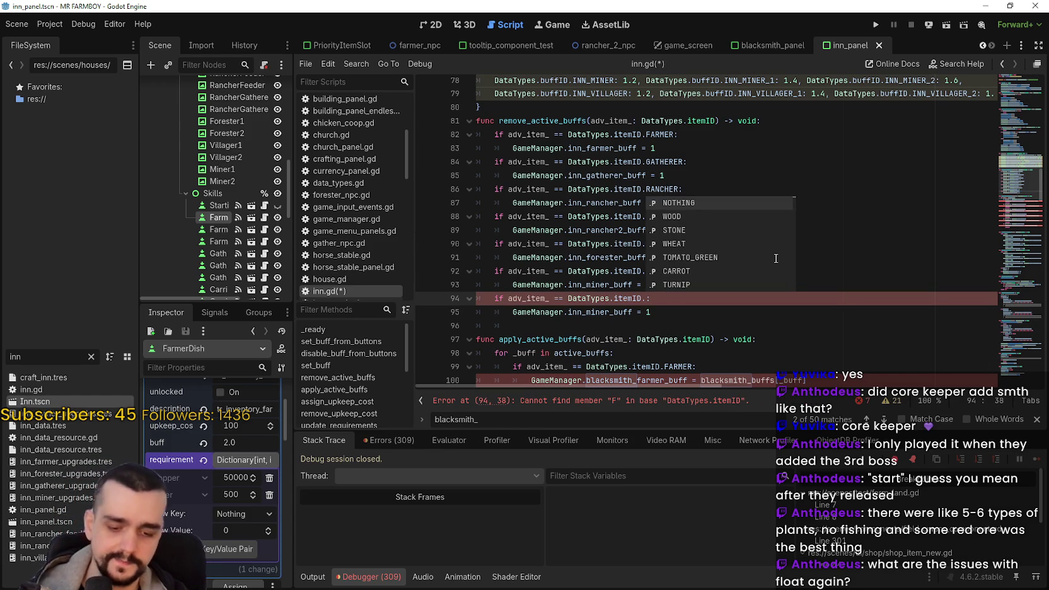
pyautogui.write('Vill')
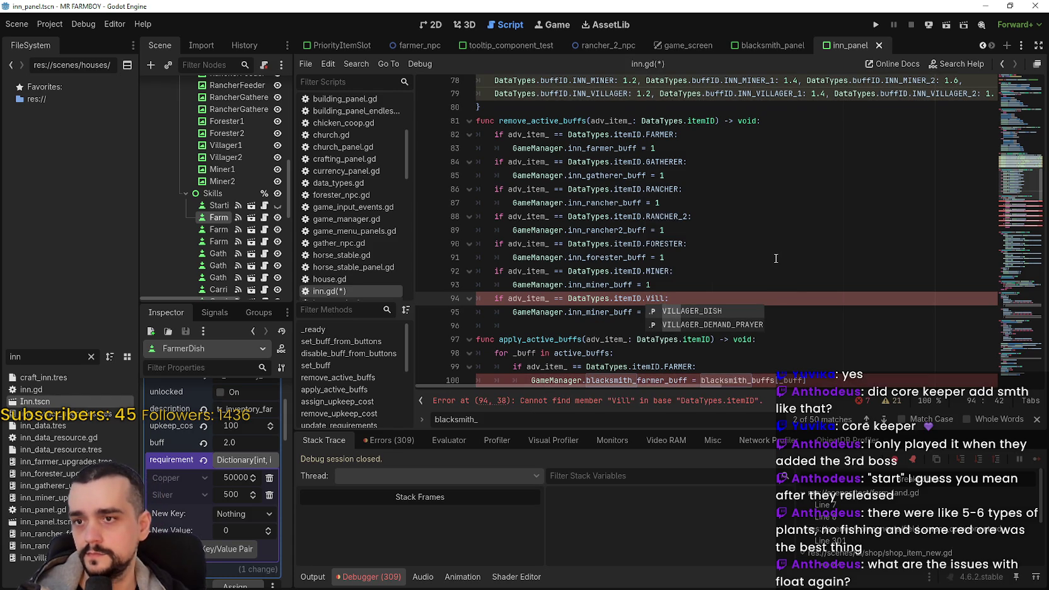
pyautogui.press('BackSpace')
pyautogui.press('BackSpace')
pyautogui.press('BackSpace')
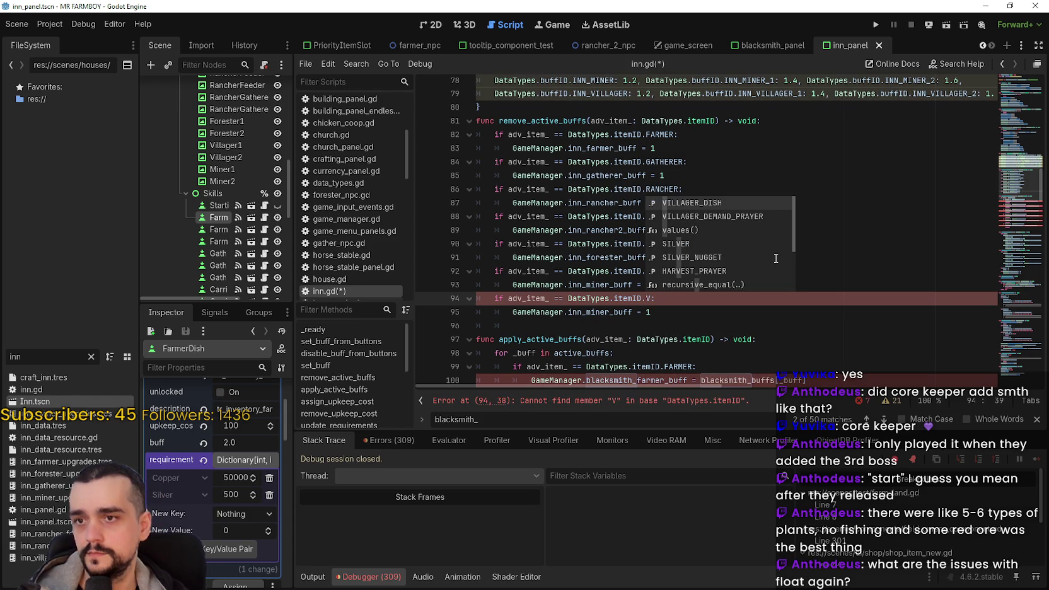
pyautogui.write('V')
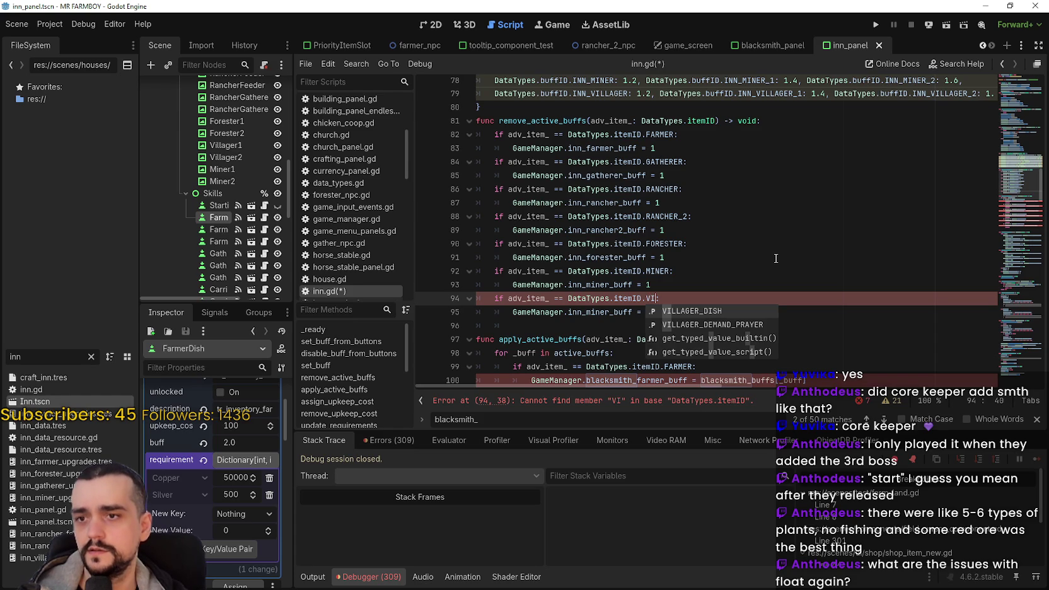
pyautogui.press('BackSpace')
pyautogui.press('BackSpace')
pyautogui.write('VI')
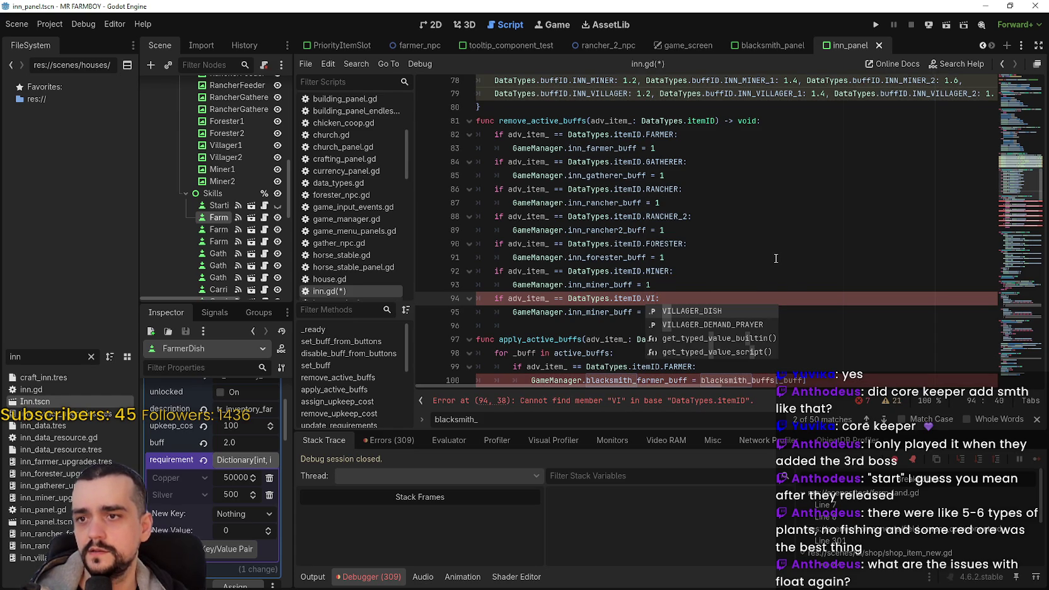
pyautogui.press('Return')
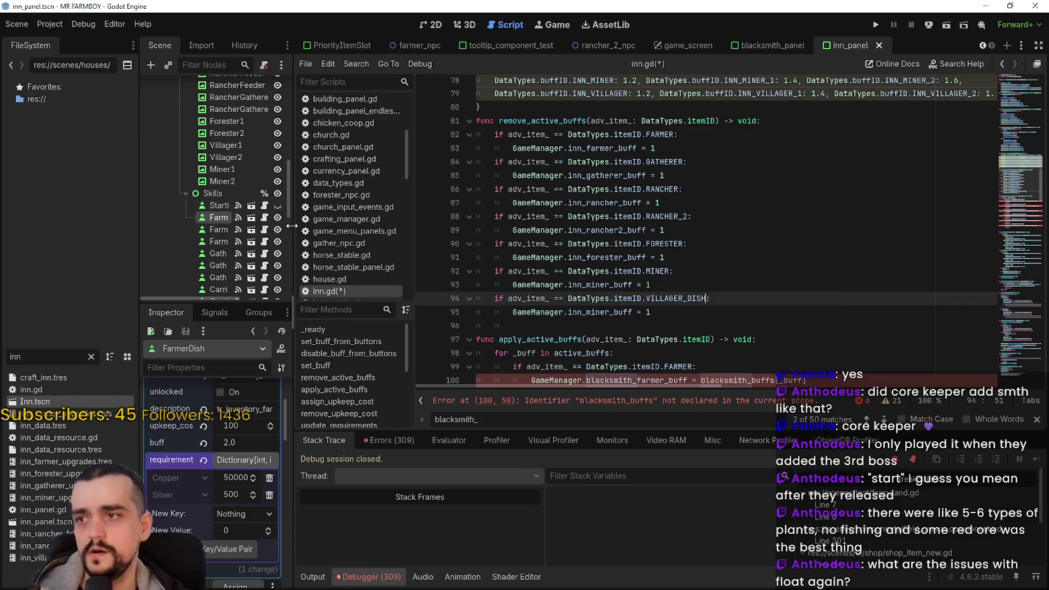
# Widen the scene dock and inspect MinerDish2 and VillagerDish's upgrade data
pyautogui.moveTo(293, 312); pyautogui.dragTo(432, 312)
pyautogui.scroll(-3, 274, 251)
pyautogui.scroll(-4, 276, 252)
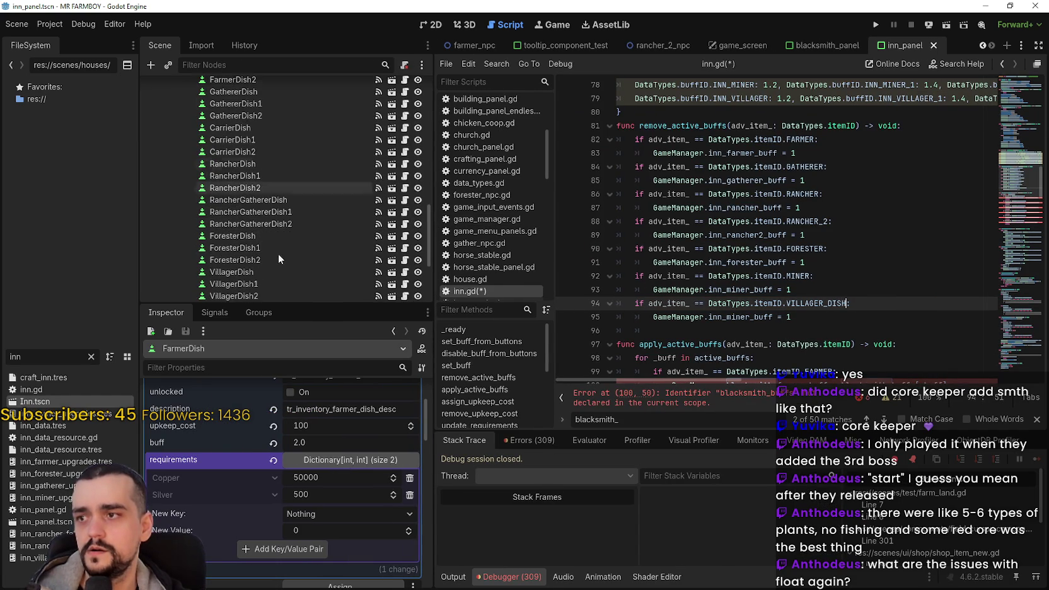
pyautogui.click(265, 276)
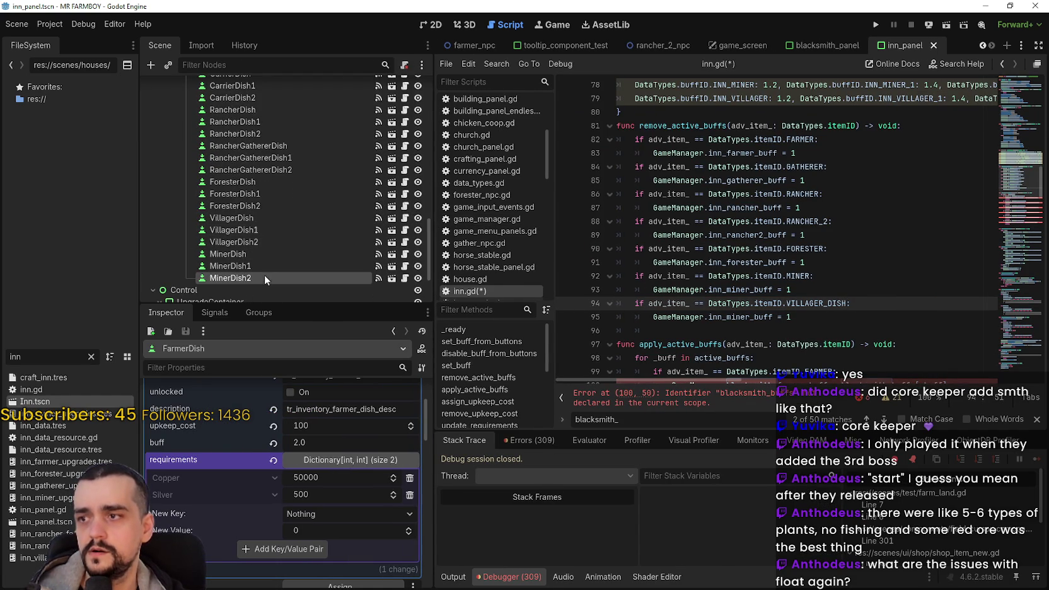
pyautogui.click(212, 221)
pyautogui.scroll(3, 305, 510)
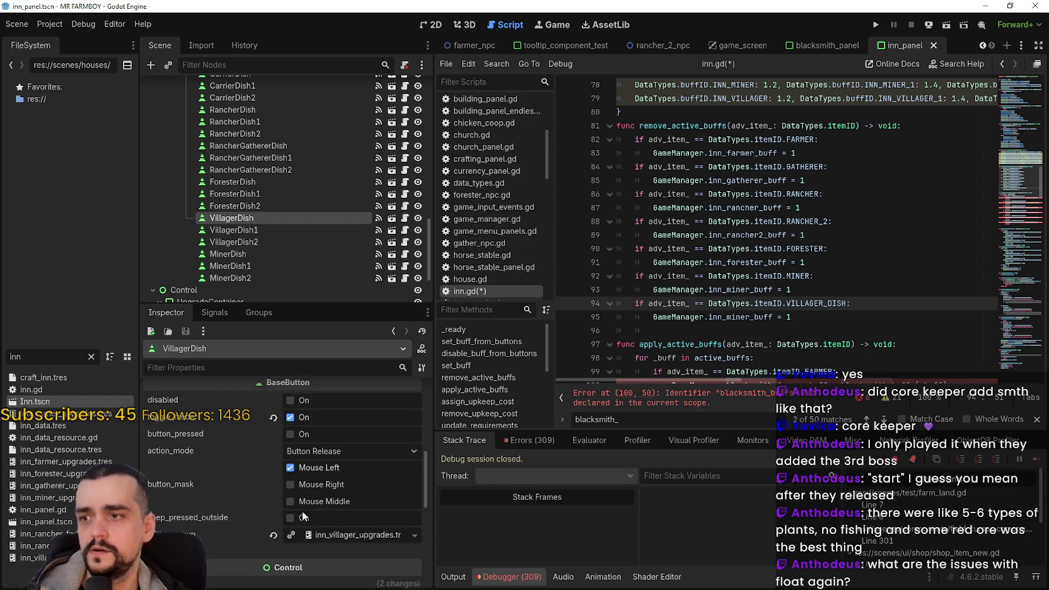
pyautogui.scroll(-3, 305, 510)
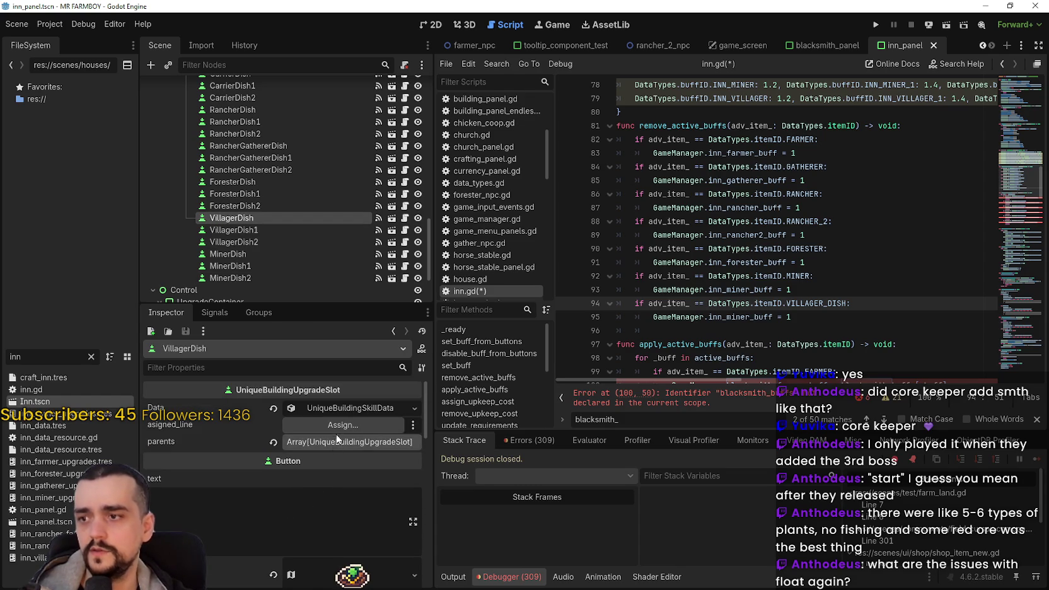
pyautogui.click(340, 408)
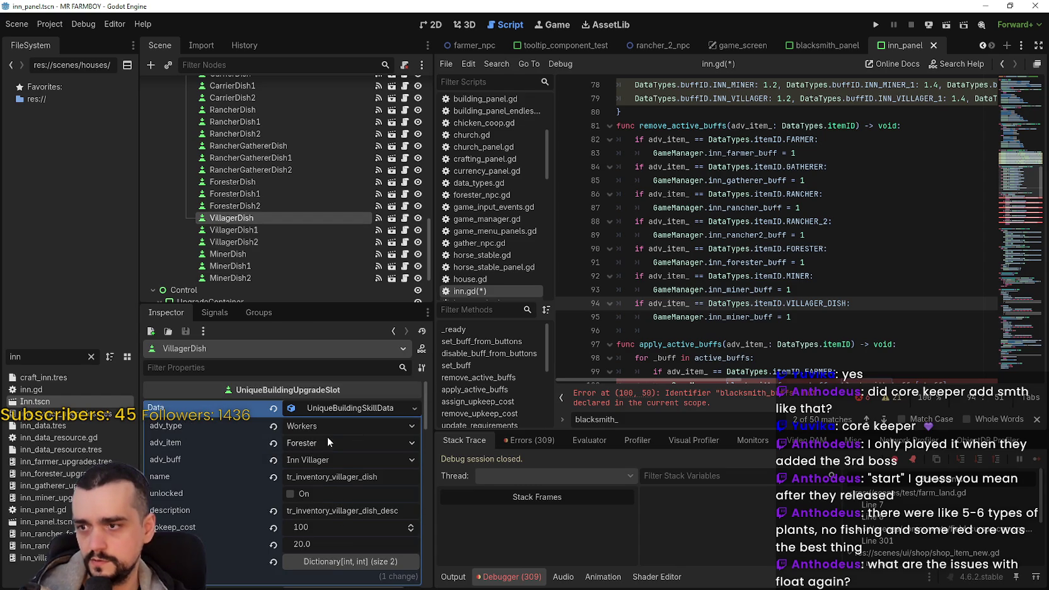
pyautogui.scroll(3, 297, 135)
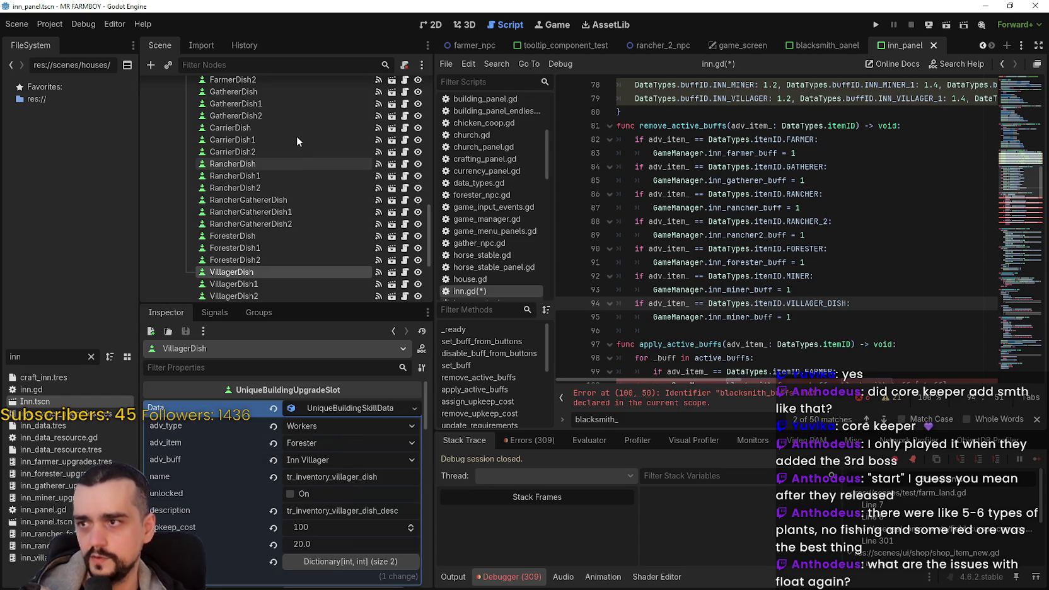
# Inspect RancherDish1, RancherGathererDish and CarrierDish1 data, showing CarrierDish1's adv_item choices (still Gatherer)
pyautogui.click(274, 176)
pyautogui.scroll(-8, 377, 517)
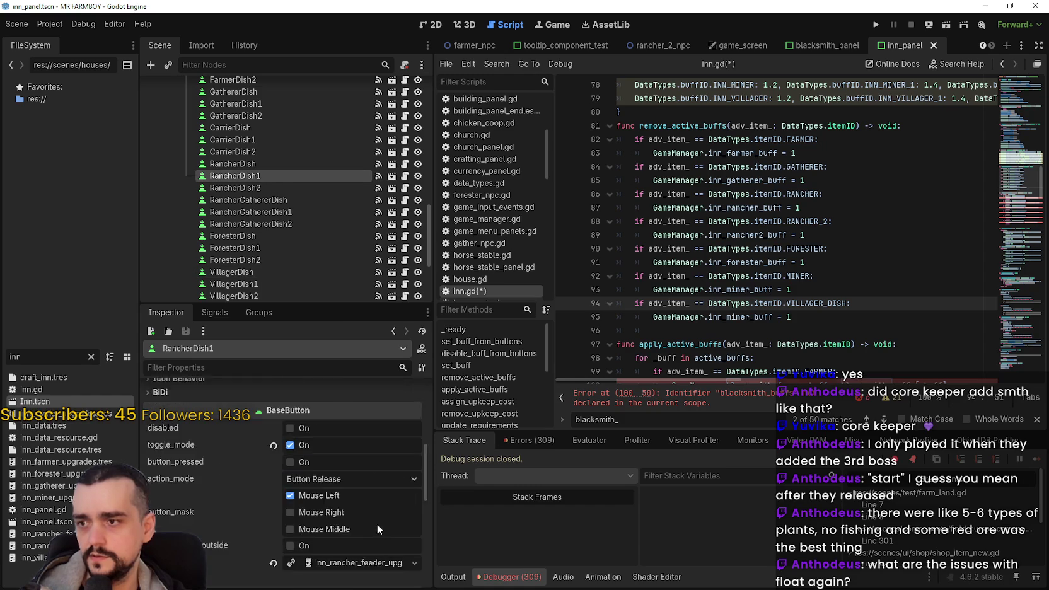
pyautogui.click(346, 409)
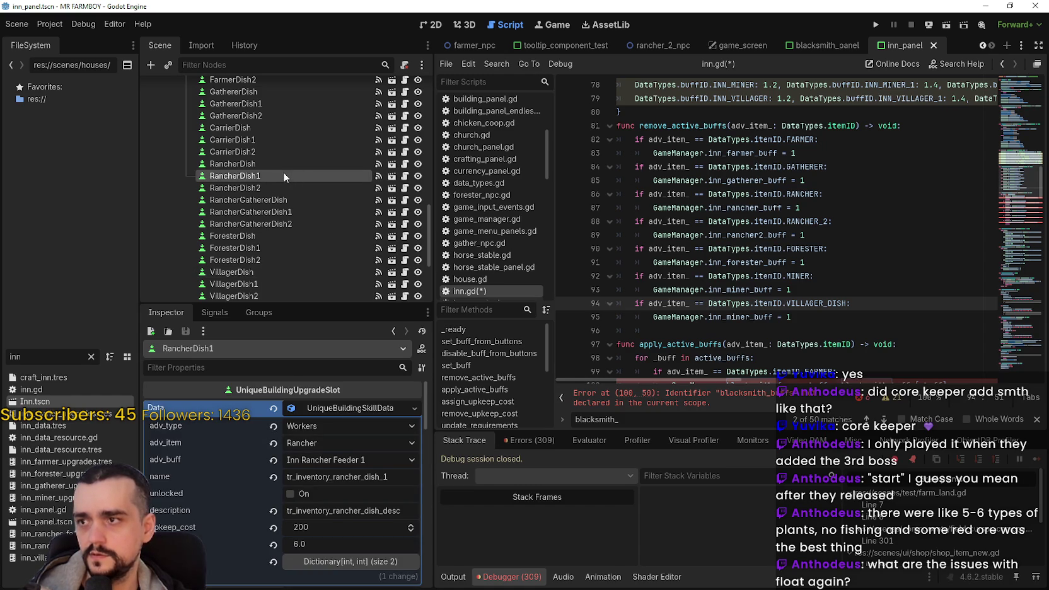
pyautogui.click(290, 199)
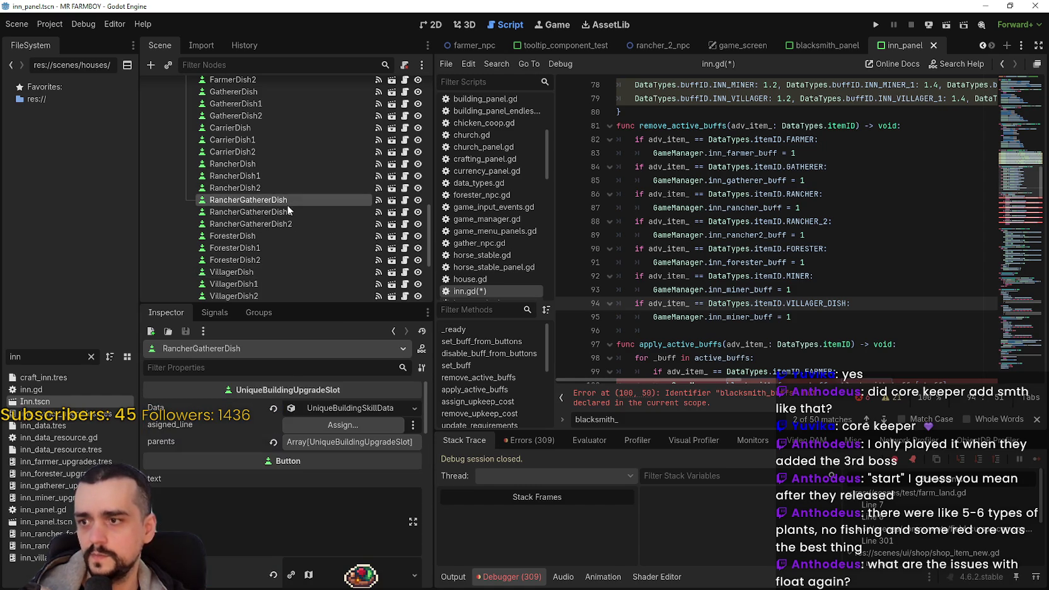
pyautogui.click(340, 407)
pyautogui.scroll(-2, 268, 201)
pyautogui.scroll(2, 269, 201)
pyautogui.click(258, 140)
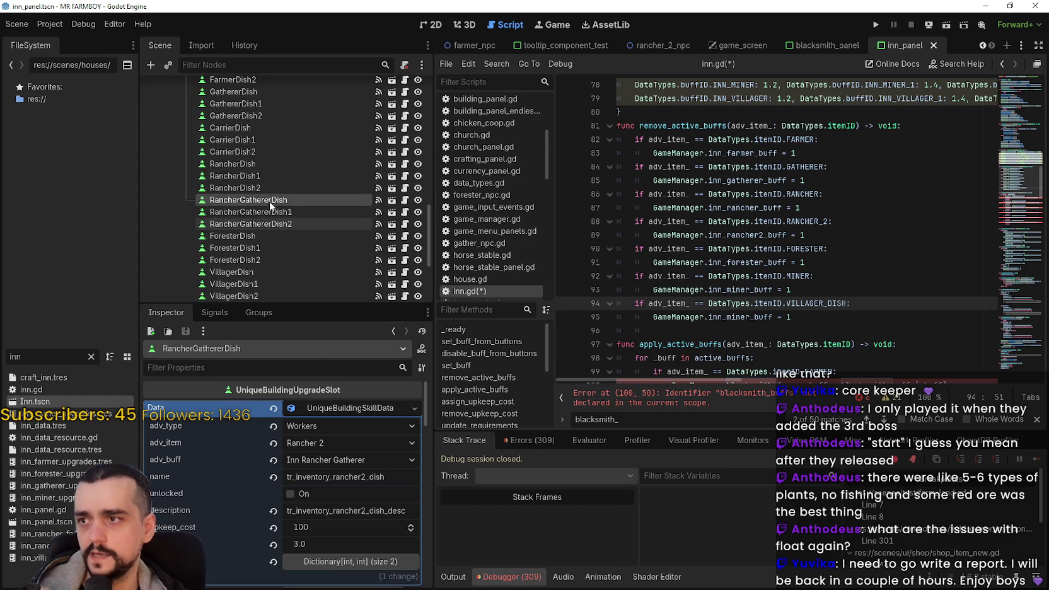
pyautogui.click(332, 407)
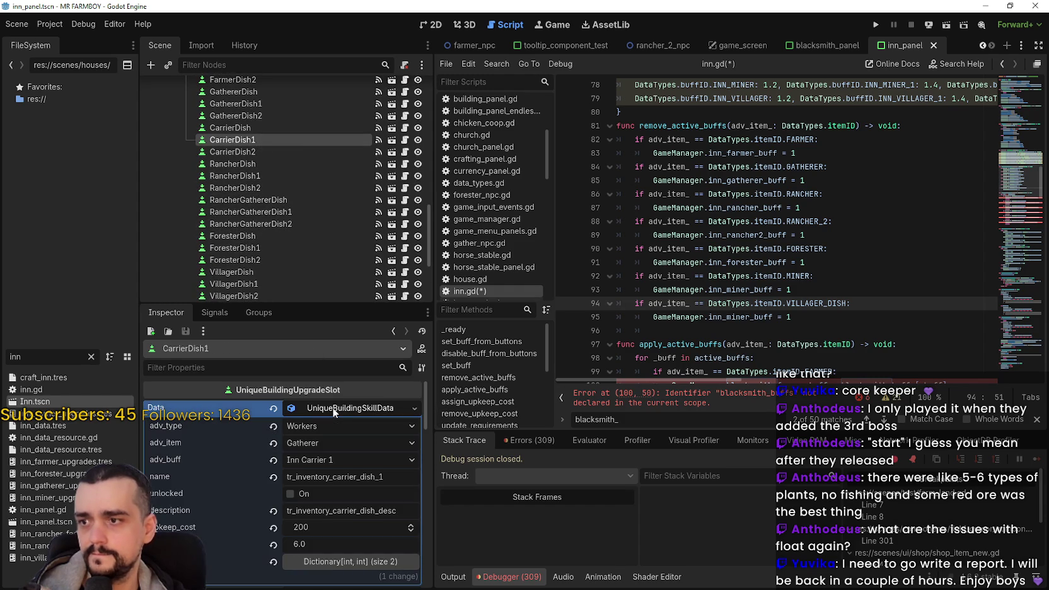
pyautogui.click(324, 441)
pyautogui.scroll(-5, 375, 133)
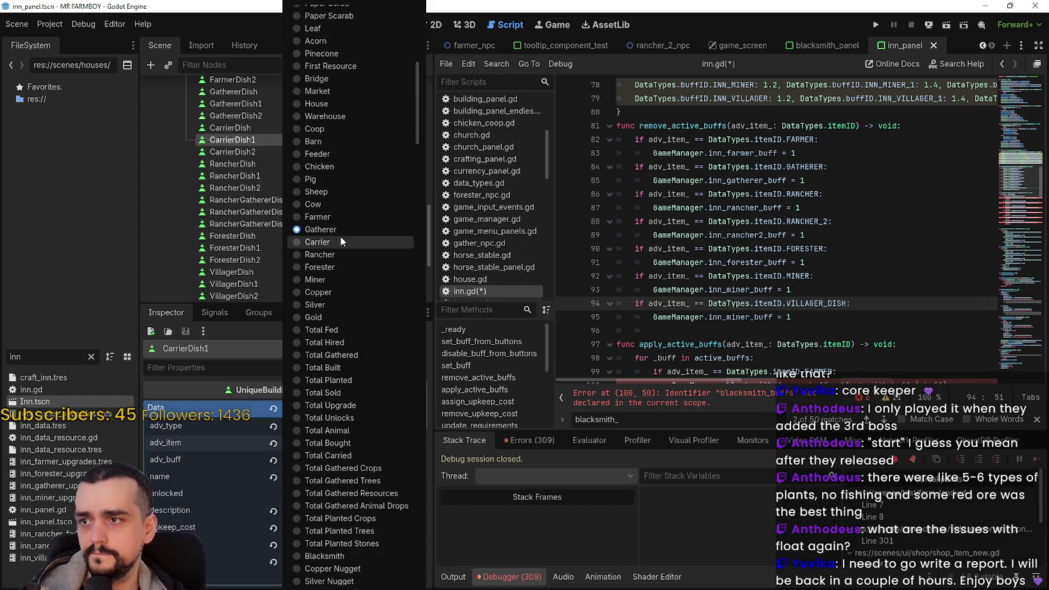
# Set adv_item to Carrier on CarrierDish1, CarrierDish2 and CarrierDish, then save the scene
pyautogui.click(341, 246)
pyautogui.click(278, 151)
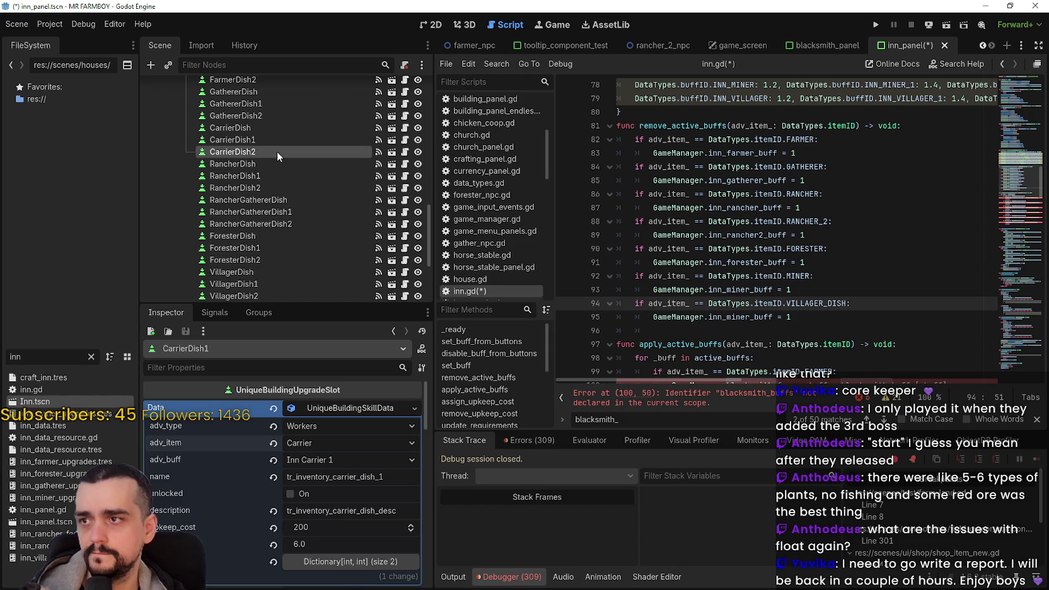
pyautogui.click(340, 407)
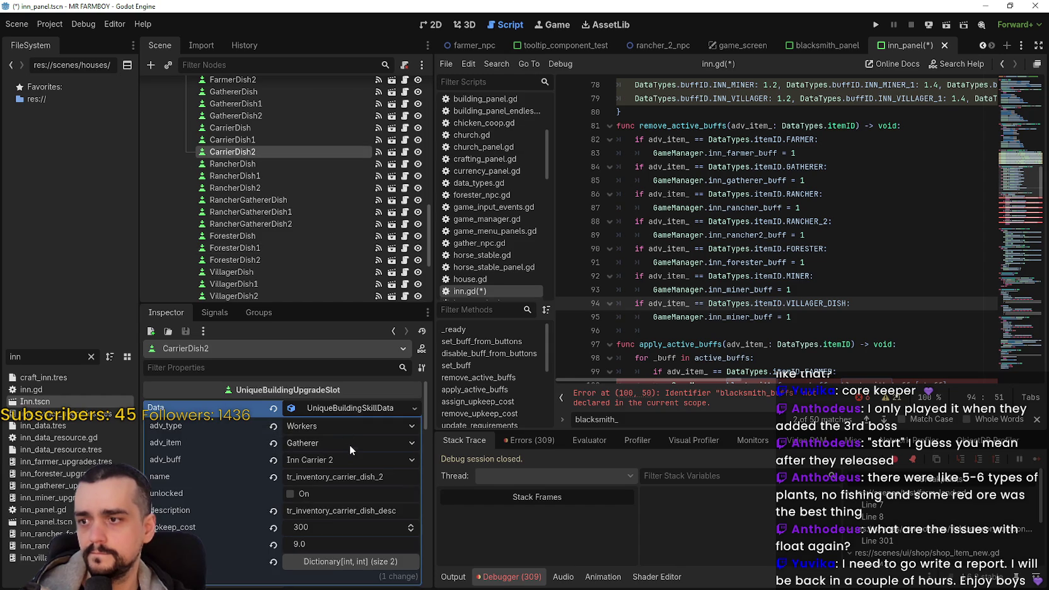
pyautogui.click(352, 444)
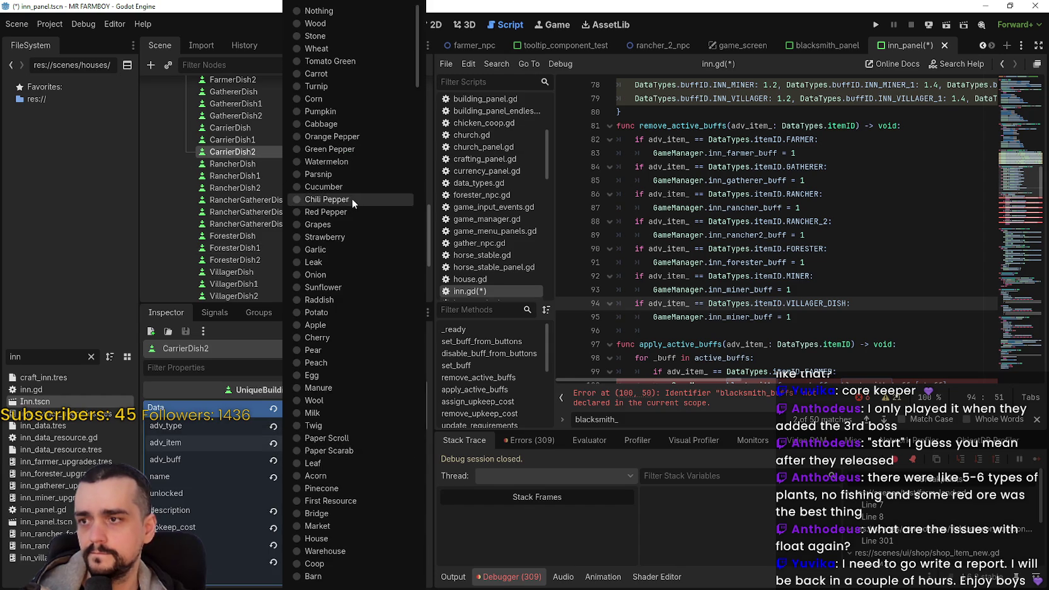
pyautogui.click(335, 389)
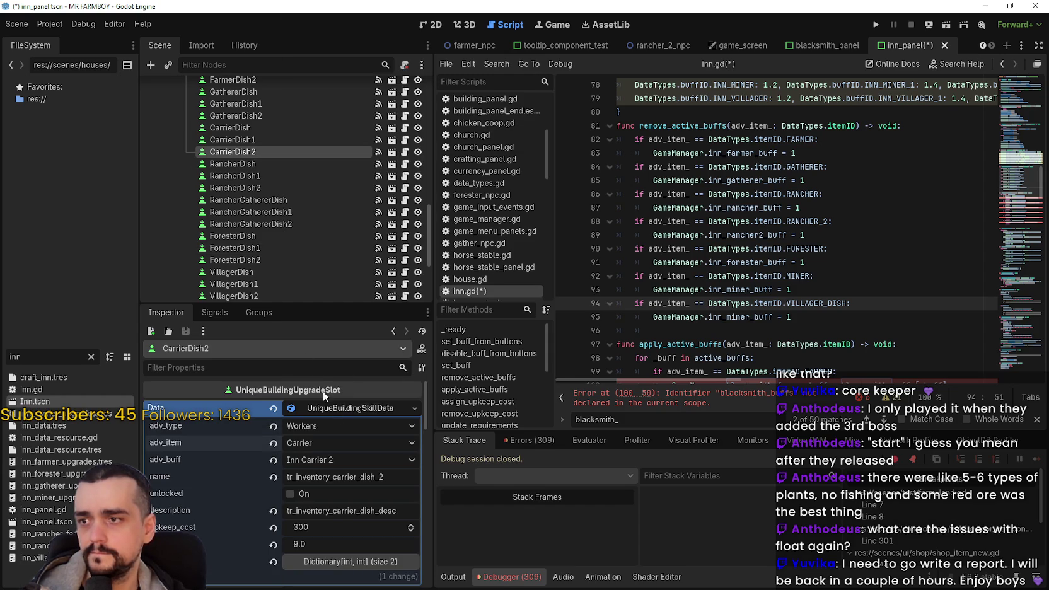
pyautogui.click(252, 127)
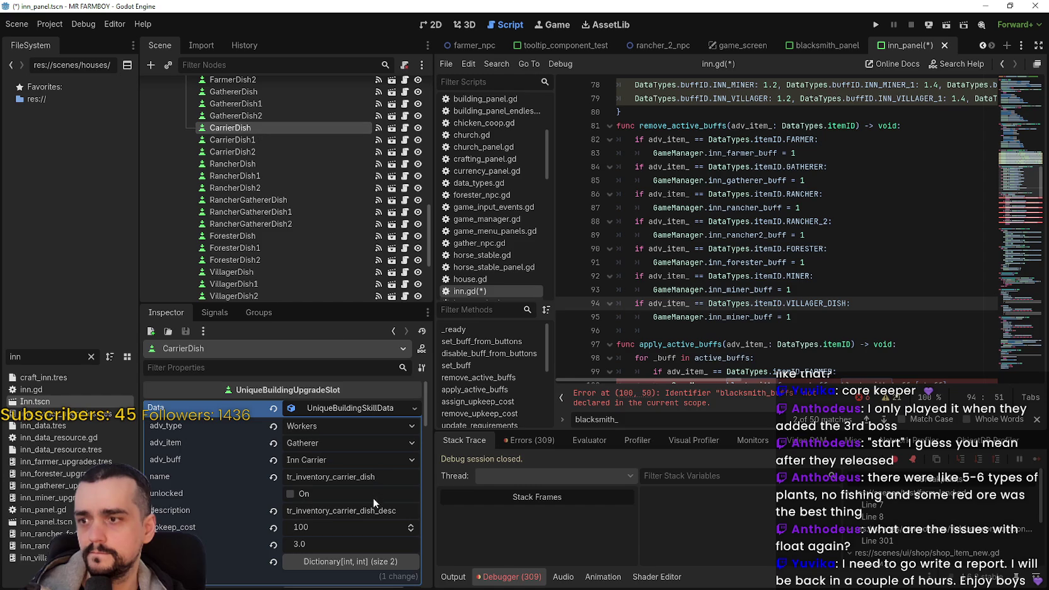
pyautogui.click(331, 449)
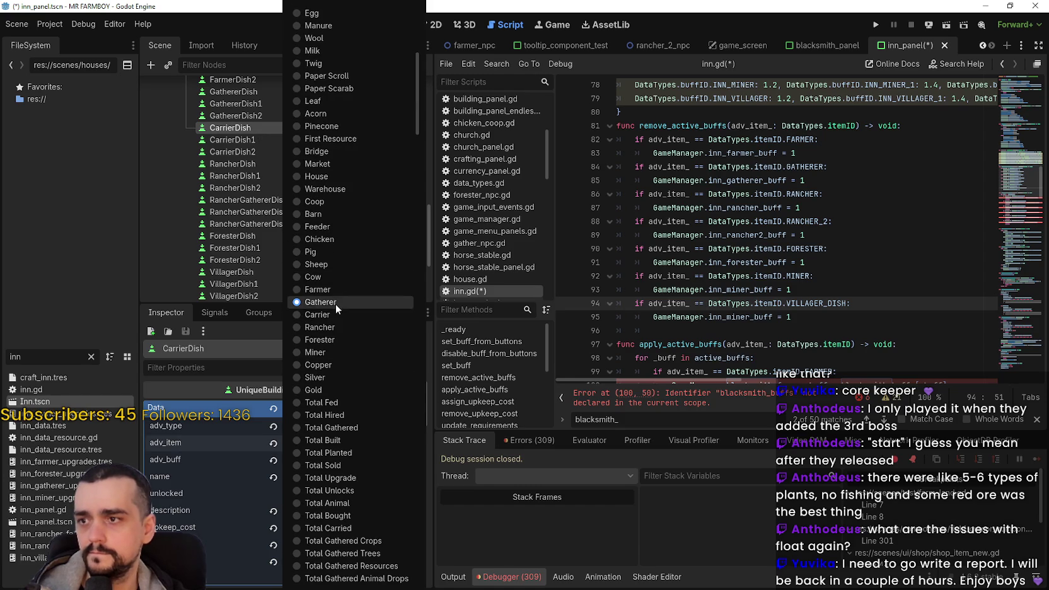
pyautogui.click(335, 313)
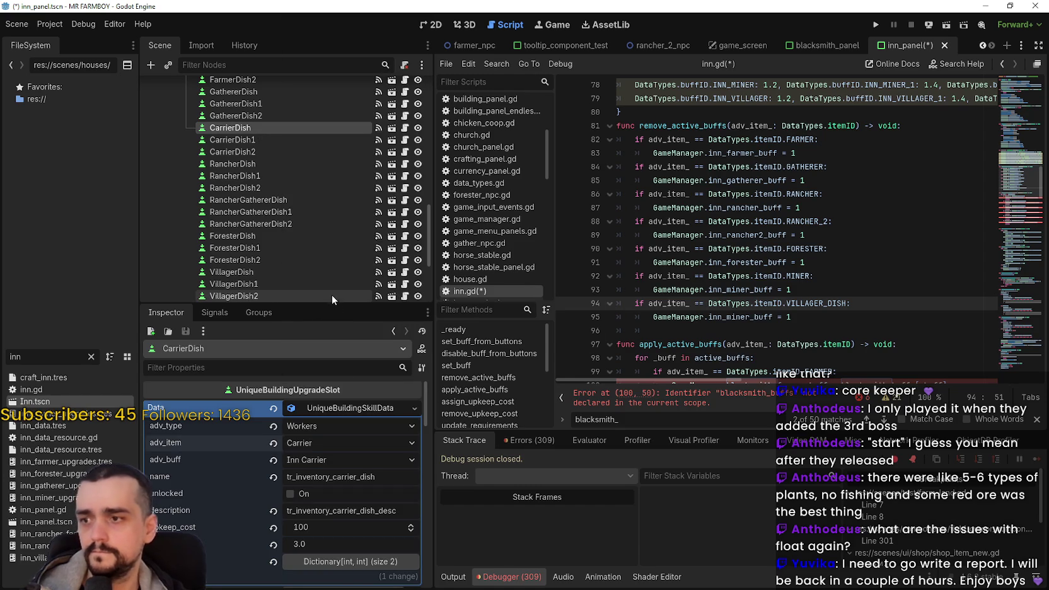
pyautogui.hotkey('ctrl', 's')
pyautogui.scroll(-2, 268, 165)
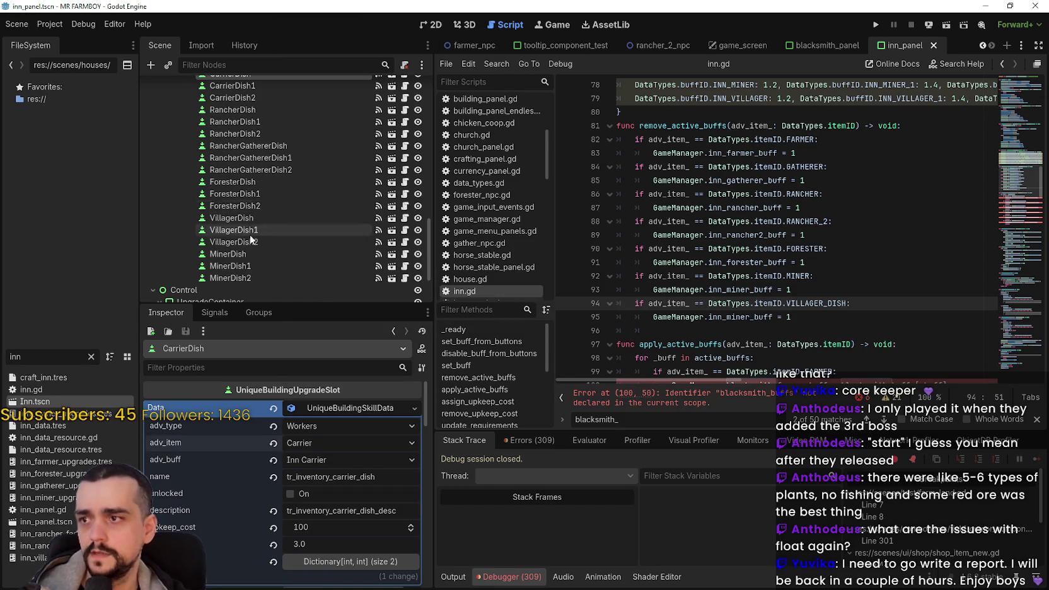
# Change VillagerDish's adv_item from Forester to Villager Dish and save the inn panel scene
pyautogui.click(252, 217)
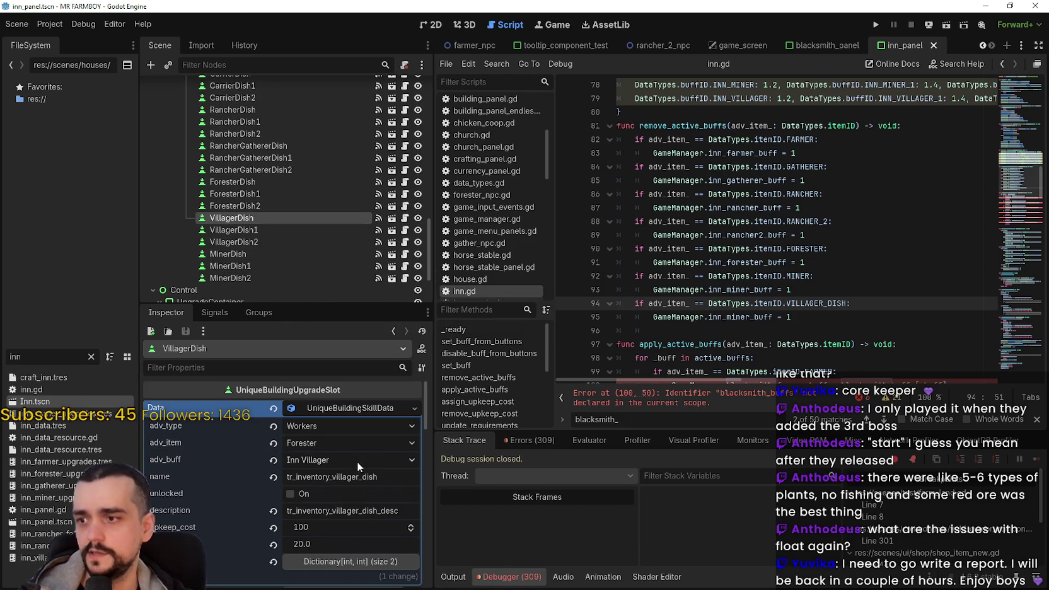
pyautogui.click(337, 444)
pyautogui.scroll(-10, 350, 349)
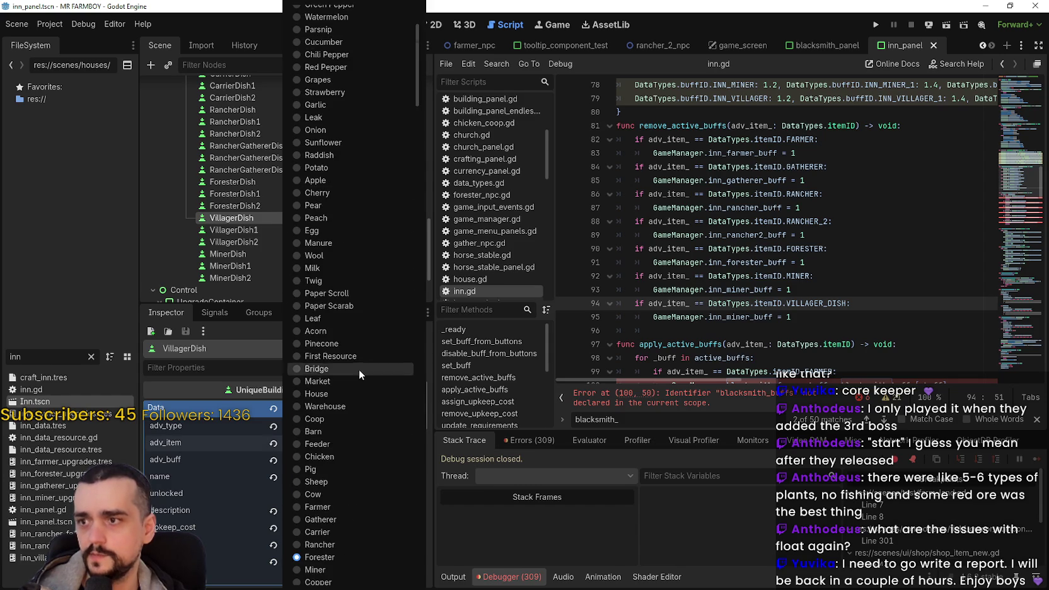
pyautogui.scroll(-4, 360, 399)
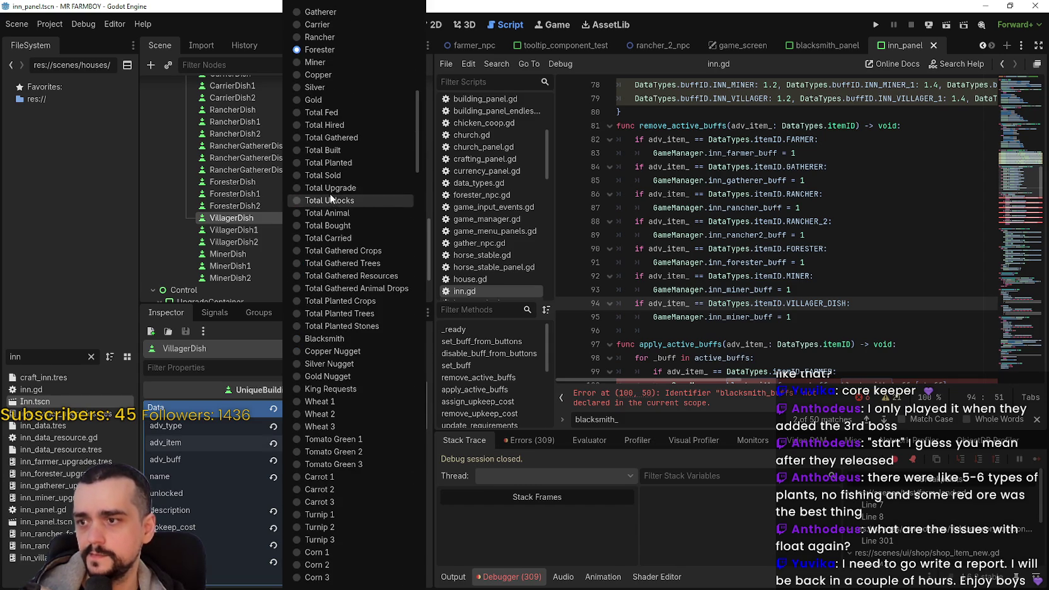
pyautogui.scroll(-8, 322, 194)
pyautogui.scroll(-10, 360, 257)
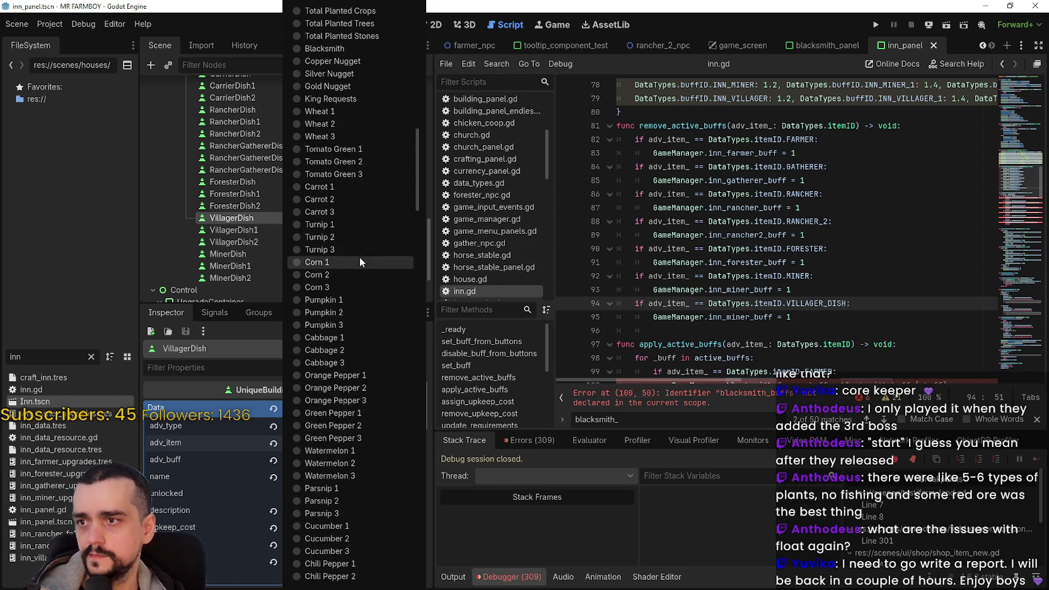
pyautogui.scroll(-15, 359, 242)
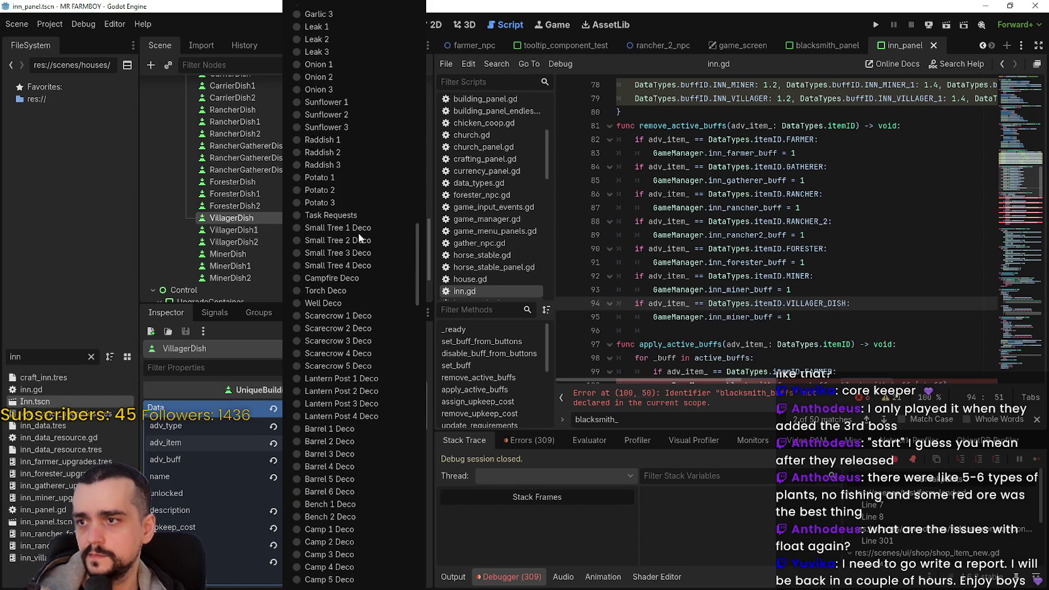
pyautogui.scroll(-9, 358, 229)
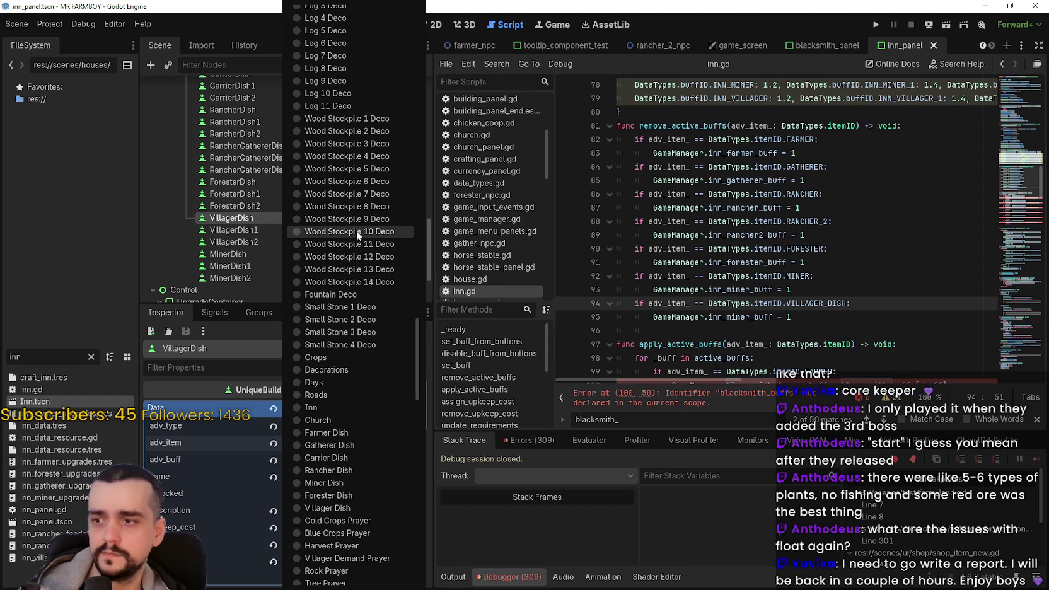
pyautogui.scroll(-2, 357, 240)
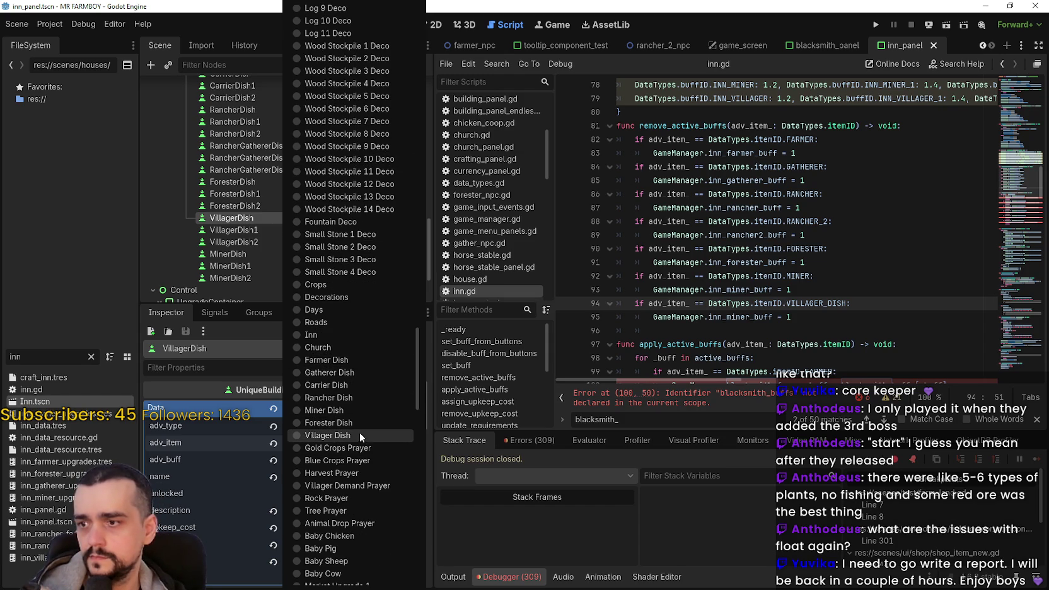
pyautogui.scroll(-20, 357, 422)
pyautogui.scroll(-9, 356, 413)
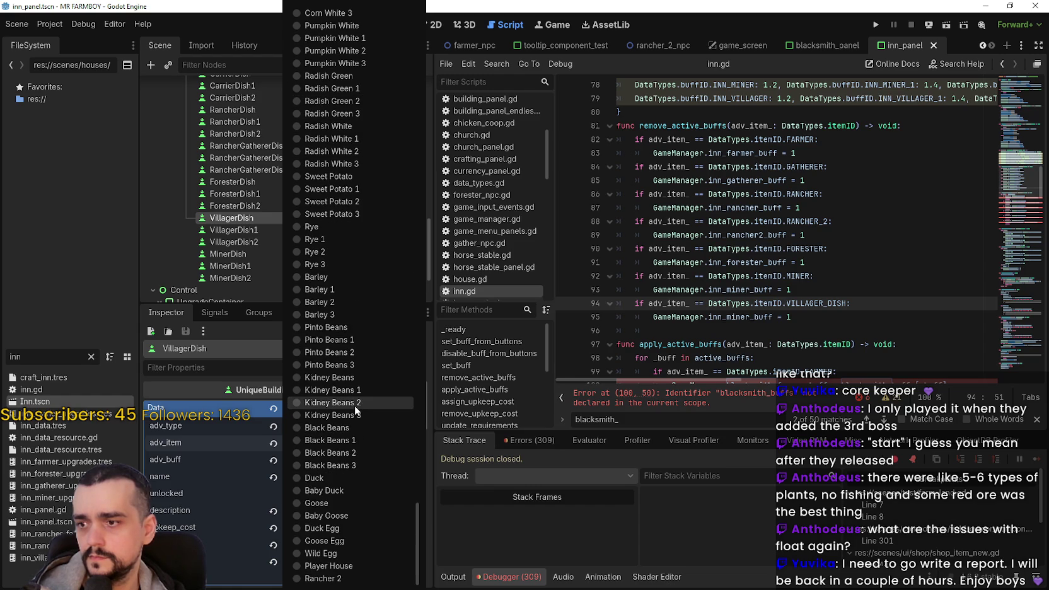
pyautogui.scroll(20, 354, 402)
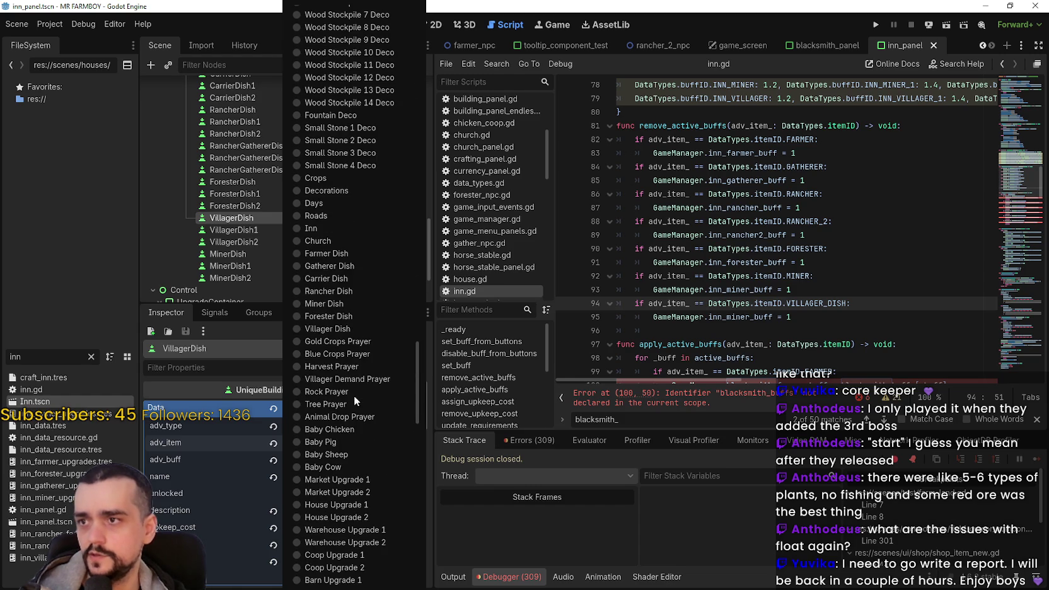
pyautogui.click(362, 327)
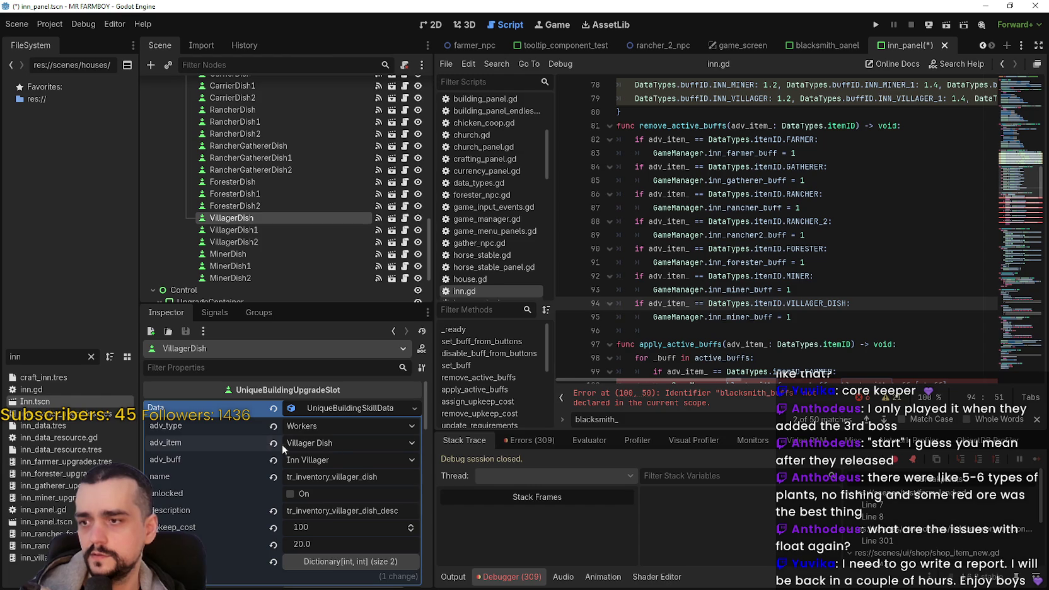
pyautogui.hotkey('ctrl', 's')
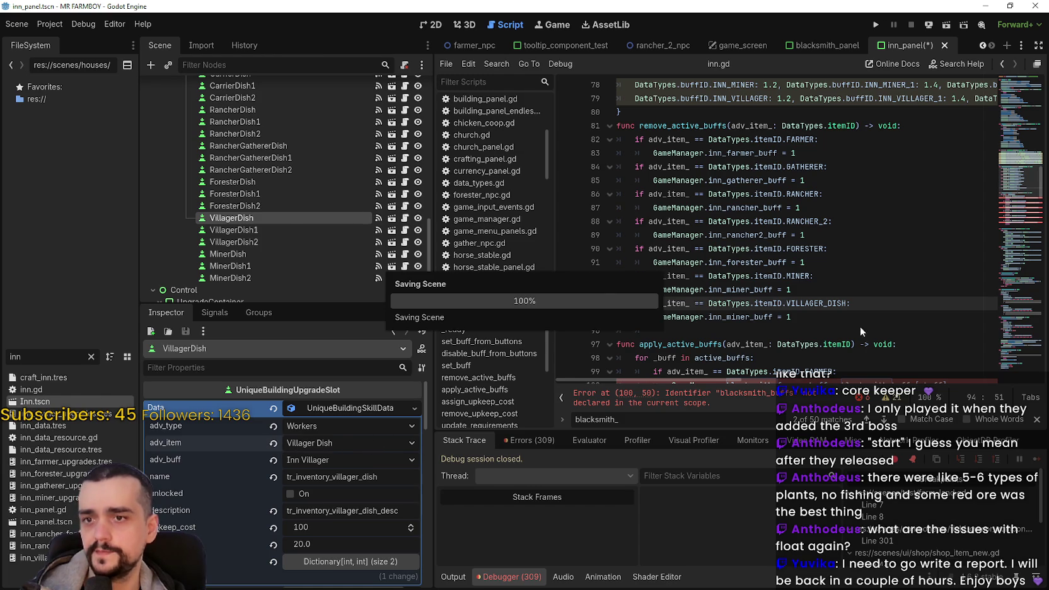
pyautogui.click(346, 228)
# Expand VillagerDish1's Data, keep Inn Villager 1 as its buff, and browse its adv_item list
pyautogui.scroll(10, 391, 474)
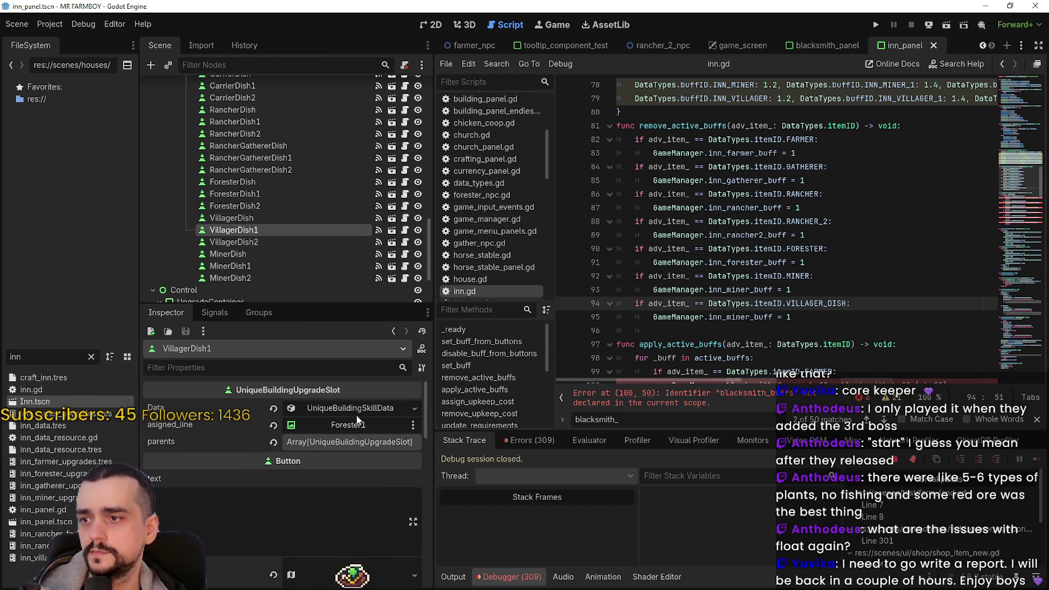
pyautogui.click(350, 408)
pyautogui.click(337, 459)
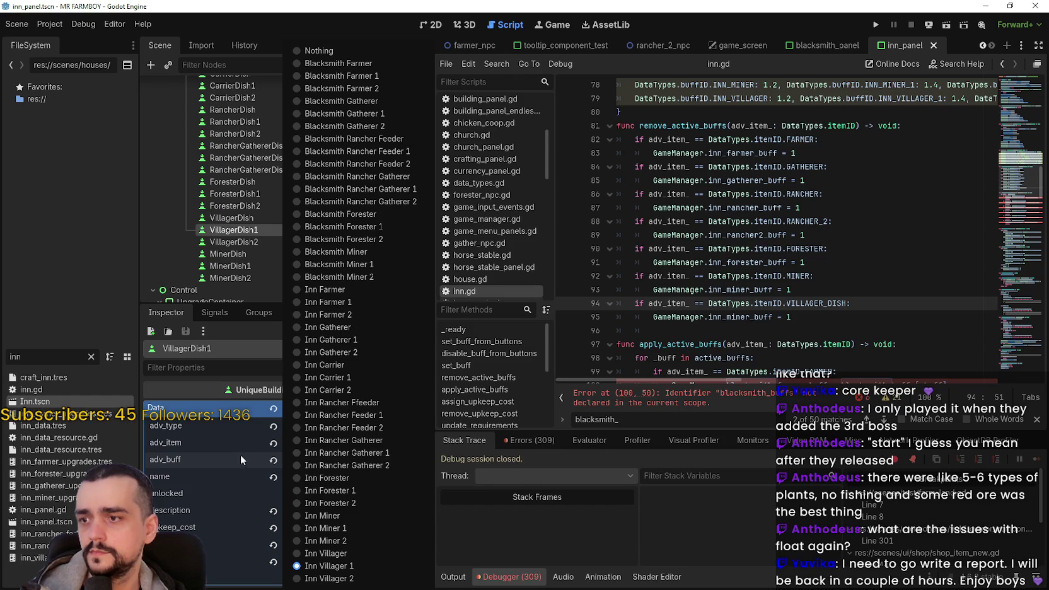
pyautogui.click(240, 458)
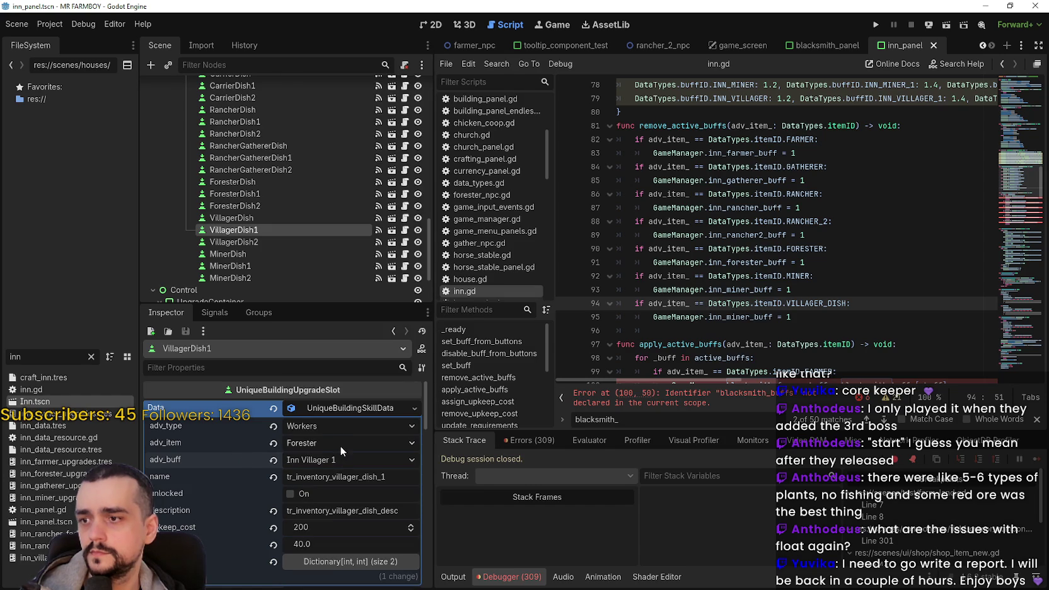
pyautogui.click(340, 444)
pyautogui.scroll(-5, 345, 441)
pyautogui.scroll(-15, 351, 408)
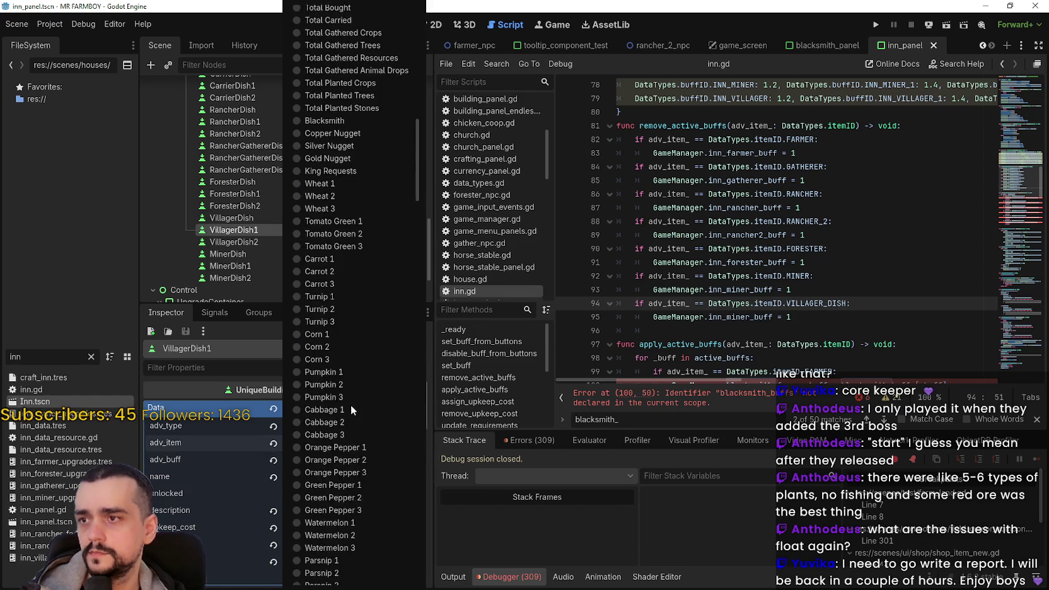
pyautogui.scroll(-20, 351, 408)
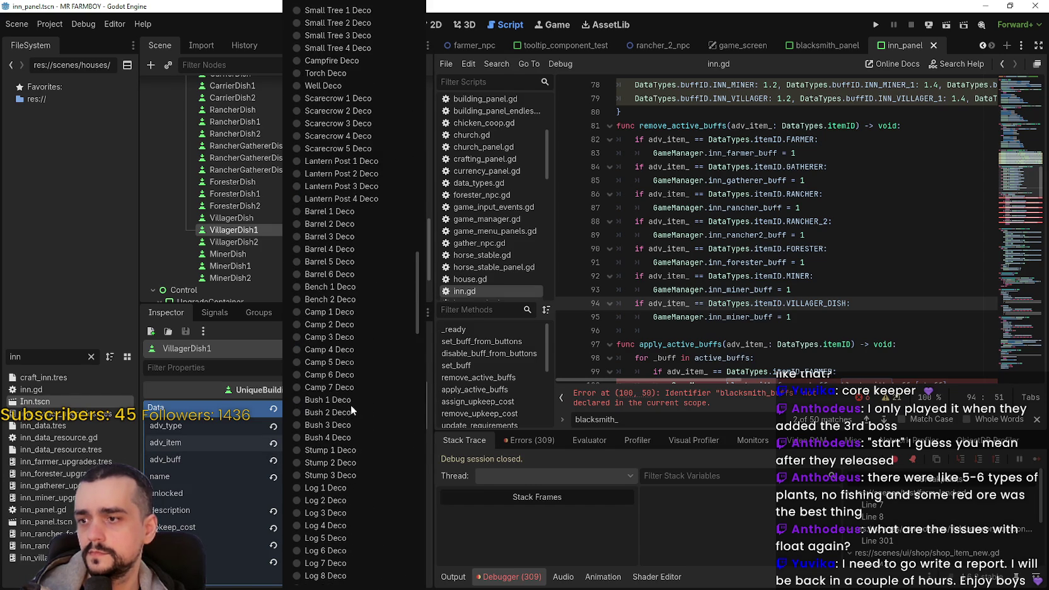
pyautogui.scroll(-10, 350, 404)
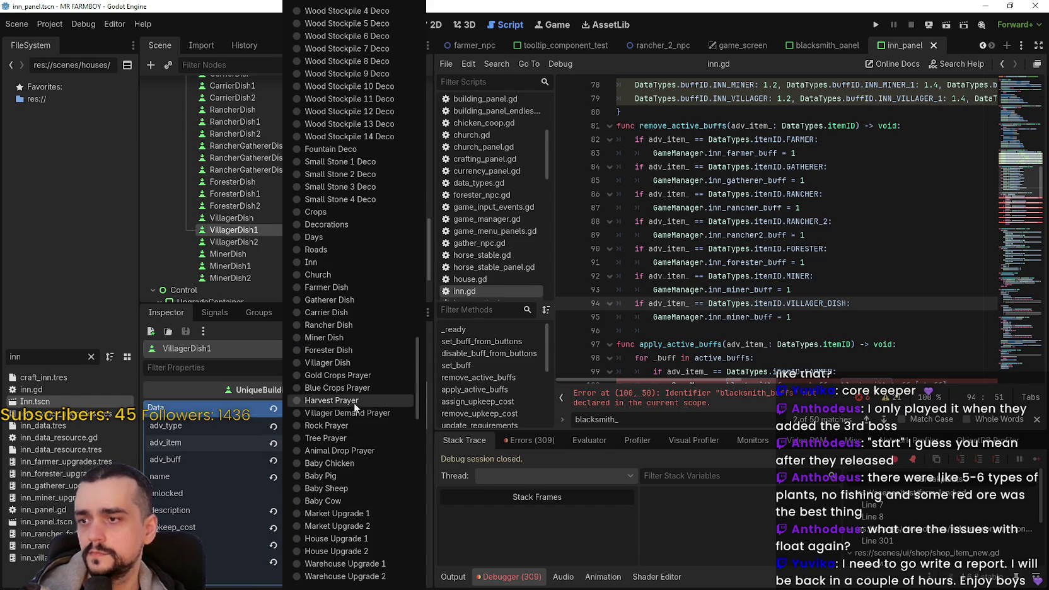
# Assign Villager Dish to VillagerDish1, save the inn panel scene, and select the VillagerDish2 slot
pyautogui.click(352, 364)
pyautogui.hotkey('ctrl', 's')
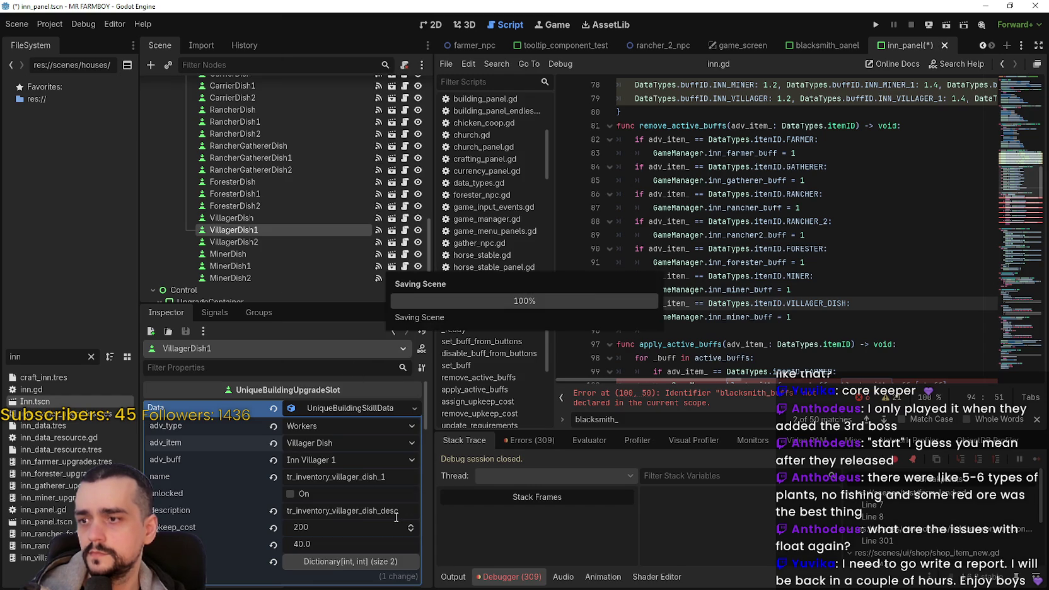
pyautogui.scroll(-3, 257, 235)
pyautogui.click(254, 189)
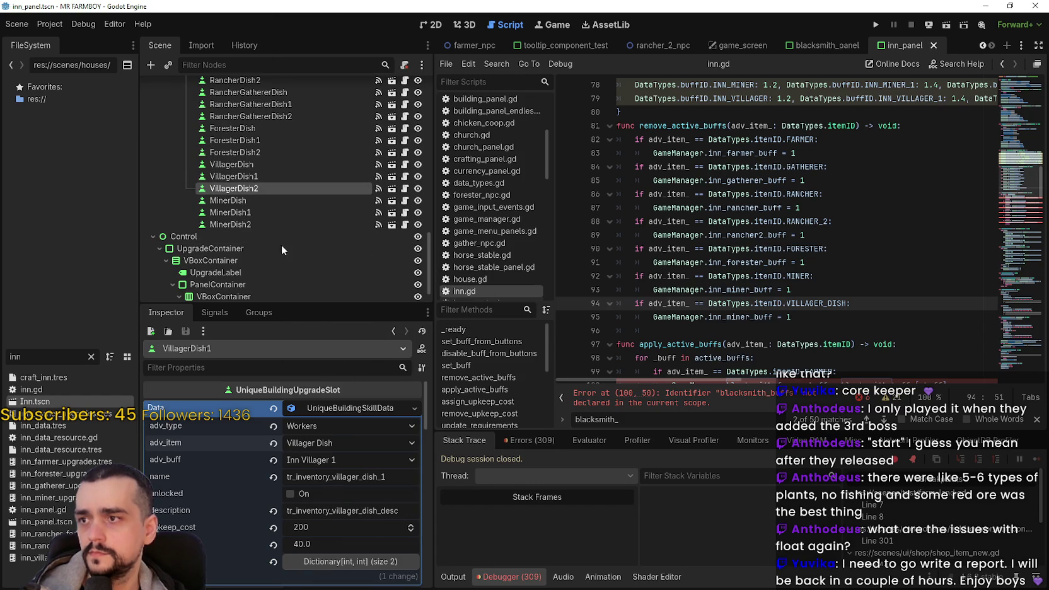
pyautogui.scroll(8, 328, 415)
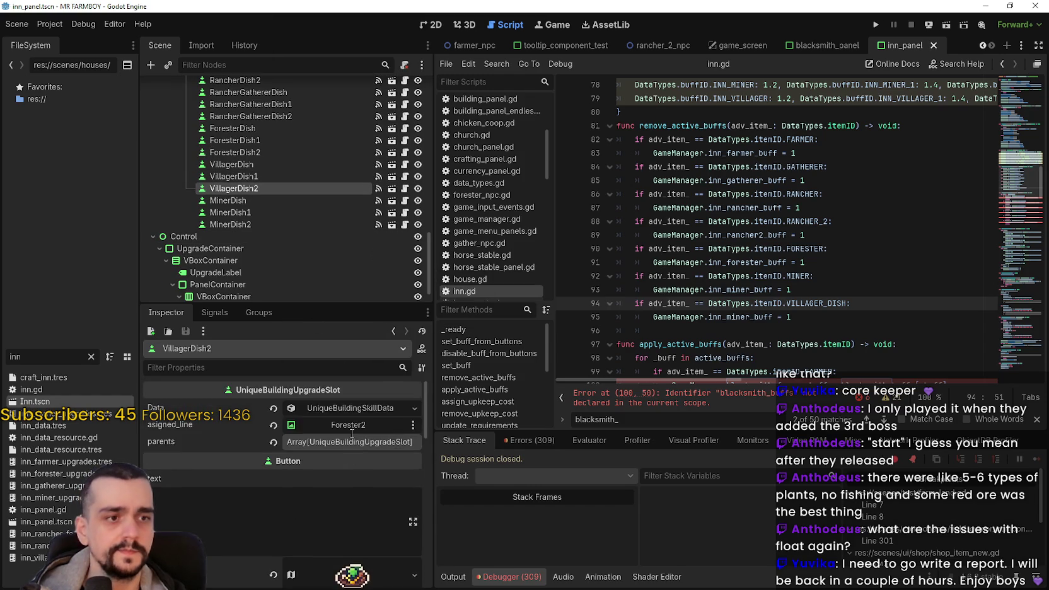
# Keep Inn Villager 2 as VillagerDish2's buff in its skill data
pyautogui.click(351, 407)
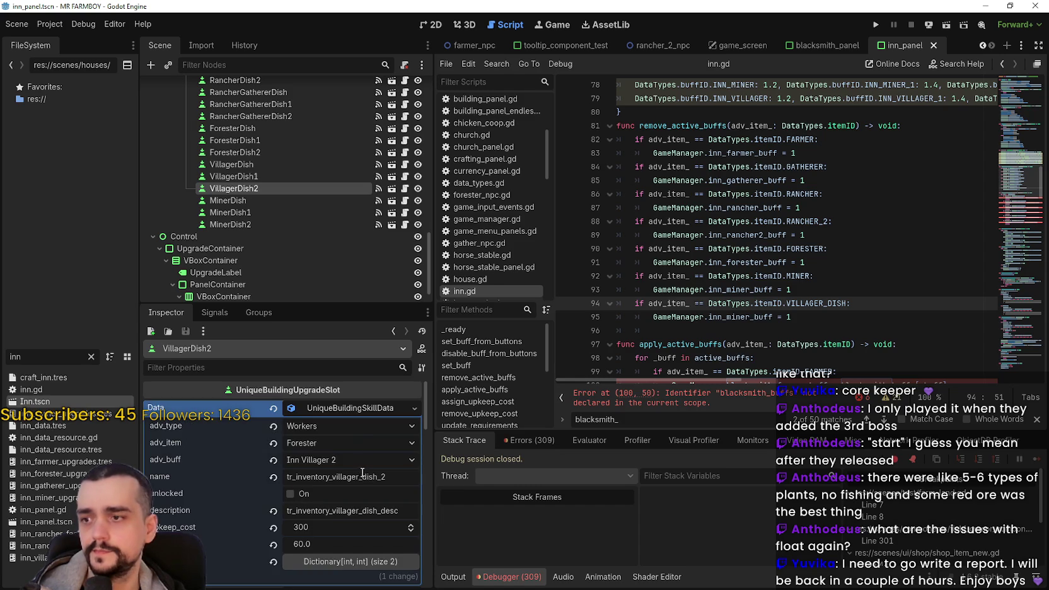
pyautogui.click(360, 460)
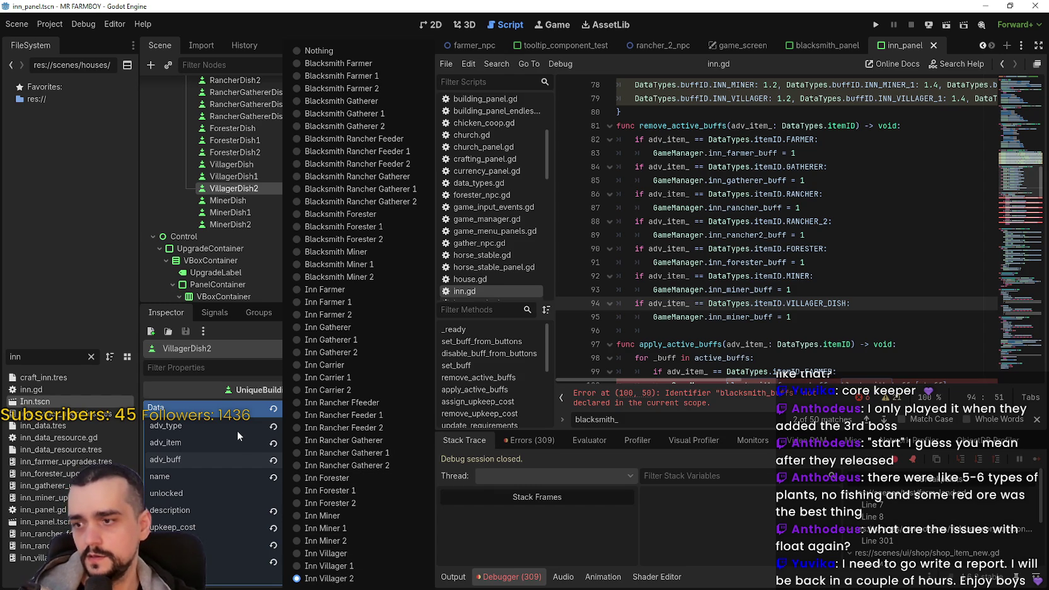
pyautogui.click(233, 413)
# Choose Villager Dish from the item list as VillagerDish2's adv_item
pyautogui.click(342, 444)
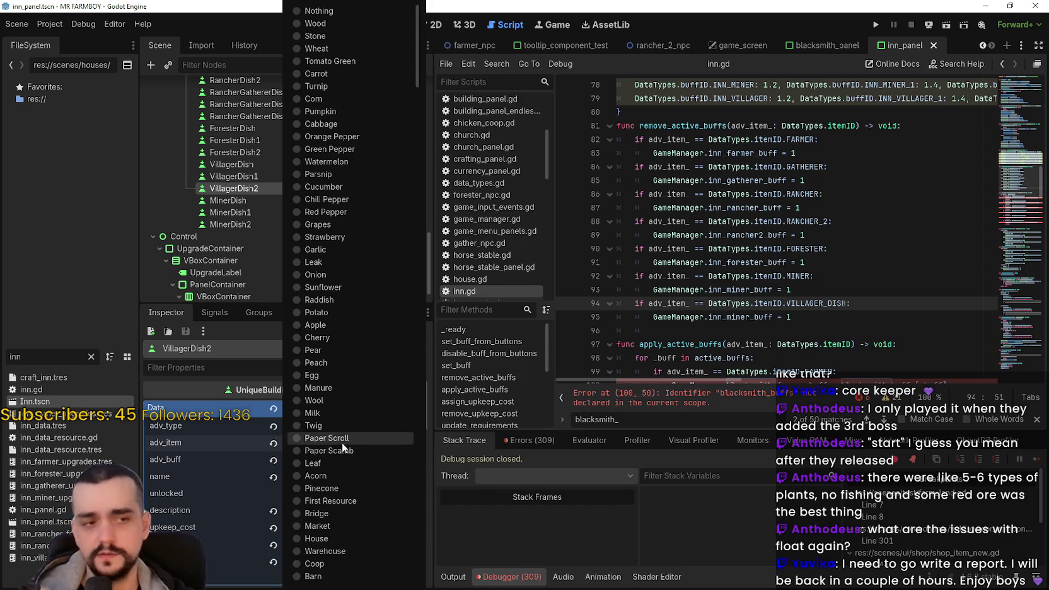
pyautogui.scroll(-10, 365, 469)
pyautogui.scroll(-10, 355, 422)
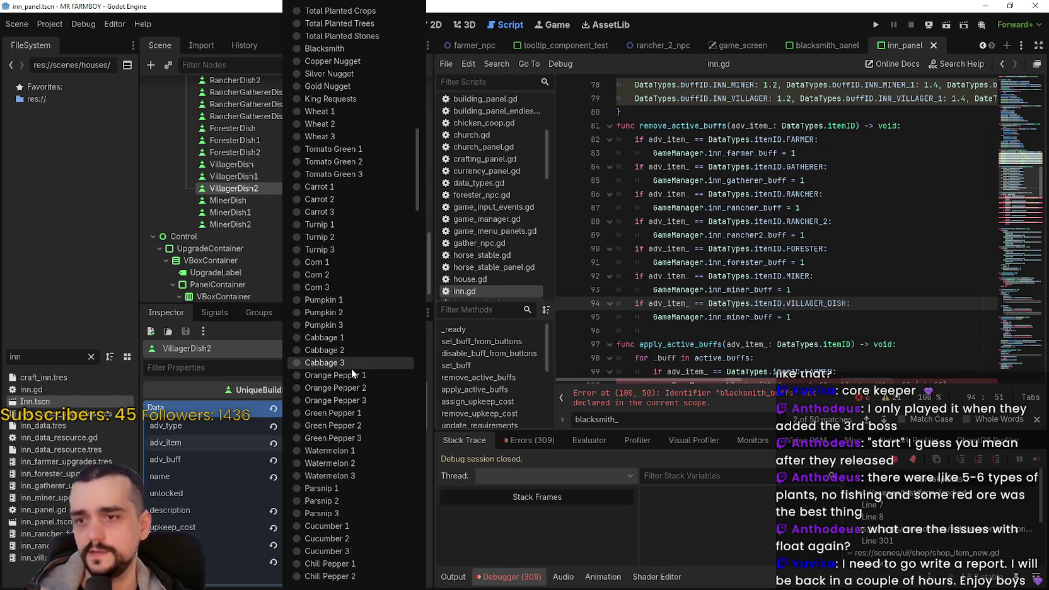
pyautogui.scroll(-4, 350, 369)
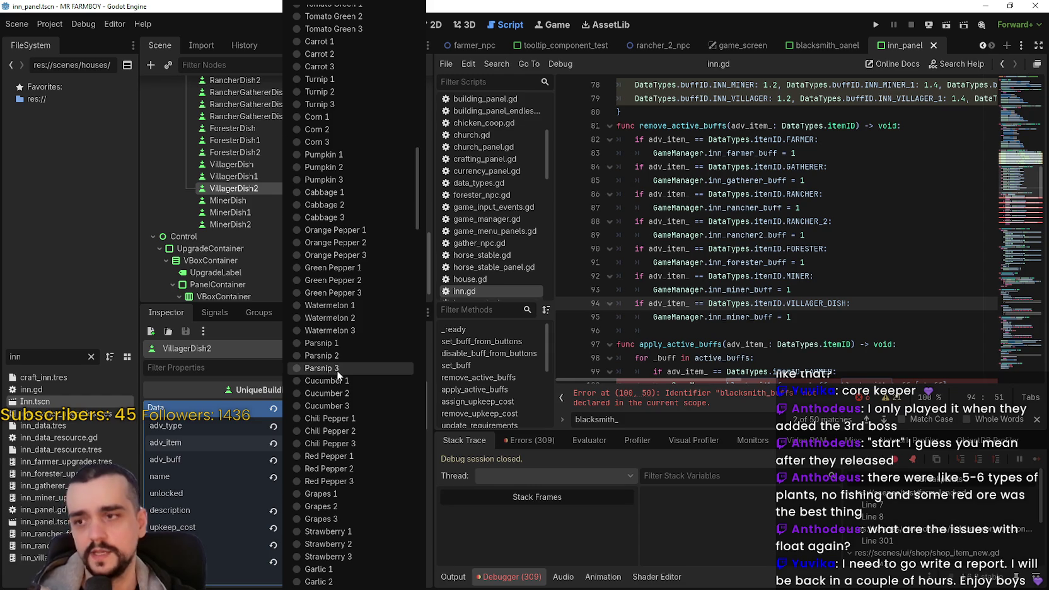
pyautogui.scroll(-5, 338, 371)
pyautogui.scroll(-5, 346, 373)
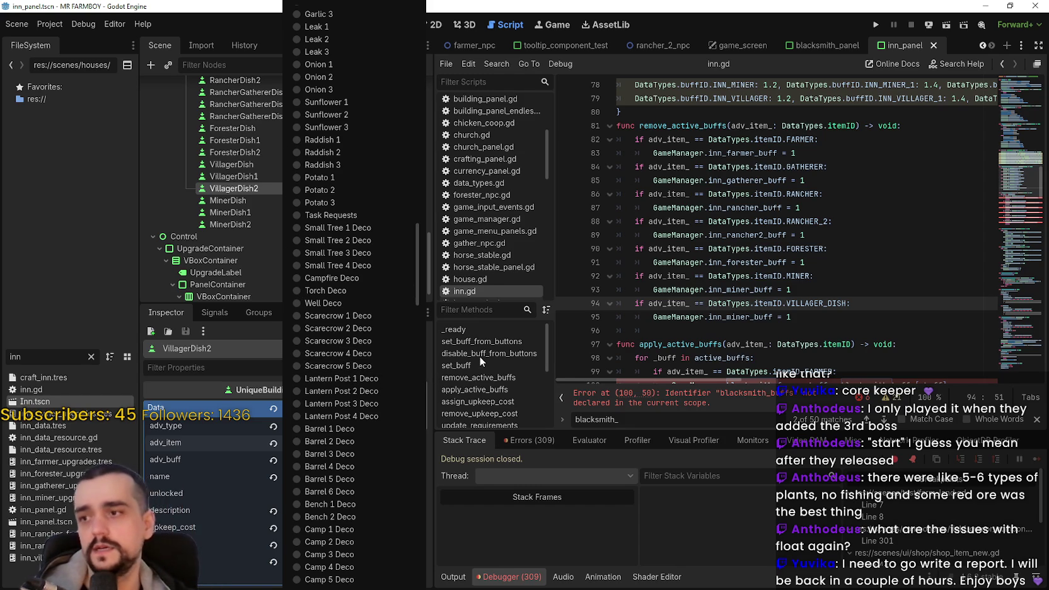
pyautogui.scroll(-3, 381, 313)
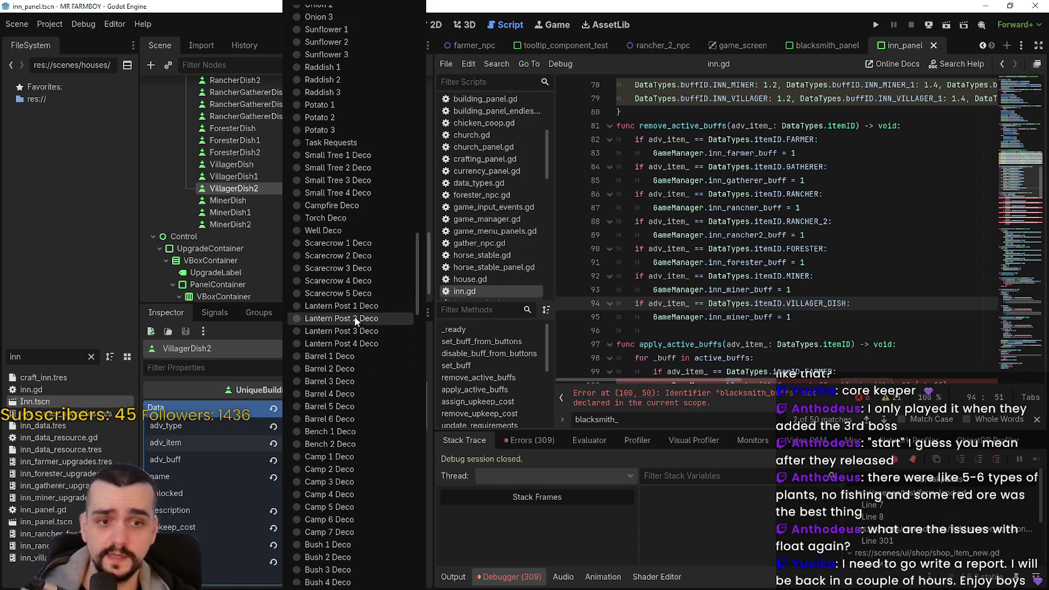
pyautogui.scroll(-3, 357, 379)
pyautogui.scroll(-20, 357, 379)
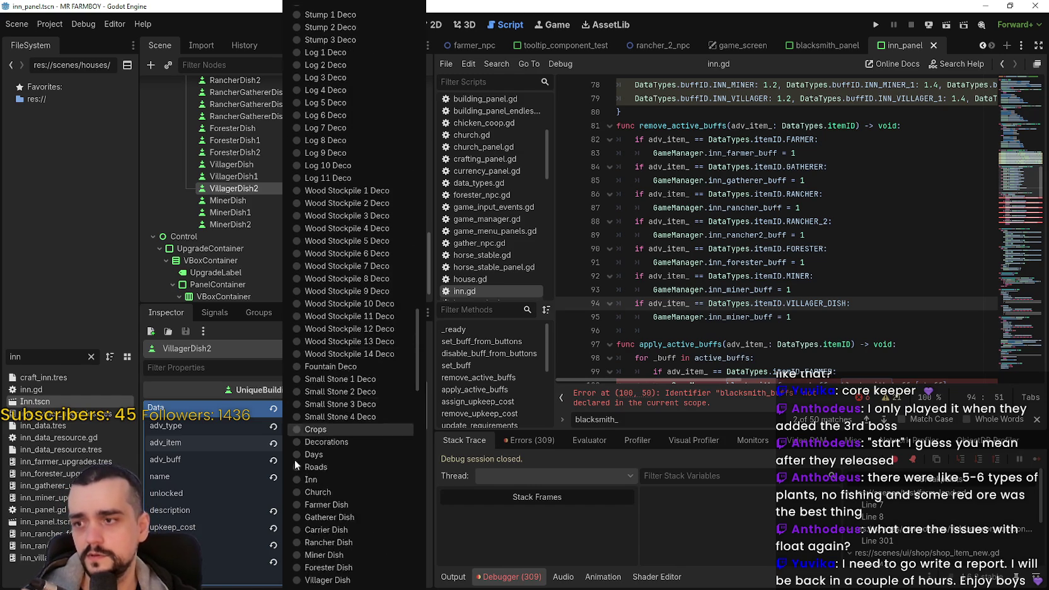
pyautogui.scroll(-5, 354, 416)
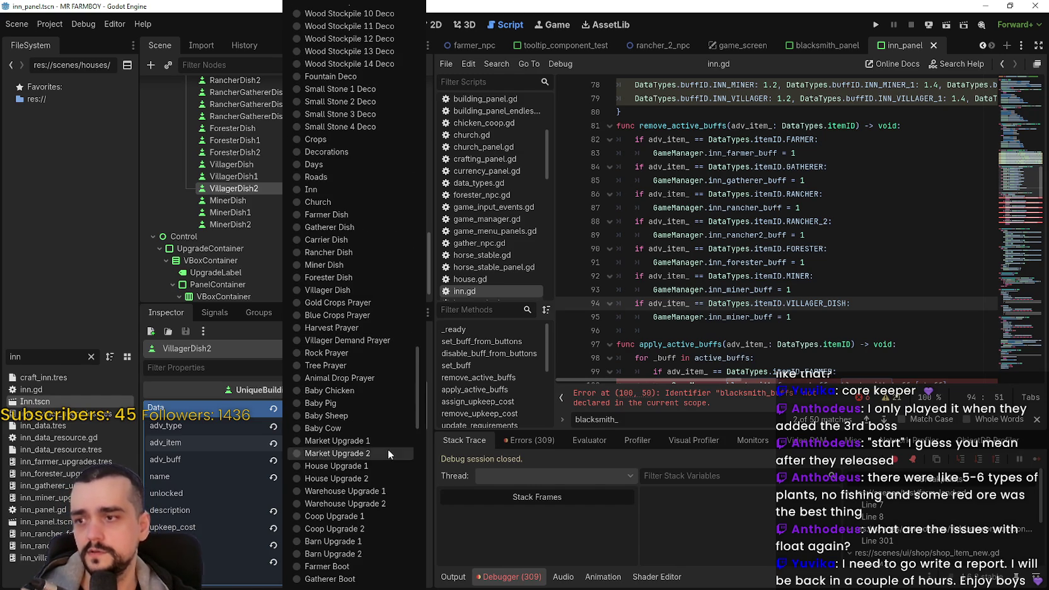
pyautogui.scroll(10, 369, 359)
pyautogui.scroll(-16, 388, 404)
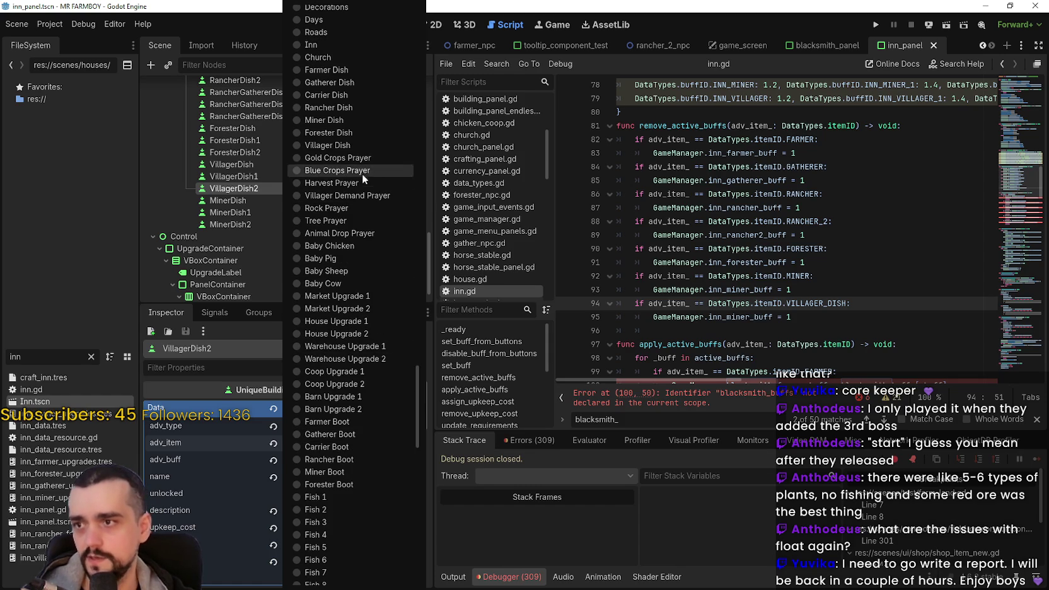
pyautogui.click(343, 146)
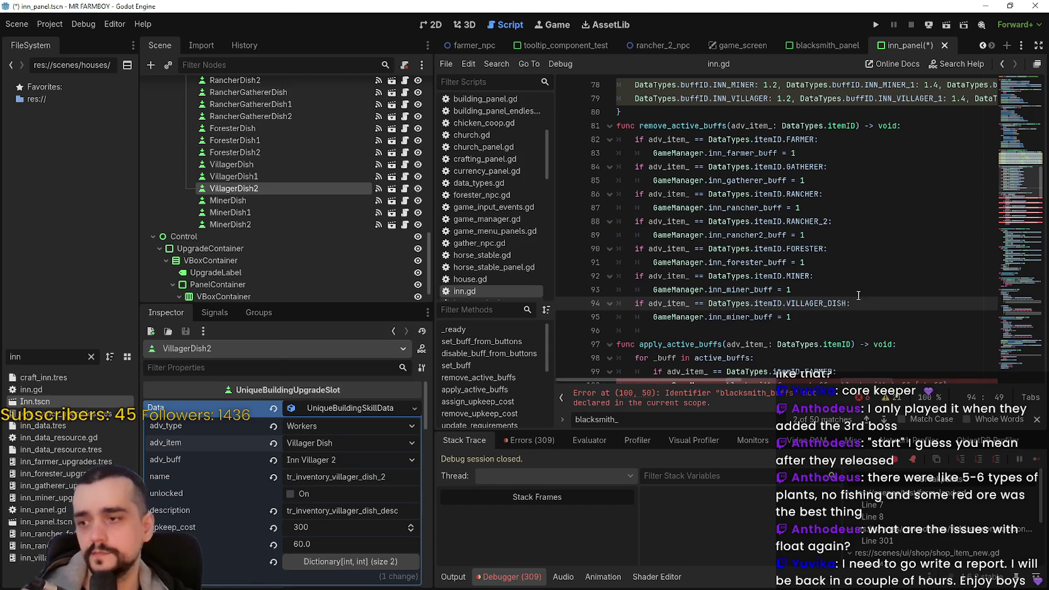
# Save the inn panel scene and reset the villager dish, next buff and forester values to 0
pyautogui.hotkey('ctrl', 's')
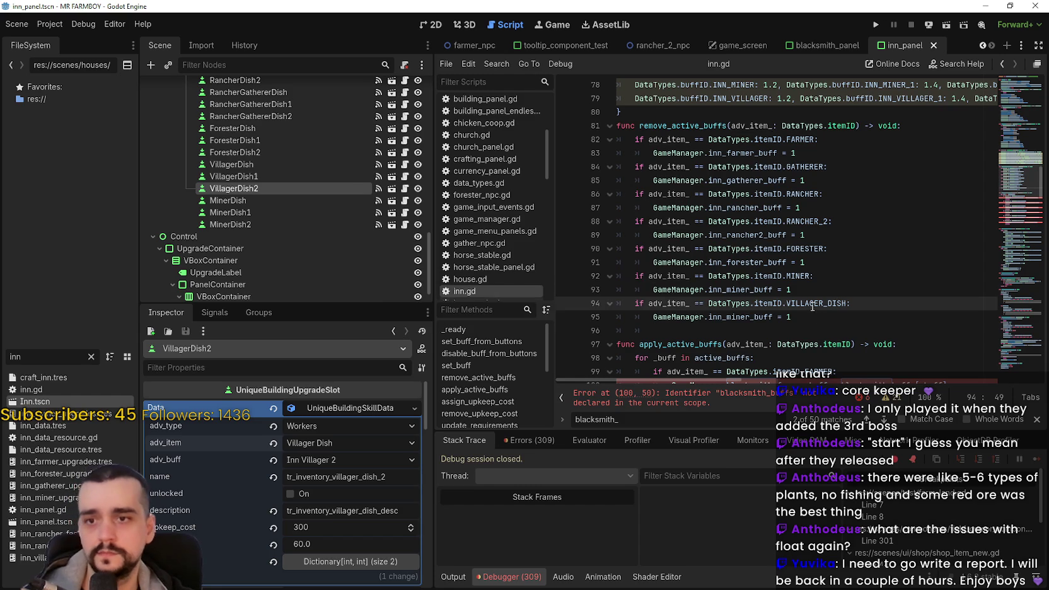
pyautogui.doubleClick(793, 318)
pyautogui.write('0')
pyautogui.doubleClick(788, 289)
pyautogui.write('0')
pyautogui.doubleClick(802, 262)
pyautogui.write('0')
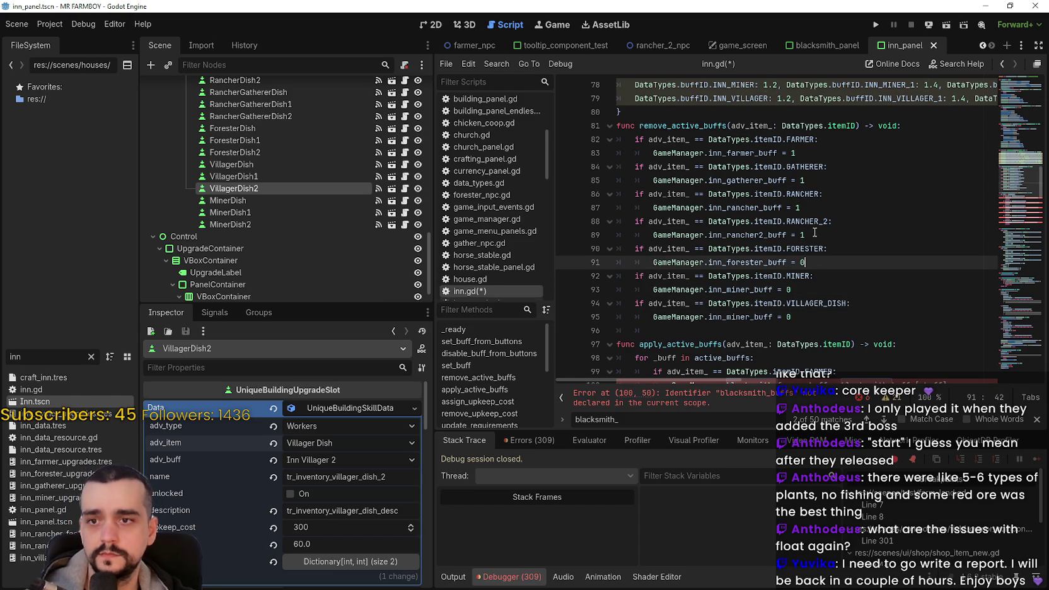
# Reset the rancher 2, rancher, gatherer and farmer values to 0 and save inn.gd
pyautogui.click(815, 232)
pyautogui.doubleClick(826, 222)
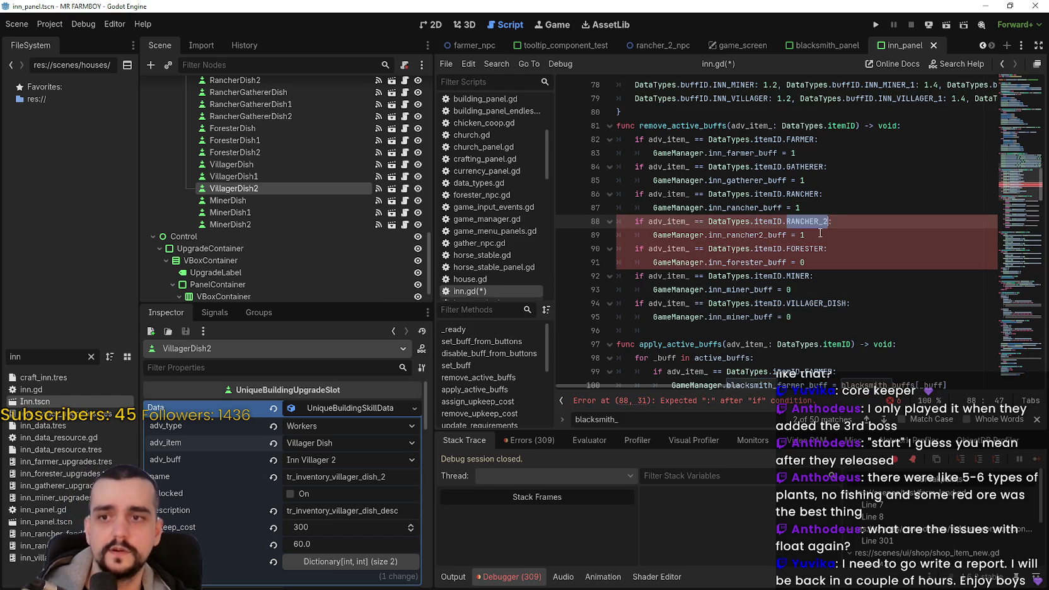
pyautogui.doubleClick(818, 234)
pyautogui.write('0')
pyautogui.doubleClick(811, 209)
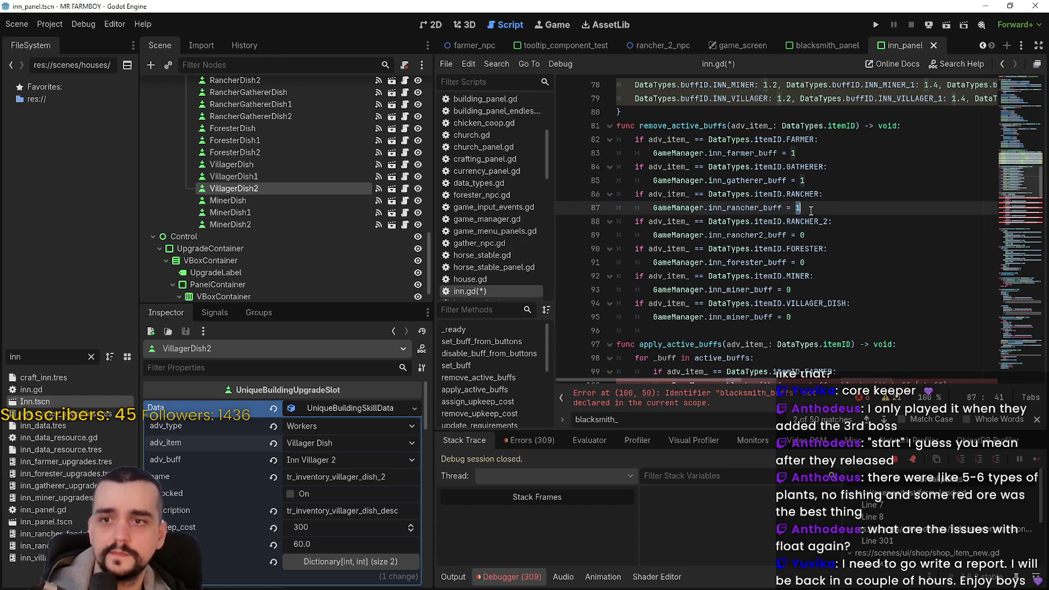
pyautogui.write('0')
pyautogui.doubleClick(813, 180)
pyautogui.write('0')
pyautogui.click(809, 154)
pyautogui.press('BackSpace')
pyautogui.write('0')
pyautogui.click(831, 197)
pyautogui.hotkey('ctrl', 's')
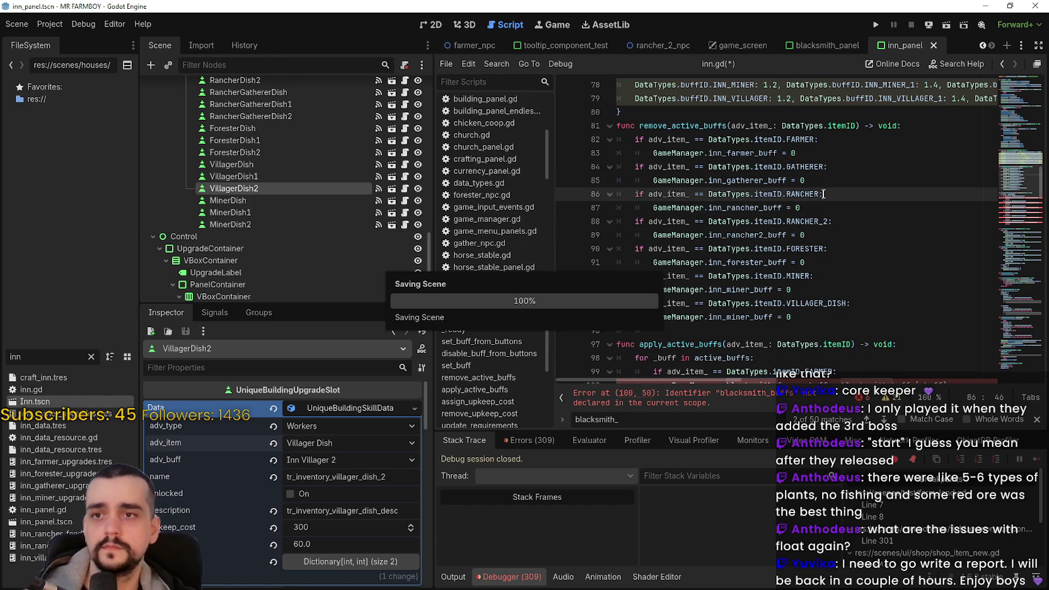
pyautogui.scroll(3, 822, 228)
pyautogui.scroll(2, 821, 228)
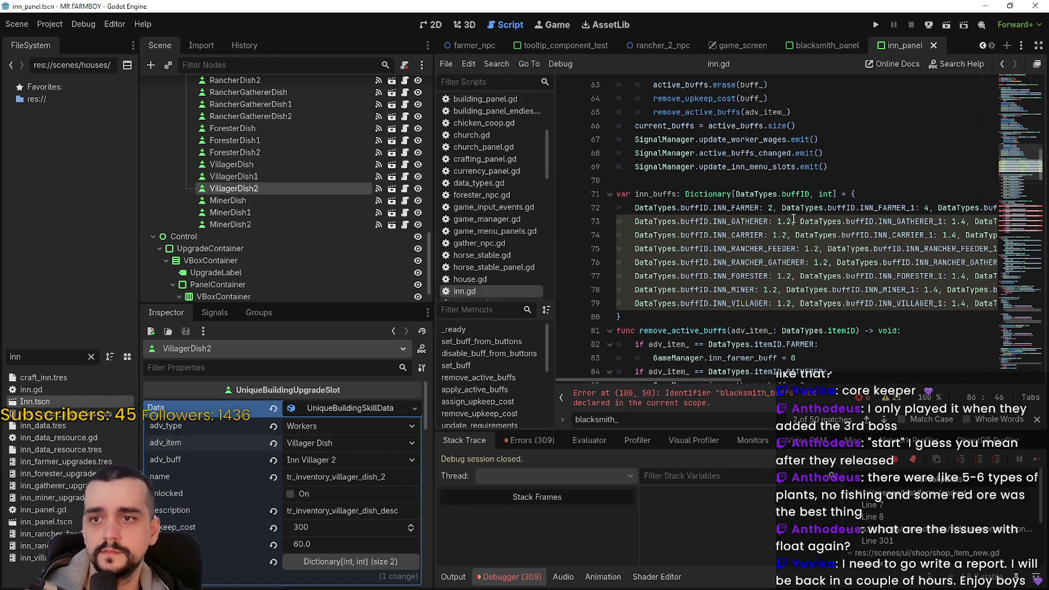
# Change the INN_GATHERER tier values to 2, 4 and 6
pyautogui.doubleClick(788, 222)
pyautogui.write('3')
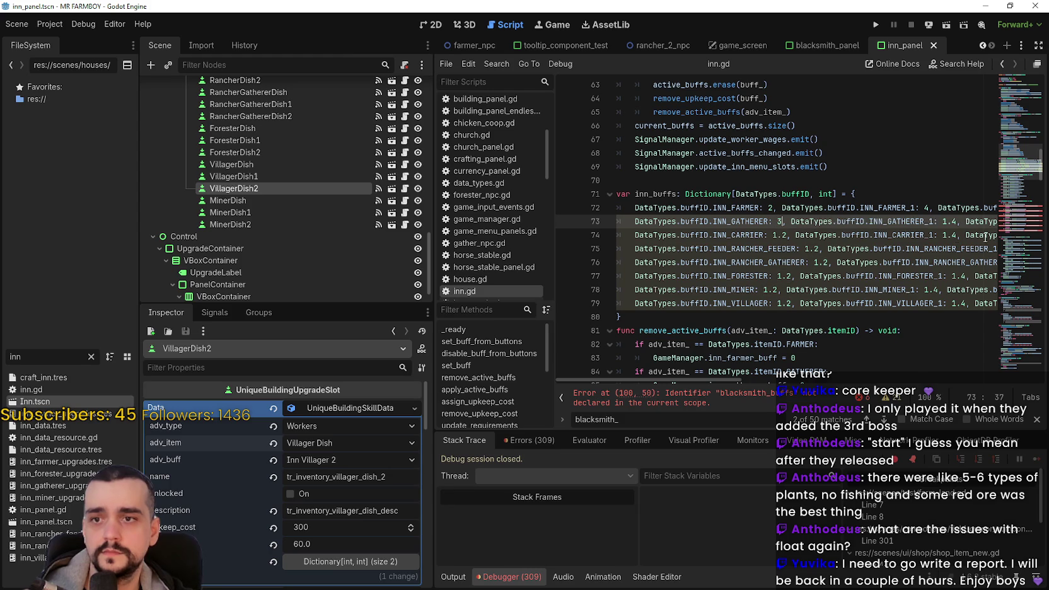
pyautogui.moveTo(956, 223); pyautogui.dragTo(943, 222)
pyautogui.doubleClick(779, 221)
pyautogui.write('2')
pyautogui.moveTo(957, 222); pyautogui.dragTo(944, 222)
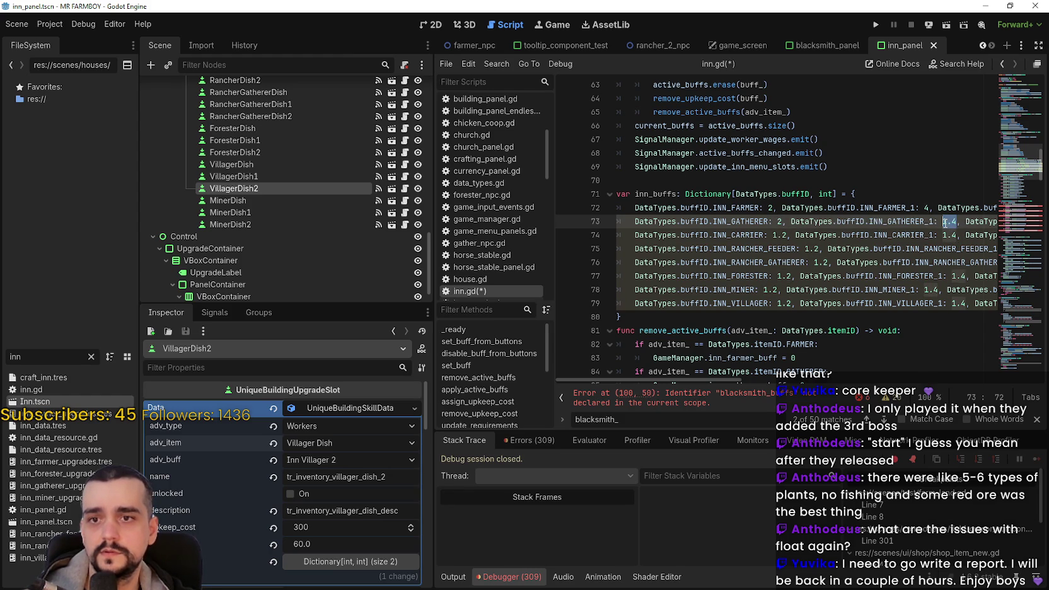
pyautogui.write('4')
pyautogui.click(971, 222)
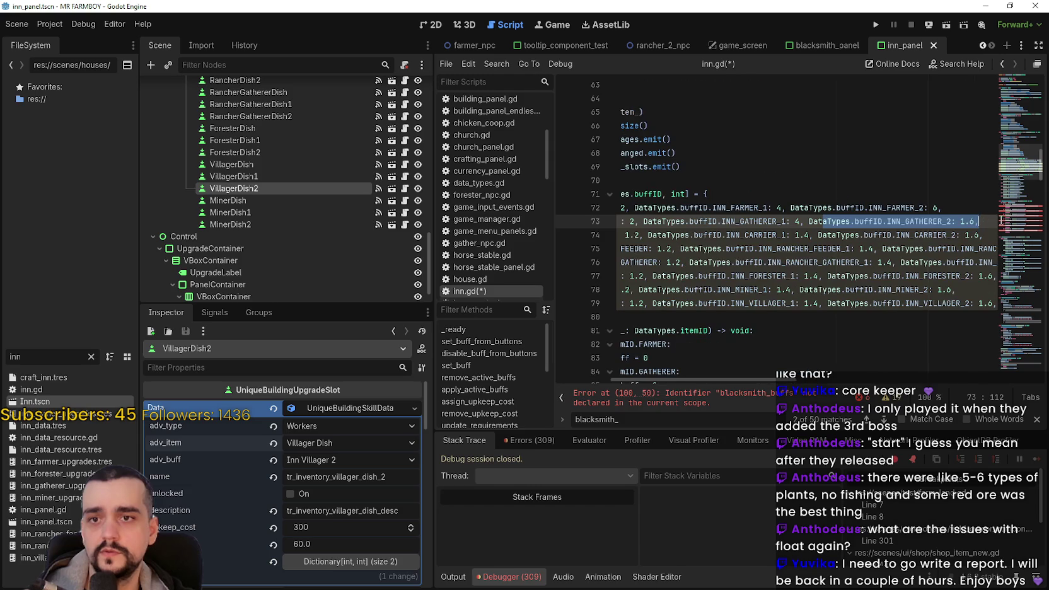
pyautogui.moveTo(975, 221)
pyautogui.mouseDown()
pyautogui.moveTo(960, 221)
pyautogui.moveTo(964, 235)
pyautogui.mouseUp()
pyautogui.write('6')
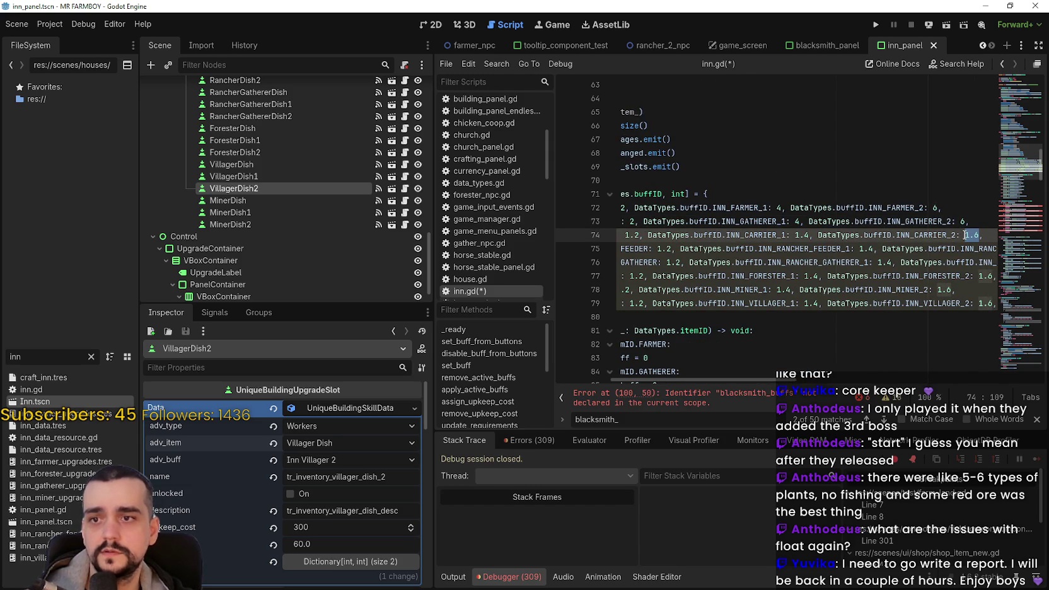
pyautogui.write('6')
# Set INN_CARRIER to 3 and the rancher feeder tiers to 3, 6 and 9
pyautogui.moveTo(812, 235); pyautogui.dragTo(798, 236)
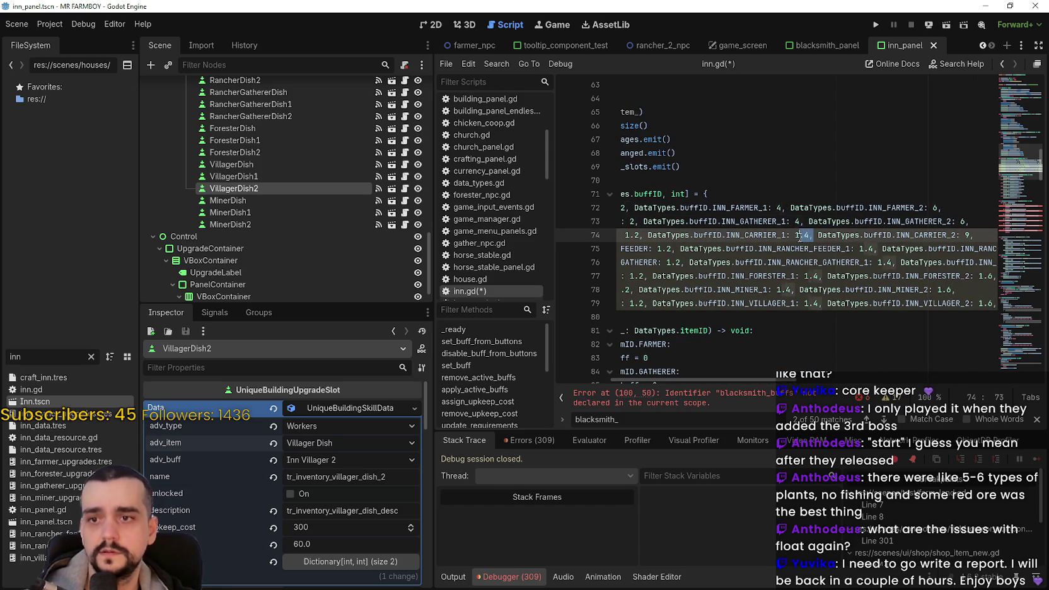
pyautogui.write('6')
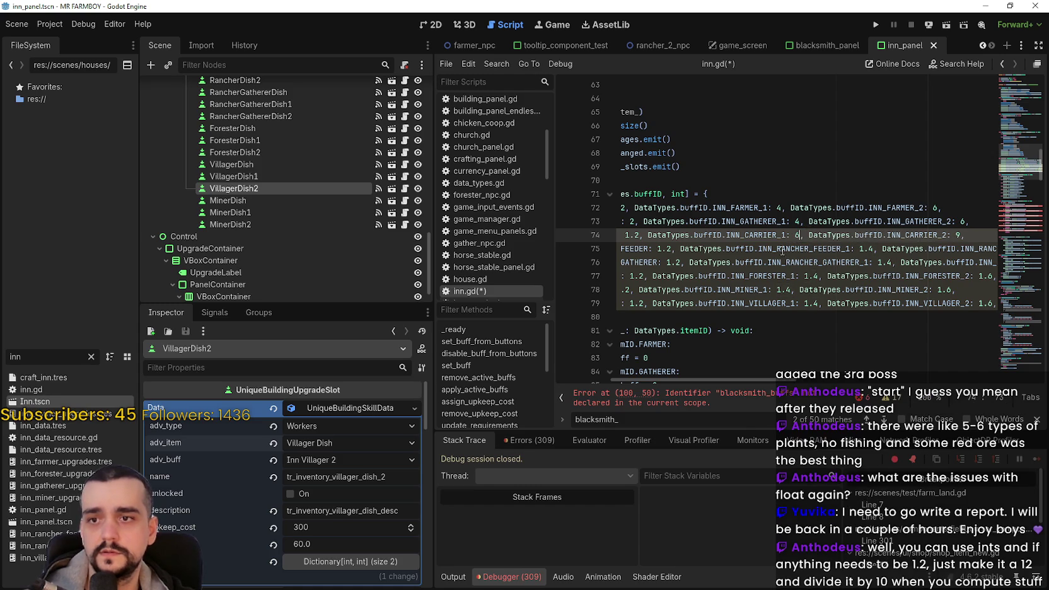
pyautogui.hscroll(-5, 637, 236)
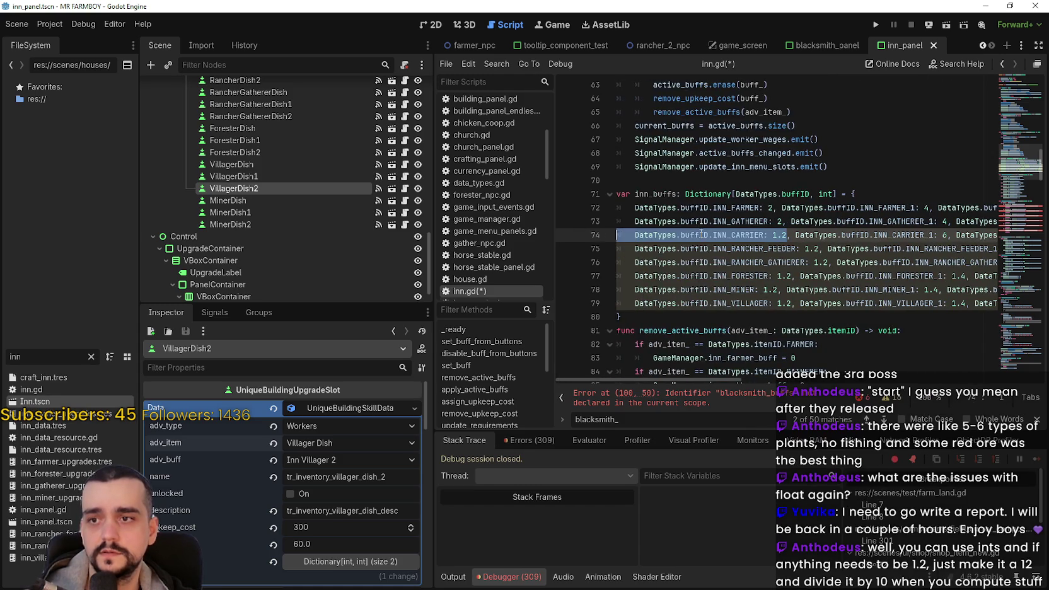
pyautogui.moveTo(786, 236); pyautogui.dragTo(775, 235)
pyautogui.write('3')
pyautogui.click(813, 249)
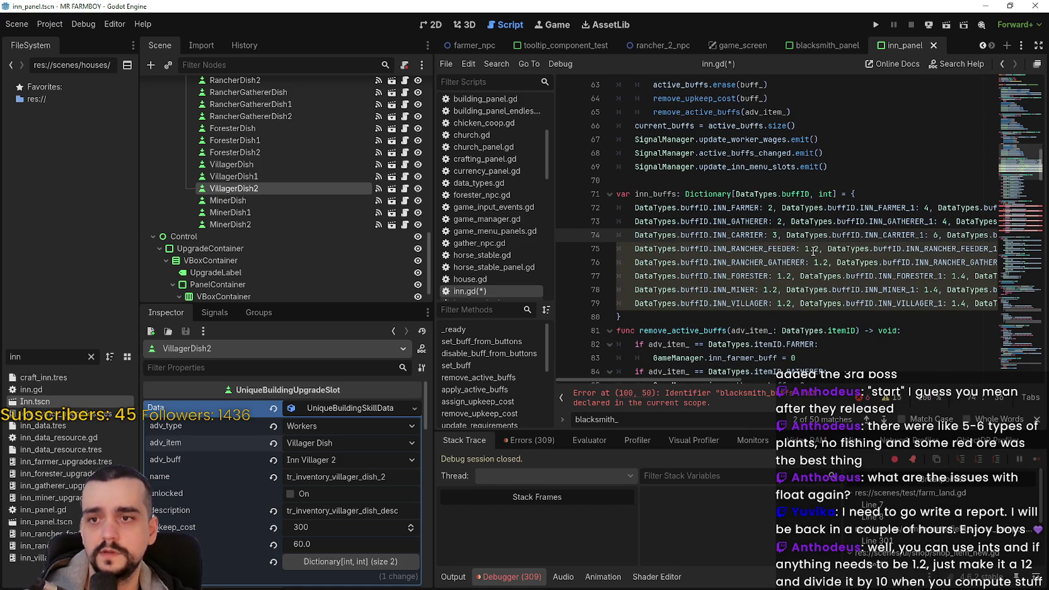
pyautogui.doubleClick(813, 249)
pyautogui.write('3')
pyautogui.moveTo(909, 249); pyautogui.dragTo(998, 249)
pyautogui.click(839, 248)
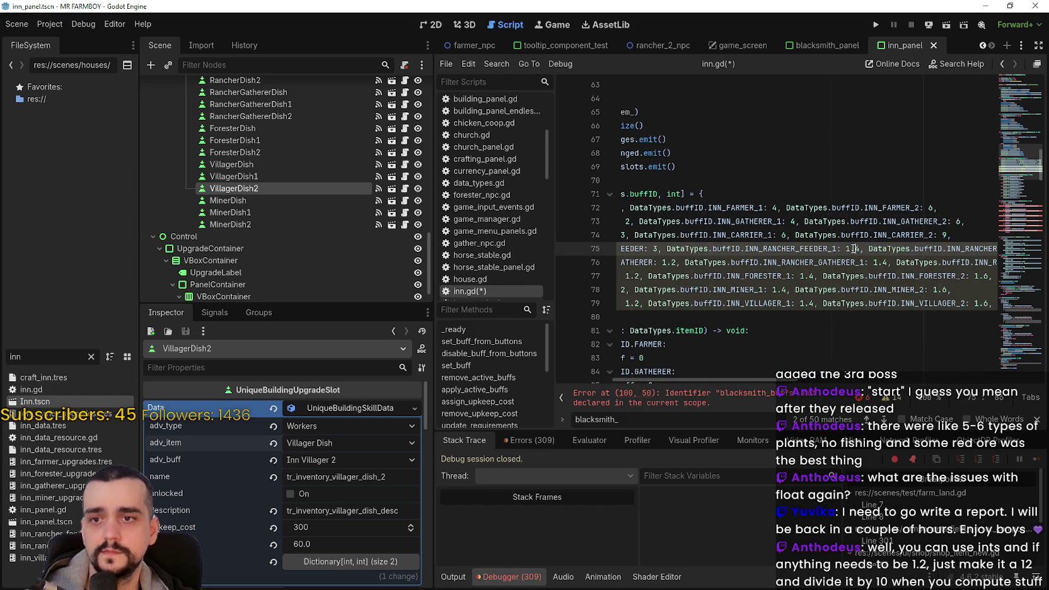
pyautogui.doubleClick(851, 249)
pyautogui.write('6')
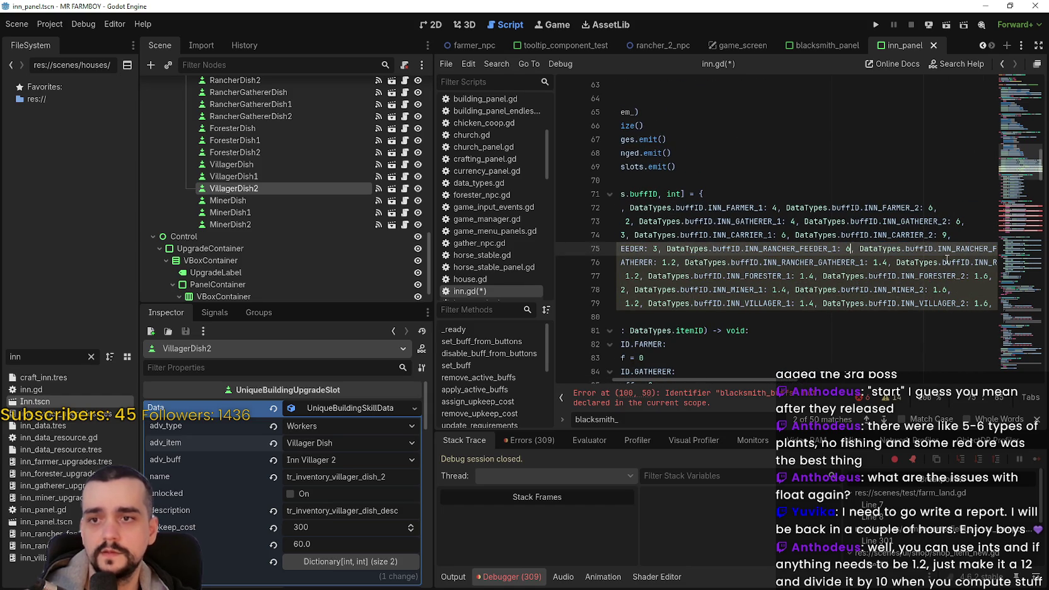
pyautogui.moveTo(993, 249); pyautogui.dragTo(999, 249)
pyautogui.doubleClick(966, 249)
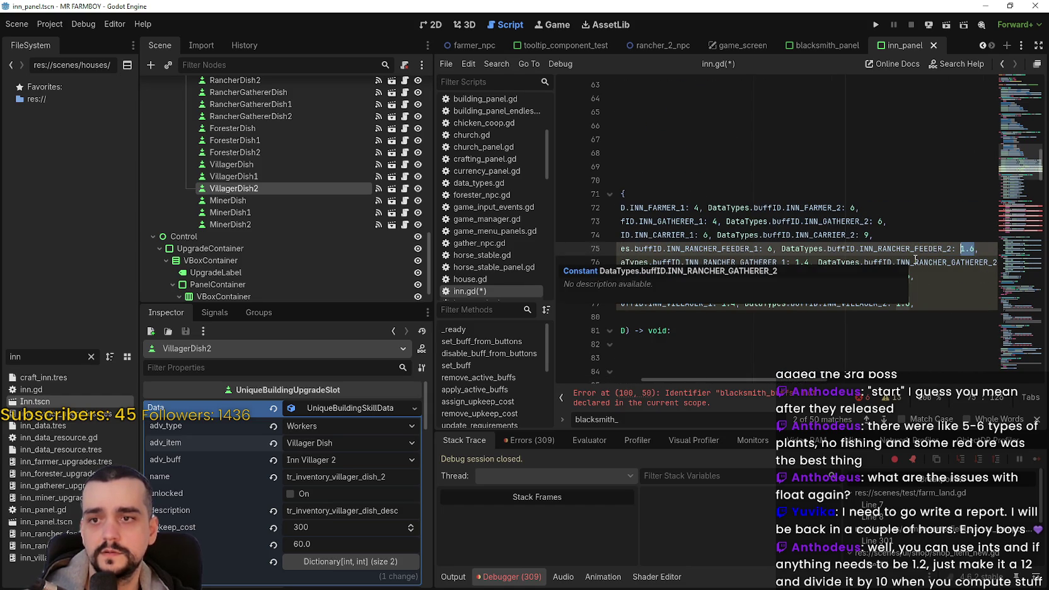
pyautogui.write('9')
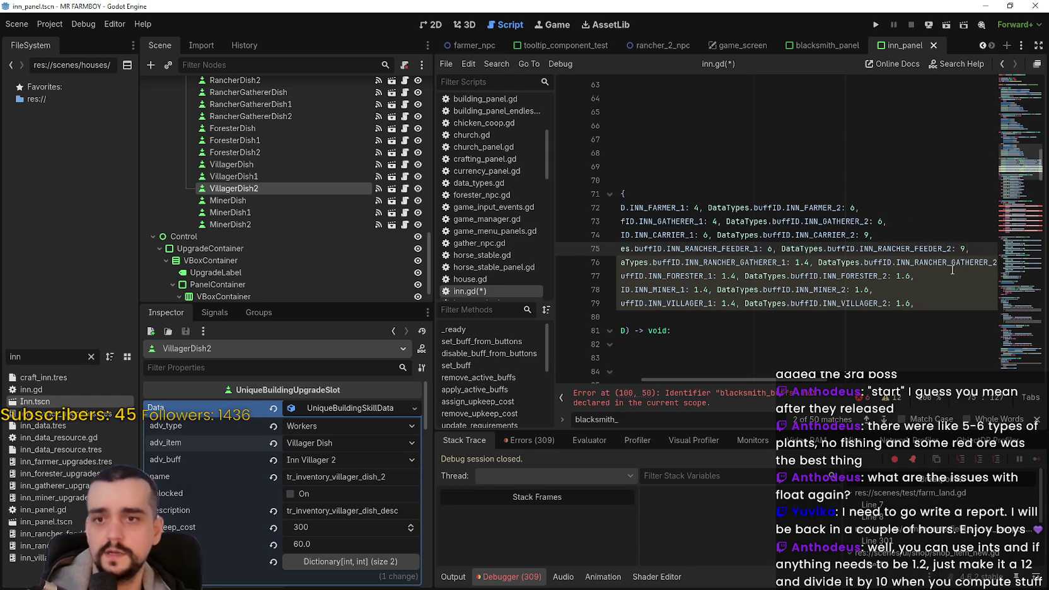
# Set INN_RANCHER_GATHERER_2 to 9 and INN_RANCHER_GATHERER_1 to 6
pyautogui.click(962, 275)
pyautogui.click(987, 262)
pyautogui.moveTo(976, 262); pyautogui.dragTo(960, 262)
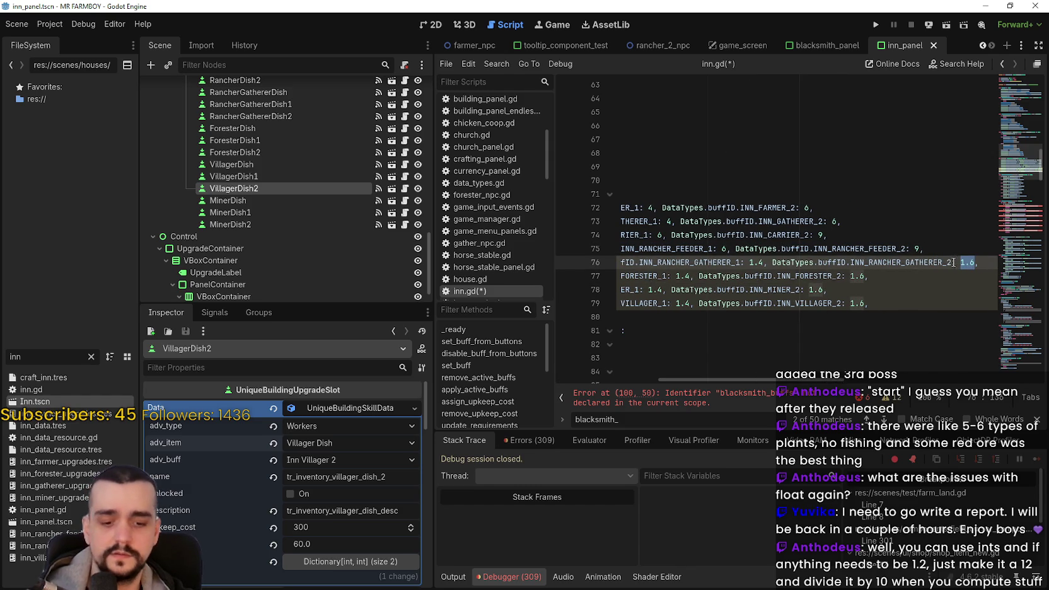
pyautogui.write('9')
pyautogui.moveTo(764, 262); pyautogui.dragTo(751, 263)
pyautogui.write('6')
pyautogui.moveTo(723, 261); pyautogui.dragTo(624, 252)
pyautogui.click(791, 271)
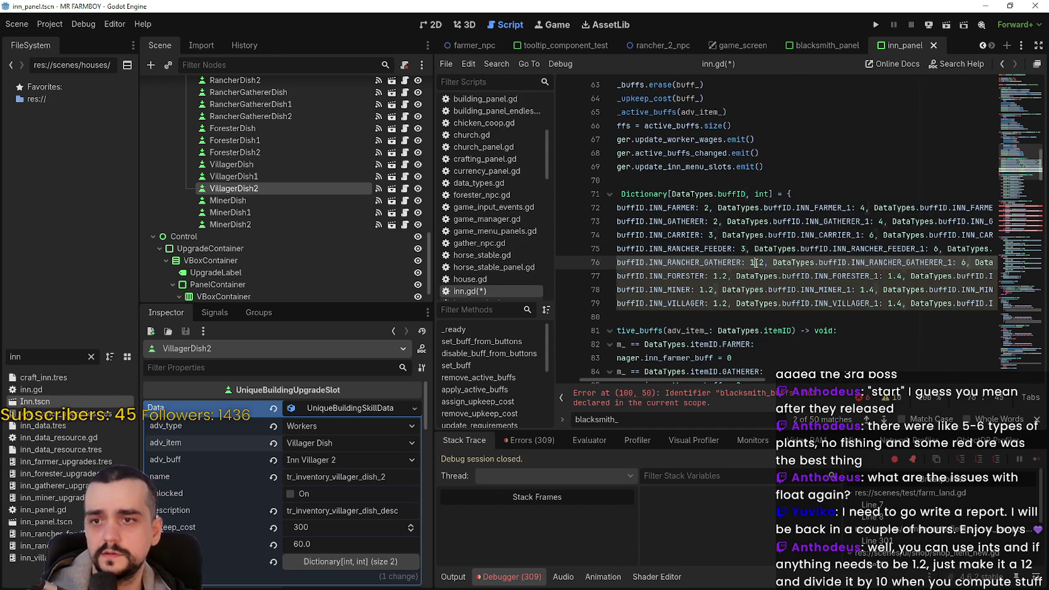
# Set INN_RANCHER_GATHERER to 3 and the forester tiers to 3, 6 and 9
pyautogui.click(764, 262)
pyautogui.press('BackSpace')
pyautogui.press('BackSpace')
pyautogui.press('BackSpace')
pyautogui.write('3')
pyautogui.moveTo(730, 276); pyautogui.dragTo(717, 276)
pyautogui.click(719, 277)
pyautogui.press('BackSpace')
pyautogui.press('BackSpace')
pyautogui.press('BackSpace')
pyautogui.write('3')
pyautogui.moveTo(886, 276)
pyautogui.mouseDown()
pyautogui.moveTo(993, 276)
pyautogui.moveTo(960, 276)
pyautogui.mouseUp()
pyautogui.write('6')
pyautogui.click(974, 276)
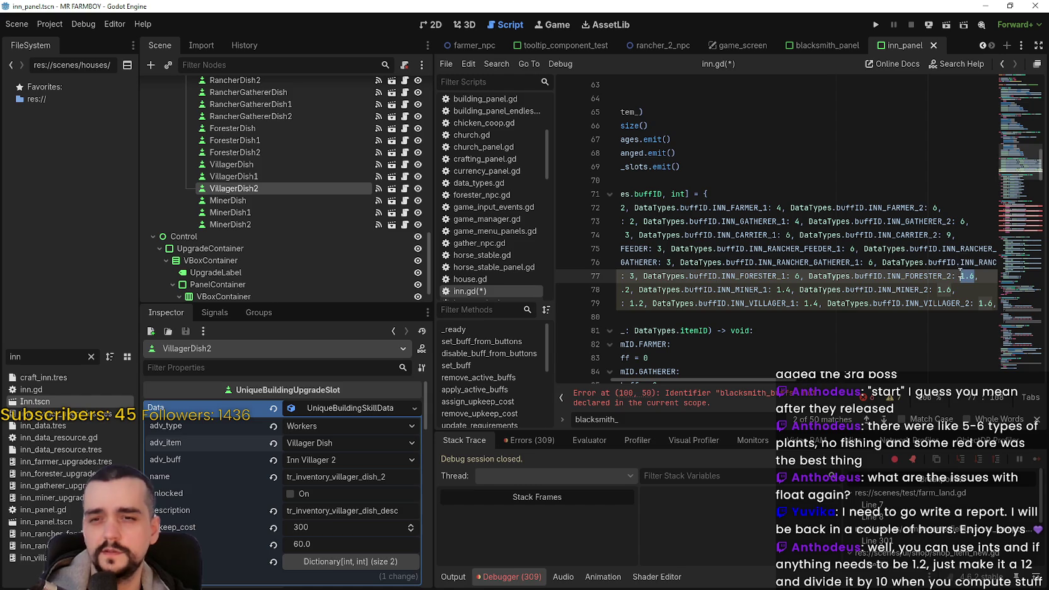
pyautogui.write('9')
# Set the miner tiers to 3, 6 and 9 on line 78
pyautogui.moveTo(953, 289); pyautogui.dragTo(938, 288)
pyautogui.write('9')
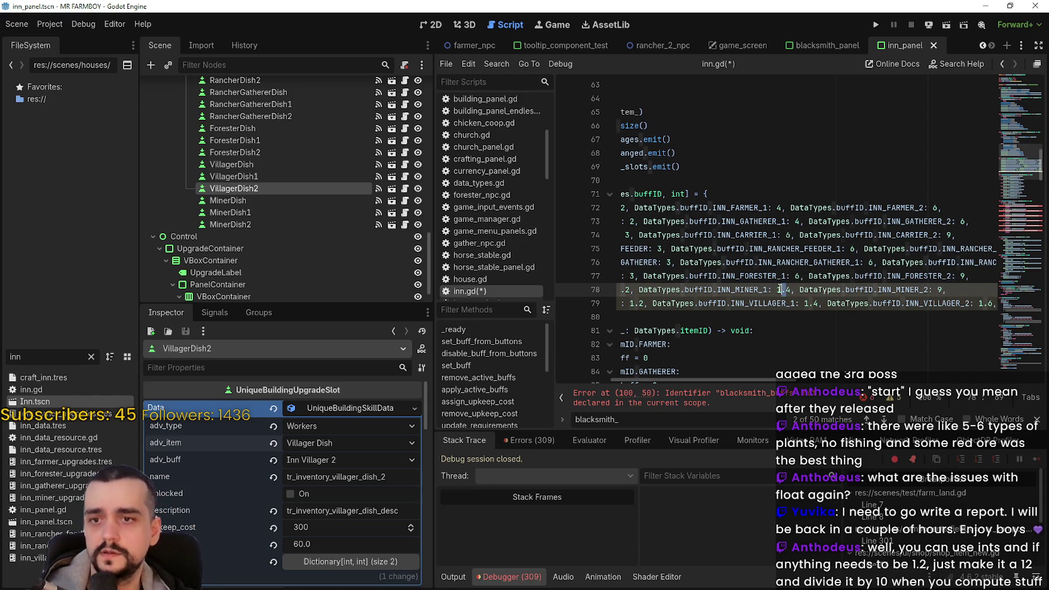
pyautogui.moveTo(790, 289); pyautogui.dragTo(776, 290)
pyautogui.write('6')
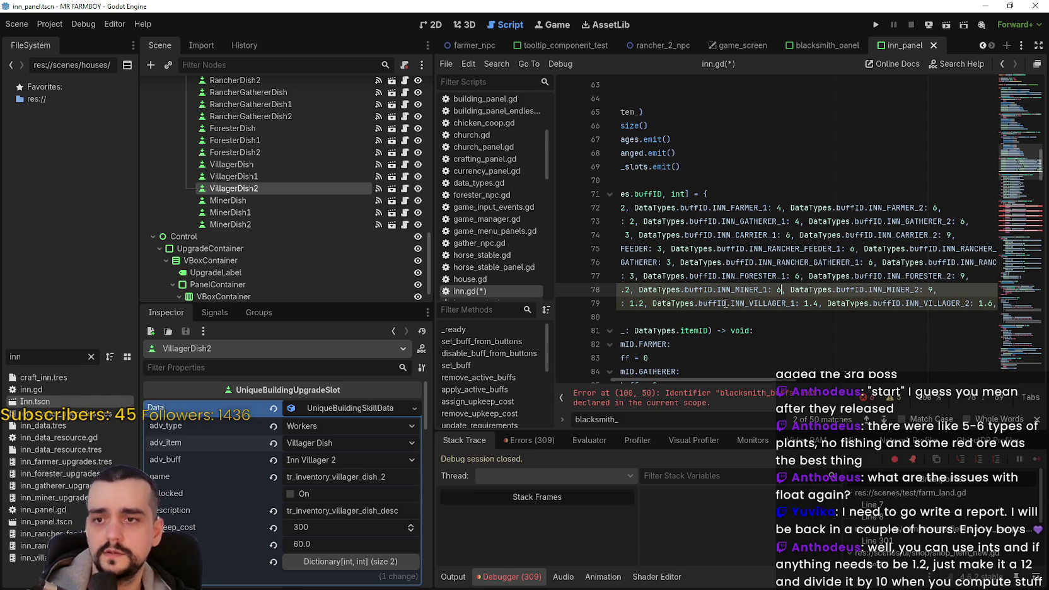
pyautogui.moveTo(629, 289)
pyautogui.mouseDown()
pyautogui.moveTo(621, 299)
pyautogui.moveTo(765, 289)
pyautogui.moveTo(785, 303)
pyautogui.moveTo(774, 302)
pyautogui.mouseUp()
pyautogui.write('3')
pyautogui.press('Right')
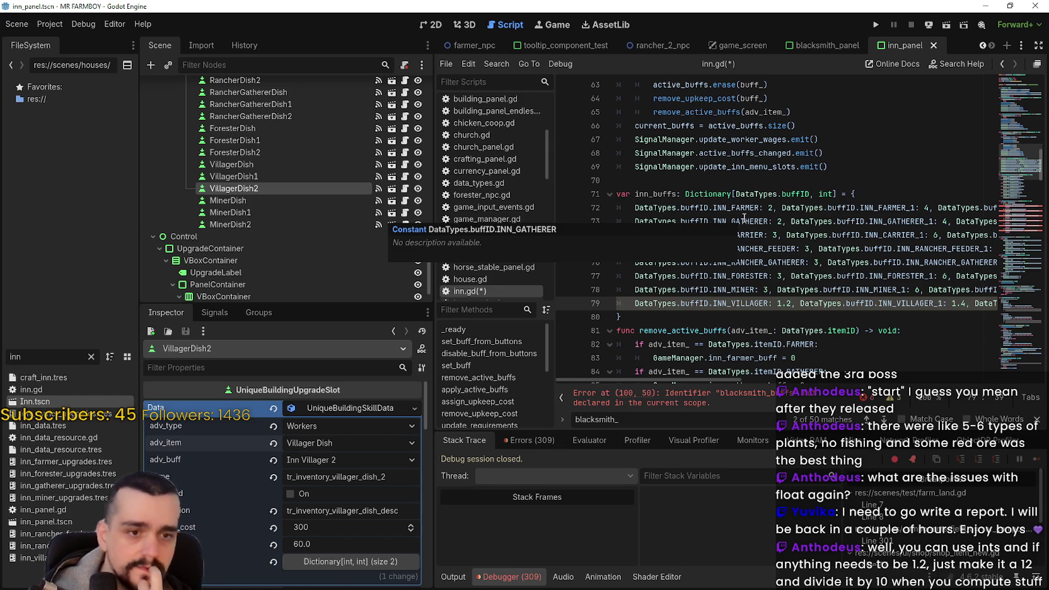
# Replace the villager values on line 79 with 20, 40 and 6
pyautogui.press('BackSpace')
pyautogui.press('BackSpace')
pyautogui.press('BackSpace')
pyautogui.write('20')
pyautogui.click(961, 303)
pyautogui.press('BackSpace')
pyautogui.press('BackSpace')
pyautogui.press('BackSpace')
pyautogui.write('4')
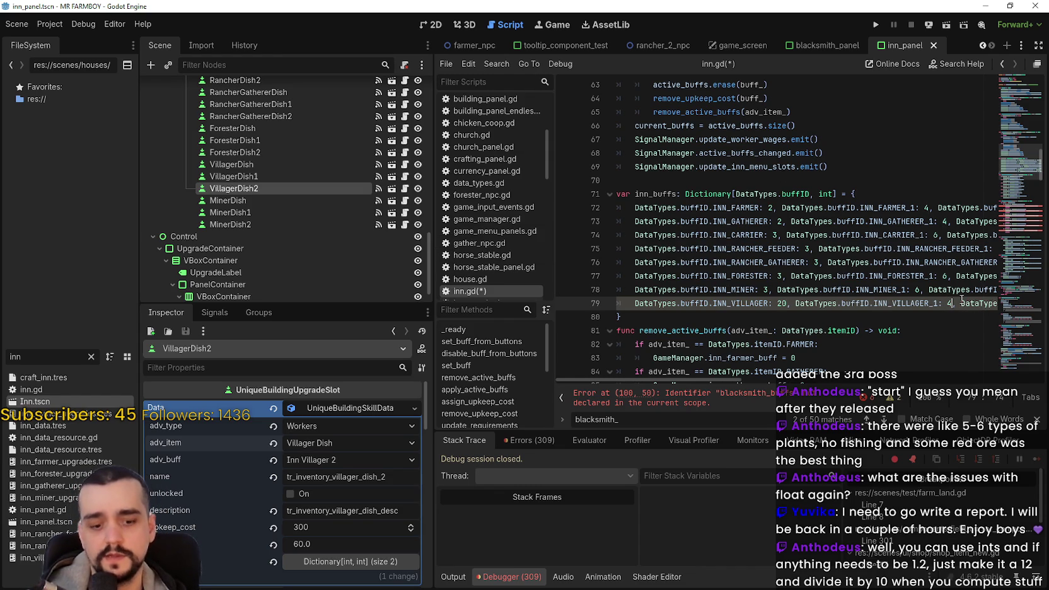
pyautogui.write('0')
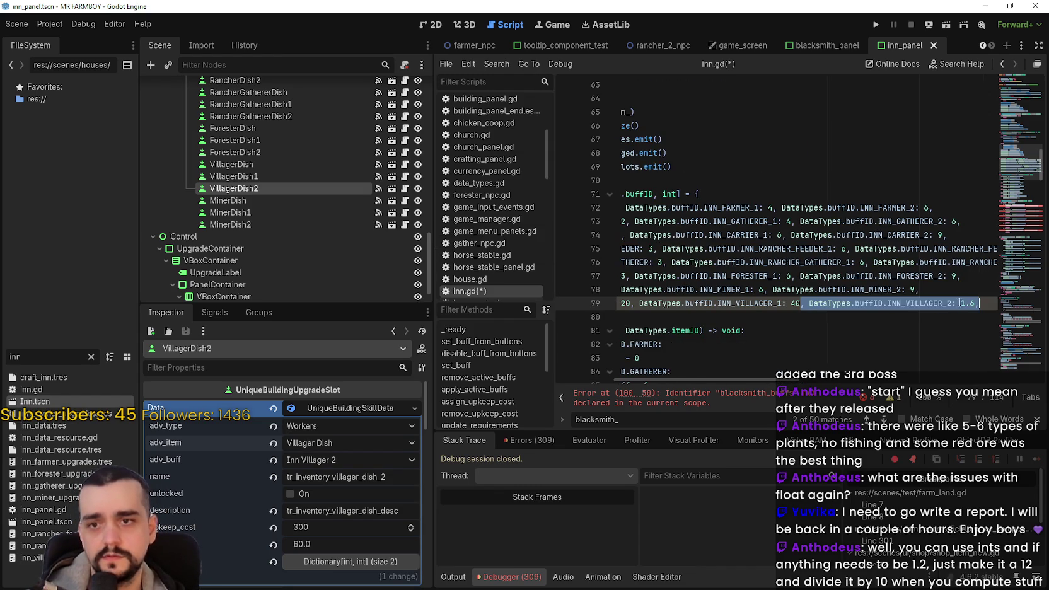
pyautogui.doubleClick(962, 303)
pyautogui.write('6')
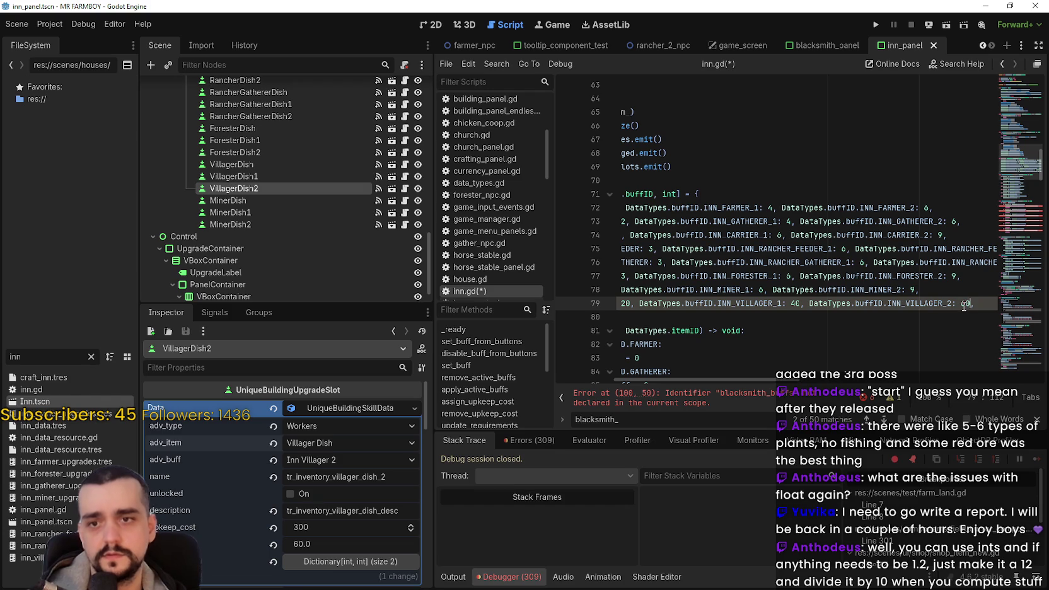
pyautogui.click(911, 314)
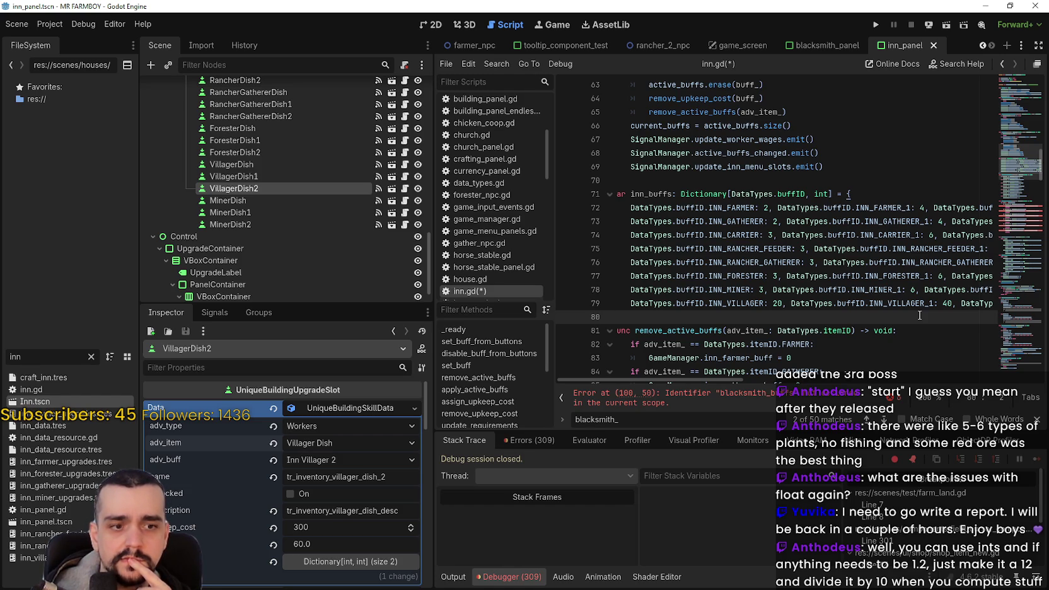
# Scroll down to the apply_active_buffs function
pyautogui.scroll(-2, 778, 296)
pyautogui.click(777, 265)
pyautogui.scroll(-3, 779, 271)
pyautogui.scroll(-2, 744, 259)
pyautogui.click(750, 250)
pyautogui.scroll(-1, 747, 249)
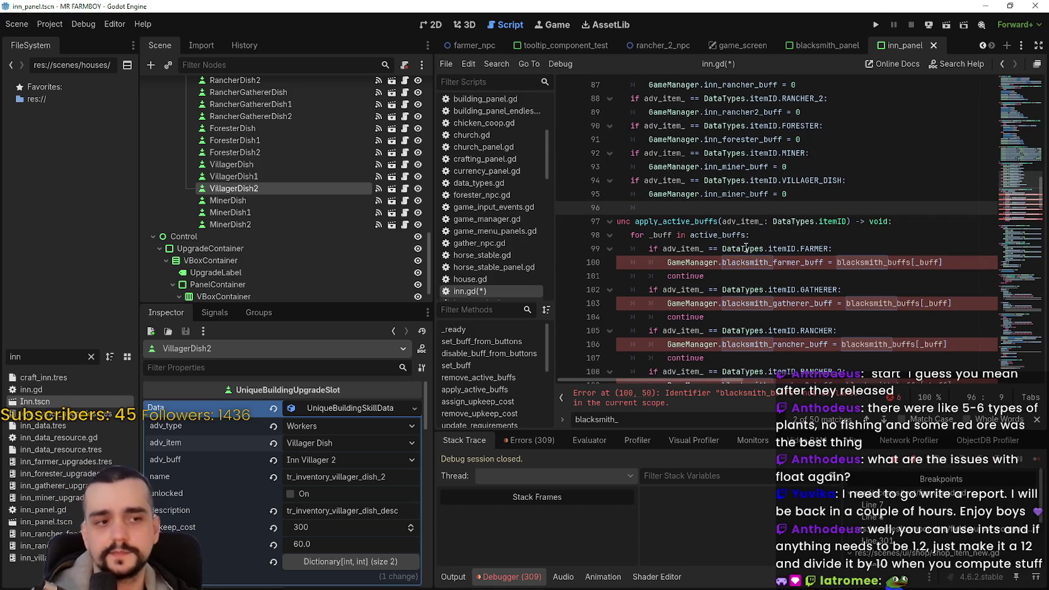
# Duplicate the MINER if-block in apply_active_buffs and rename the copy's ID to VILLAGER_DISH
pyautogui.press('BackSpace')
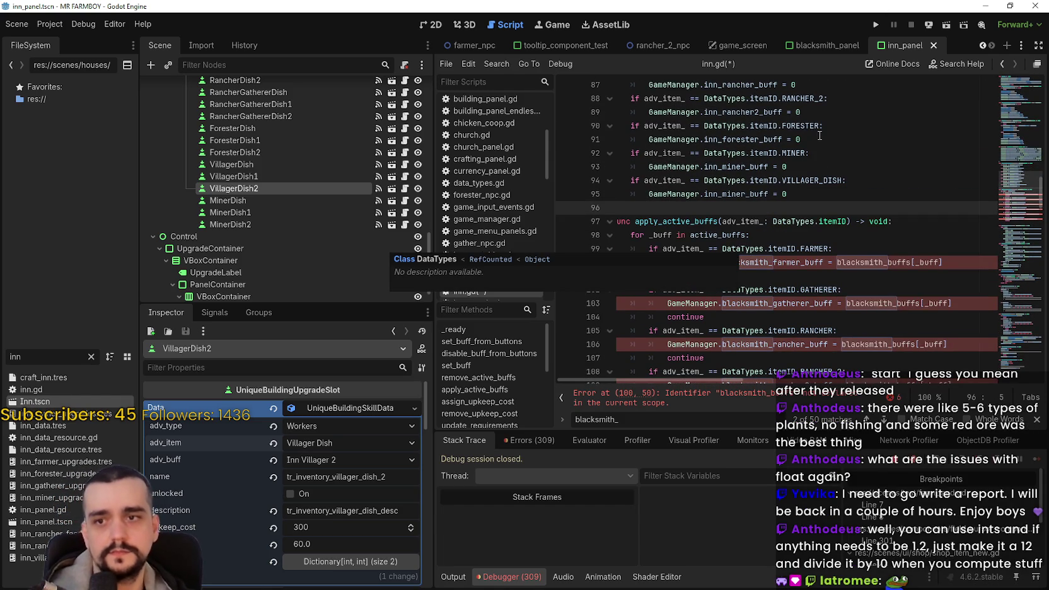
pyautogui.click(839, 249)
pyautogui.scroll(-2, 676, 246)
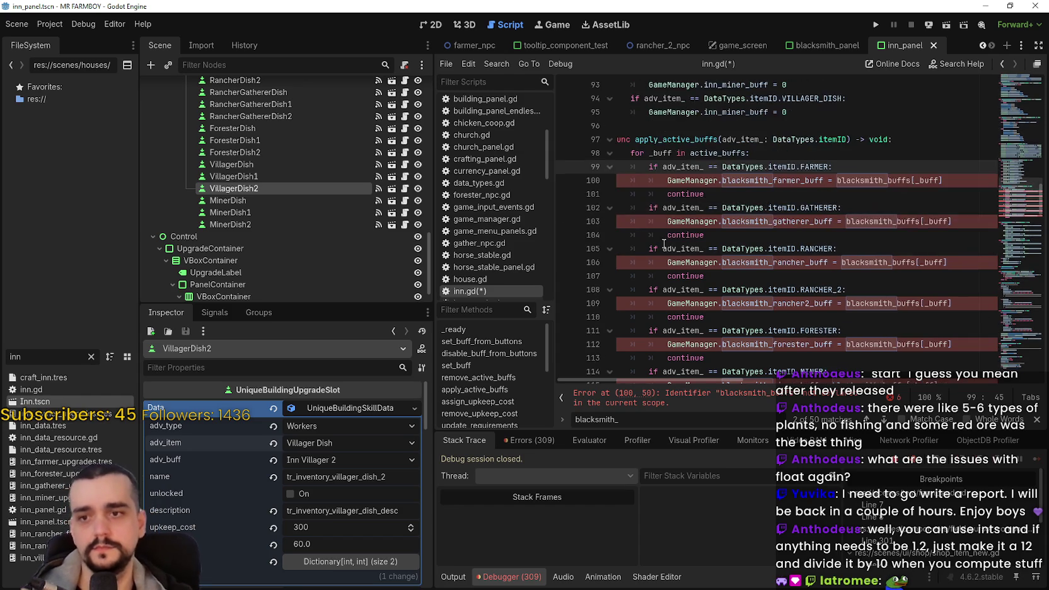
pyautogui.scroll(-2, 677, 246)
pyautogui.click(729, 322)
pyautogui.hotkey('shift', 'Up')
pyautogui.hotkey('shift', 'Up')
pyautogui.hotkey('shift', 'Home')
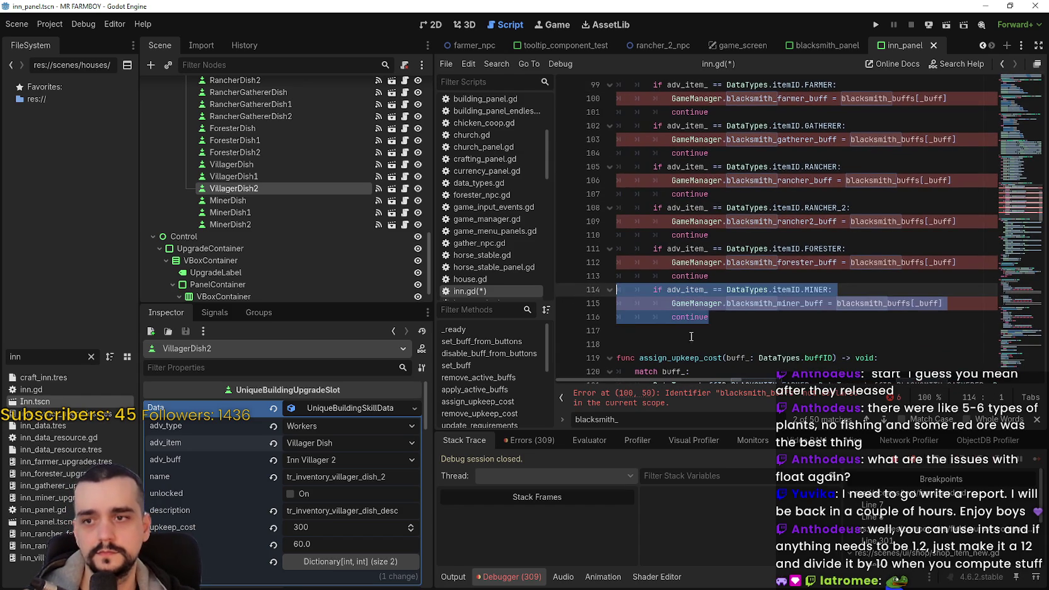
pyautogui.hotkey('ctrl', 'c')
pyautogui.click(678, 333)
pyautogui.hotkey('ctrl', 'v')
pyautogui.click(812, 330)
pyautogui.doubleClick(814, 330)
pyautogui.write('VILL')
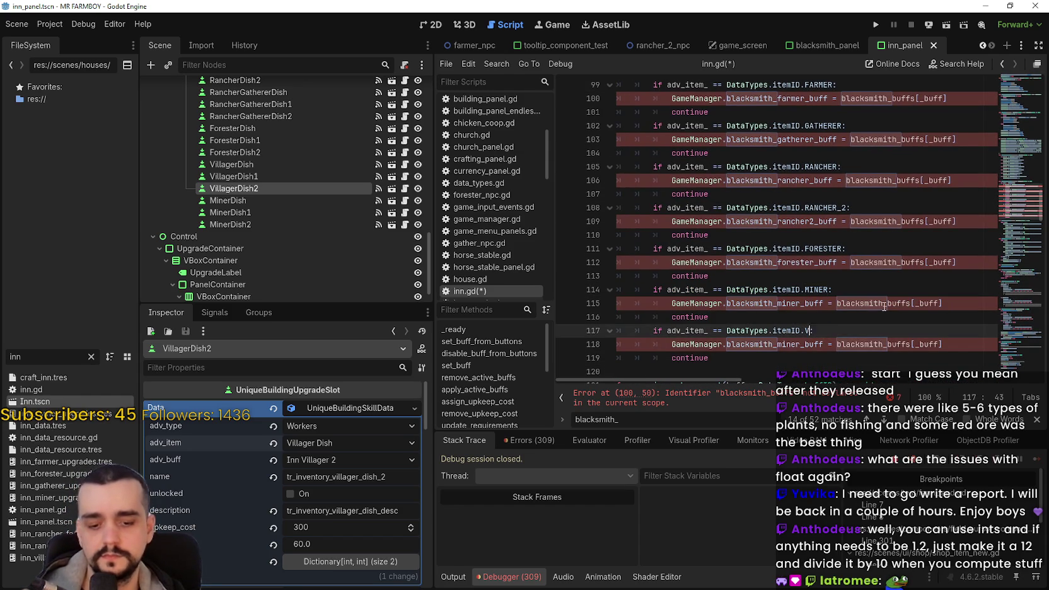
pyautogui.press('Return')
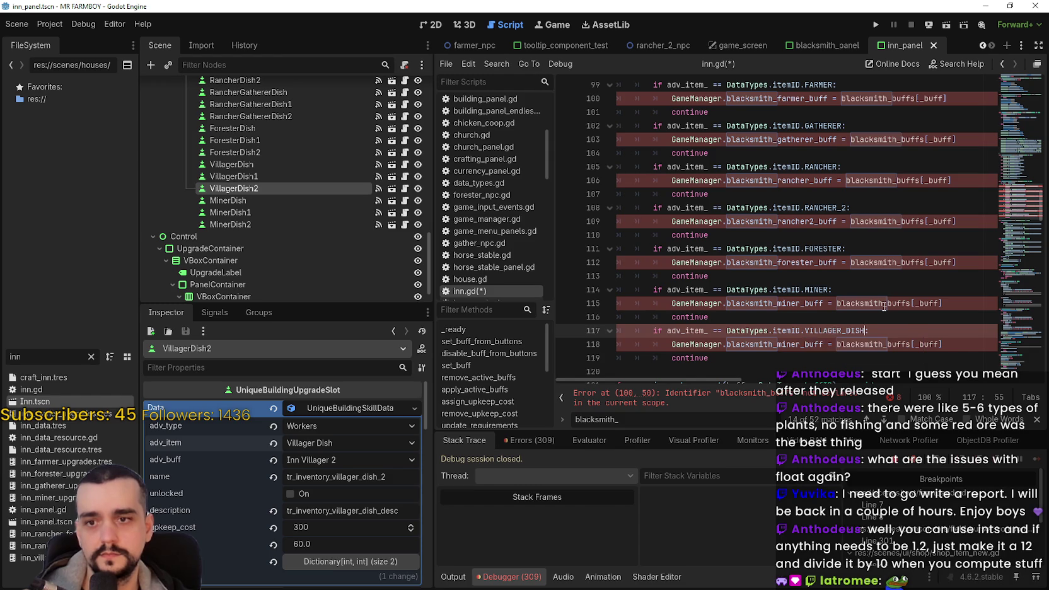
# Add a copy of the GATHERER if-block with its ID changed to CARRIER
pyautogui.click(765, 371)
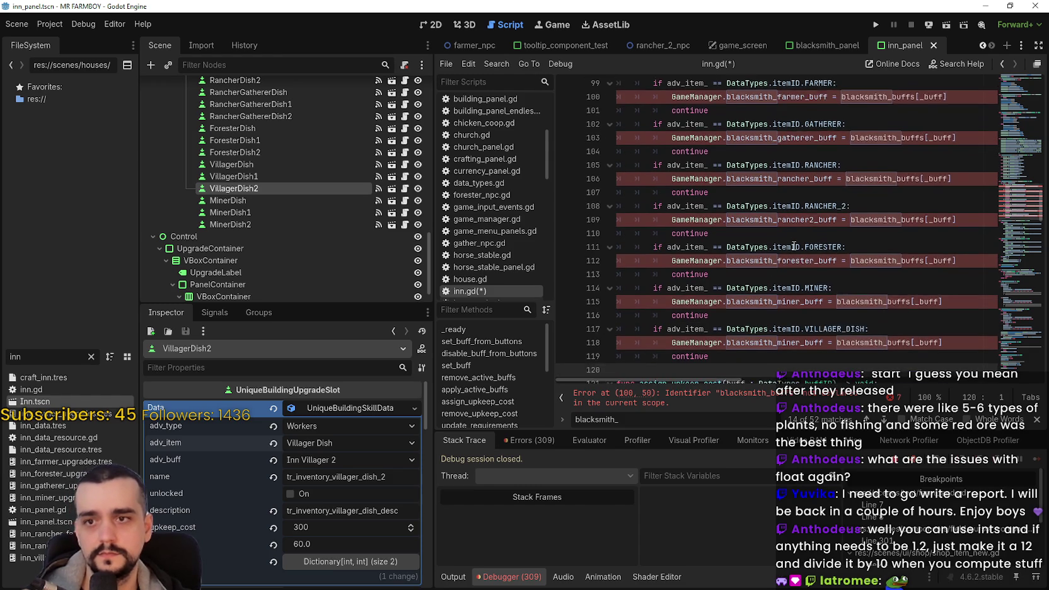
pyautogui.scroll(1, 724, 170)
pyautogui.click(723, 190)
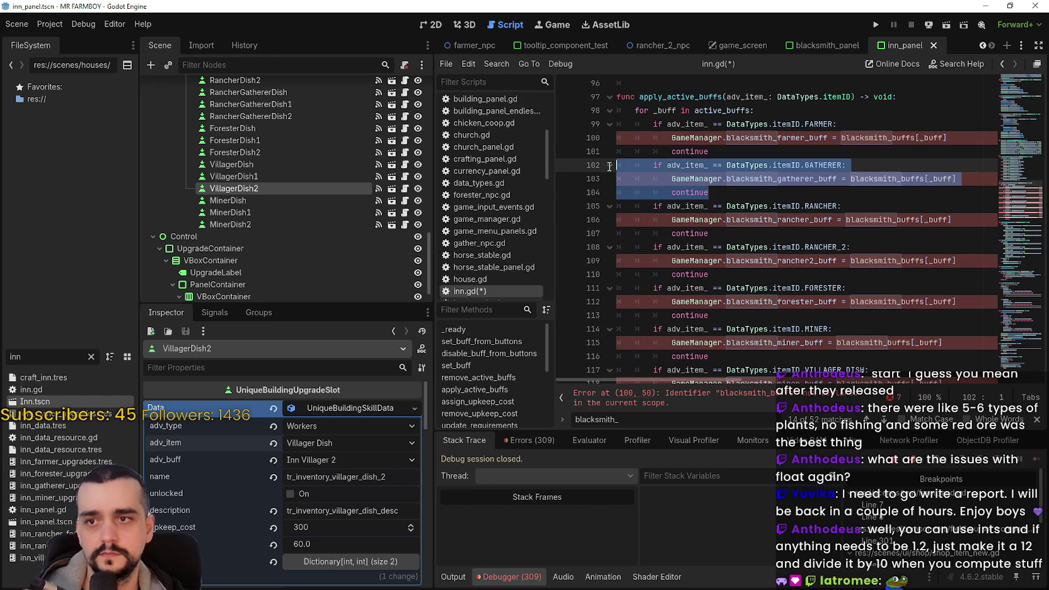
pyautogui.hotkey('ctrl', 'v')
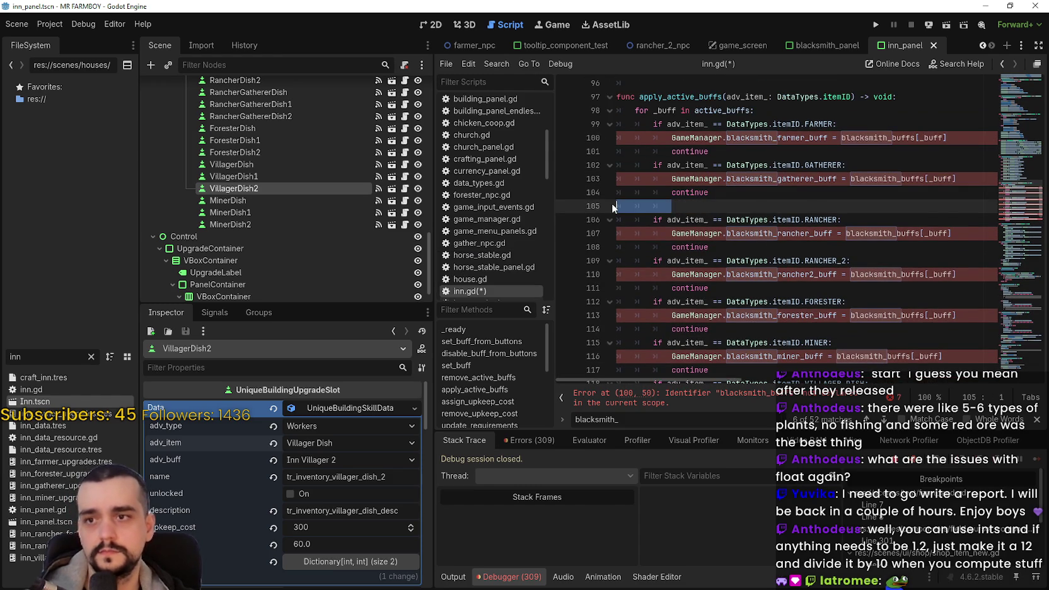
pyautogui.doubleClick(811, 206)
pyautogui.write('CARR:')
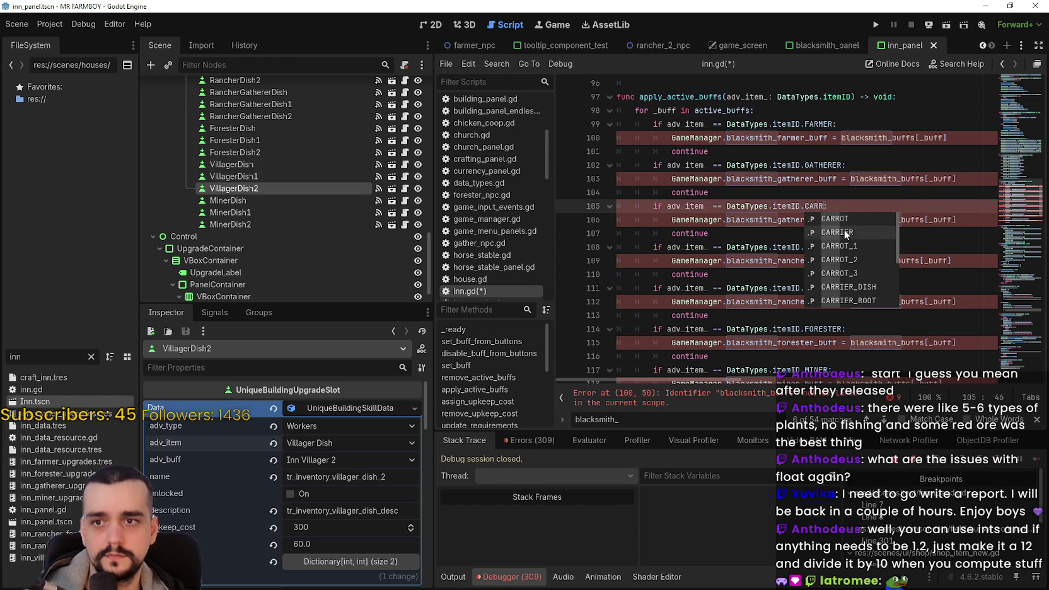
pyautogui.click(846, 232)
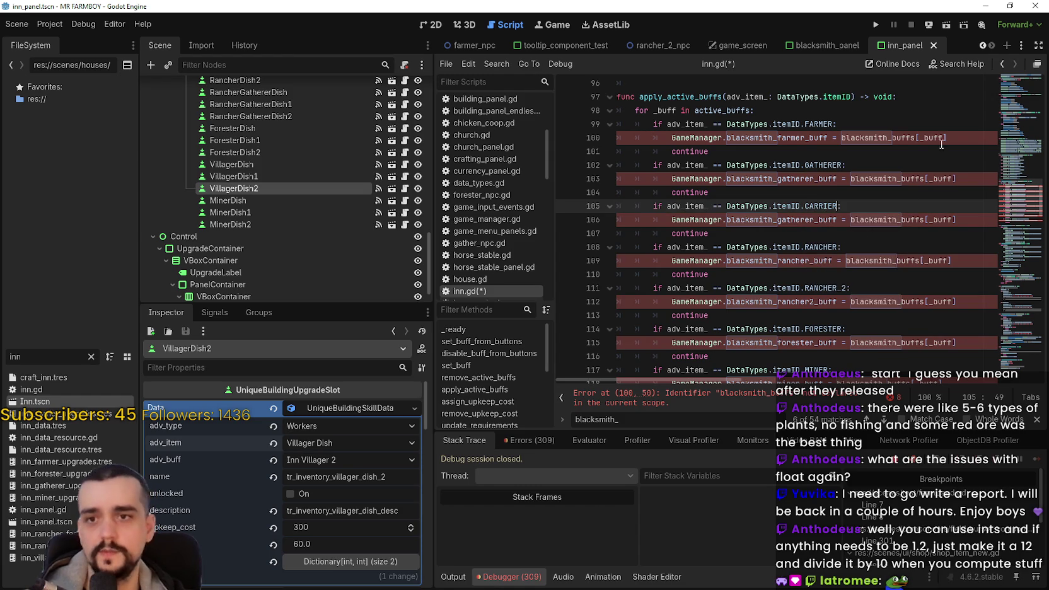
pyautogui.moveTo(773, 137); pyautogui.dragTo(732, 139)
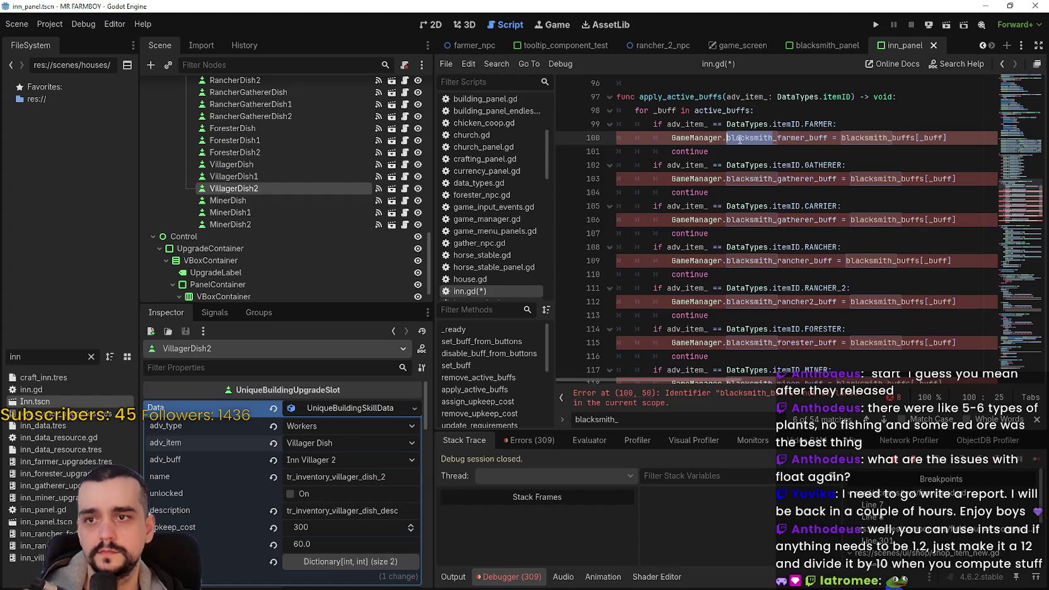
# Replace blacksmith with inn in the gatherer and carrier buff lines 100–106 of apply_active_buffs
pyautogui.write('inn')
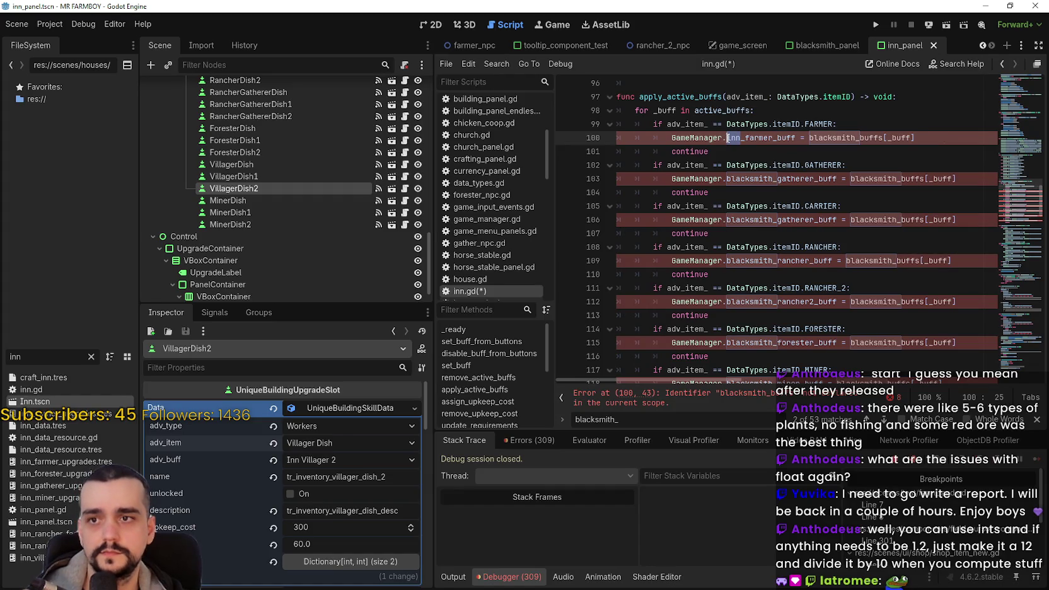
pyautogui.moveTo(772, 179); pyautogui.dragTo(726, 181)
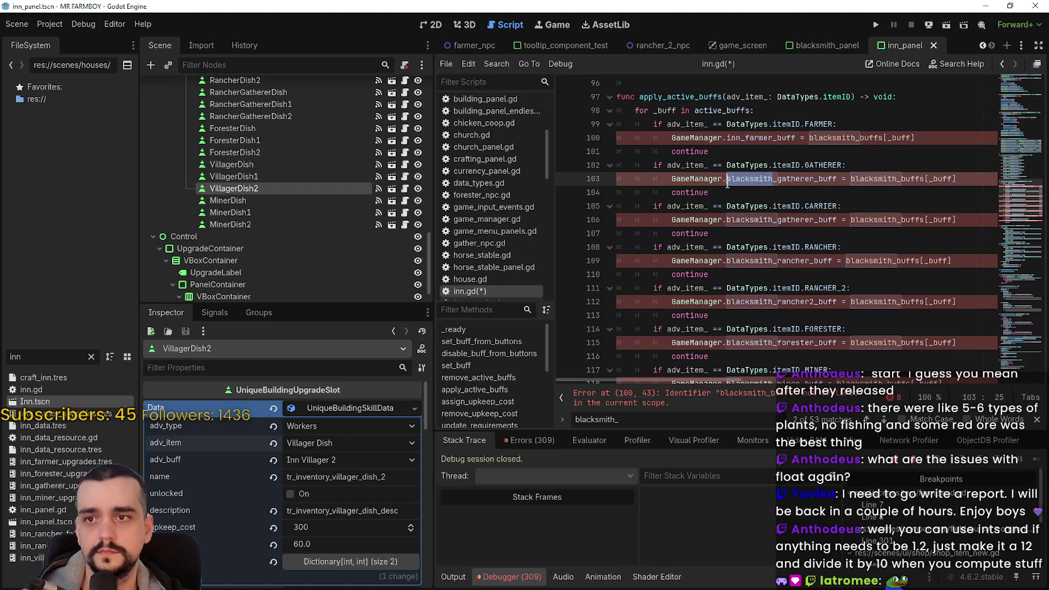
pyautogui.write('inn')
pyautogui.moveTo(854, 140)
pyautogui.mouseDown()
pyautogui.moveTo(798, 140)
pyautogui.moveTo(809, 140)
pyautogui.mouseUp()
pyautogui.write('inn')
pyautogui.moveTo(865, 179); pyautogui.dragTo(818, 179)
pyautogui.write('inn')
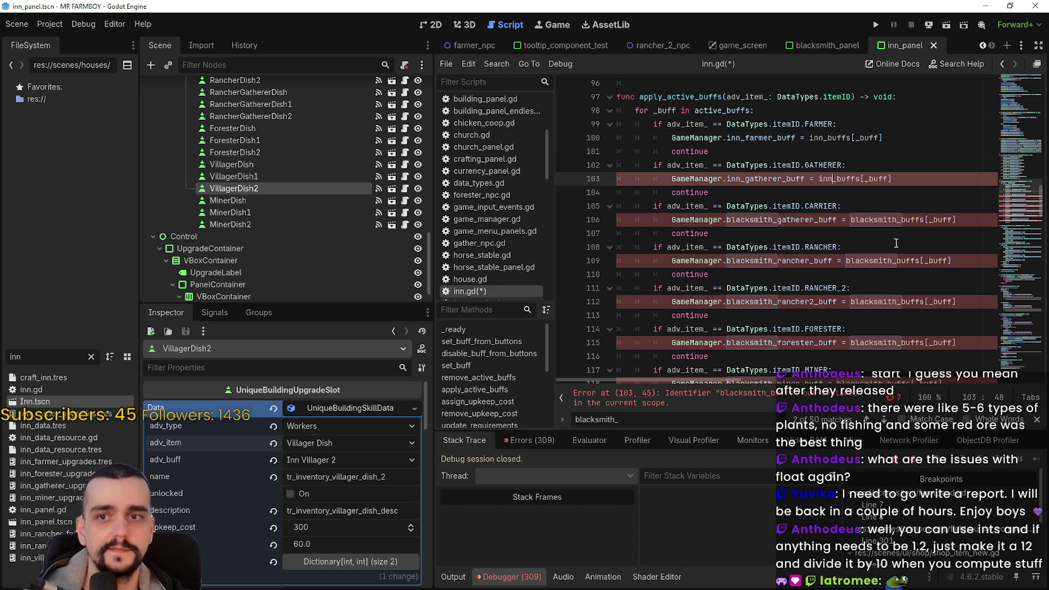
pyautogui.moveTo(897, 220); pyautogui.dragTo(850, 219)
pyautogui.write('inn')
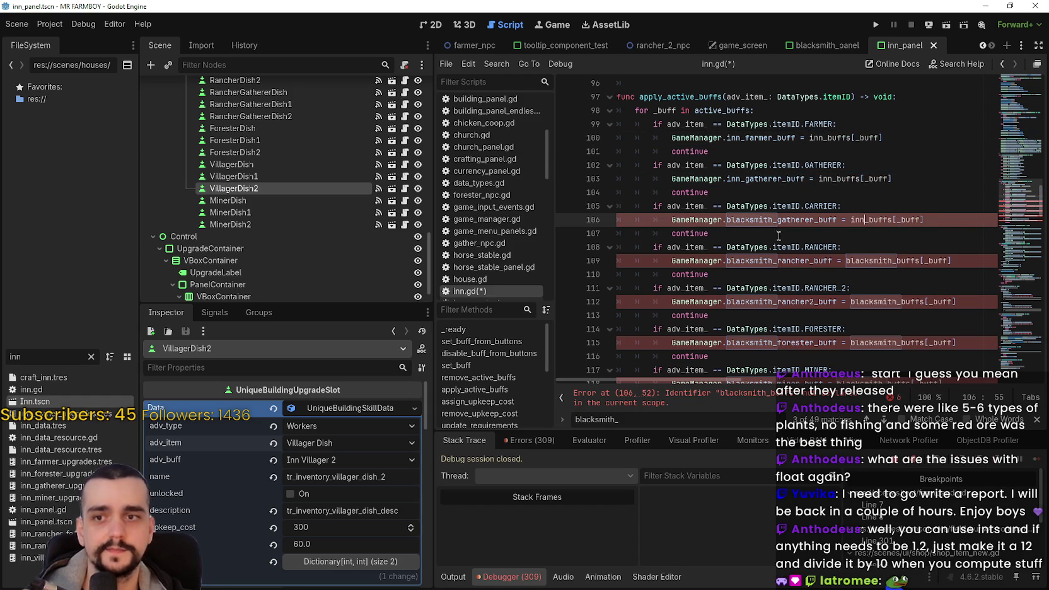
pyautogui.moveTo(773, 219); pyautogui.dragTo(728, 220)
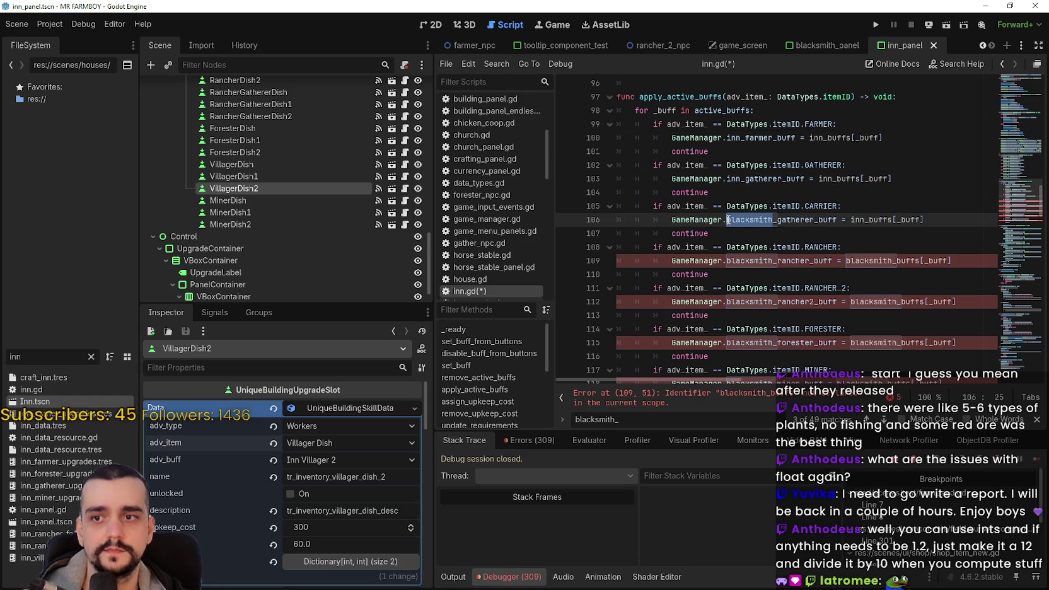
pyautogui.write('inn')
# Switch the rancher, rancher2 and forester assignments (lines 109–115) from blacksmith to inn buffs
pyautogui.click(767, 260)
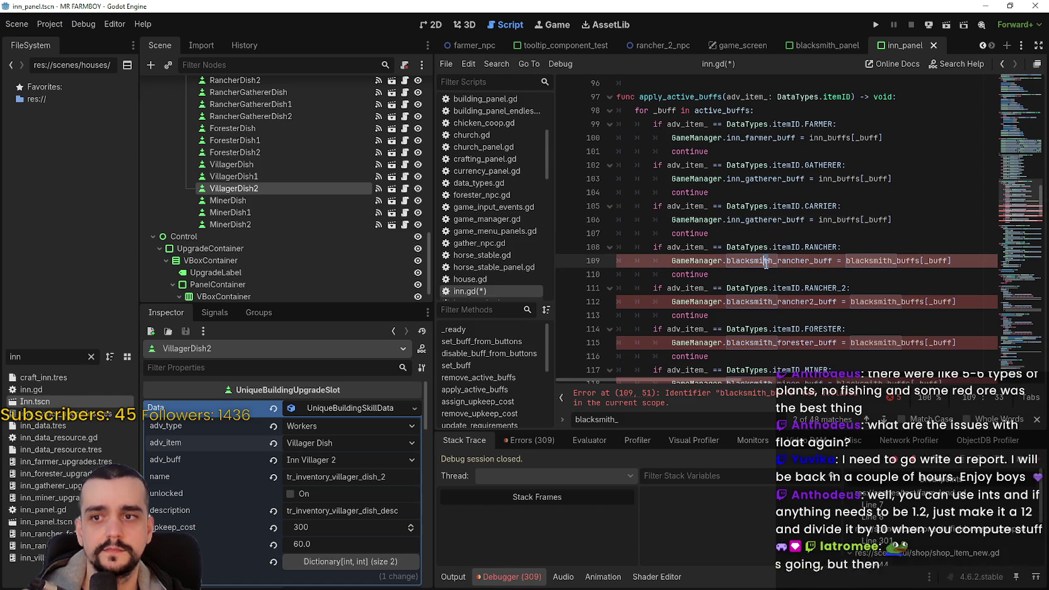
pyautogui.moveTo(772, 260); pyautogui.dragTo(726, 261)
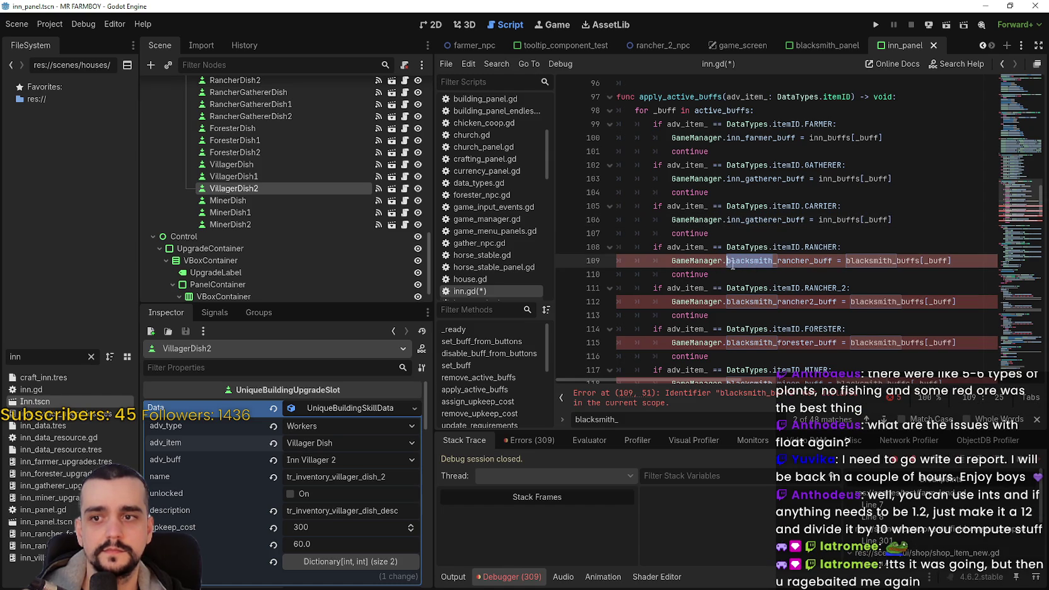
pyautogui.write('inn')
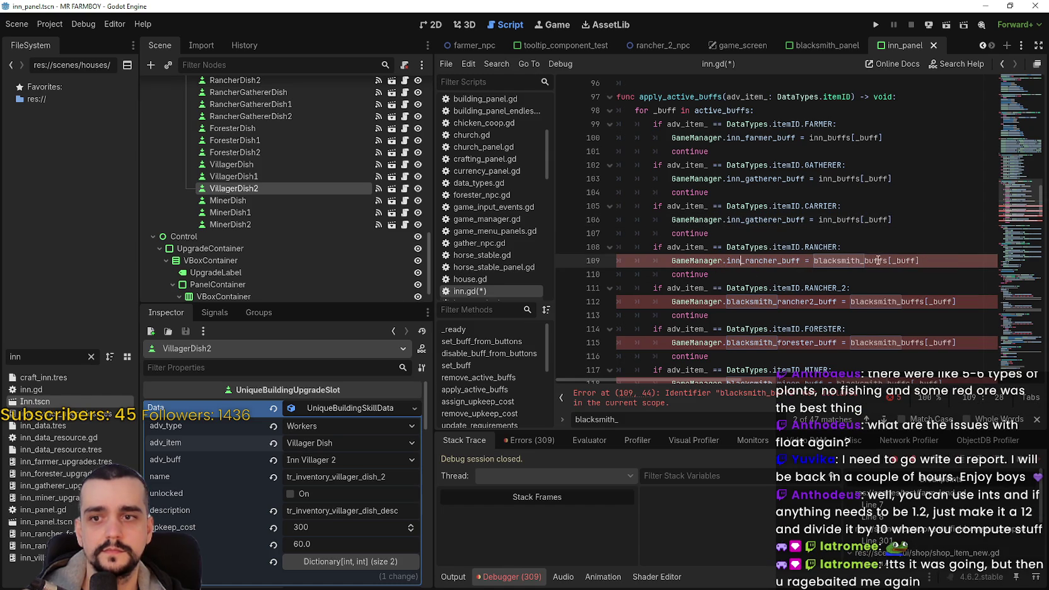
pyautogui.moveTo(863, 260); pyautogui.dragTo(812, 261)
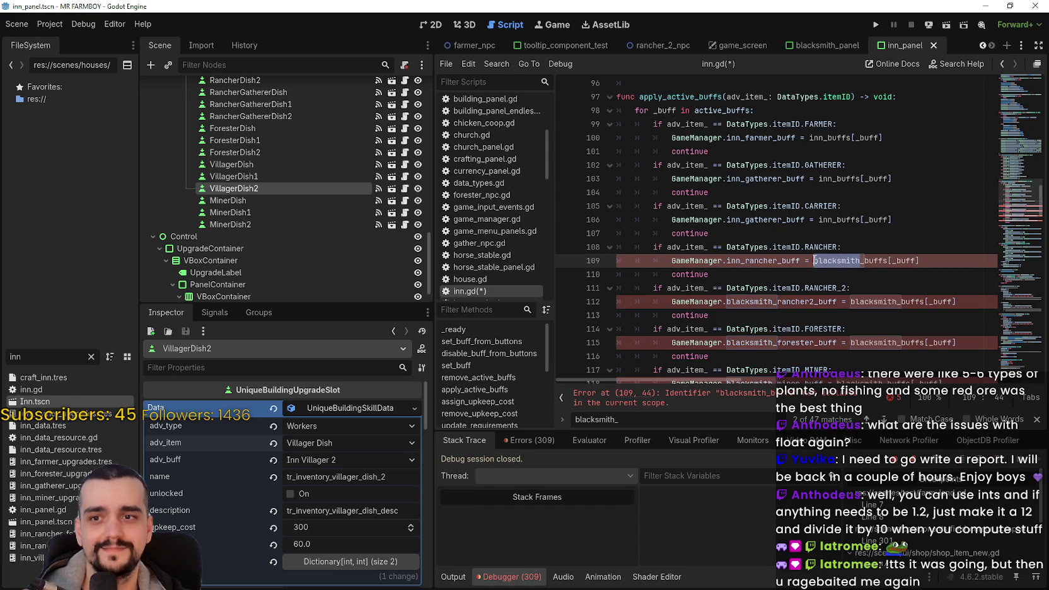
pyautogui.write('inn')
pyautogui.moveTo(897, 301); pyautogui.dragTo(854, 301)
pyautogui.write('inn')
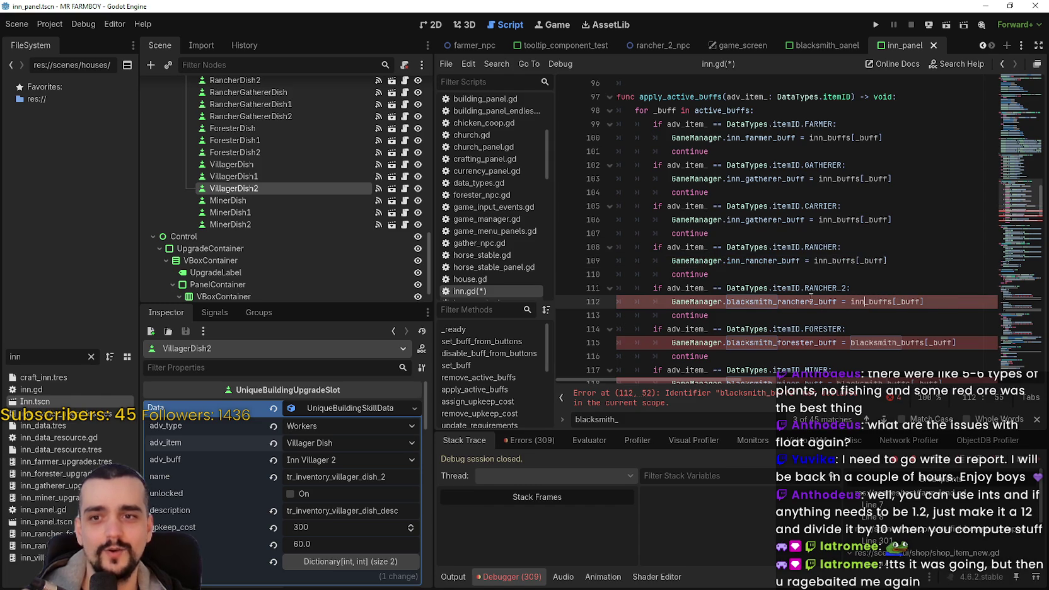
pyautogui.moveTo(775, 302); pyautogui.dragTo(727, 302)
pyautogui.write('inn')
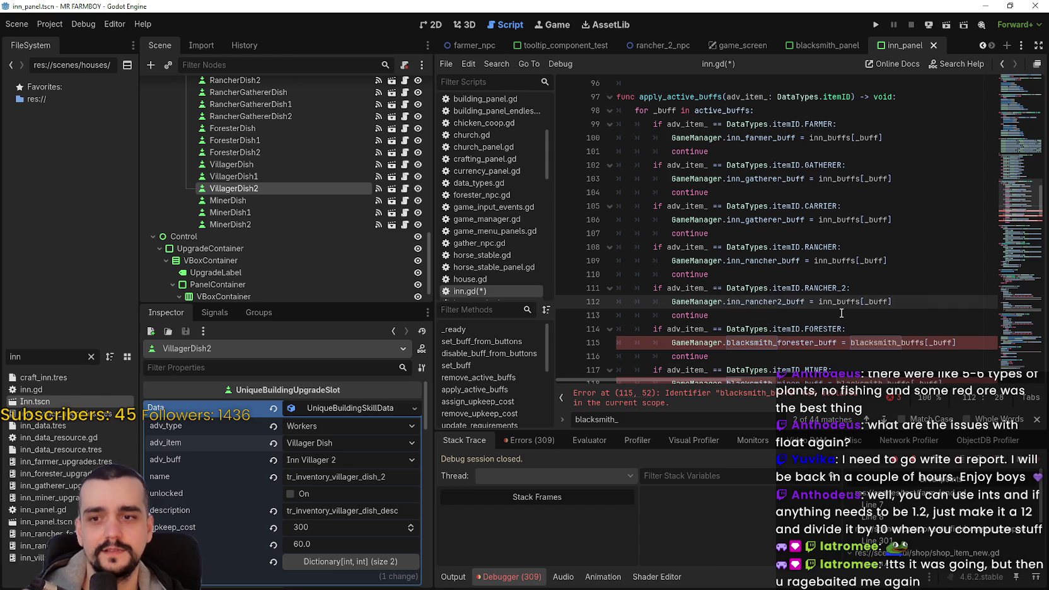
pyautogui.scroll(-1, 842, 308)
pyautogui.moveTo(900, 302); pyautogui.dragTo(851, 300)
pyautogui.write('inn')
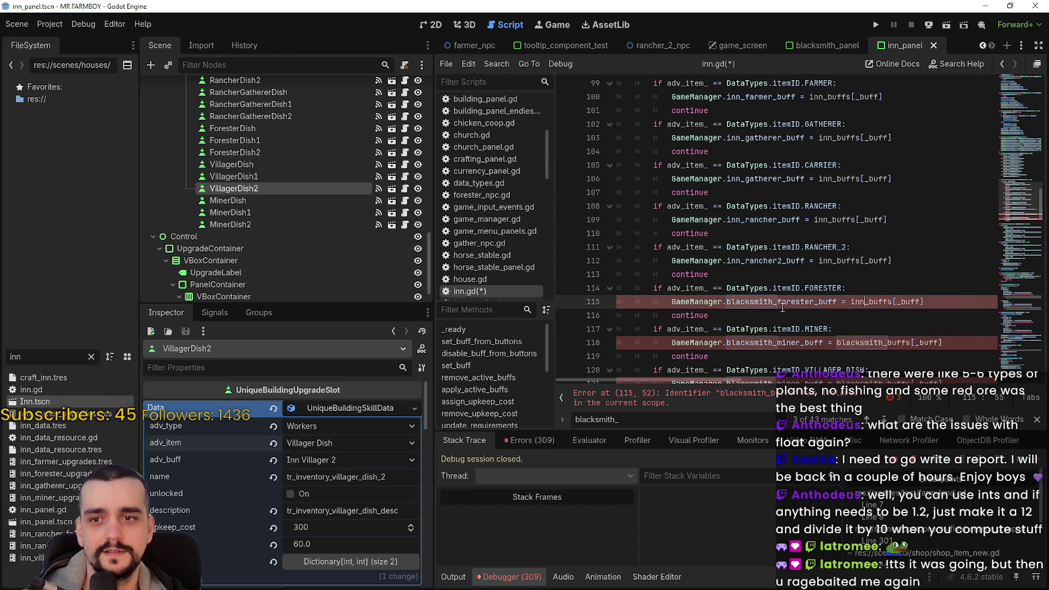
pyautogui.moveTo(775, 301); pyautogui.dragTo(725, 302)
pyautogui.write('inn')
# Change the miner line 118 and VILLAGER_DISH line 121 to use inn buffs
pyautogui.scroll(-2, 762, 315)
pyautogui.click(770, 261)
pyautogui.moveTo(770, 261); pyautogui.dragTo(727, 265)
pyautogui.write('inn')
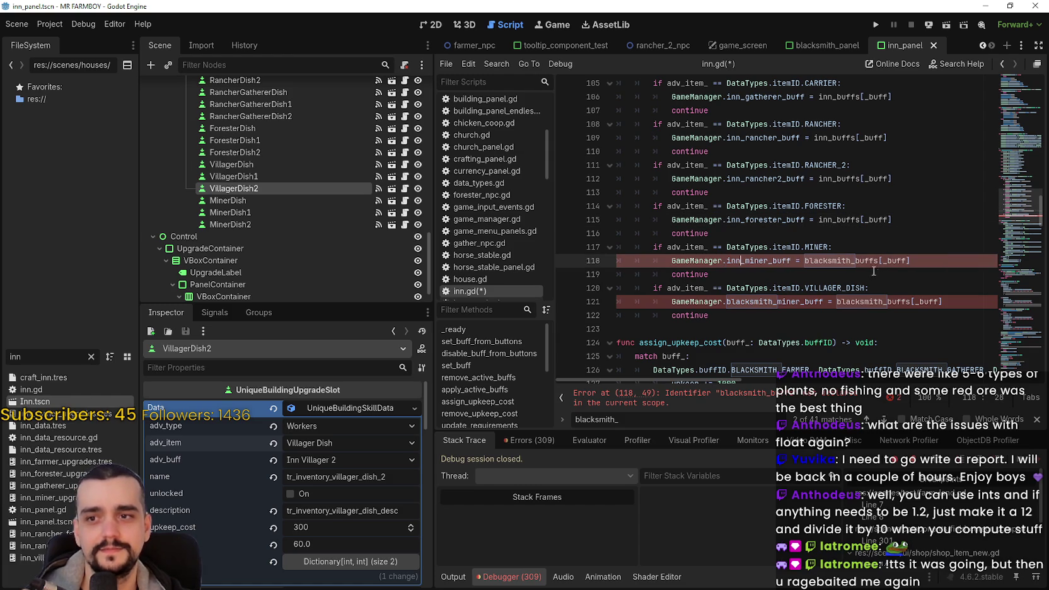
pyautogui.moveTo(852, 261); pyautogui.dragTo(806, 263)
pyautogui.write('inn')
pyautogui.click(878, 302)
pyautogui.moveTo(882, 302); pyautogui.dragTo(727, 303)
pyautogui.write('inn')
pyautogui.write('inn')
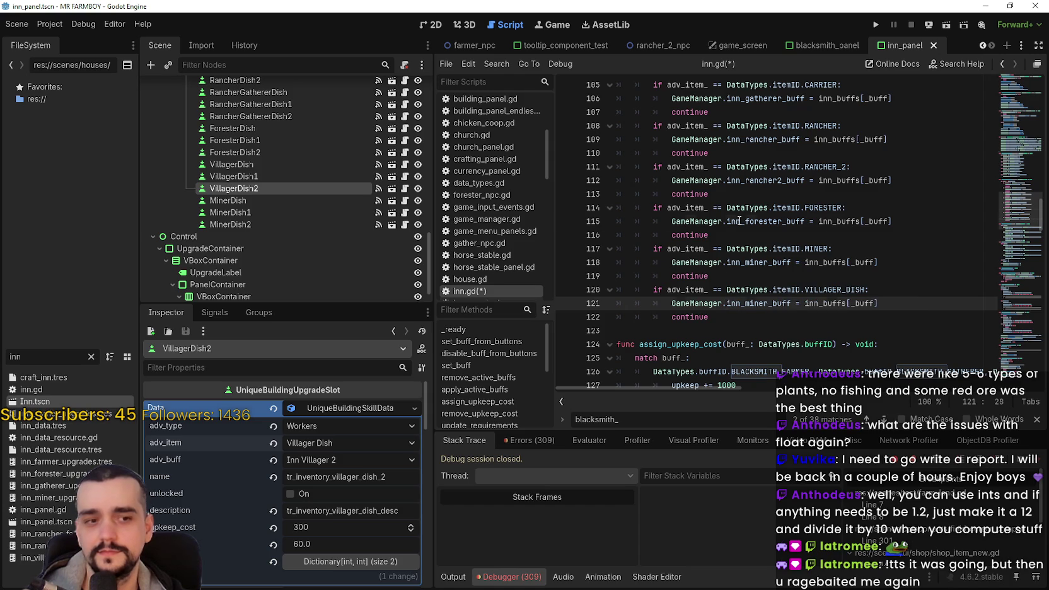
# Correct the CARRIER block's property on line 106 to inn_carrier_buff
pyautogui.click(739, 222)
pyautogui.moveTo(797, 185)
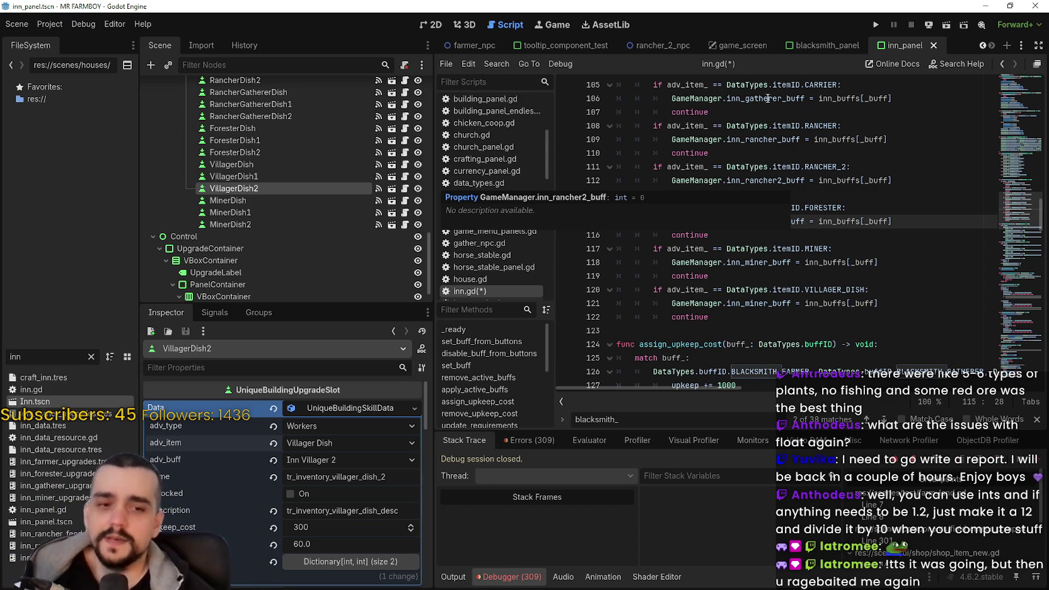
pyautogui.scroll(2, 784, 252)
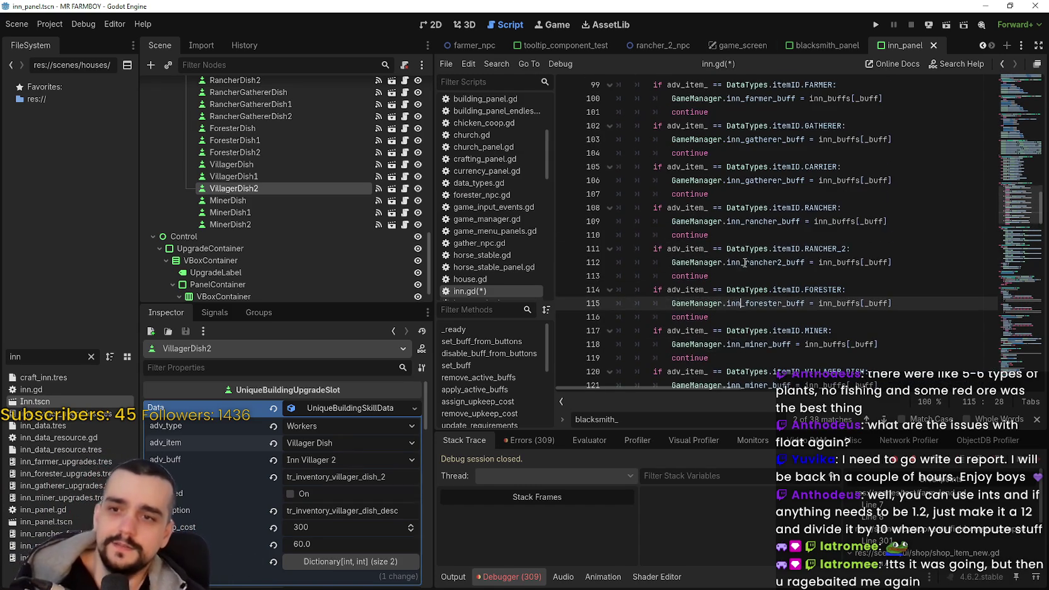
pyautogui.scroll(2, 779, 252)
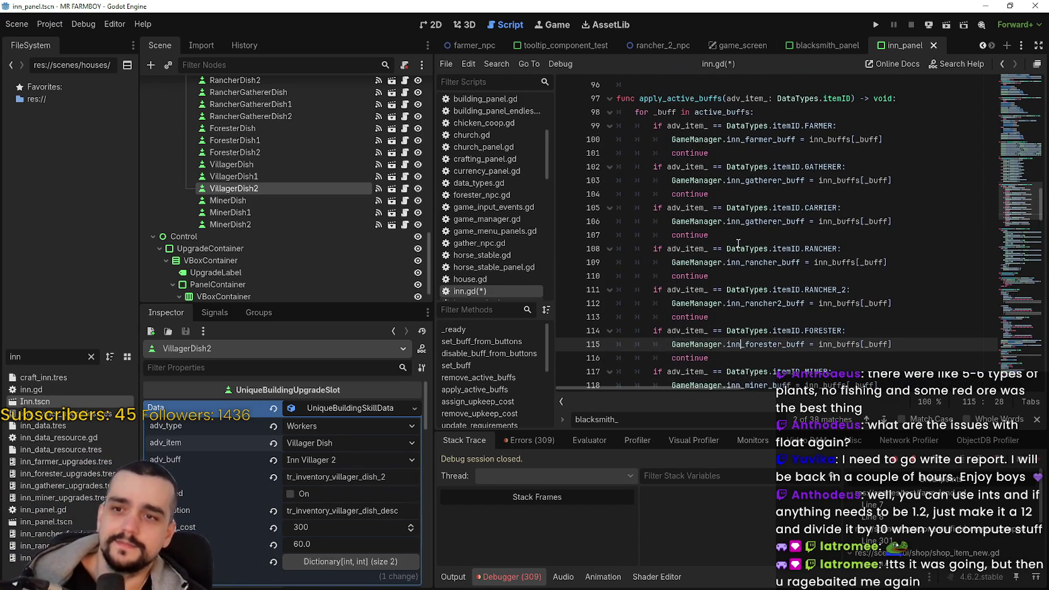
pyautogui.click(783, 221)
pyautogui.hotkey('shift', 'Left')
pyautogui.hotkey('shift', 'Left')
pyautogui.hotkey('shift', 'Left')
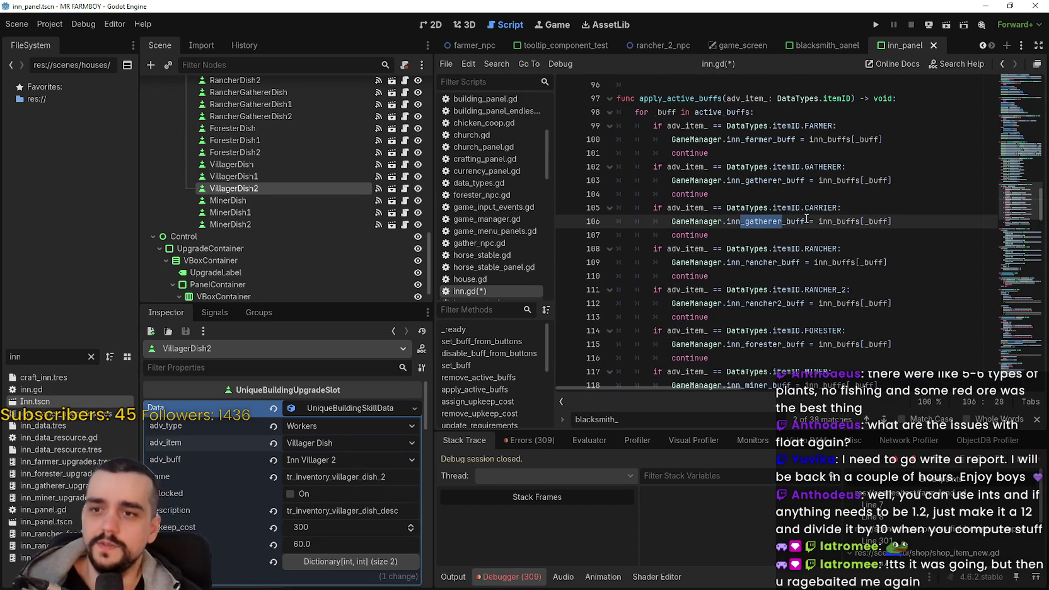
pyautogui.moveTo(806, 218)
pyautogui.write('_car')
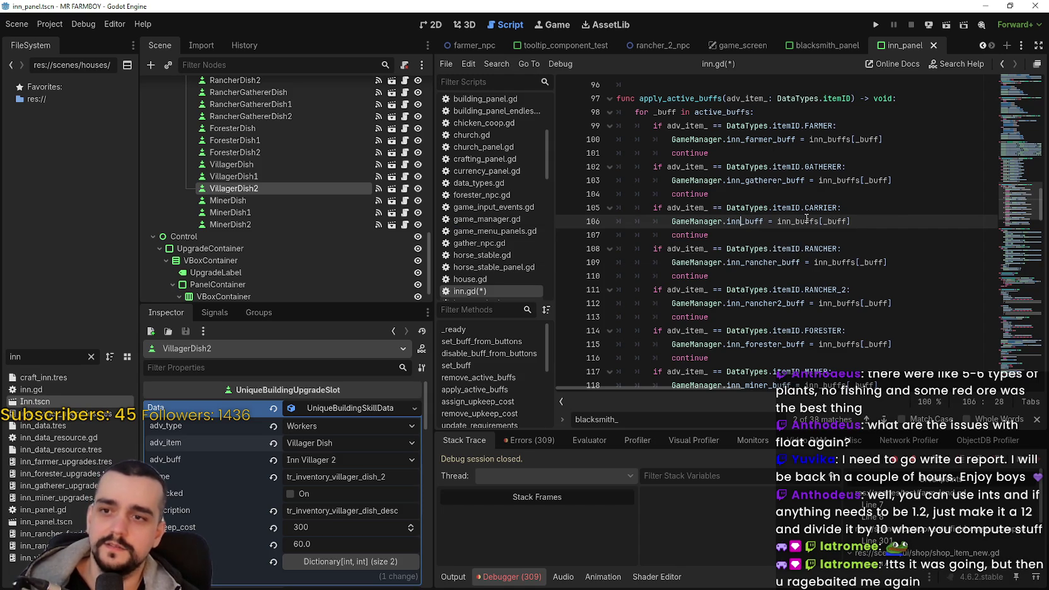
pyautogui.write('rier')
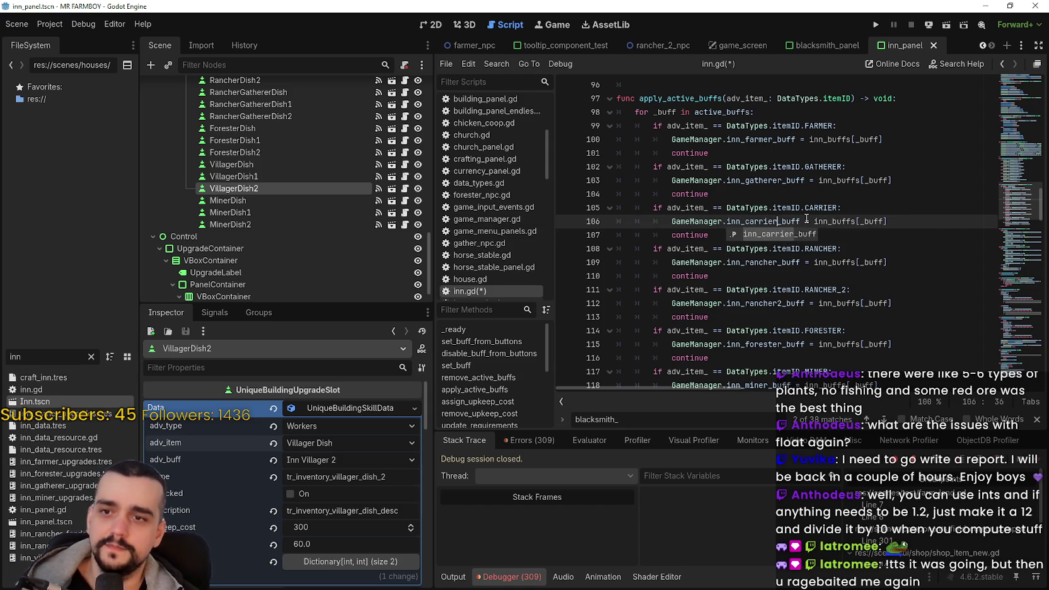
pyautogui.click(806, 218)
# Save inn.gd and review the remove_active_buffs checks above
pyautogui.hotkey('ctrl', 's')
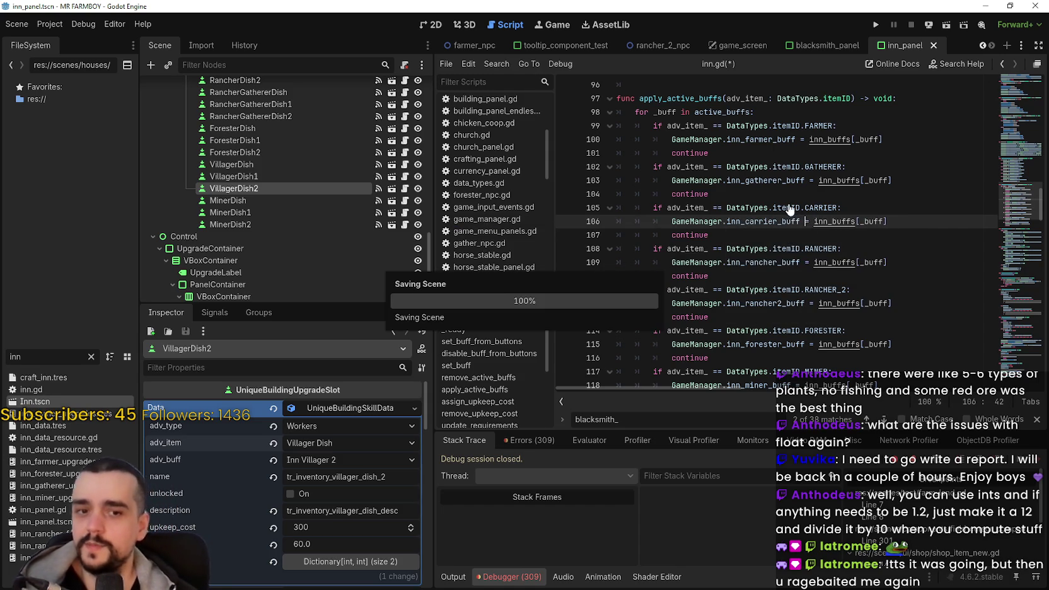
pyautogui.scroll(2, 781, 228)
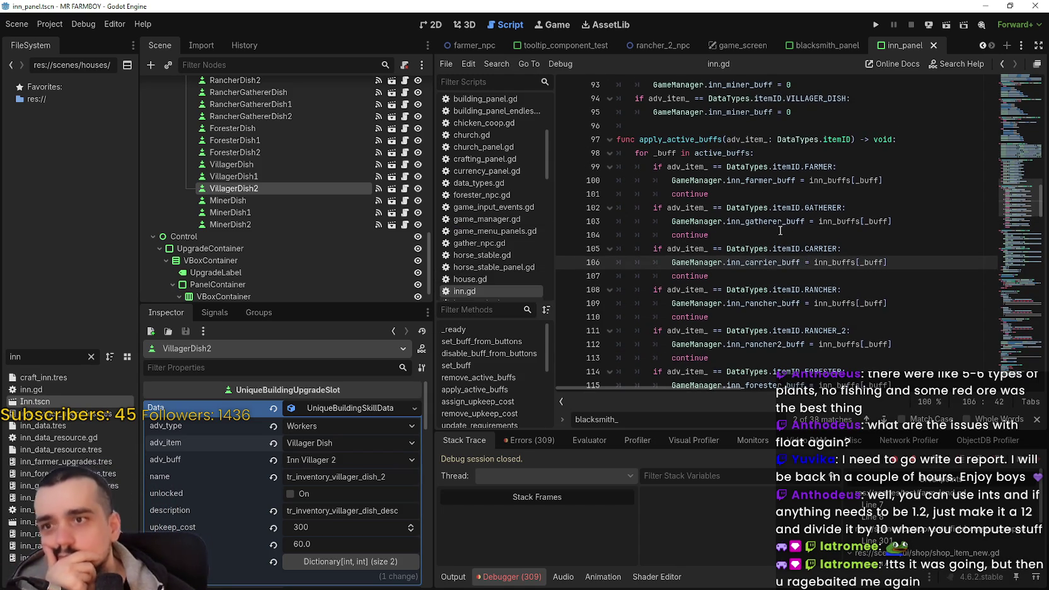
pyautogui.scroll(2, 780, 229)
pyautogui.click(780, 199)
pyautogui.scroll(4, 814, 225)
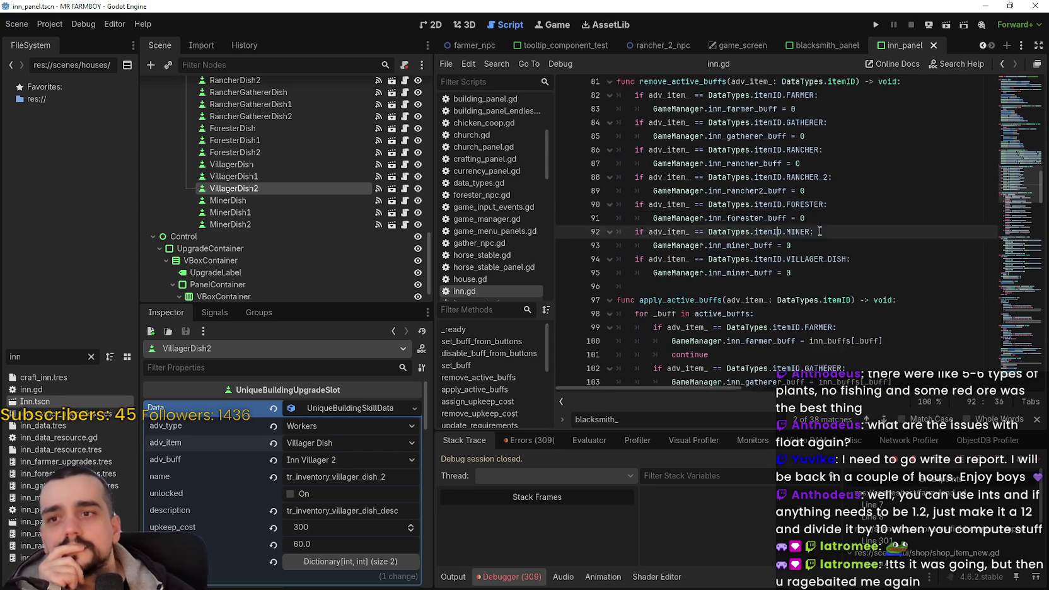
pyautogui.scroll(3, 811, 224)
pyautogui.scroll(-7, 802, 216)
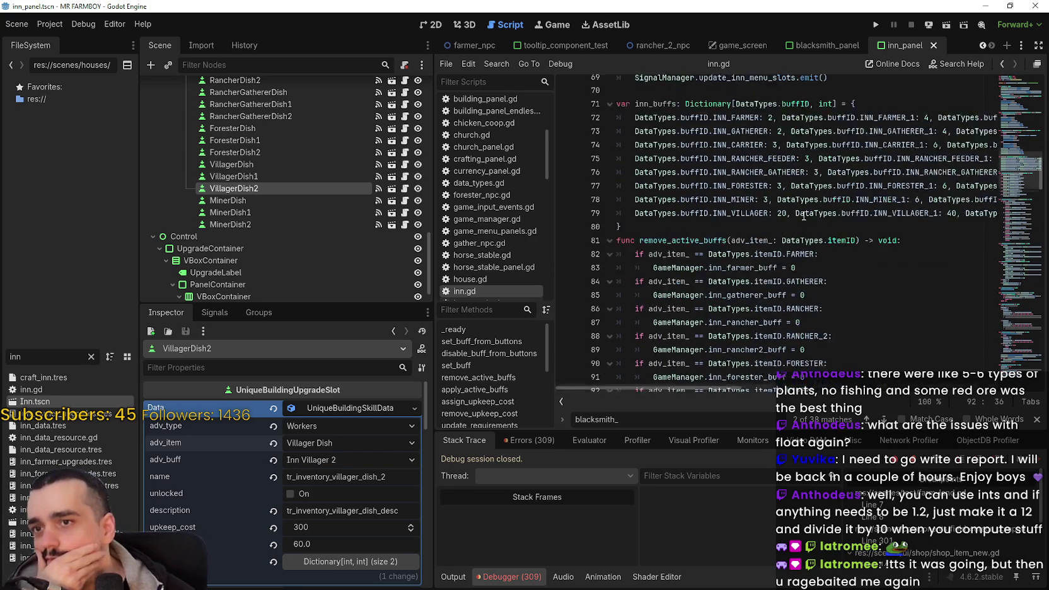
pyautogui.scroll(-12, 801, 215)
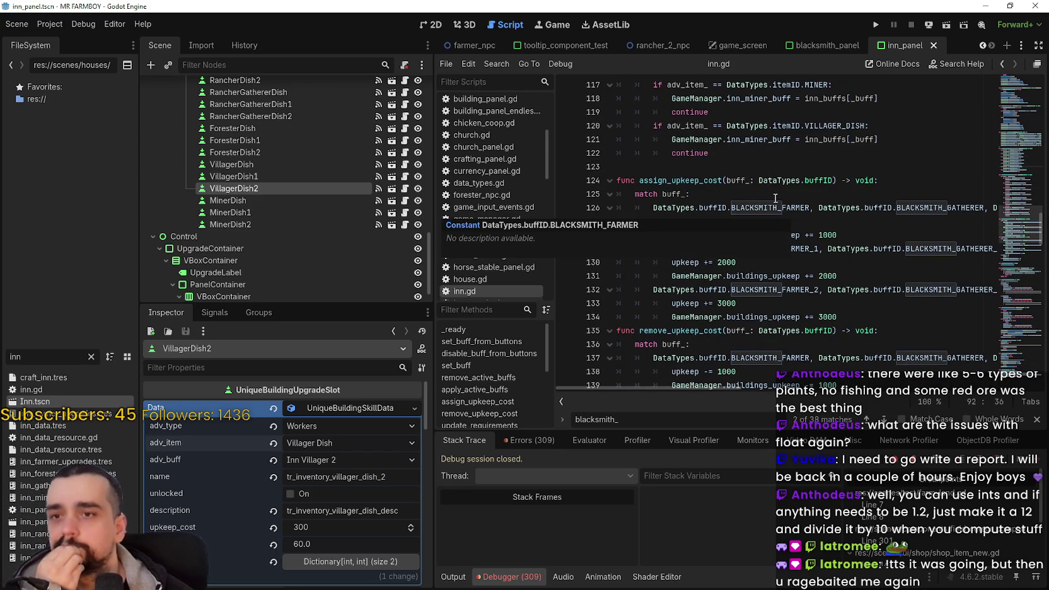
pyautogui.doubleClick(779, 208)
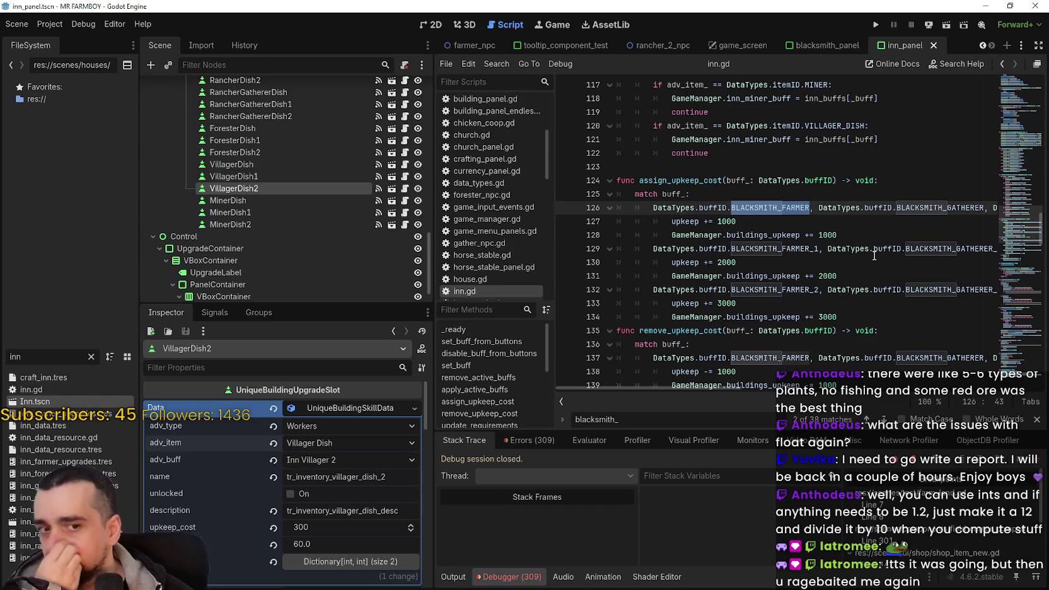
pyautogui.moveTo(874, 252)
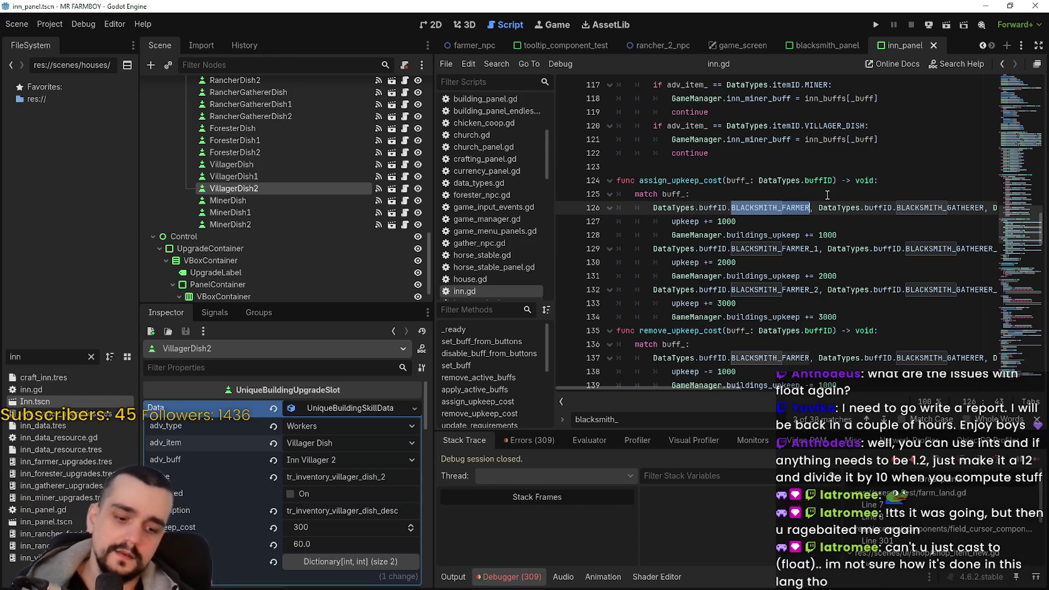
pyautogui.click(782, 207)
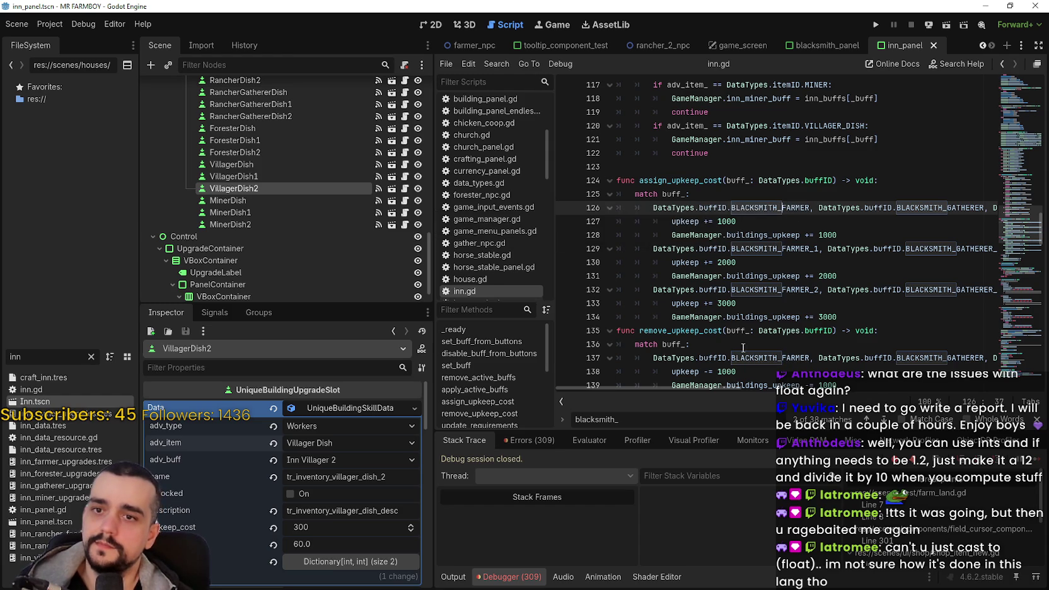
pyautogui.hotkey('shift', 'Left')
pyautogui.hotkey('shift', 'Left')
pyautogui.hotkey('shift', 'Left')
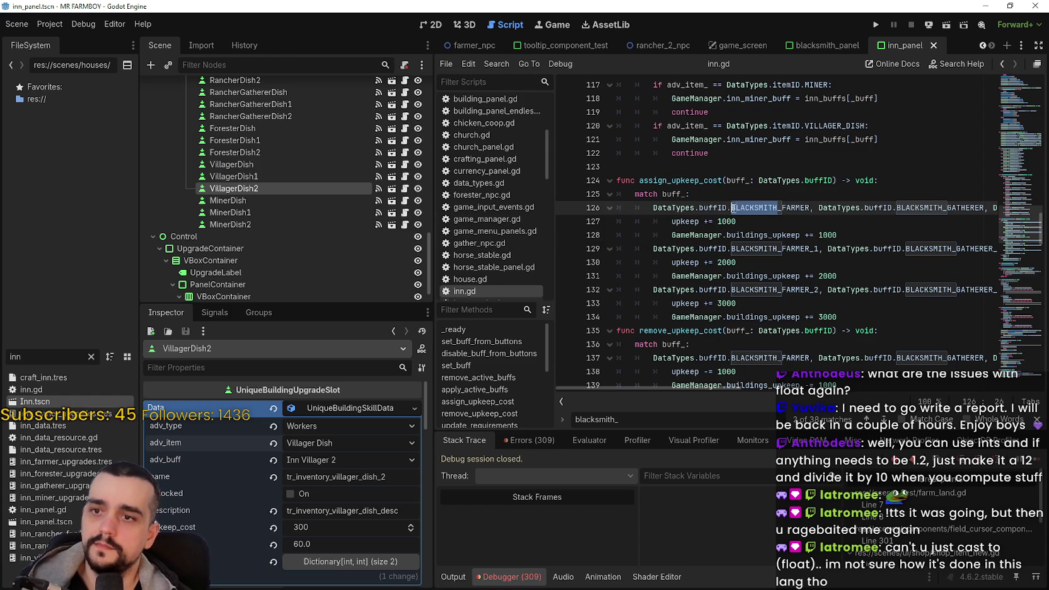
# Change the first two IDs on line 126 to INN_FARMER and INN_GATHERER
pyautogui.write('INN')
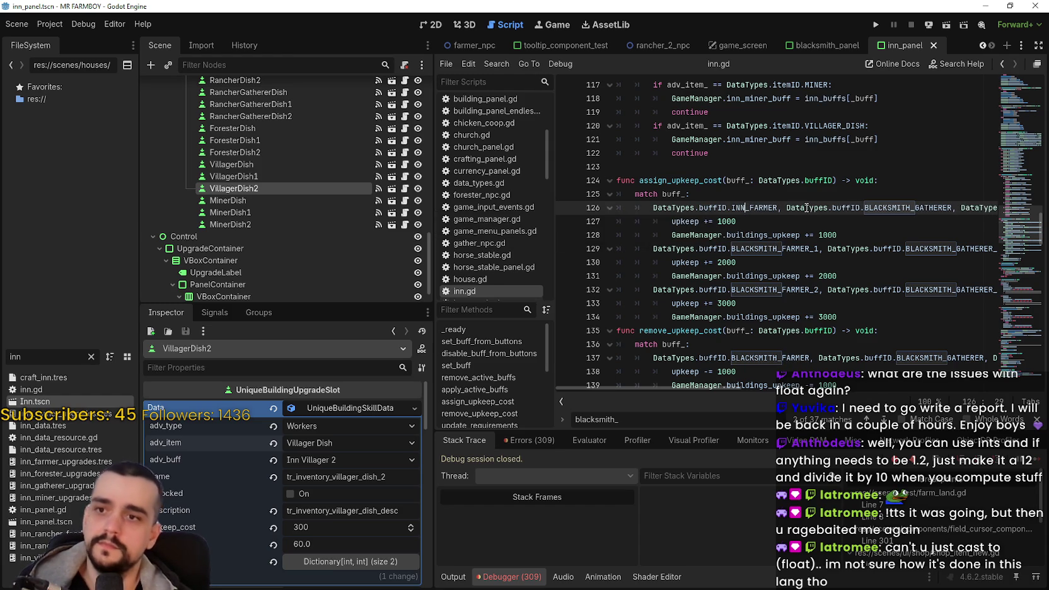
pyautogui.press('Return')
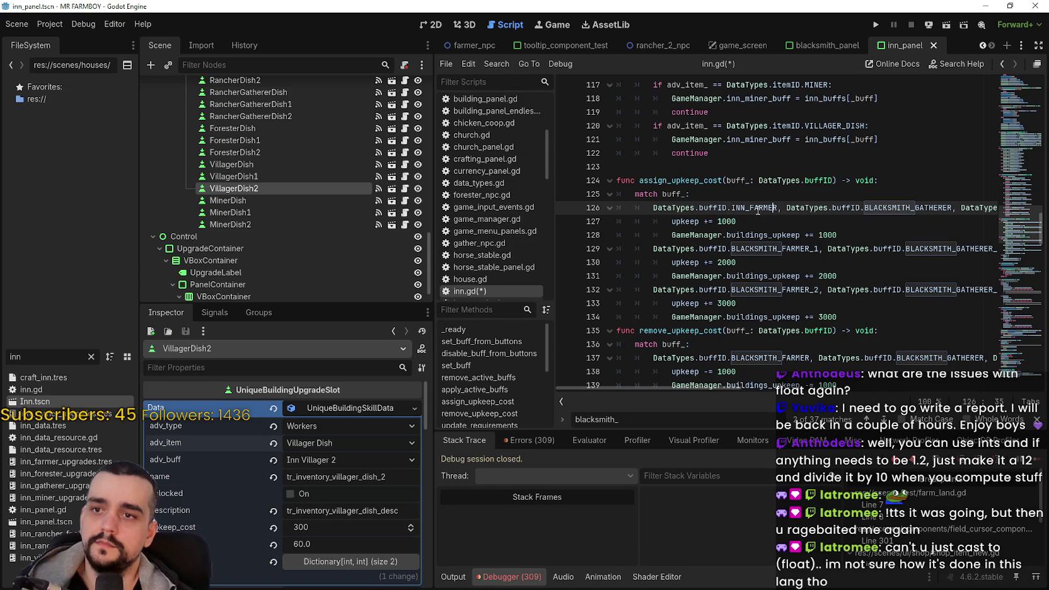
pyautogui.click(912, 206)
pyautogui.hotkey('shift', 'Left')
pyautogui.hotkey('shift', 'Left')
pyautogui.hotkey('shift', 'Left')
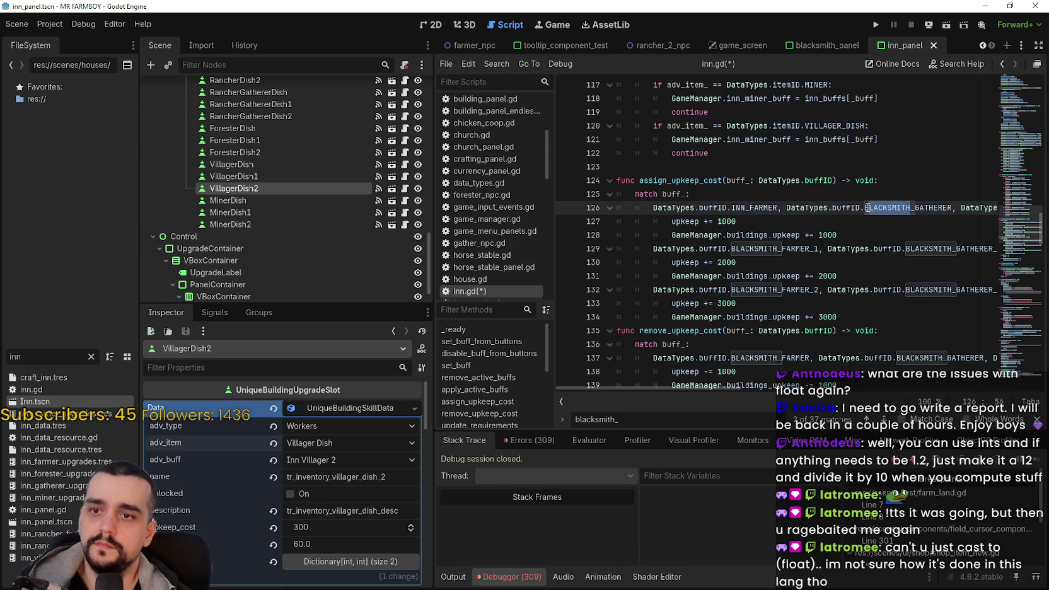
pyautogui.write('INN')
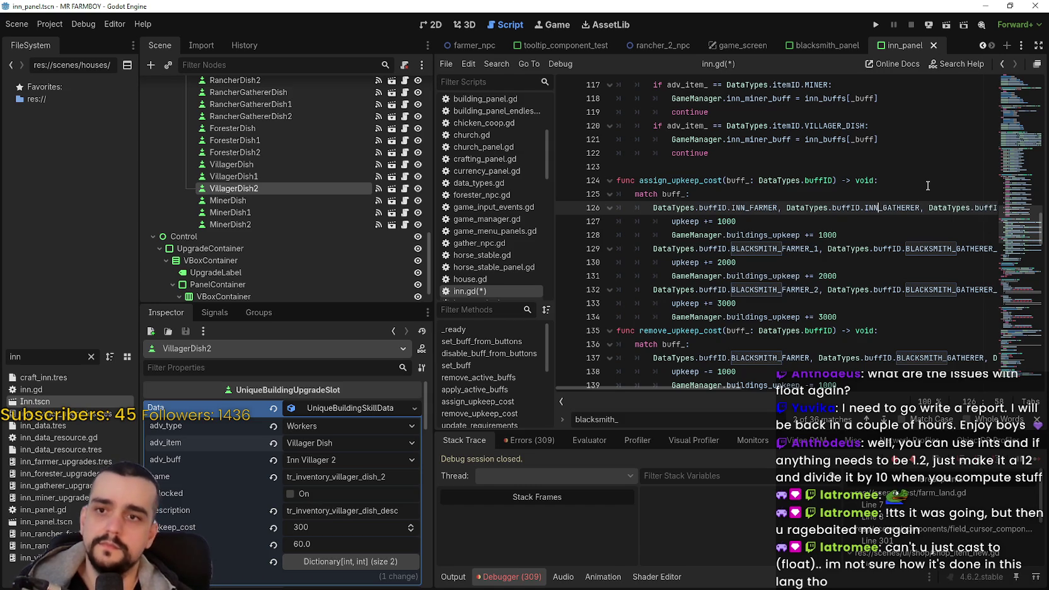
pyautogui.click(973, 206)
# Rename the rancher IDs to INN_RANCHER_FEEDER and INN_RANCHER_GATHERER
pyautogui.hscroll(5, 883, 208)
pyautogui.click(835, 208)
pyautogui.moveTo(835, 208); pyautogui.dragTo(788, 211)
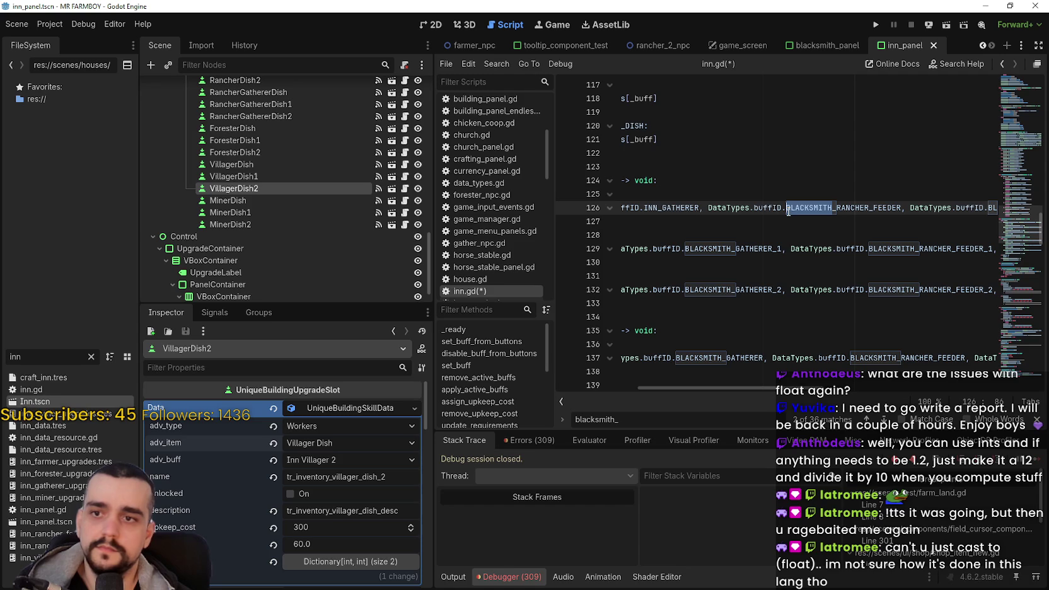
pyautogui.write('INN')
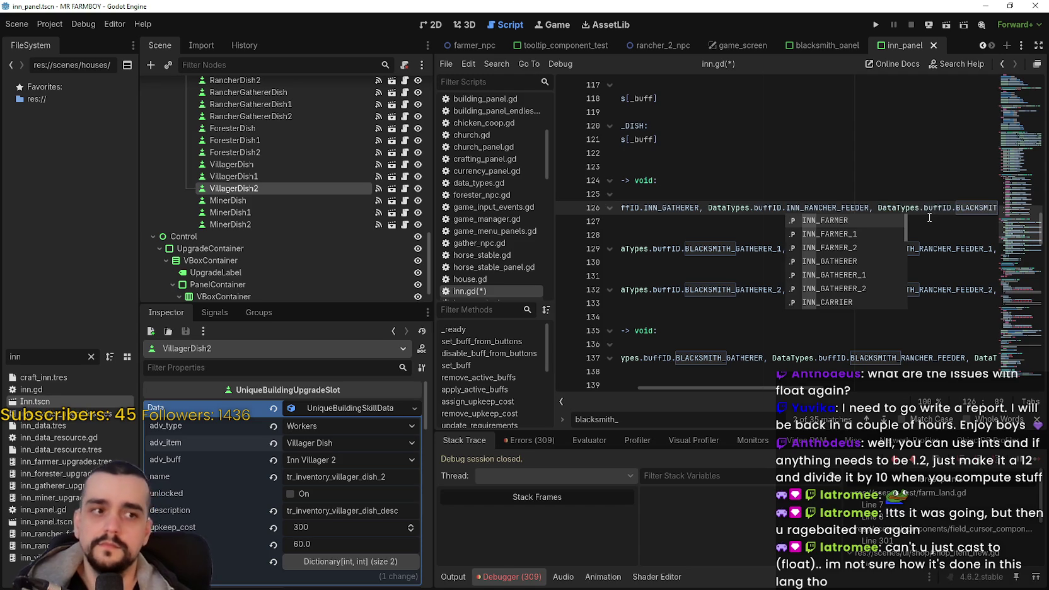
pyautogui.click(937, 208)
pyautogui.moveTo(956, 208); pyautogui.dragTo(978, 208)
pyautogui.click(850, 208)
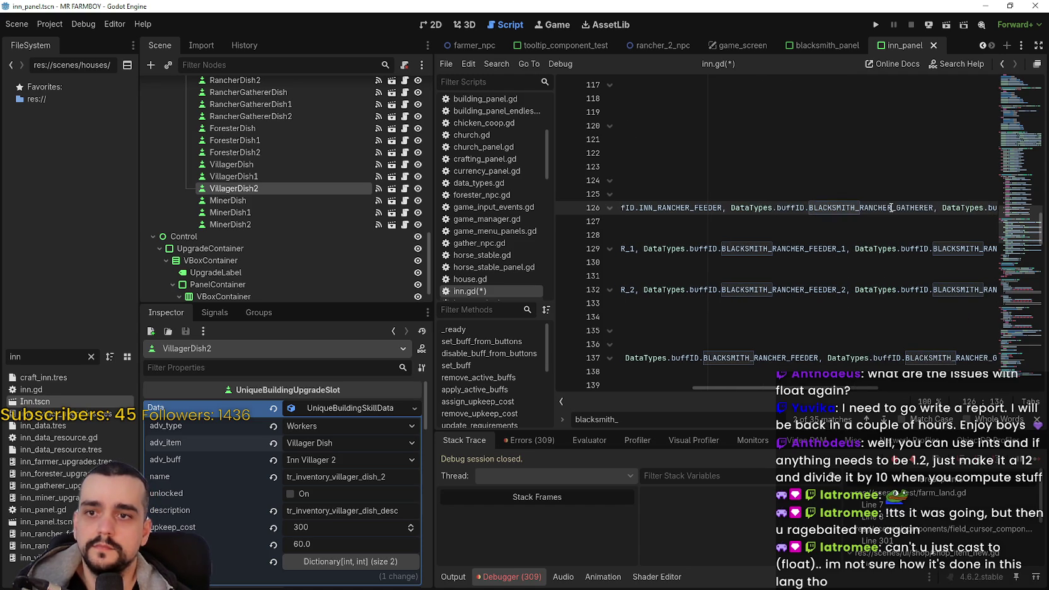
pyautogui.moveTo(850, 209); pyautogui.dragTo(811, 209)
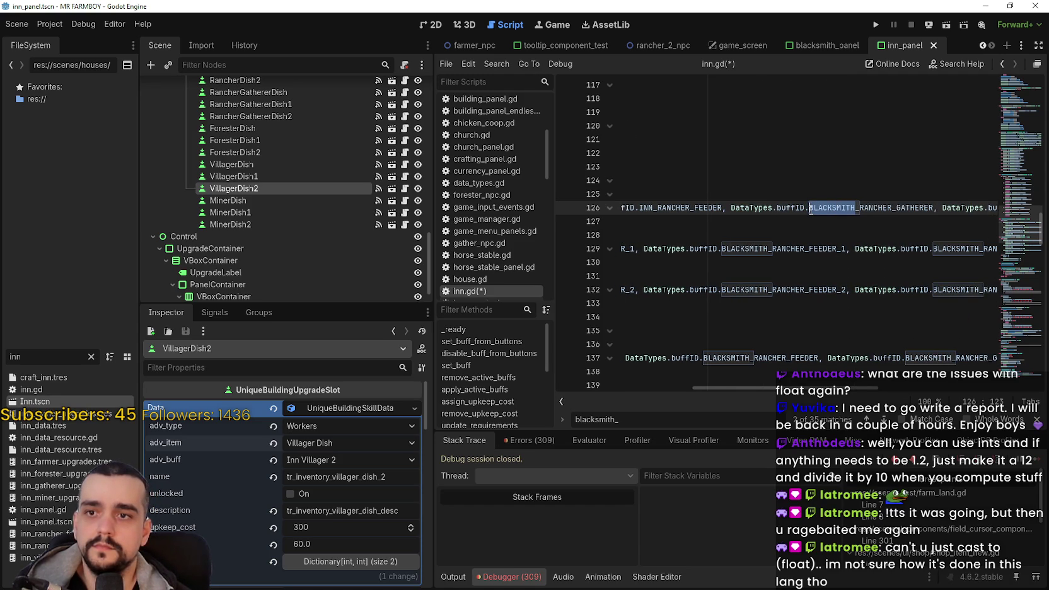
pyautogui.write('INN')
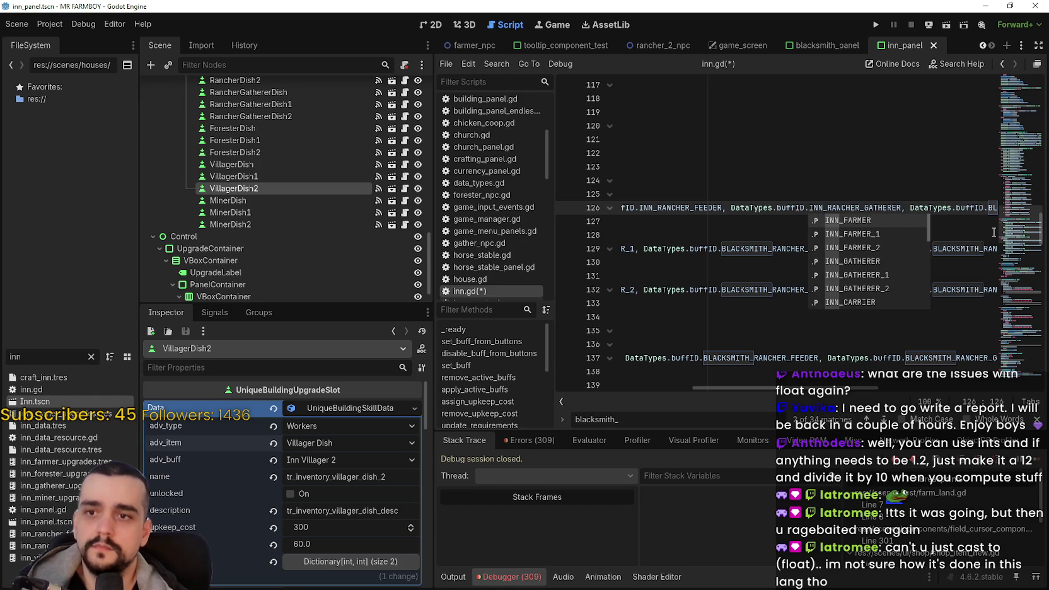
pyautogui.press('Escape')
pyautogui.moveTo(943, 208)
pyautogui.mouseDown()
pyautogui.moveTo(983, 214)
pyautogui.moveTo(976, 208)
pyautogui.mouseUp()
# Change the forester ID to INN_FORESTER, then widen the script editor by narrowing the docks
pyautogui.hscroll(3, 977, 209)
pyautogui.click(888, 207)
pyautogui.moveTo(911, 209); pyautogui.dragTo(866, 209)
pyautogui.write('INN_FORESTER, DataTypes.buffI')
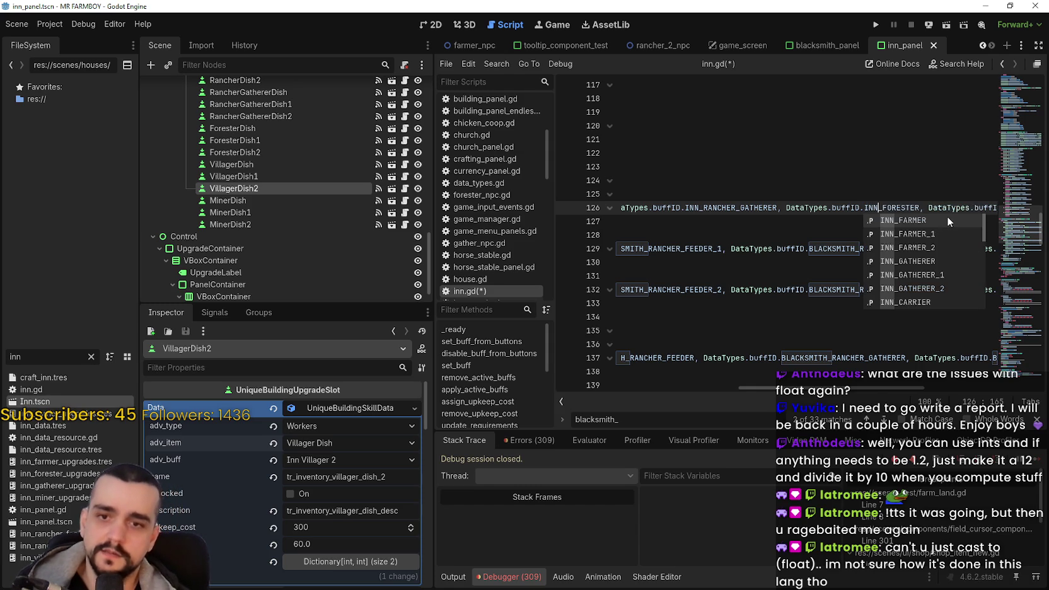
pyautogui.click(937, 208)
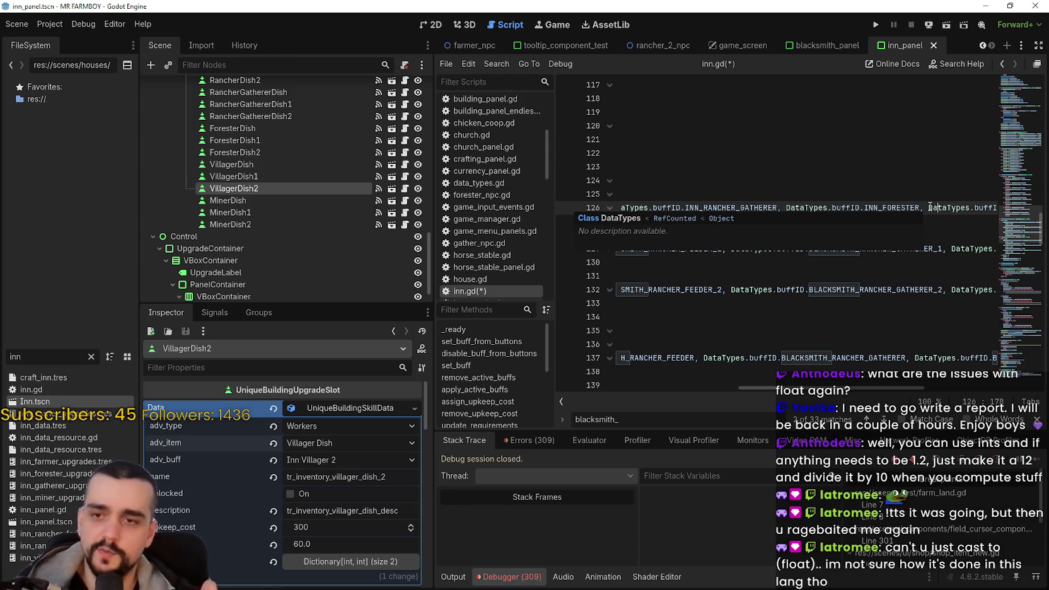
pyautogui.hscroll(-5, 873, 170)
pyautogui.keyDown('shift'); pyautogui.click(957, 208); pyautogui.keyUp('shift')
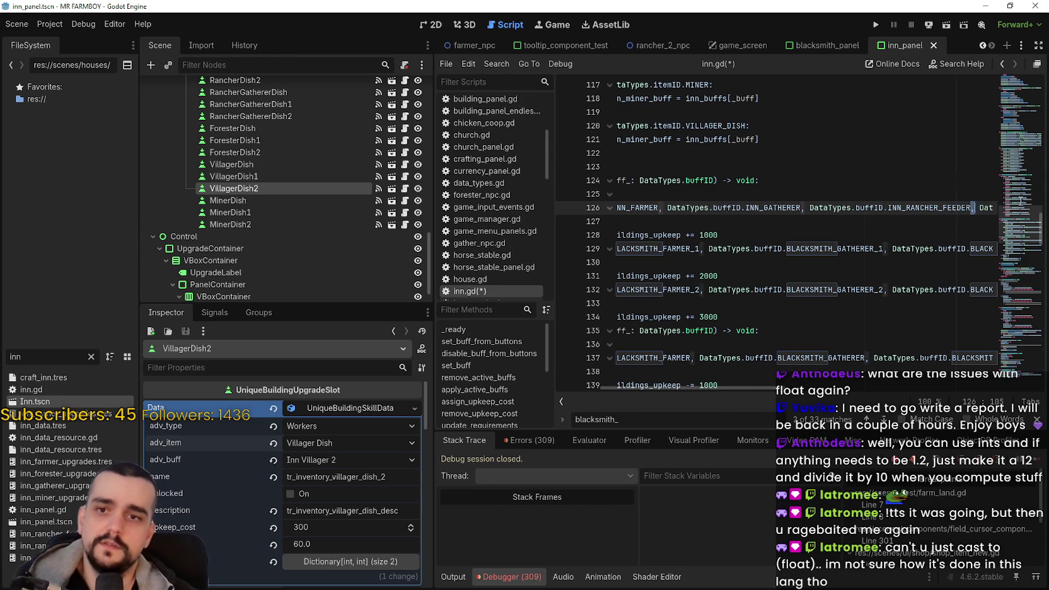
pyautogui.hscroll(5, 965, 211)
pyautogui.click(823, 209)
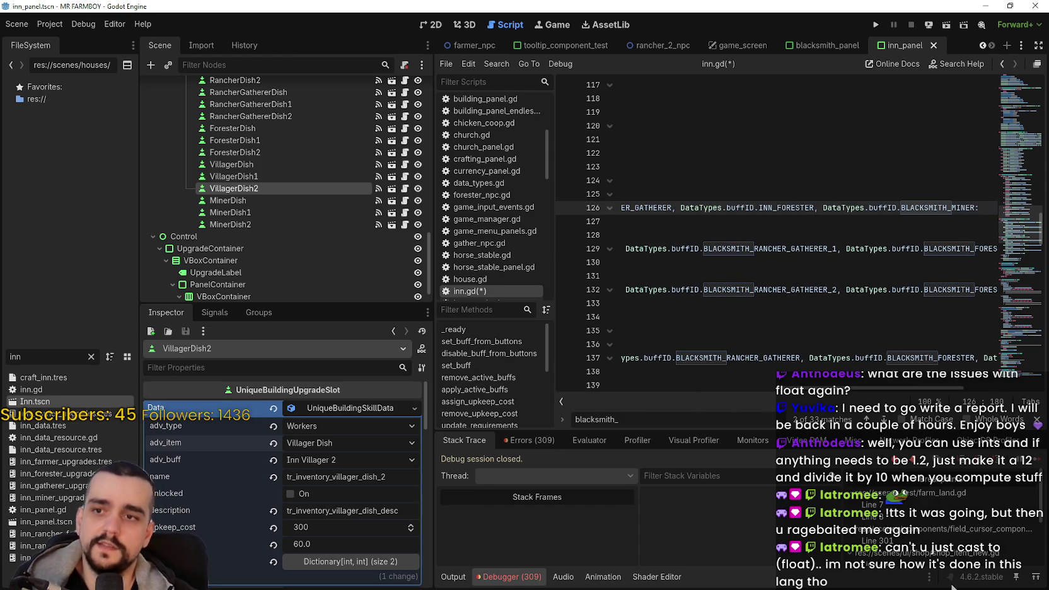
pyautogui.moveTo(766, 391); pyautogui.dragTo(674, 388)
pyautogui.moveTo(427, 302); pyautogui.dragTo(325, 303)
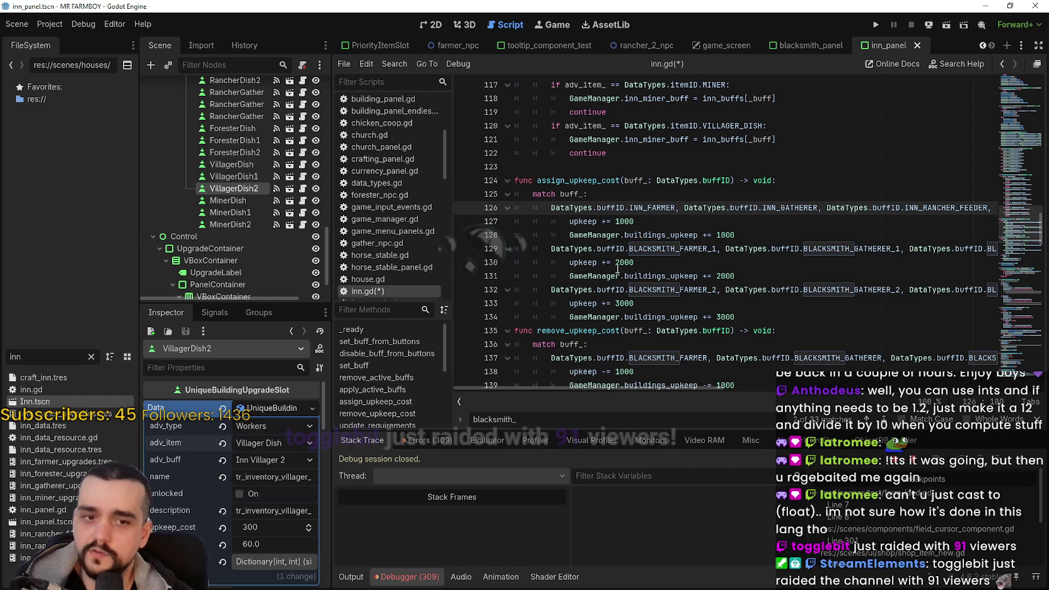
pyautogui.click(655, 224)
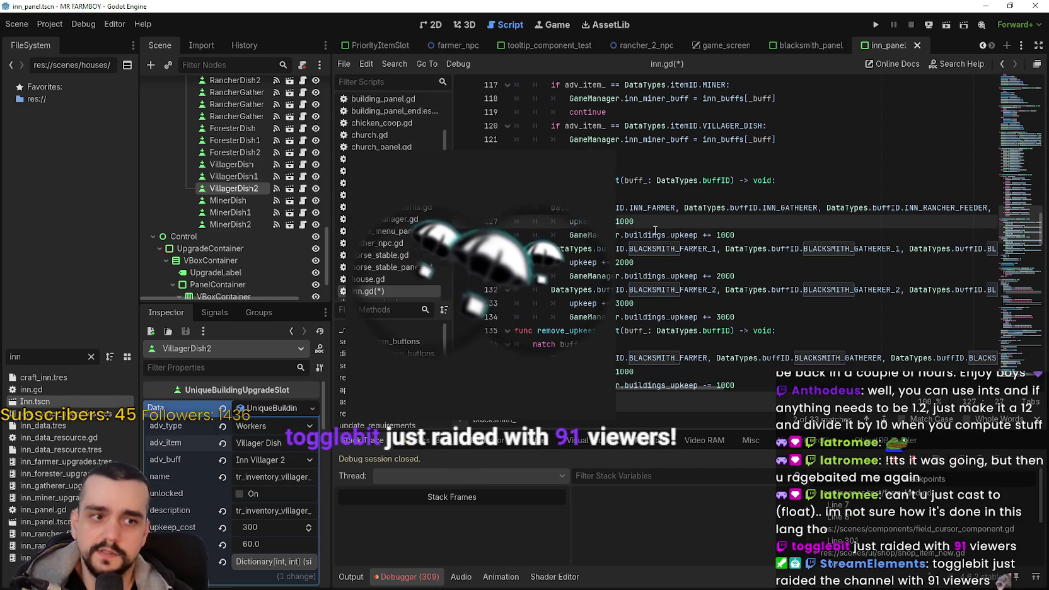
pyautogui.moveTo(655, 232)
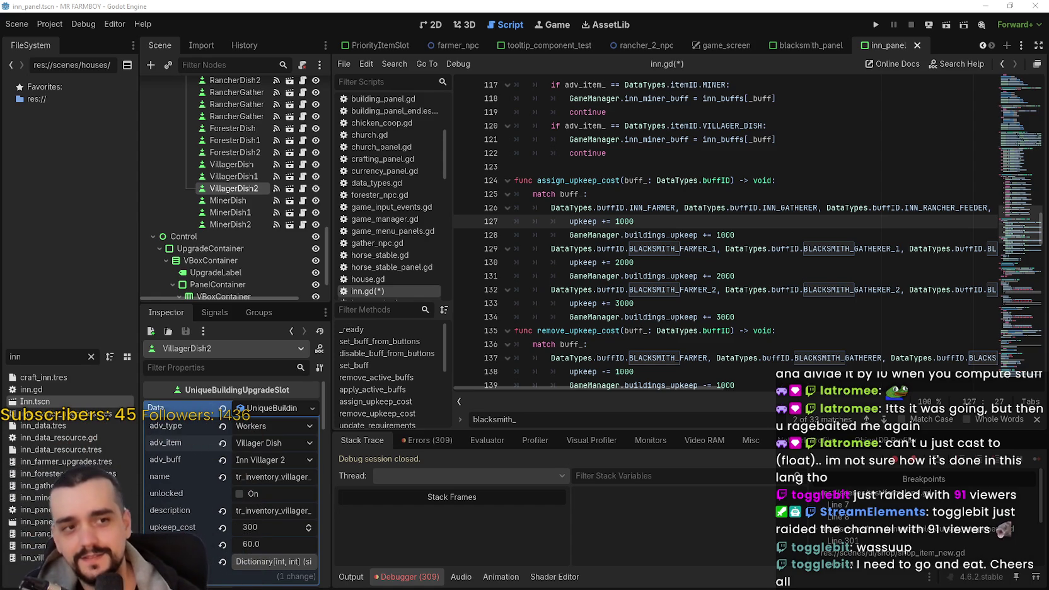
# Review the match statement and first upkeep case, then close the blacksmith_ search bar
pyautogui.click(722, 253)
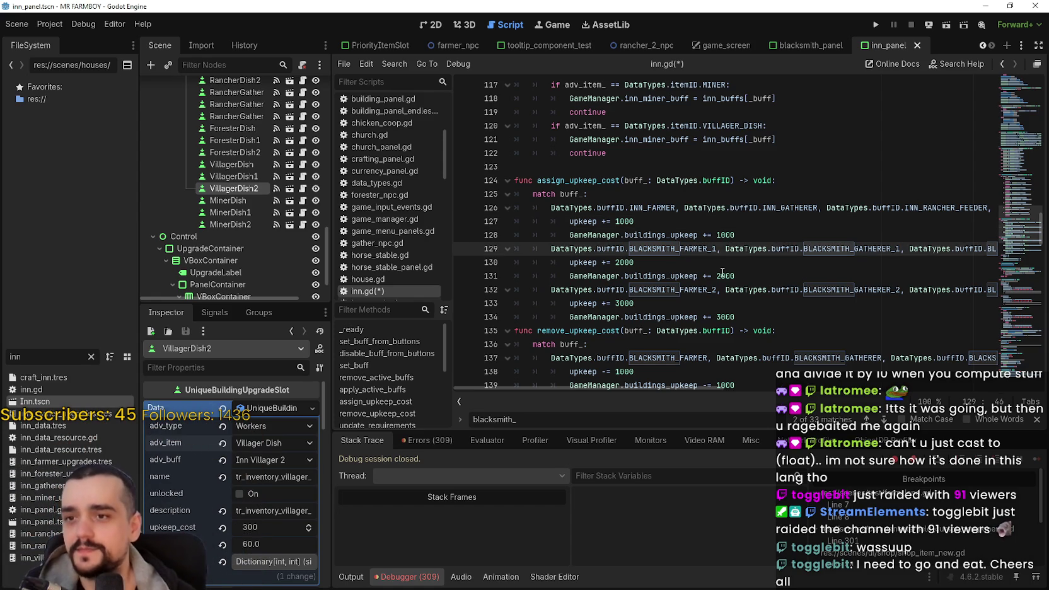
pyautogui.moveTo(679, 250); pyautogui.dragTo(630, 250)
pyautogui.click(681, 226)
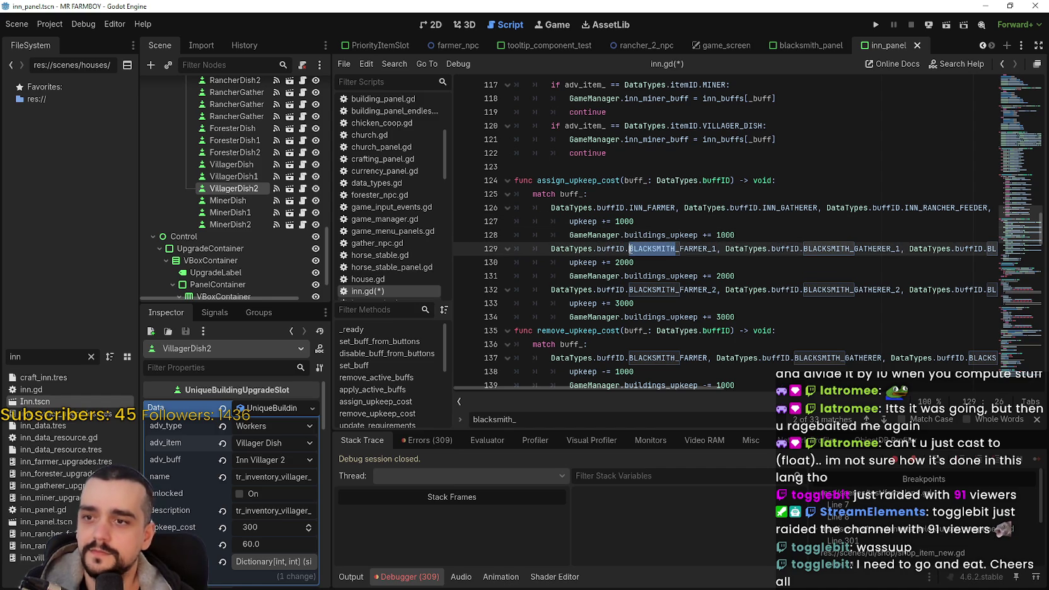
pyautogui.click(663, 223)
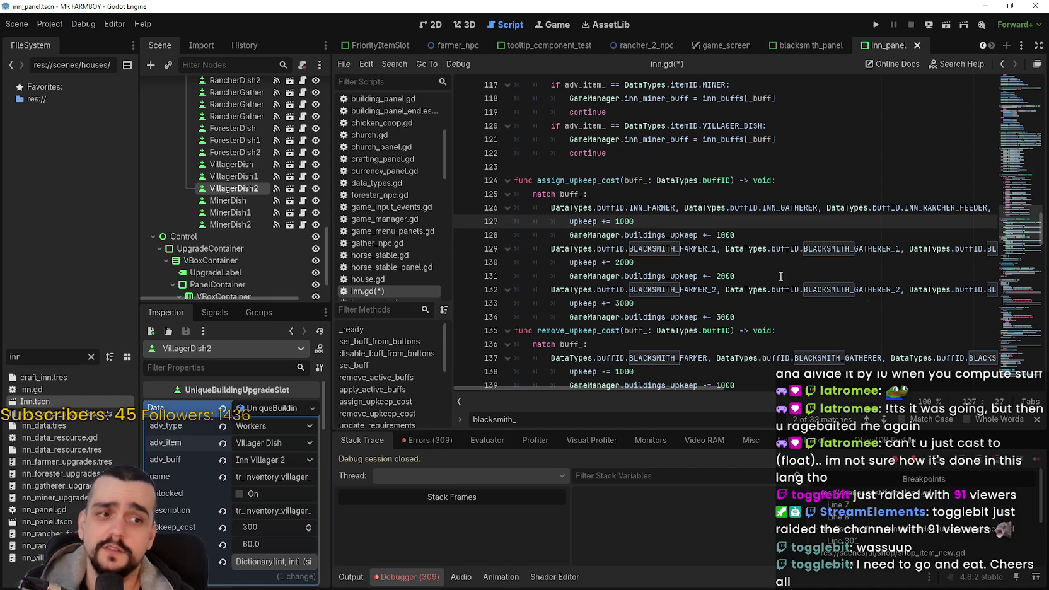
pyautogui.click(686, 195)
pyautogui.doubleClick(562, 194)
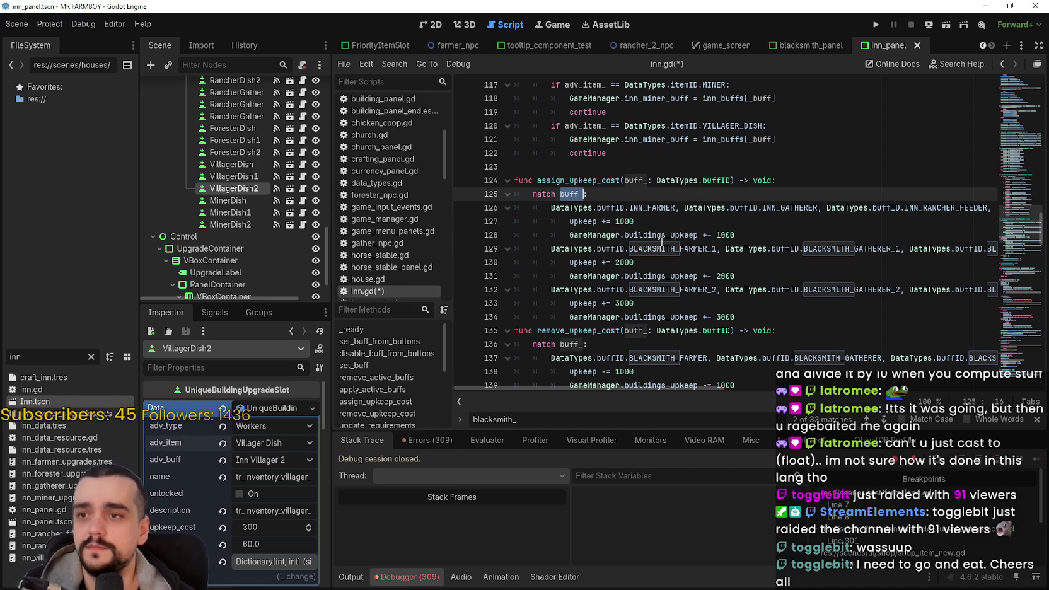
pyautogui.click(602, 191)
pyautogui.doubleClick(575, 194)
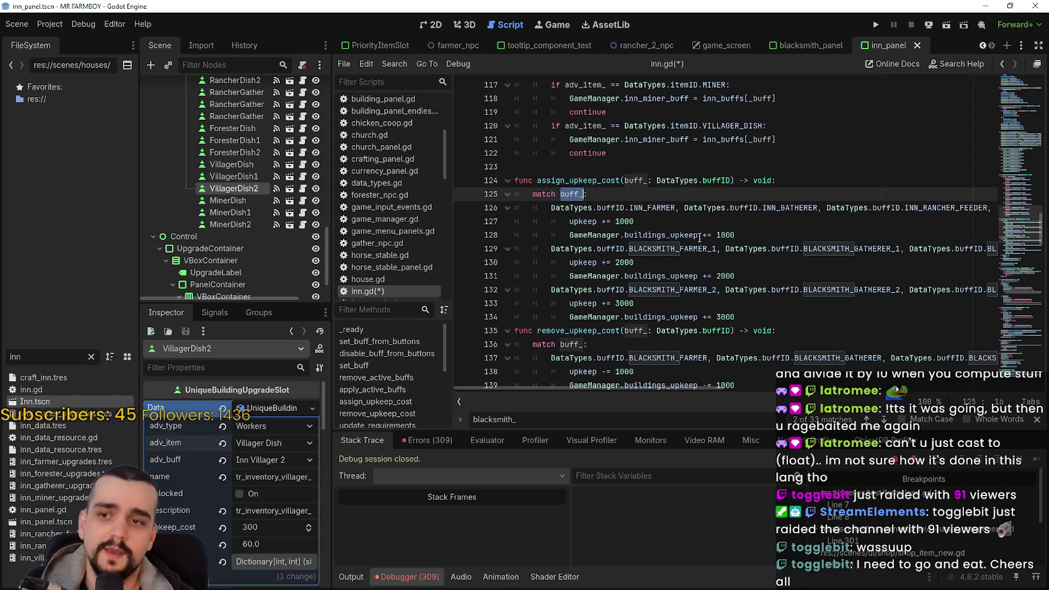
pyautogui.moveTo(735, 235); pyautogui.dragTo(549, 221)
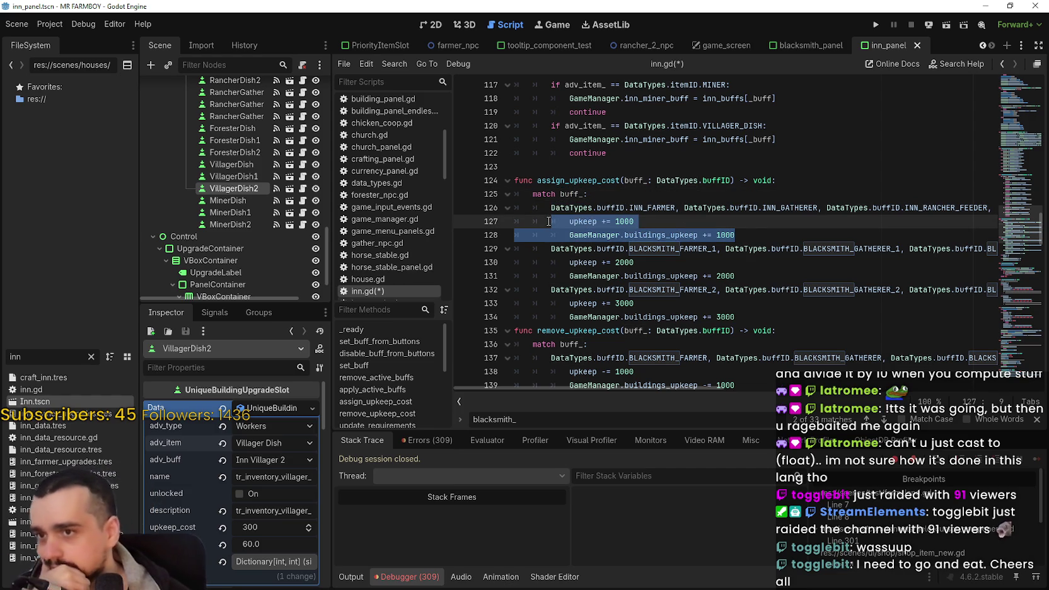
pyautogui.click(828, 236)
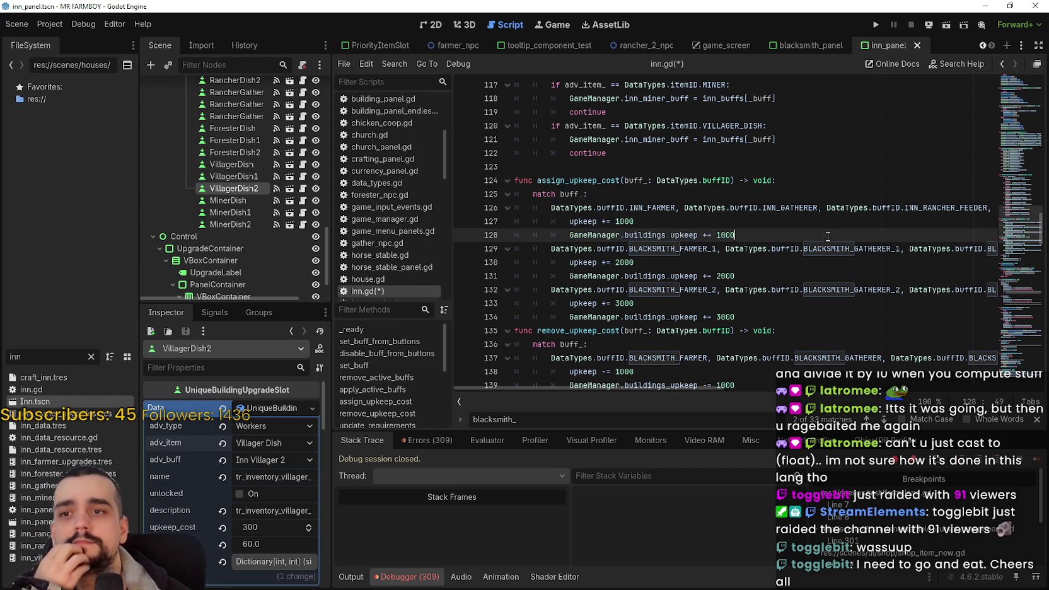
pyautogui.press('Escape')
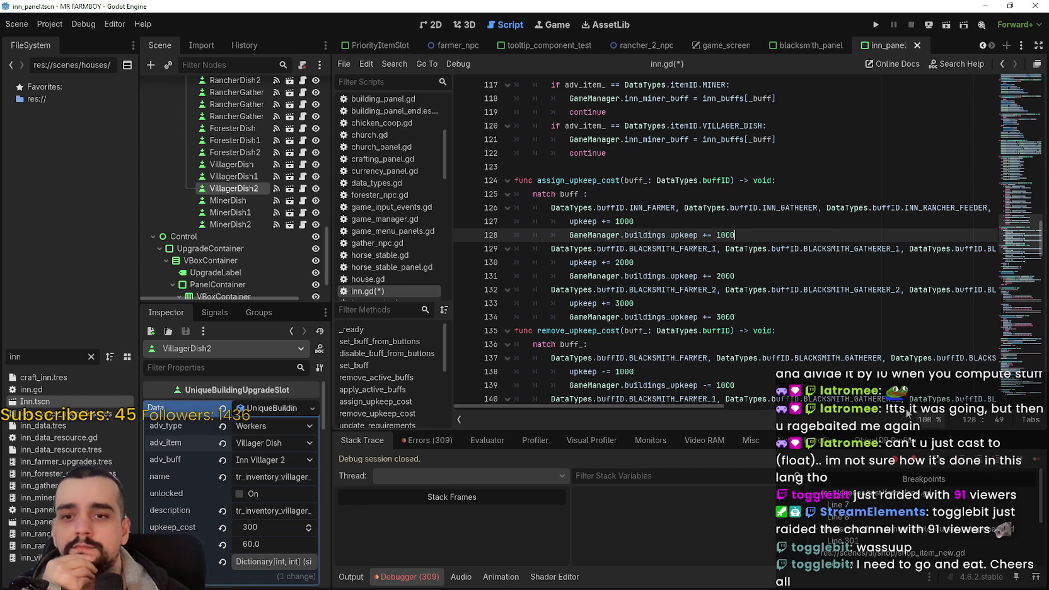
# Change BLACKSMITH_MINER to INN_MINER at the end of line 126
pyautogui.moveTo(672, 403)
pyautogui.mouseDown()
pyautogui.moveTo(964, 394)
pyautogui.moveTo(662, 378)
pyautogui.mouseUp()
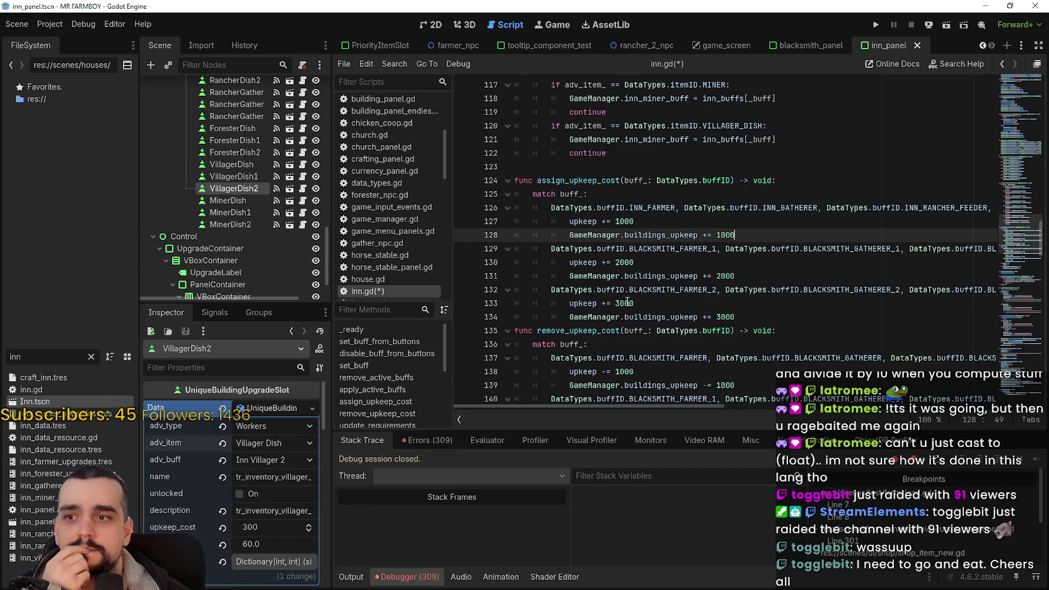
pyautogui.moveTo(718, 402); pyautogui.dragTo(996, 402)
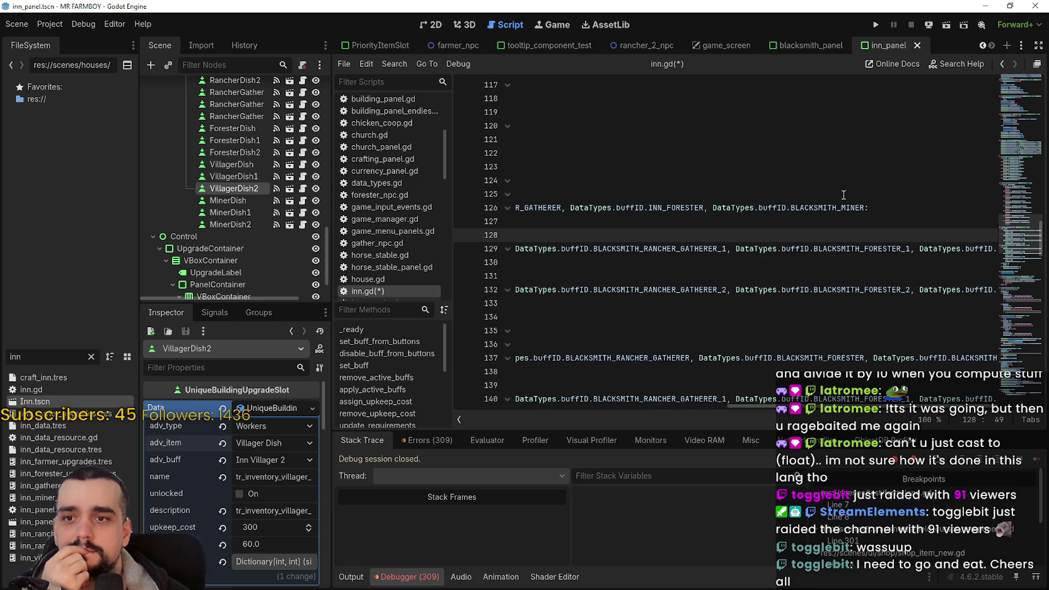
pyautogui.moveTo(841, 207); pyautogui.dragTo(791, 208)
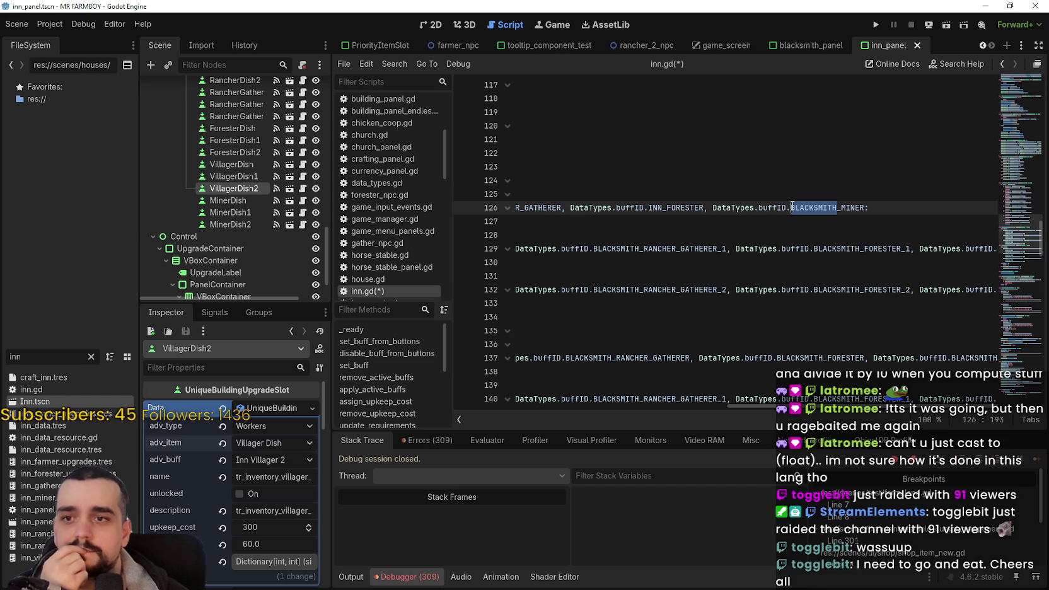
pyautogui.write('INN_RANCHER_GA')
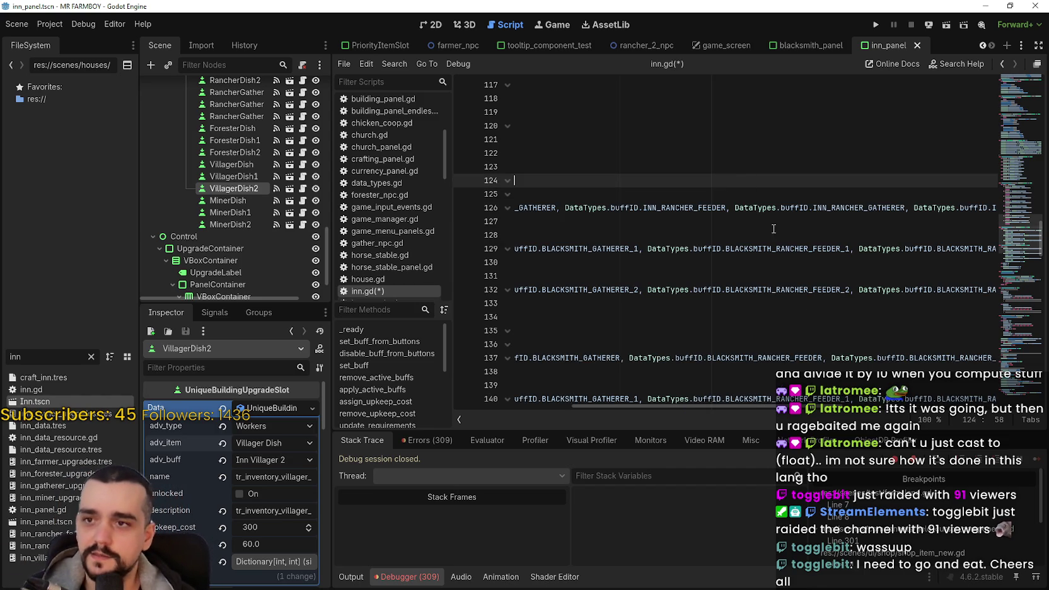
pyautogui.moveTo(773, 221)
pyautogui.mouseDown()
pyautogui.moveTo(693, 189)
pyautogui.moveTo(484, 194)
pyautogui.mouseUp()
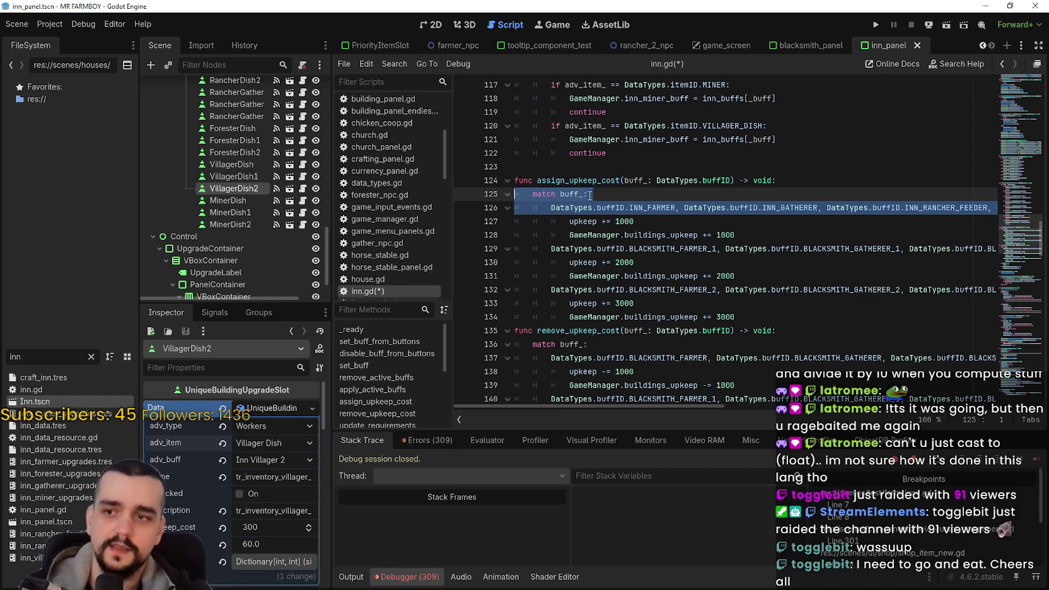
pyautogui.click(675, 278)
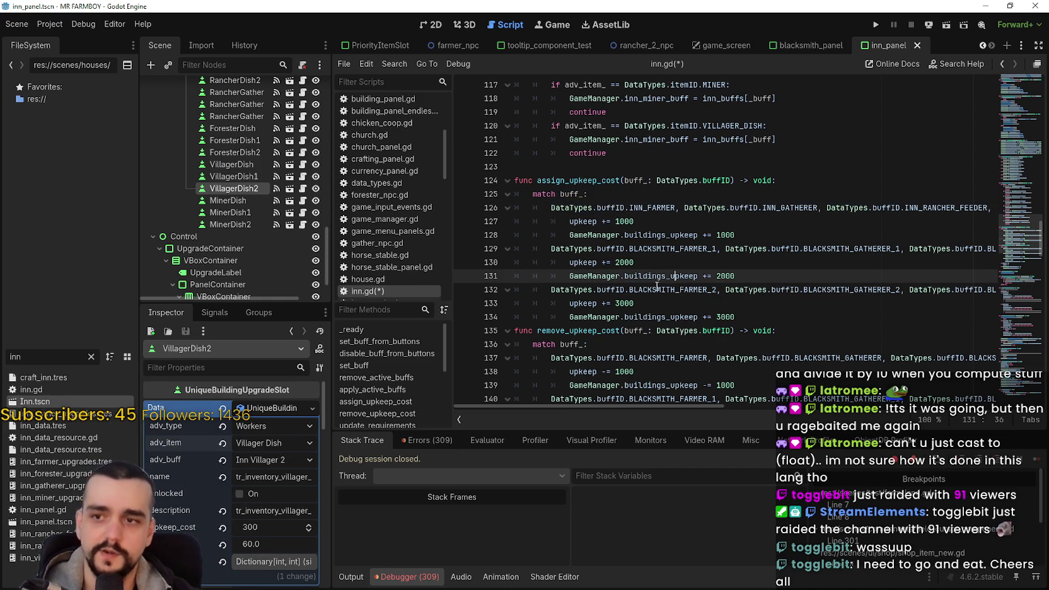
# Rename BLACKSMITH_FARMER_2 to INN_FARMER_2 and BLACKSMITH_GATHERER_1 to INN_GATHERER_1
pyautogui.click(657, 287)
pyautogui.moveTo(674, 288); pyautogui.dragTo(632, 286)
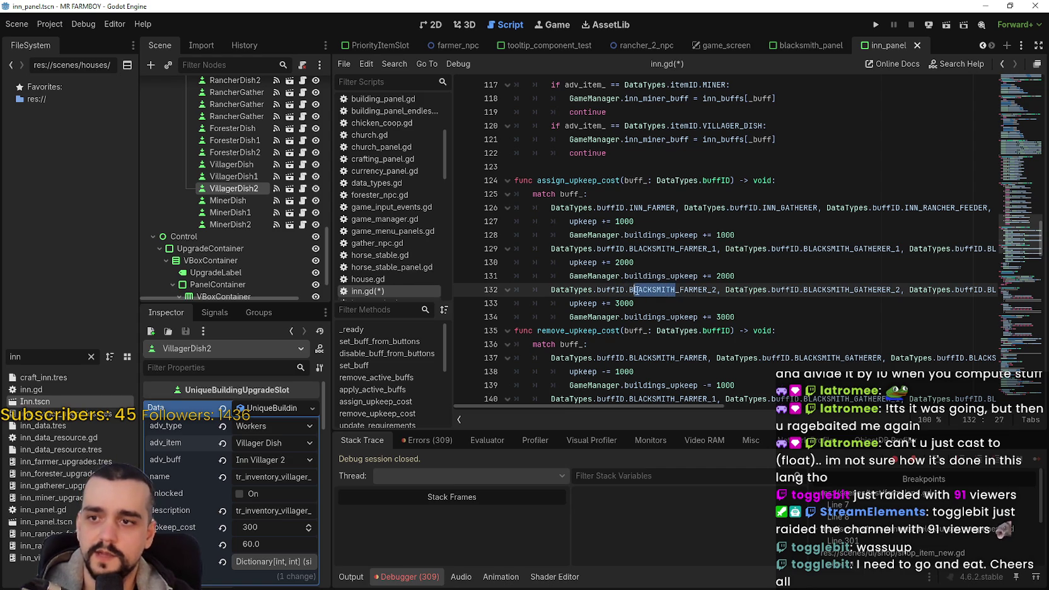
pyautogui.write('INN')
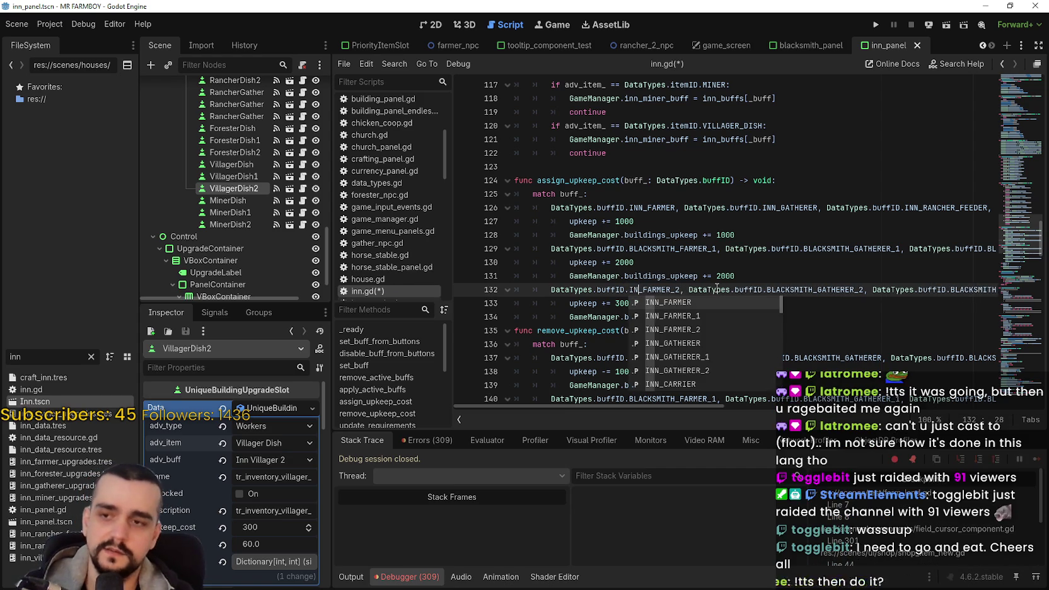
pyautogui.click(747, 276)
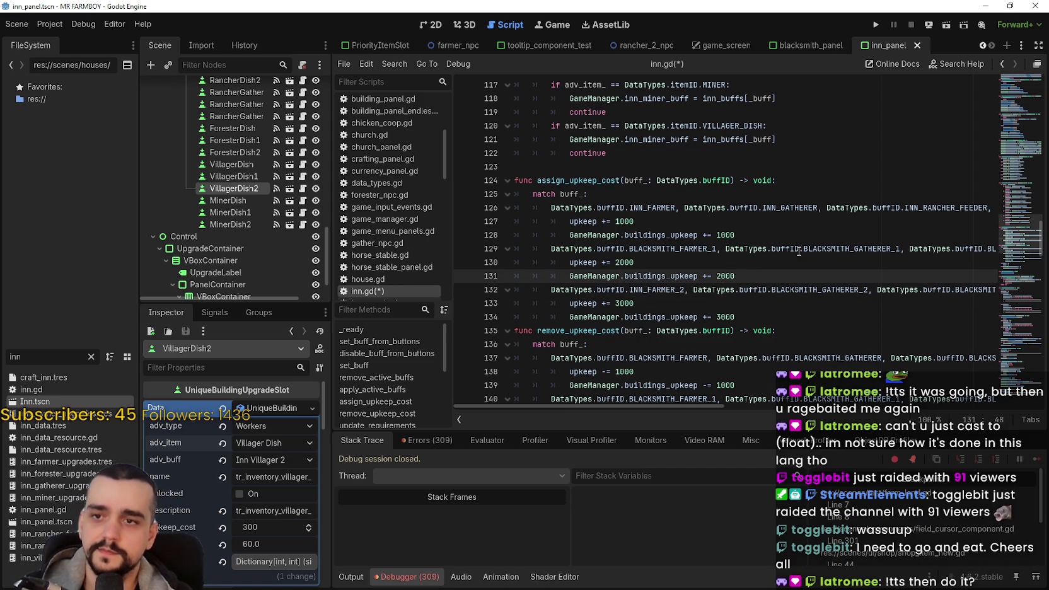
pyautogui.moveTo(850, 249); pyautogui.dragTo(805, 252)
pyautogui.write('INN')
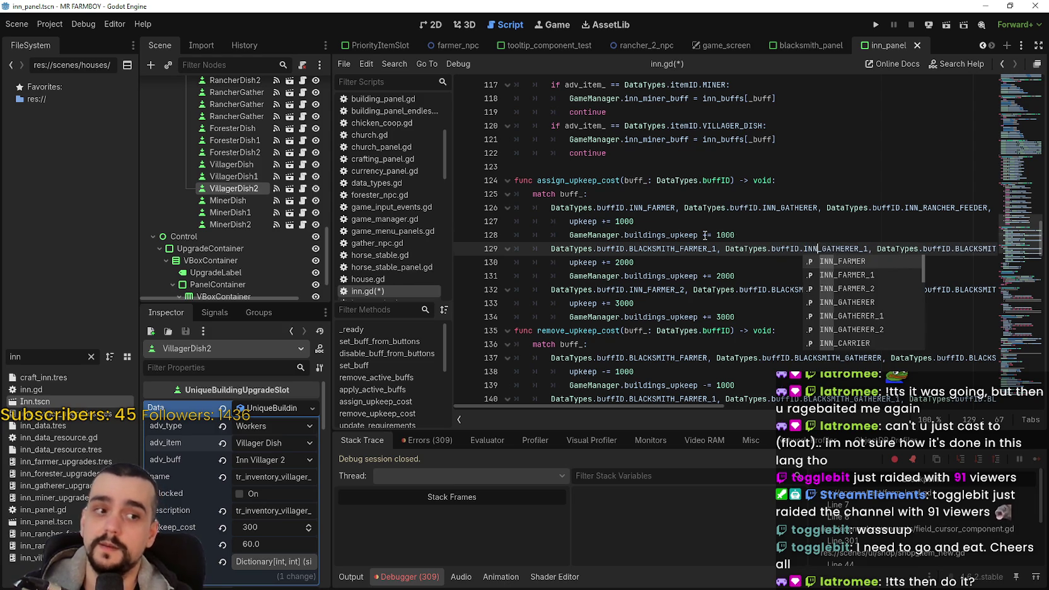
pyautogui.click(703, 234)
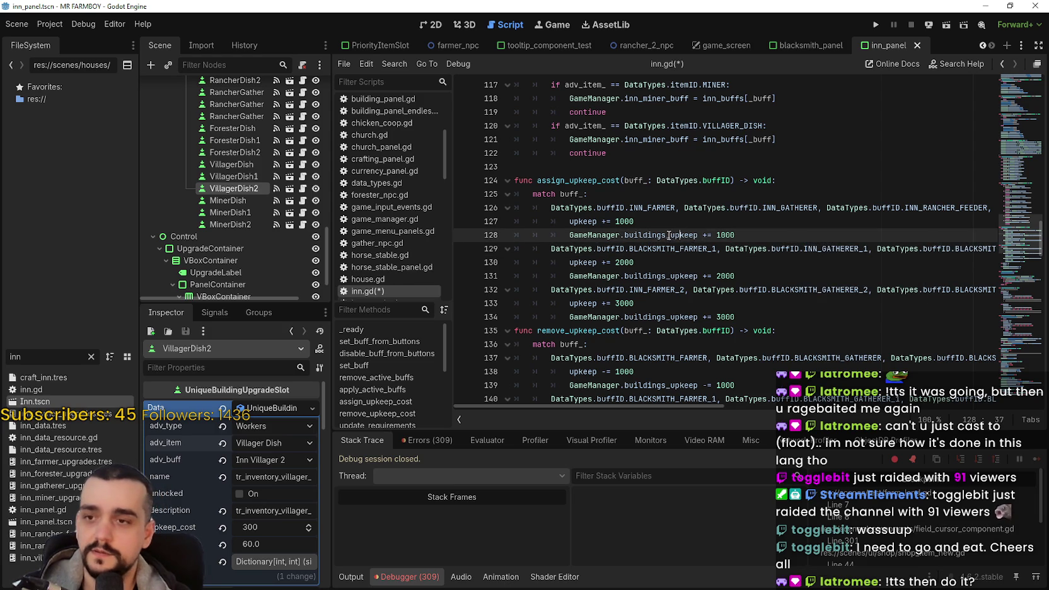
# Change line 129's IDs to INN_FARMER_1 and INN_RANCHER_FEEDER_1
pyautogui.click(661, 248)
pyautogui.moveTo(679, 248); pyautogui.dragTo(639, 248)
pyautogui.write('INN')
pyautogui.click(652, 233)
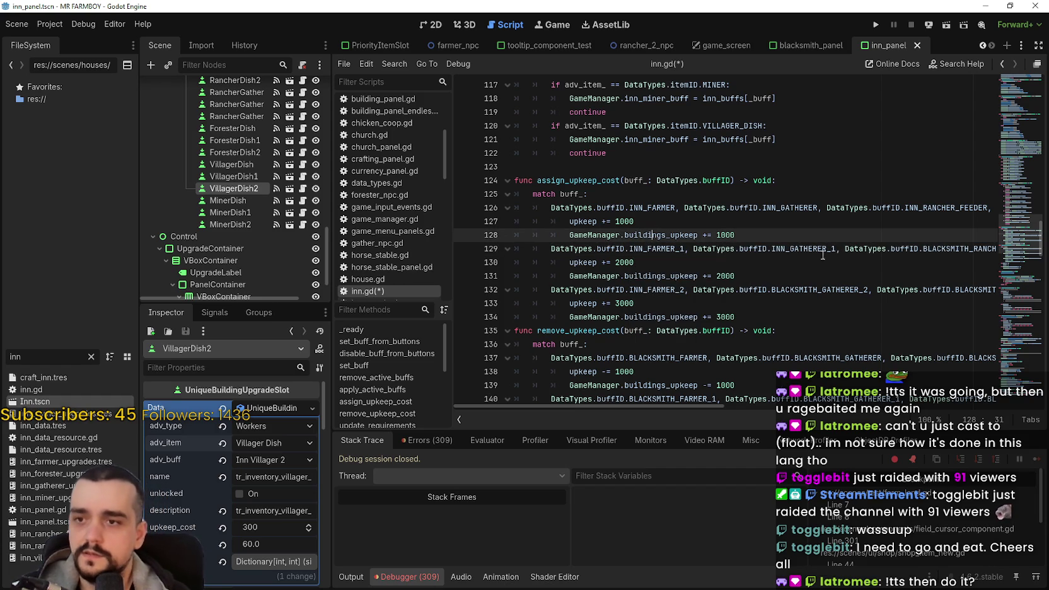
pyautogui.moveTo(969, 249); pyautogui.dragTo(928, 251)
pyautogui.write('INN')
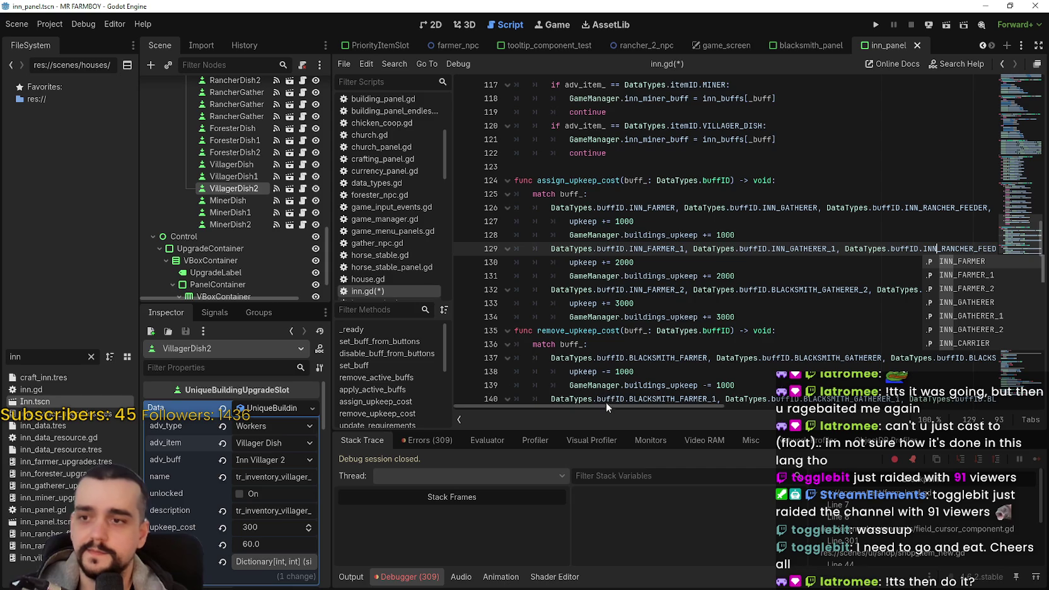
pyautogui.moveTo(608, 404); pyautogui.dragTo(779, 407)
# Highlight BLACKSMITH occurrences and rename BLACKSMITH_RANCHER_GATHERER_1 to INN_RANCHER_GATHERER_1
pyautogui.click(783, 249)
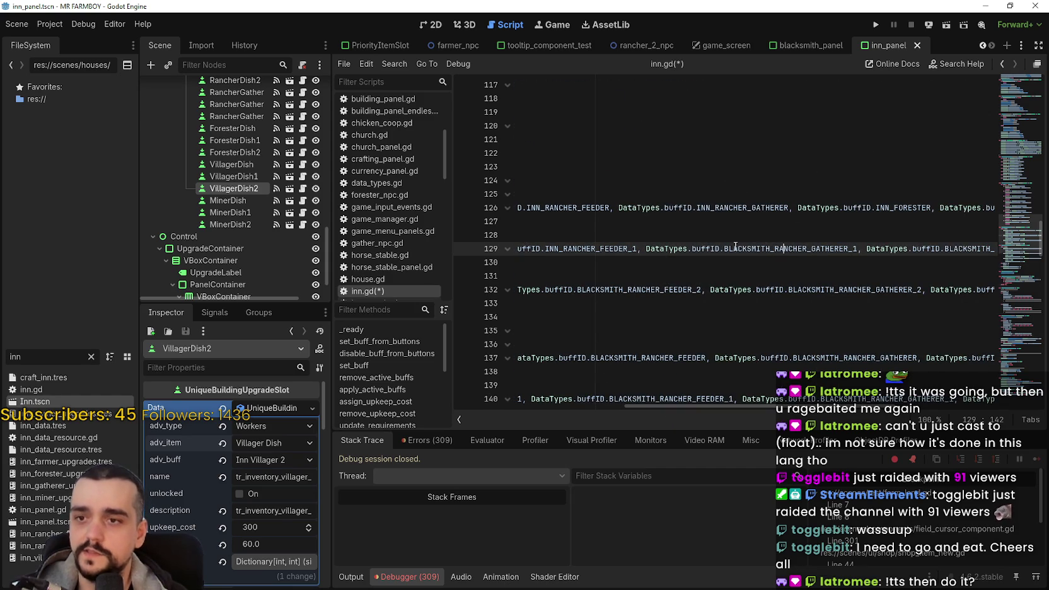
pyautogui.moveTo(769, 248); pyautogui.dragTo(721, 248)
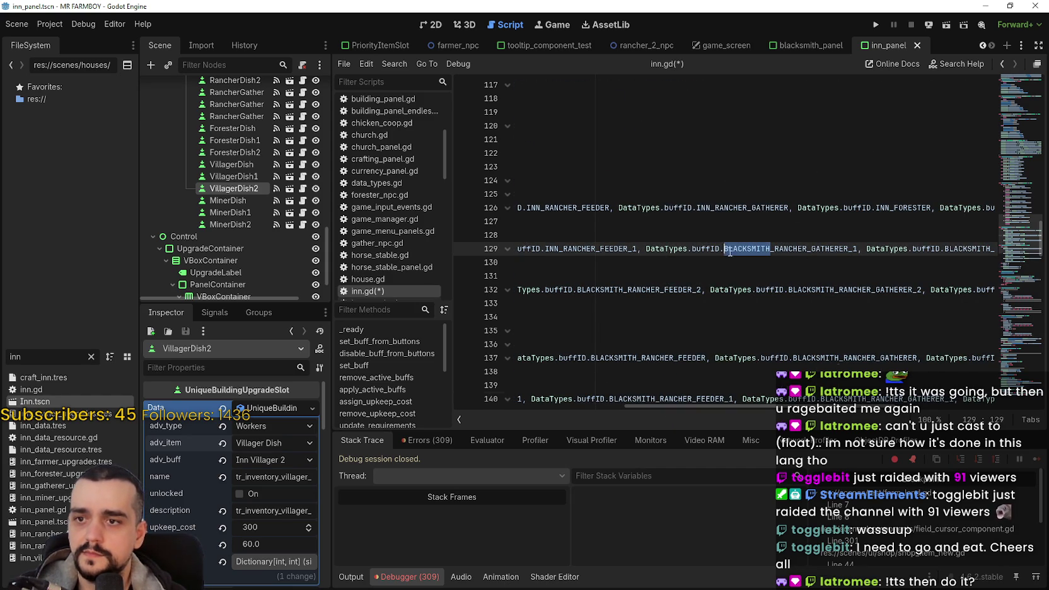
pyautogui.hotkey('ctrl', 'f')
pyautogui.moveTo(731, 387); pyautogui.dragTo(554, 373)
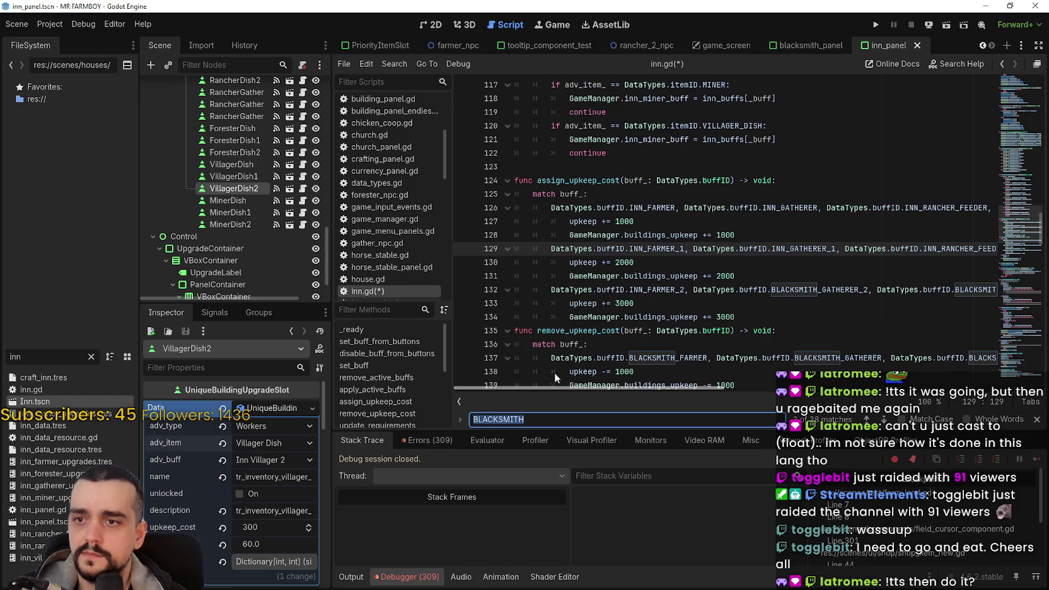
pyautogui.moveTo(669, 387)
pyautogui.mouseDown()
pyautogui.moveTo(819, 375)
pyautogui.moveTo(832, 357)
pyautogui.mouseUp()
pyautogui.doubleClick(704, 252)
pyautogui.moveTo(735, 251); pyautogui.dragTo(689, 249)
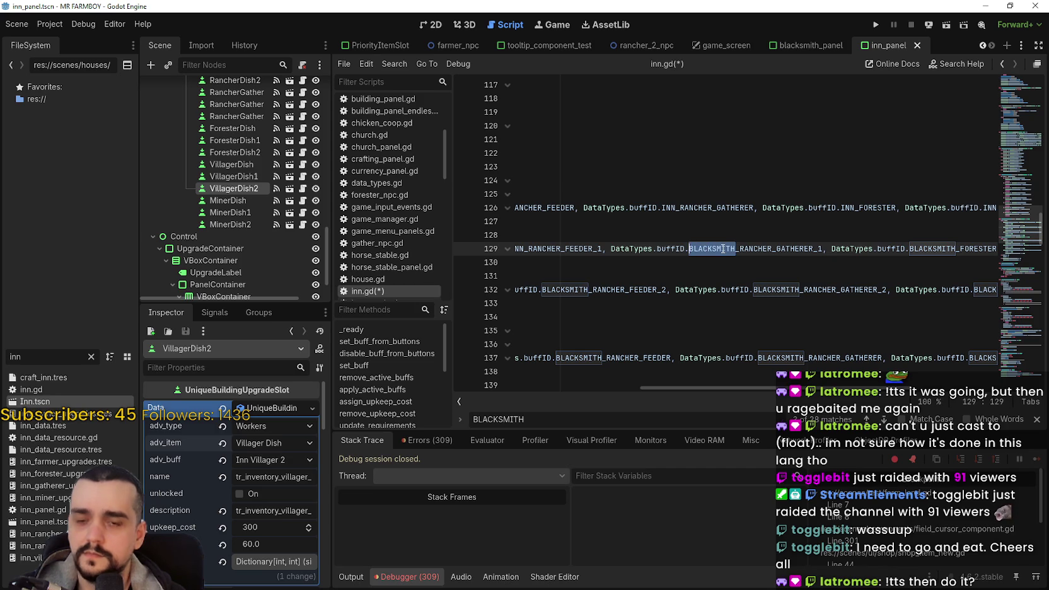
pyautogui.write('INN')
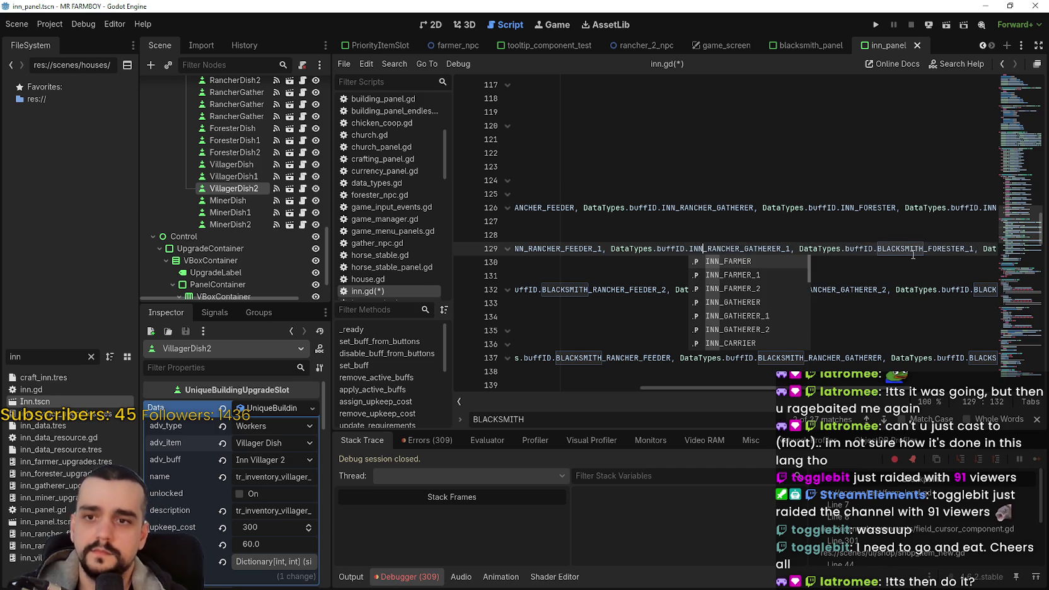
# Switch the forester and miner IDs to INN_FORESTER_1 and INN_MINER_1, then open Find in Files
pyautogui.click(913, 252)
pyautogui.click(896, 249)
pyautogui.moveTo(924, 247); pyautogui.dragTo(877, 251)
pyautogui.write('INN')
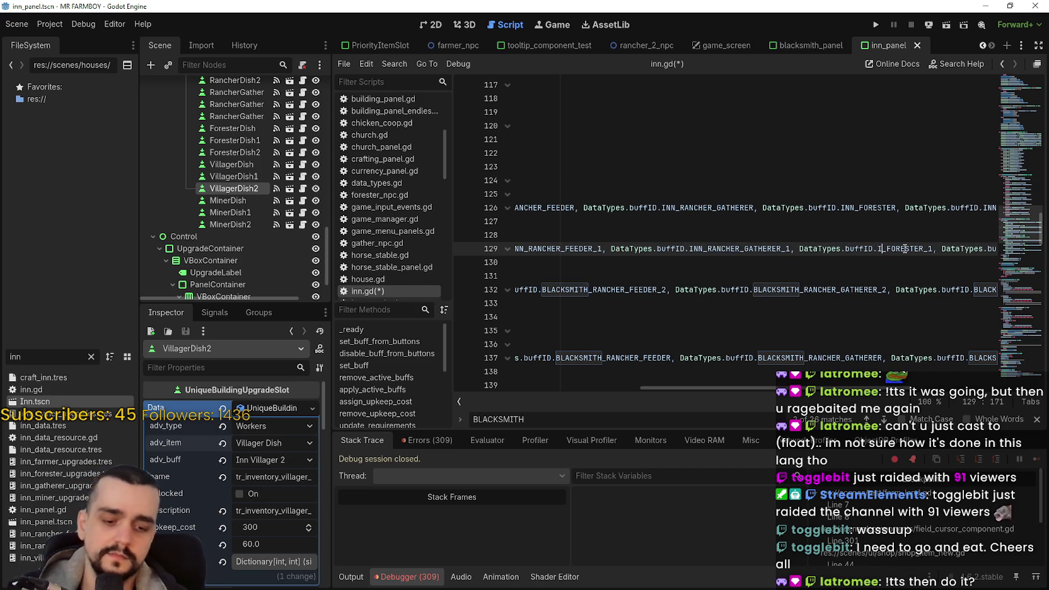
pyautogui.press('Right')
pyautogui.press('Right')
pyautogui.hscroll(5, 855, 384)
pyautogui.moveTo(822, 248); pyautogui.dragTo(778, 252)
pyautogui.write('INN')
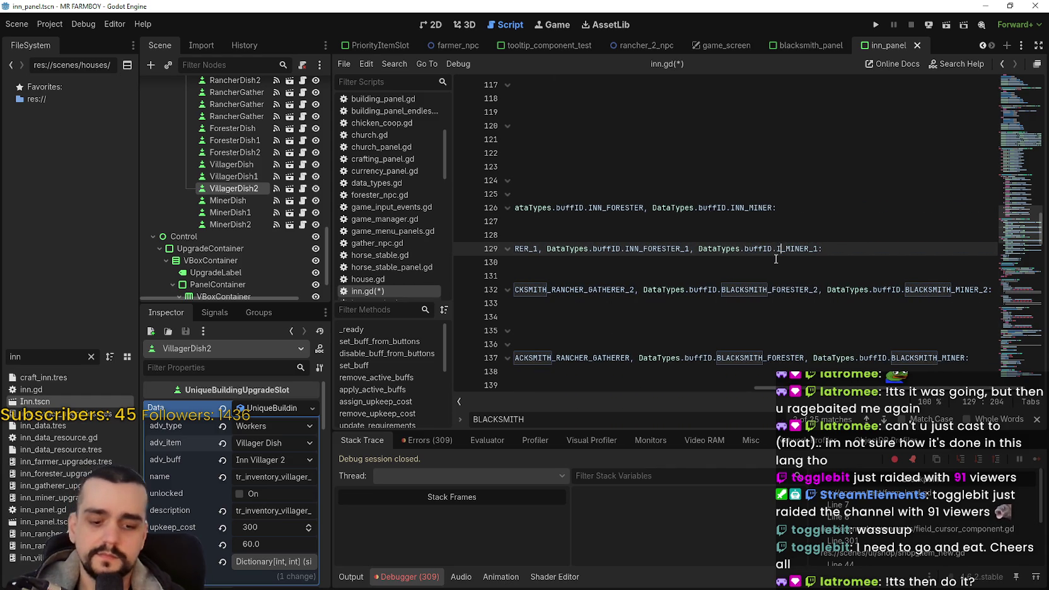
pyautogui.click(734, 289)
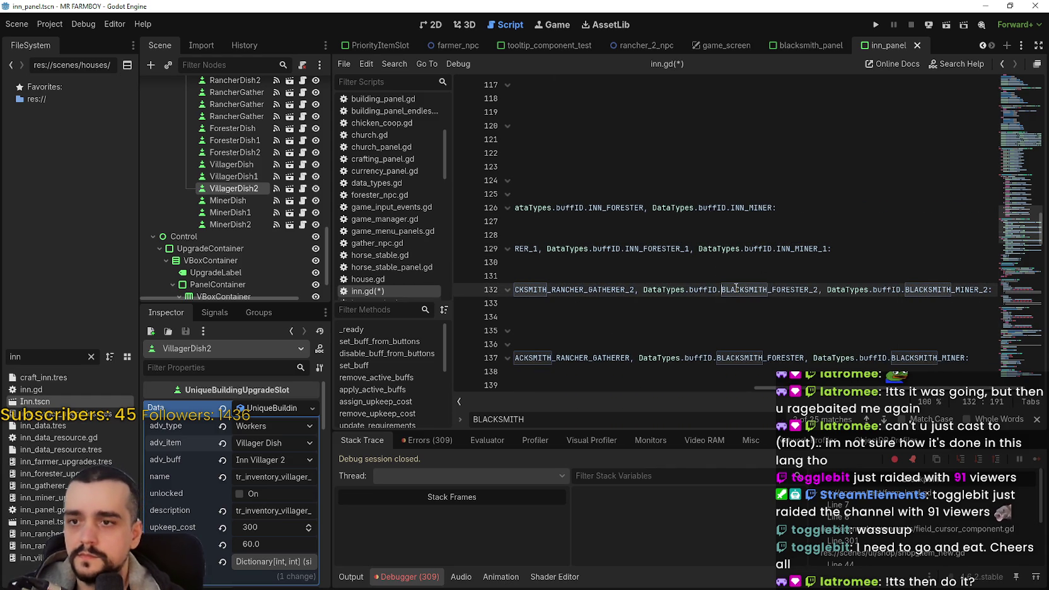
pyautogui.click(767, 250)
pyautogui.hotkey('ctrl', 'shift', 'f')
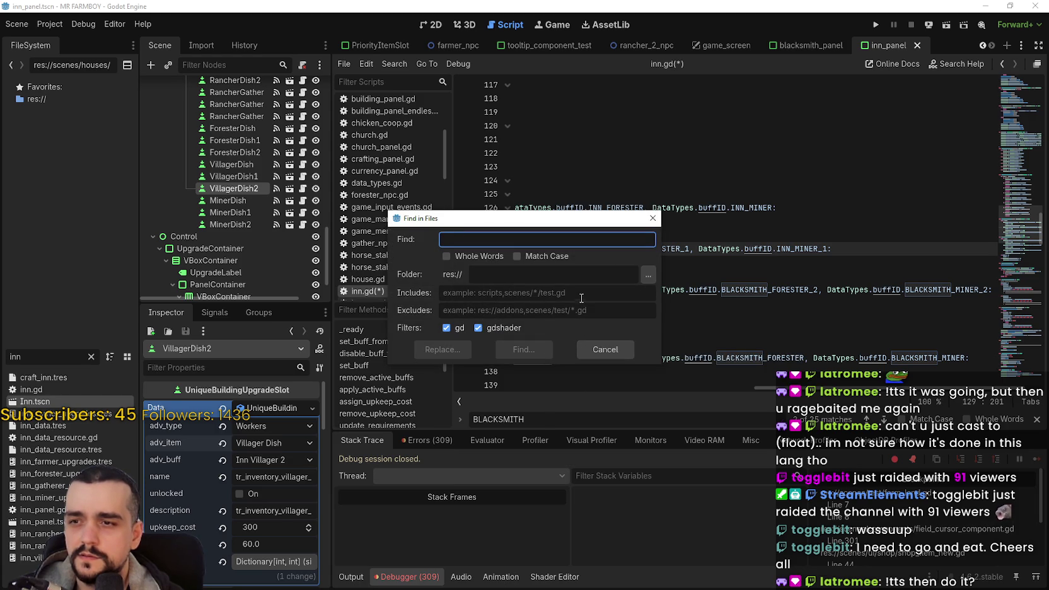
pyautogui.click(605, 350)
pyautogui.click(700, 265)
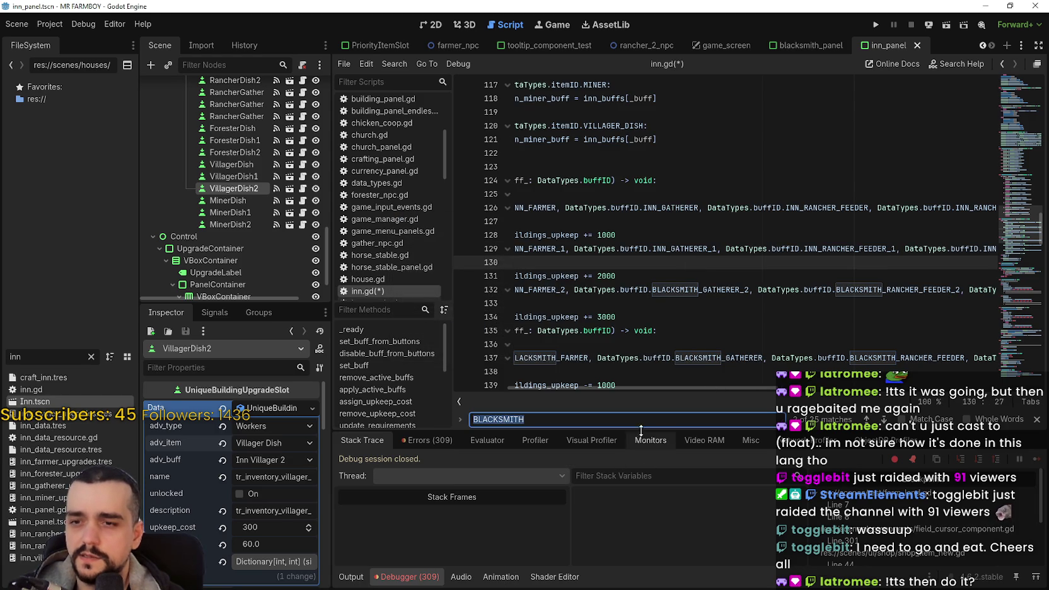
pyautogui.hotkey('ctrl', 'shift', 'f')
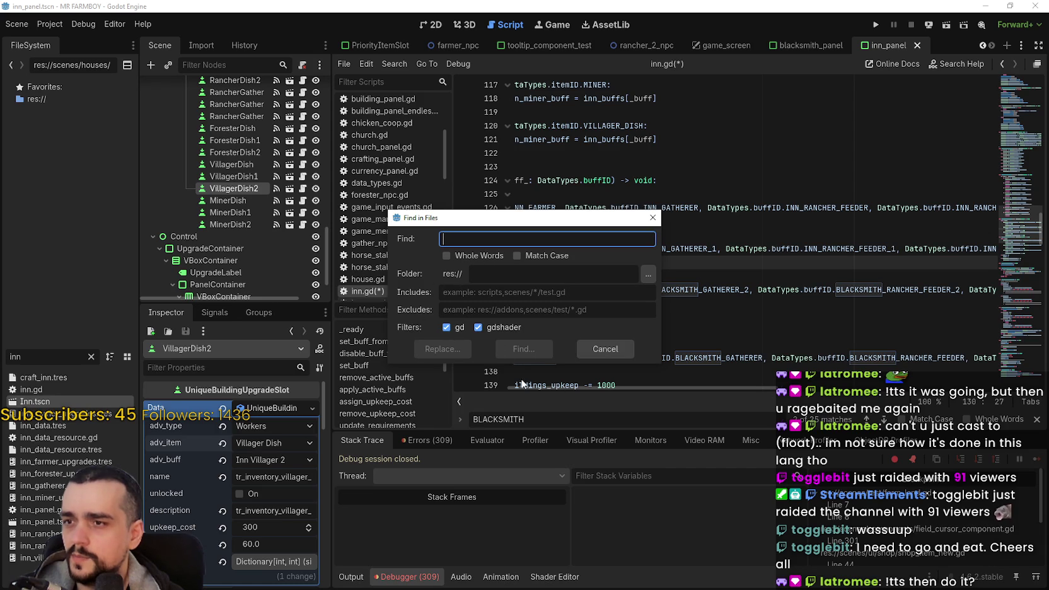
pyautogui.click(462, 354)
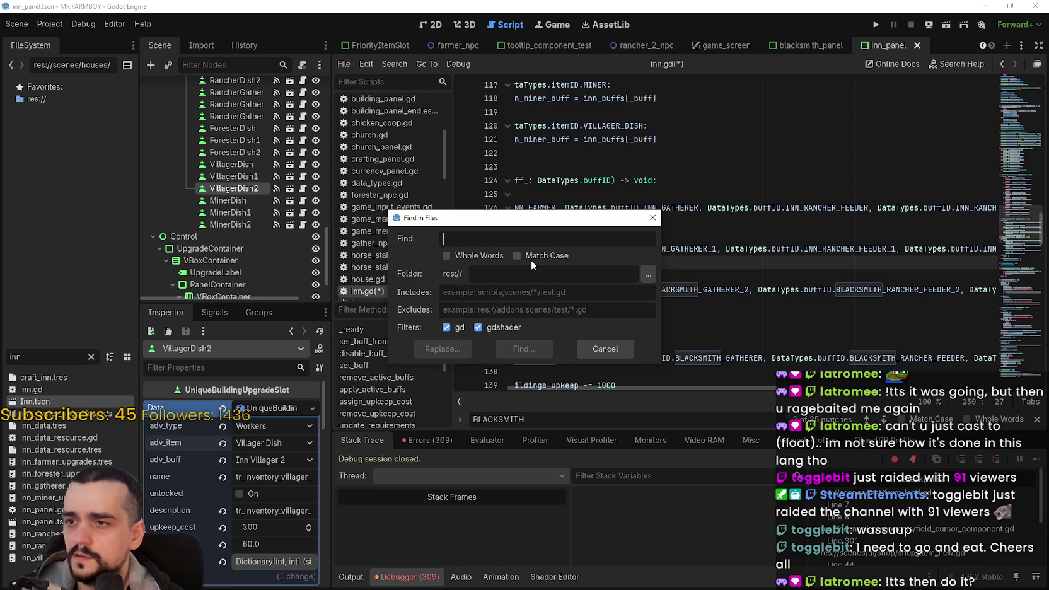
pyautogui.write('BLACKSMITH')
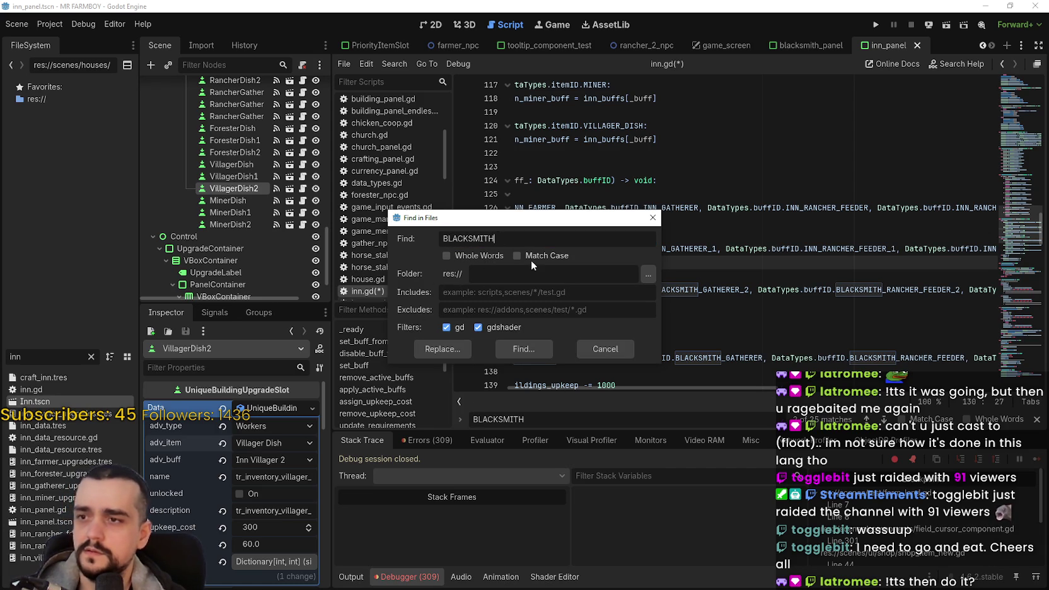
pyautogui.click(537, 346)
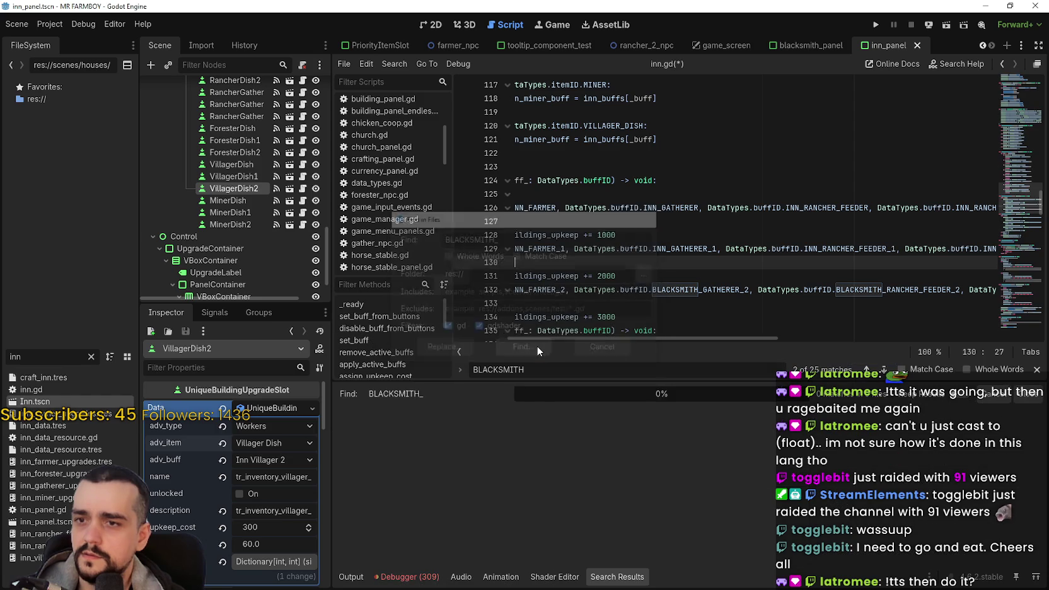
pyautogui.click(684, 270)
pyautogui.scroll(-6, 709, 470)
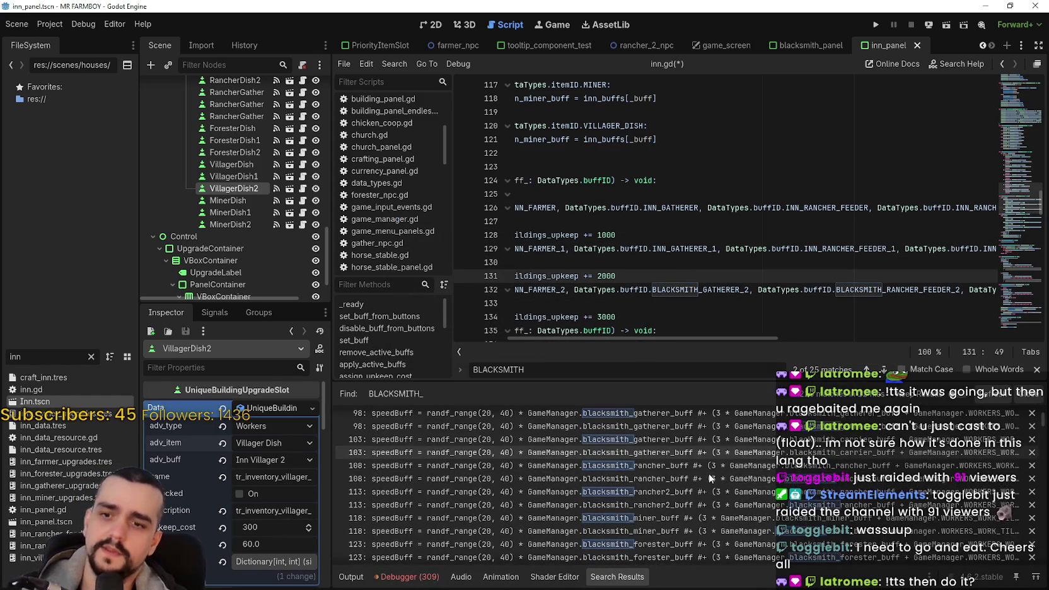
pyautogui.scroll(2, 708, 467)
pyautogui.hotkey('ctrl', 'shift', 'f')
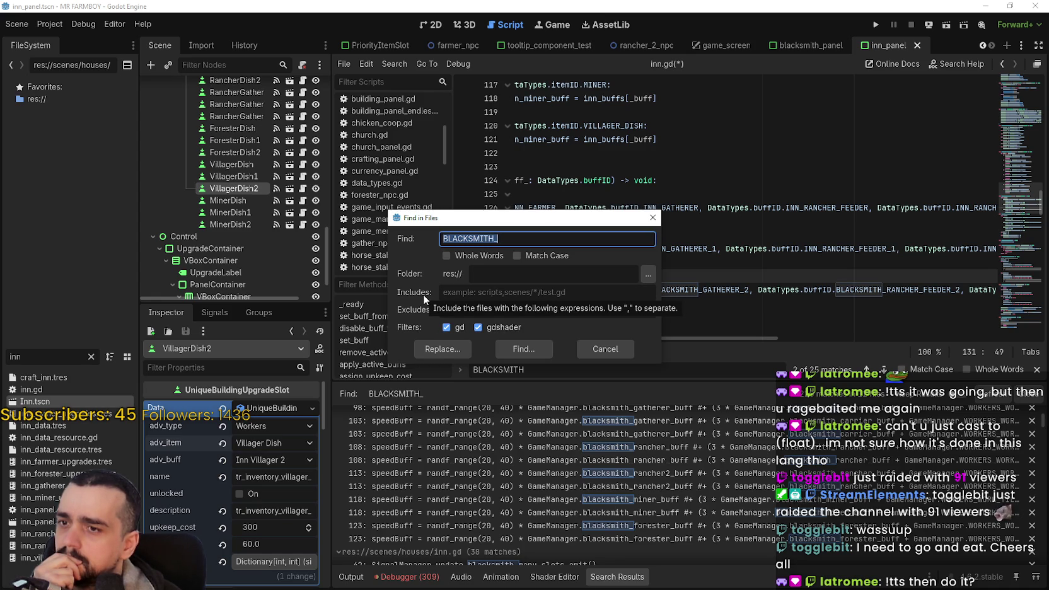
pyautogui.click(577, 296)
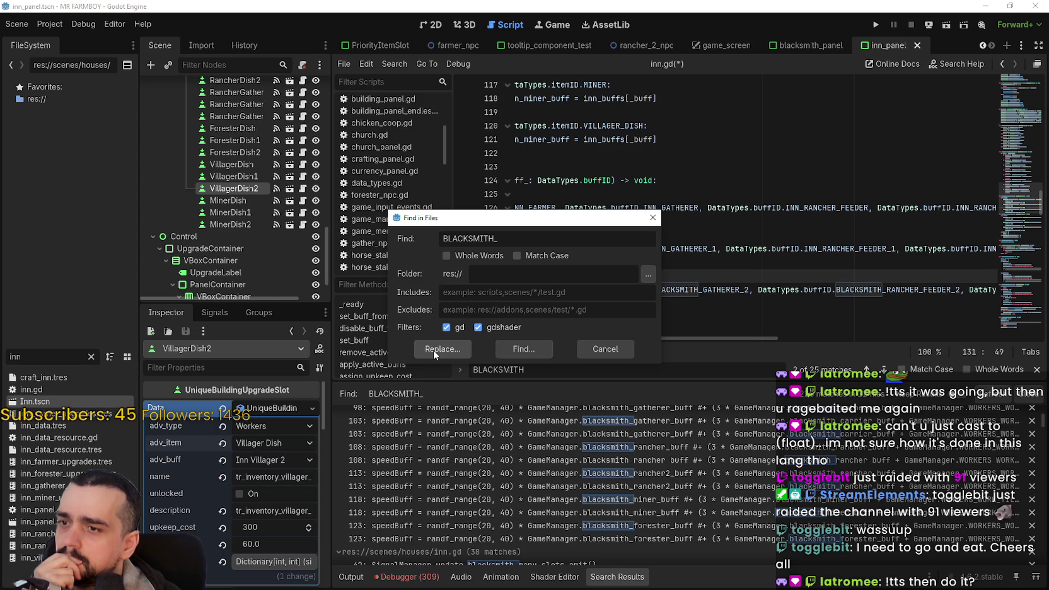
pyautogui.click(623, 349)
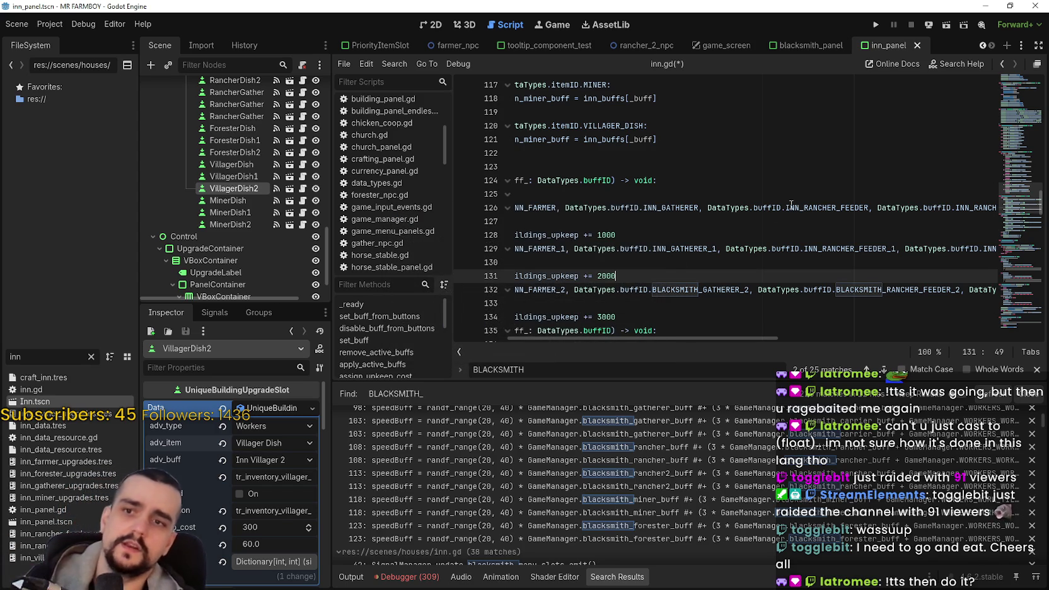
pyautogui.moveTo(669, 335)
pyautogui.mouseDown()
pyautogui.moveTo(571, 336)
pyautogui.moveTo(904, 324)
pyautogui.moveTo(740, 309)
pyautogui.moveTo(590, 323)
pyautogui.mouseUp()
# Try selecting the BLACKSMITH prefix on line 132 with Ctrl+D, then clear the selection
pyautogui.click(816, 290)
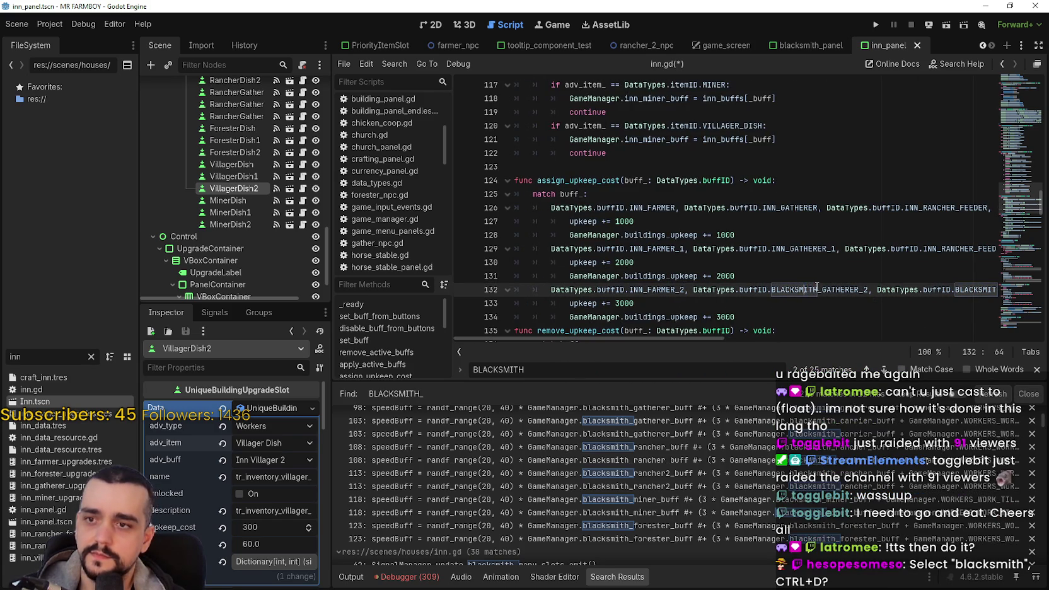
pyautogui.moveTo(816, 289); pyautogui.dragTo(765, 291)
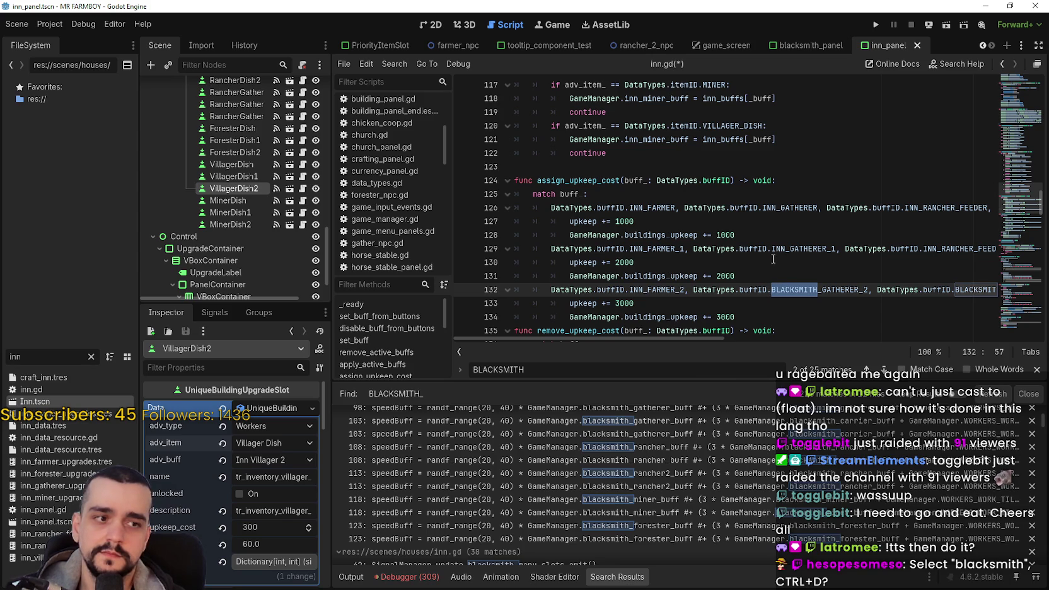
pyautogui.hotkey('ctrl', 'd')
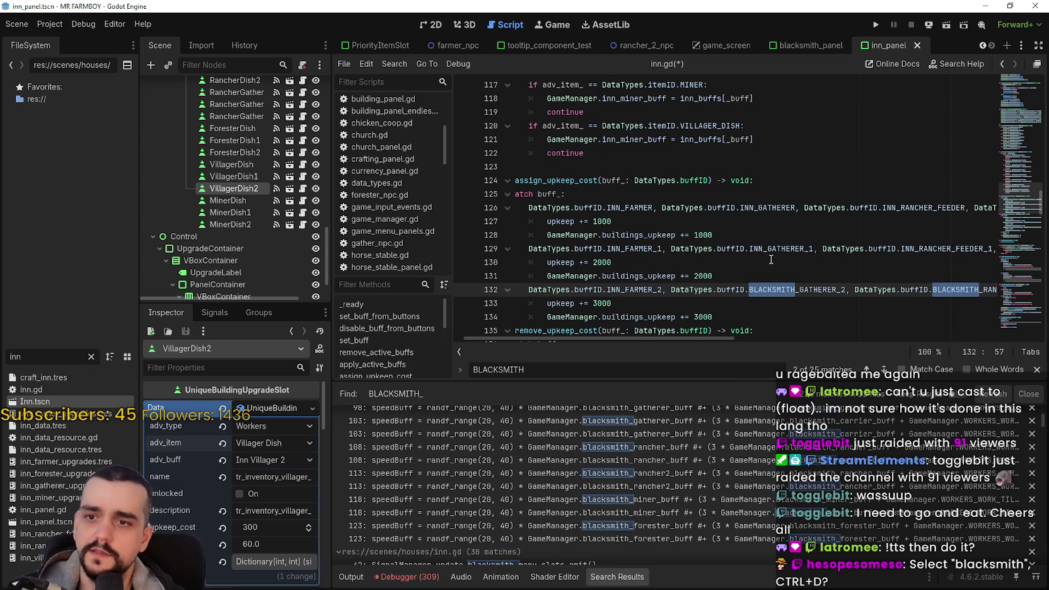
pyautogui.hscroll(3, 769, 259)
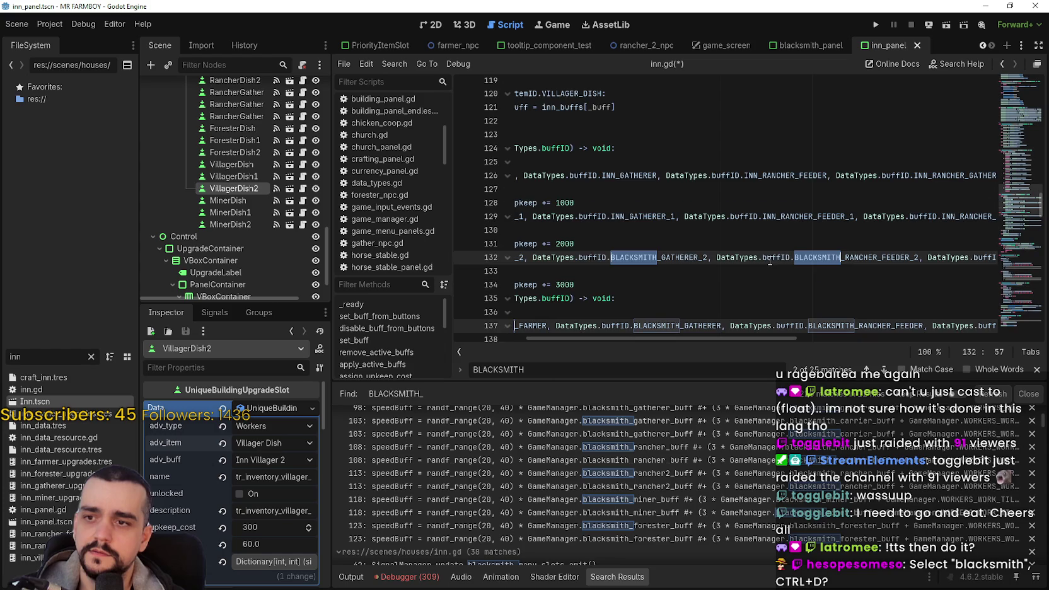
pyautogui.hscroll(-3, 768, 261)
pyautogui.click(788, 256)
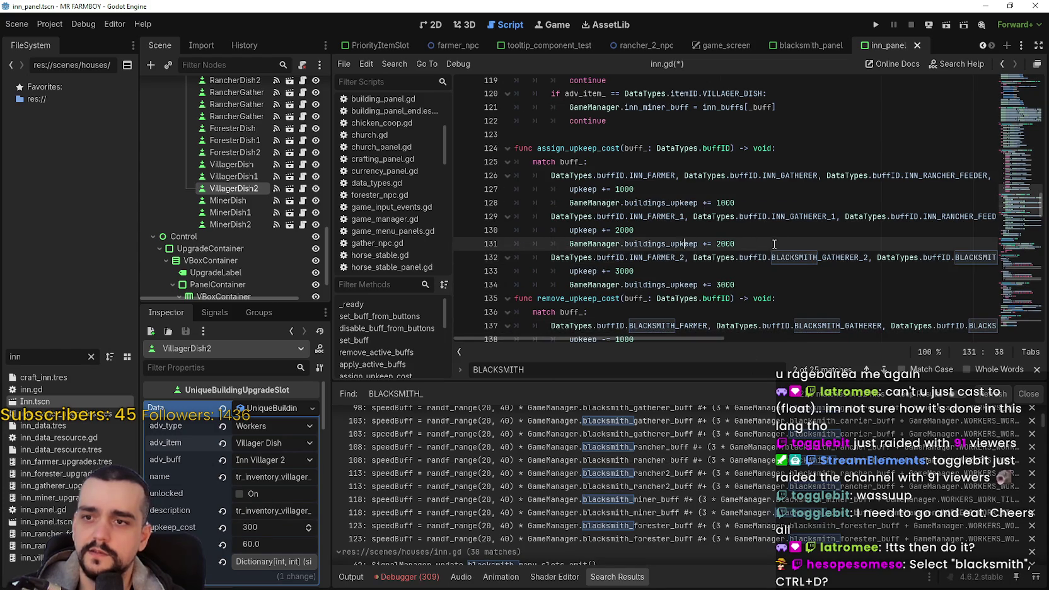
pyautogui.hotkey('ctrl', 'd')
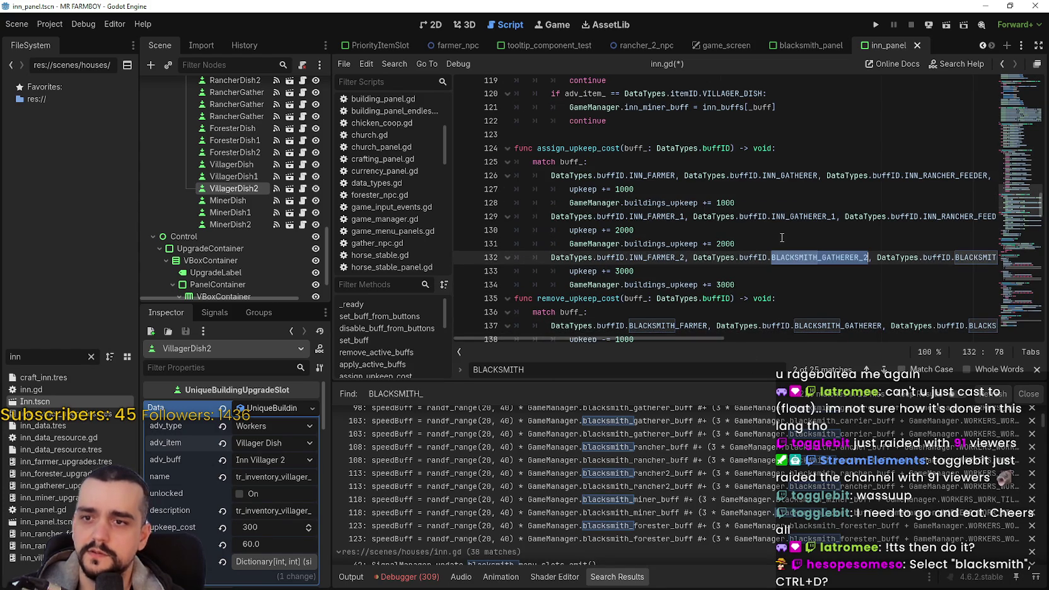
pyautogui.hotkey('shift', 'Left')
pyautogui.hotkey('shift', 'Left')
pyautogui.hotkey('shift', 'Left')
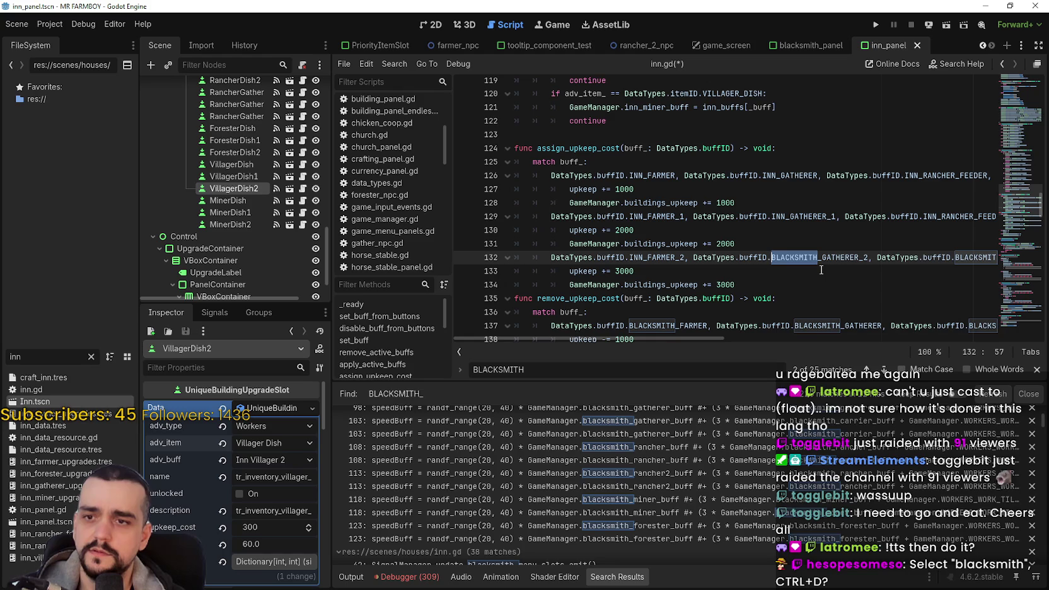
pyautogui.click(785, 217)
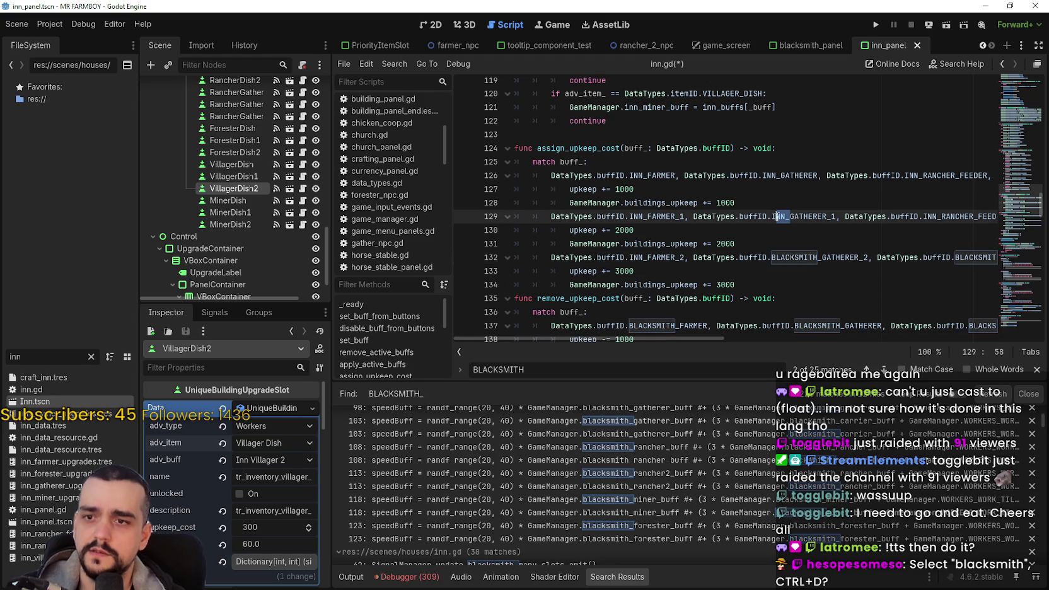
# Replace the first two BLACKSMITH prefixes with INN, giving identifiers like INN_RANCHER_FEEDER_2
pyautogui.click(807, 257)
pyautogui.moveTo(817, 257); pyautogui.dragTo(770, 257)
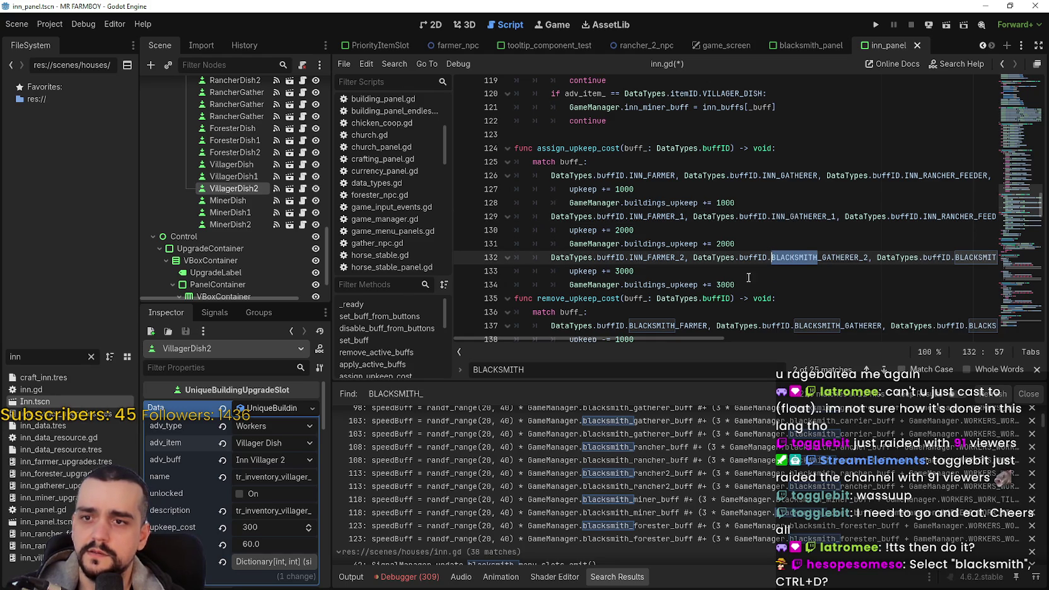
pyautogui.hotkey('ctrl', 'd')
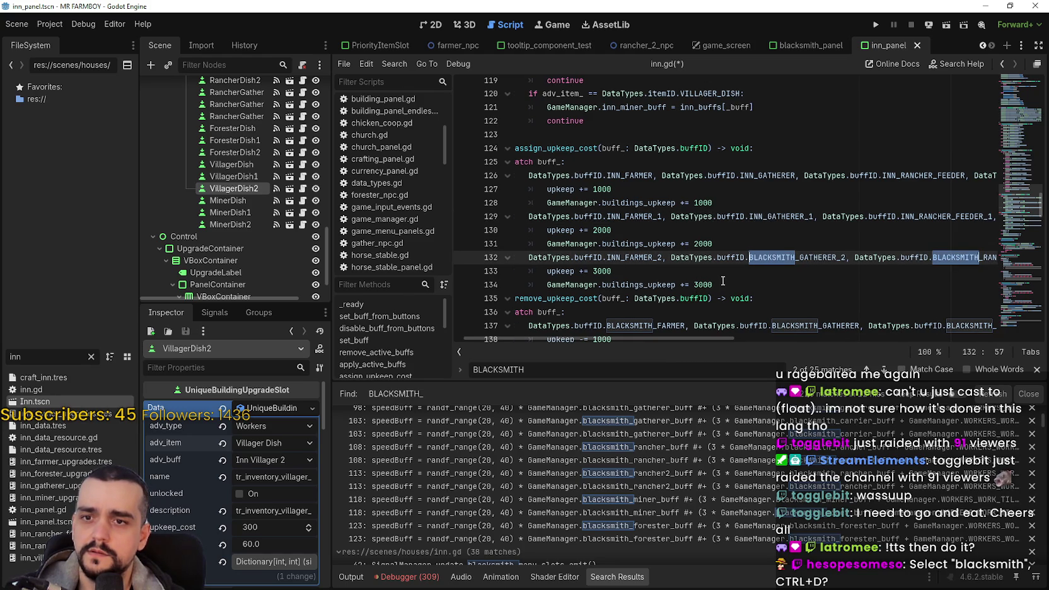
pyautogui.write('INN')
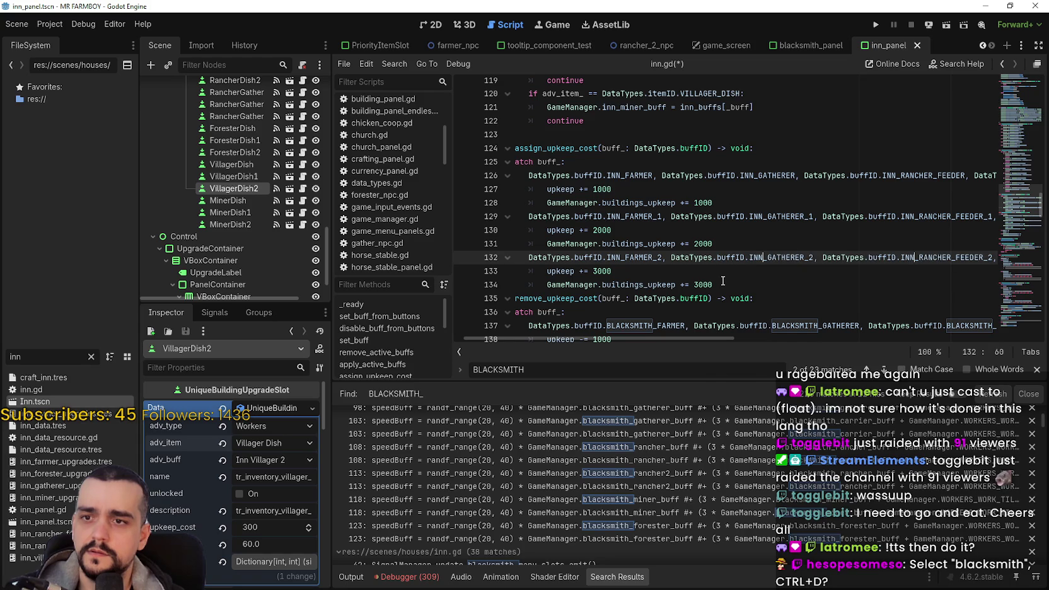
pyautogui.scroll(-1, 804, 295)
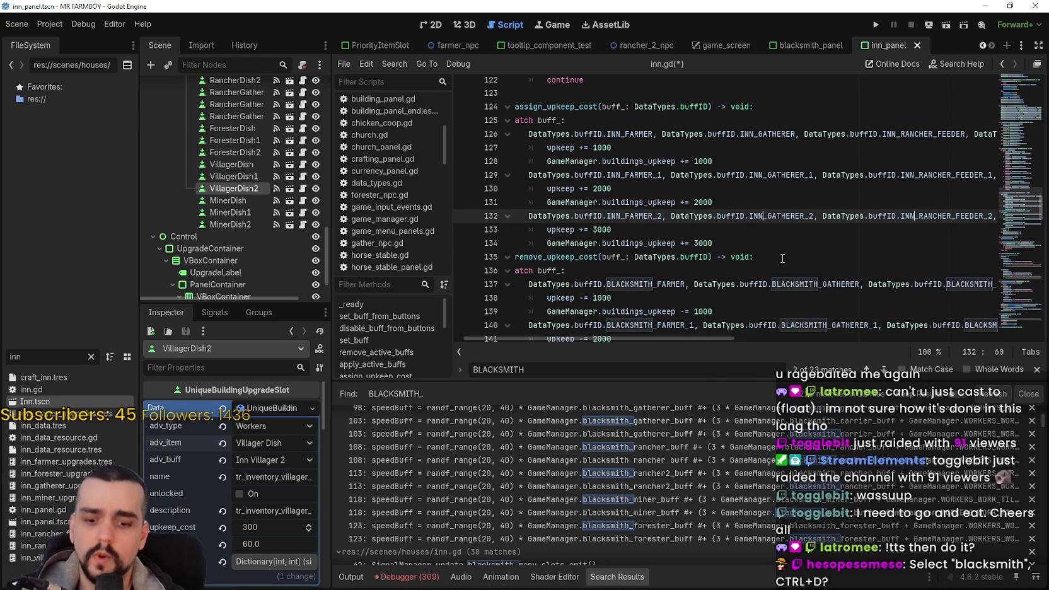
pyautogui.hotkey('ctrl', 'd')
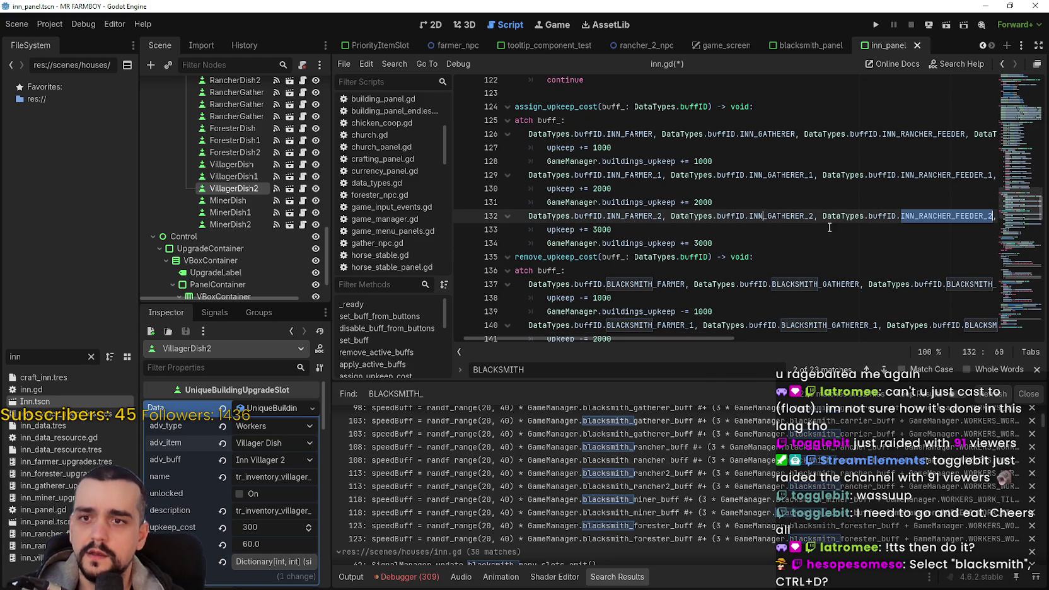
pyautogui.moveTo(694, 338); pyautogui.dragTo(861, 328)
# Replace the remaining BLACKSMITH prefixes on lines 132–143 with INN using multiple carets
pyautogui.click(750, 216)
pyautogui.moveTo(753, 216); pyautogui.dragTo(707, 216)
pyautogui.hotkey('ctrl', 'd')
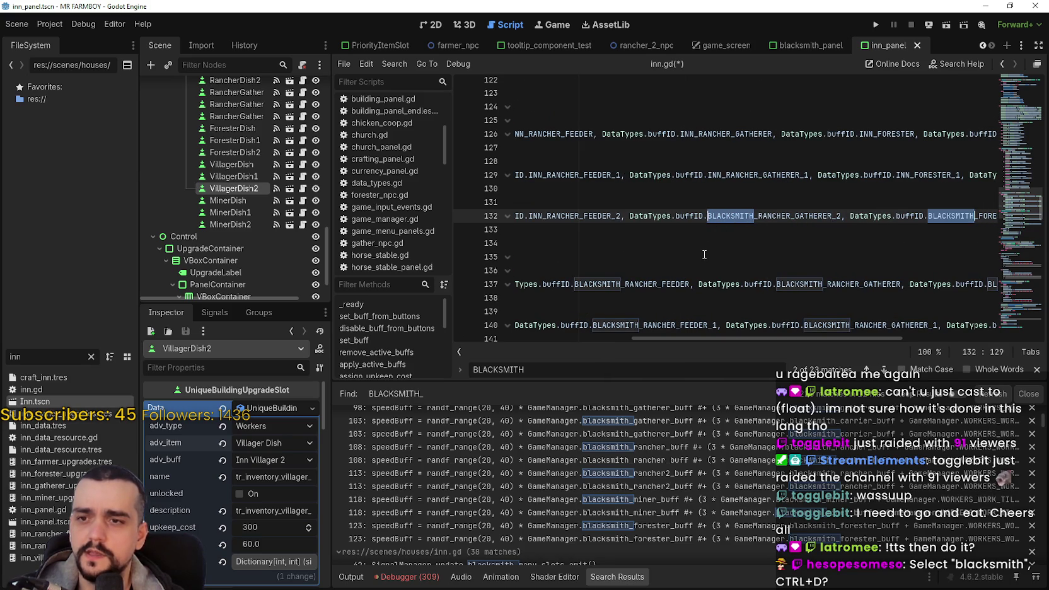
pyautogui.hotkey('ctrl', 'd')
pyautogui.hotkey('ctrl', 'd')
pyautogui.hotkey('ctrl', 'd')
pyautogui.hotkey('ctrl', 'd')
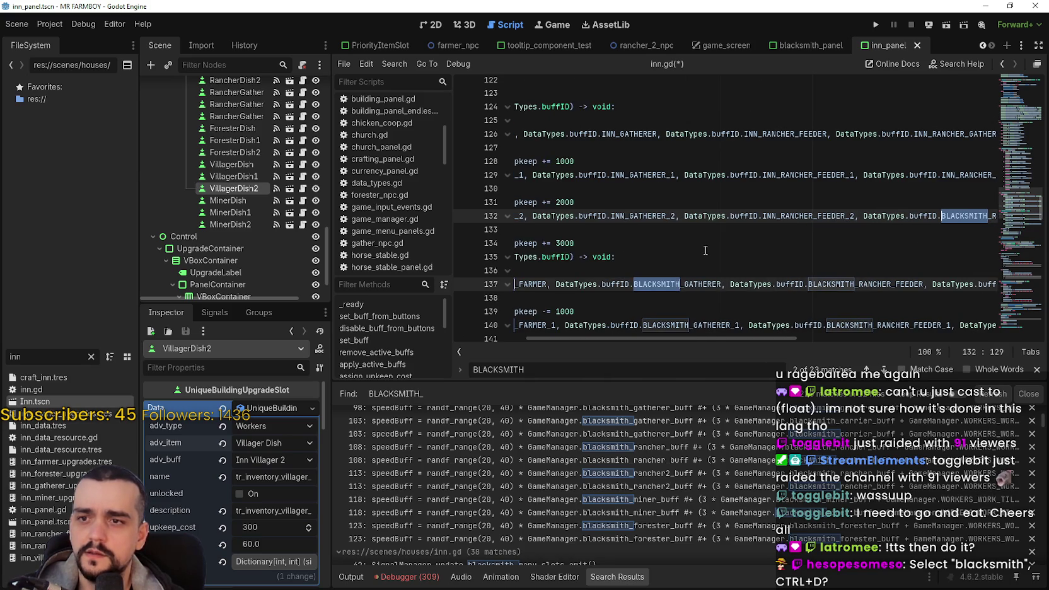
pyautogui.hotkey('ctrl', 'd')
pyautogui.hotkey('ctrl', 'd')
pyautogui.hotkey('ctrl', 'd')
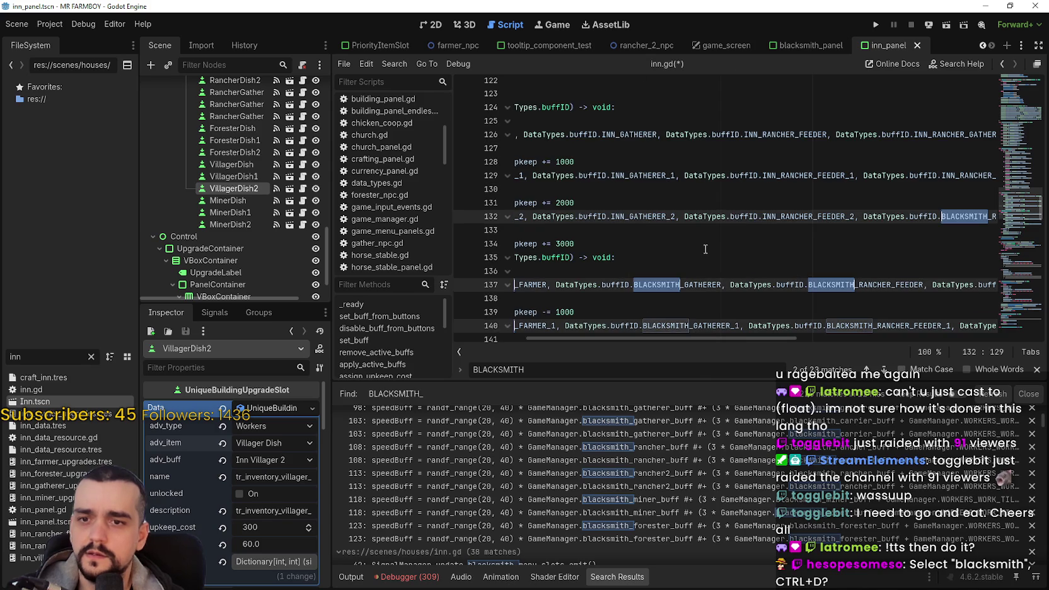
pyautogui.hotkey('ctrl', 'd')
pyautogui.hotkey('ctrl', 'd')
pyautogui.hotkey('ctrl', 'd')
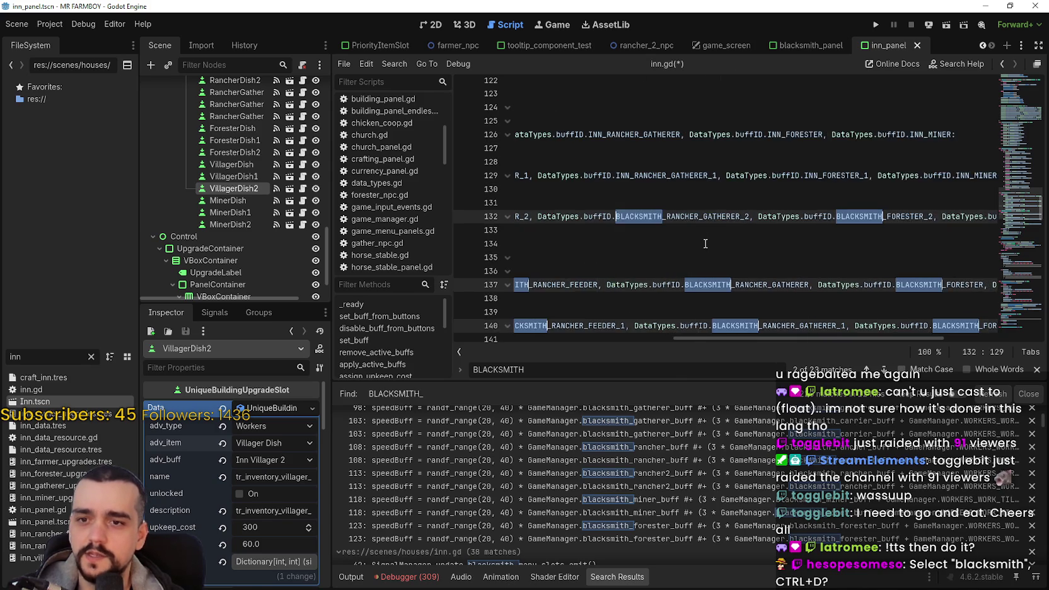
pyautogui.hotkey('ctrl', 'd')
pyautogui.hotkey('ctrl', 'd')
pyautogui.hotkey('ctrl', 'd')
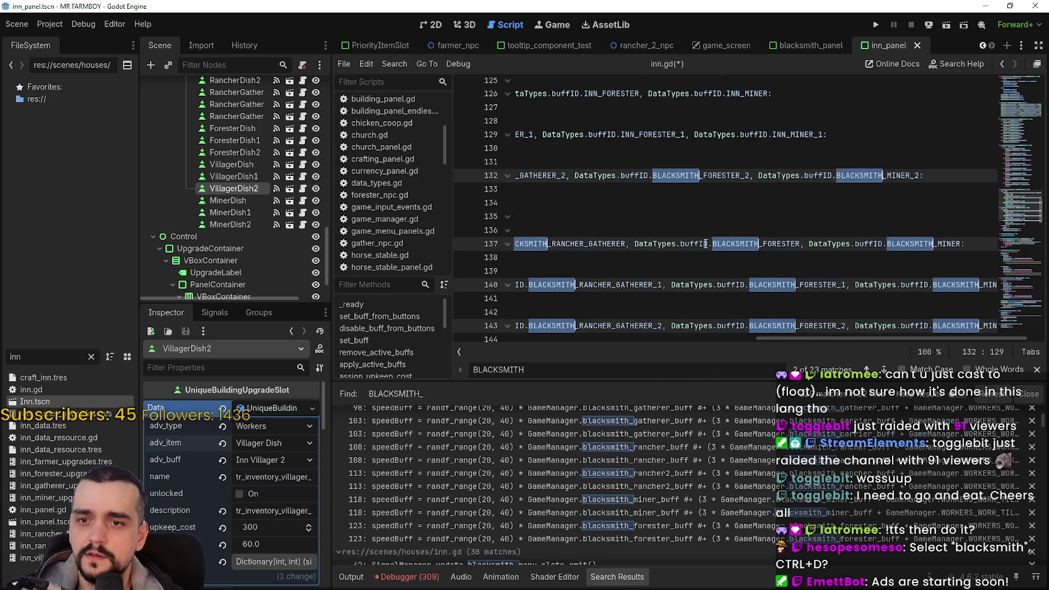
pyautogui.write('INN_RANCHER')
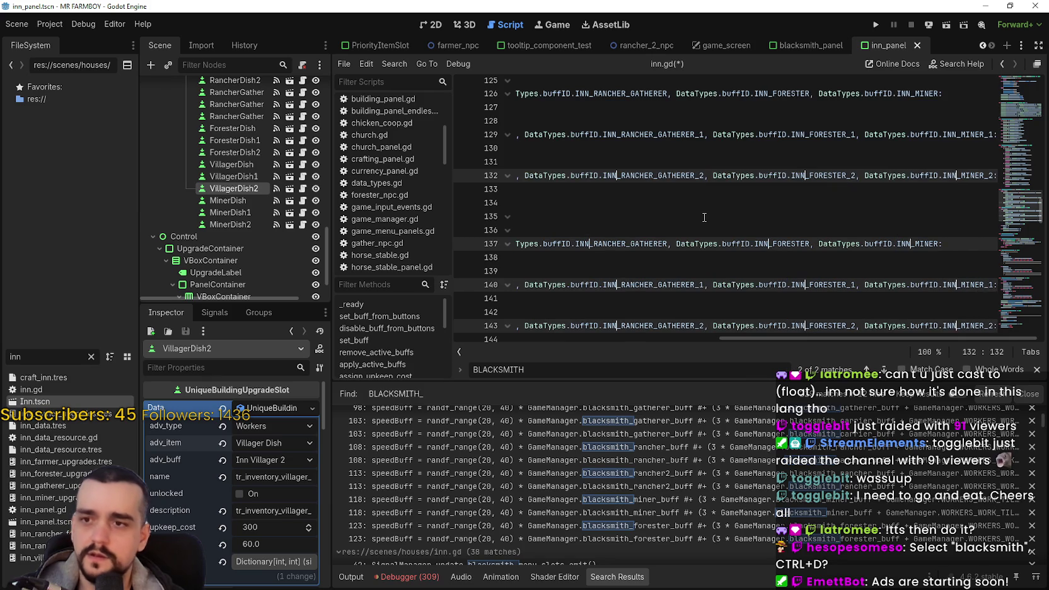
# Collapse the carets, move lines 131–132 down, and review the assign and remove upkeep blocks
pyautogui.click(696, 206)
pyautogui.press('Up')
pyautogui.press('Up')
pyautogui.hotkey('shift', 'Up')
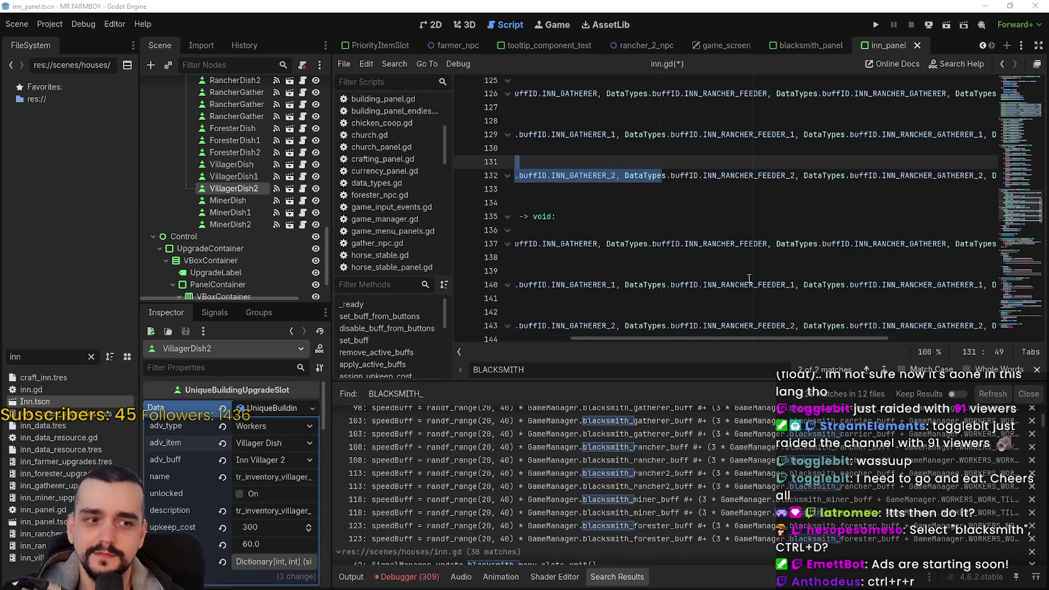
pyautogui.hotkey('alt', 'Down')
pyautogui.hotkey('alt', 'Down')
pyautogui.hotkey('alt', 'Down')
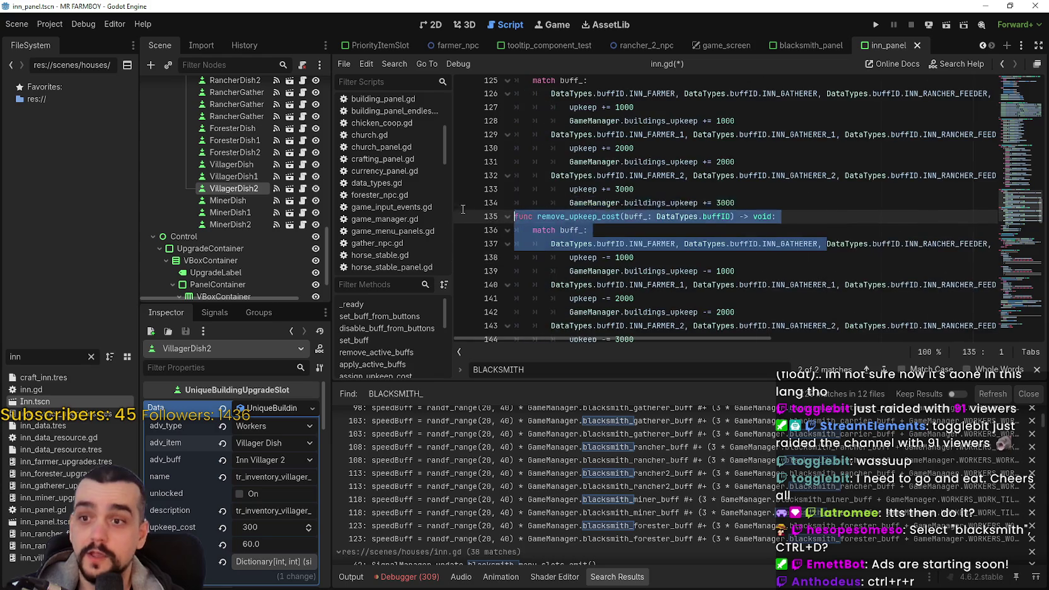
pyautogui.click(653, 221)
pyautogui.scroll(-3, 654, 222)
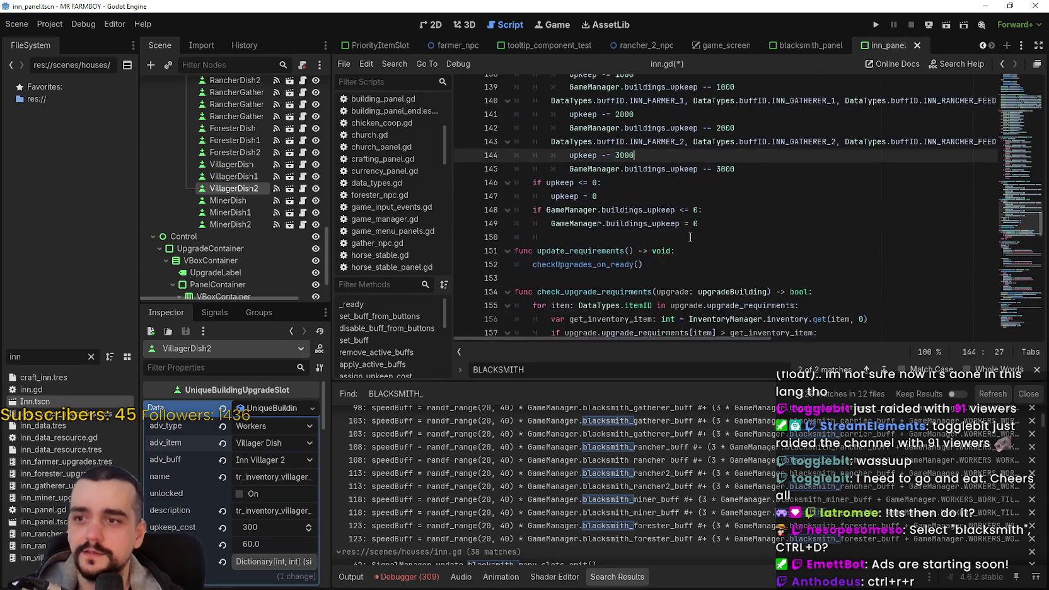
pyautogui.scroll(10, 674, 232)
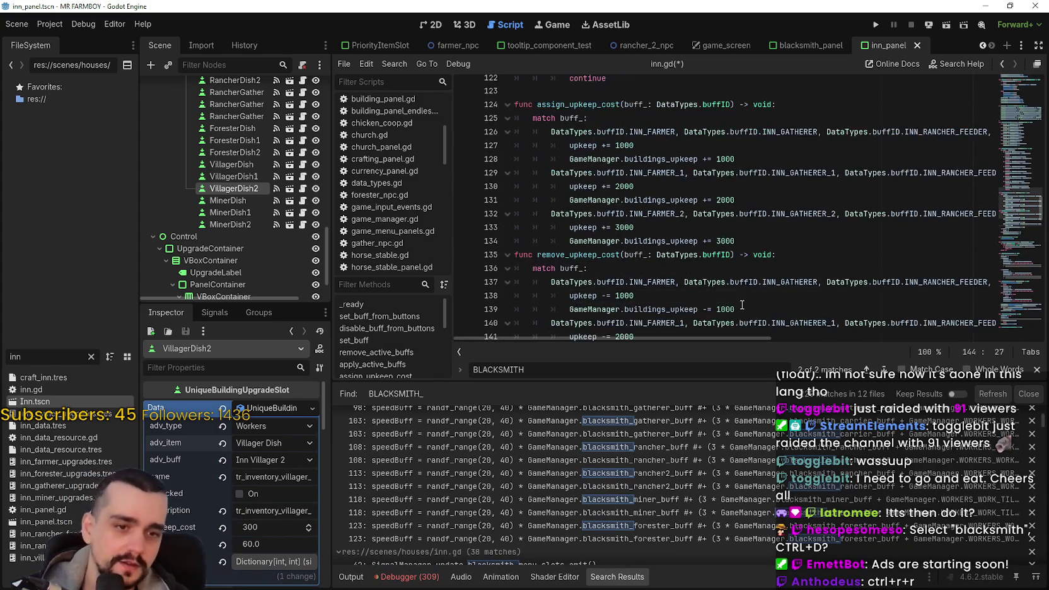
pyautogui.click(763, 272)
pyautogui.scroll(-4, 769, 252)
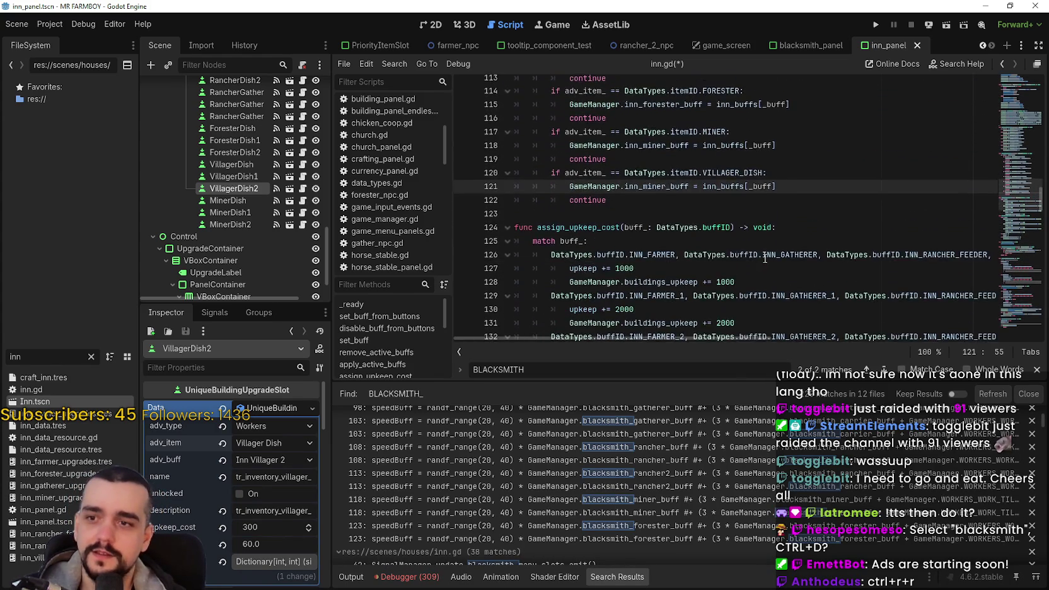
pyautogui.scroll(2, 779, 170)
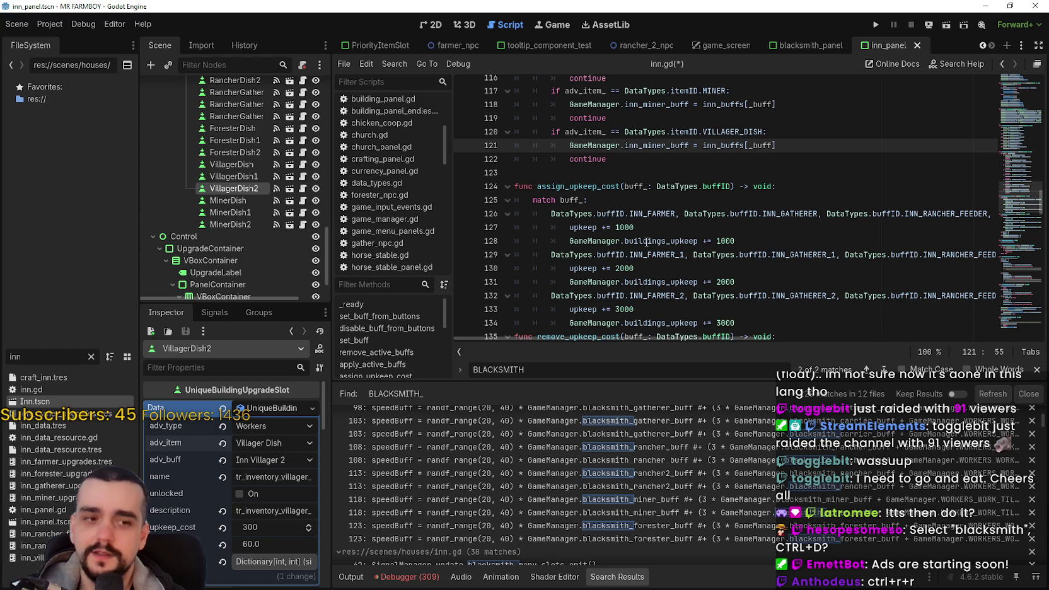
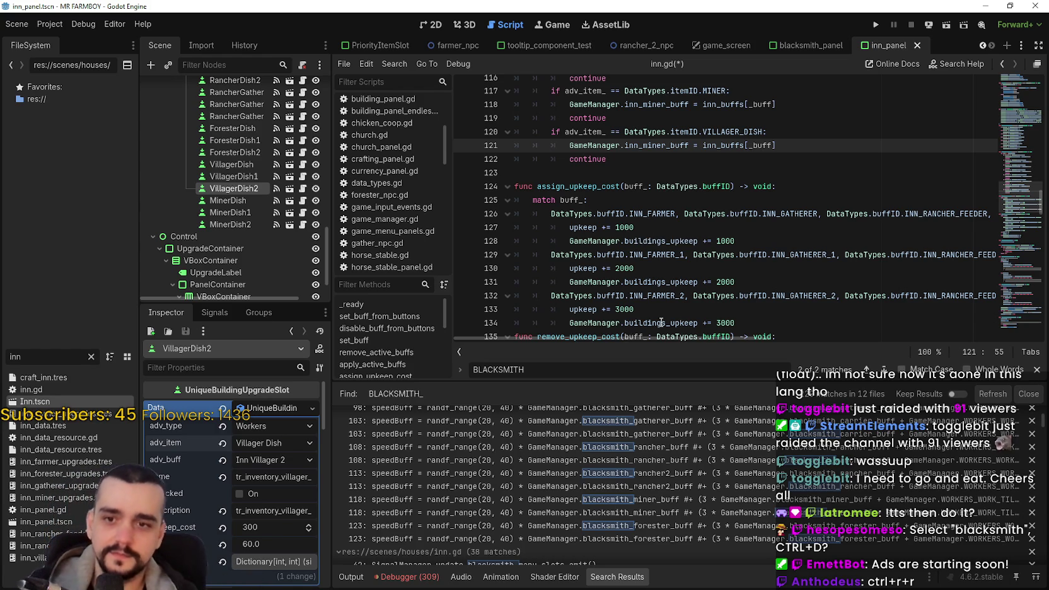
# Close the Search Results panel and the Find bar to return to editing inn.gd
pyautogui.click(1028, 393)
pyautogui.click(757, 330)
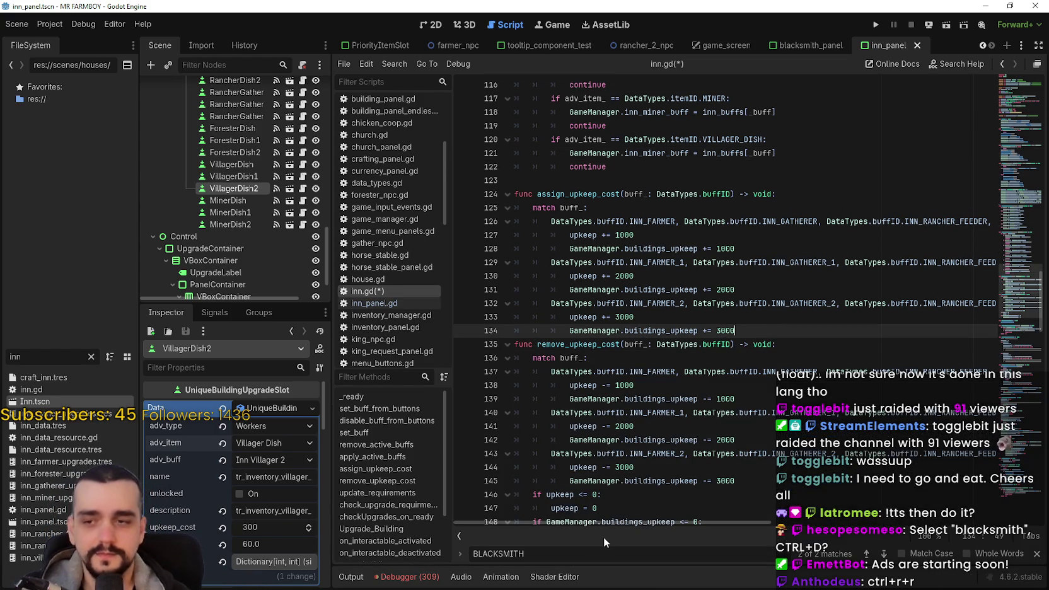
pyautogui.click(1039, 556)
pyautogui.click(629, 317)
pyautogui.scroll(3, 683, 340)
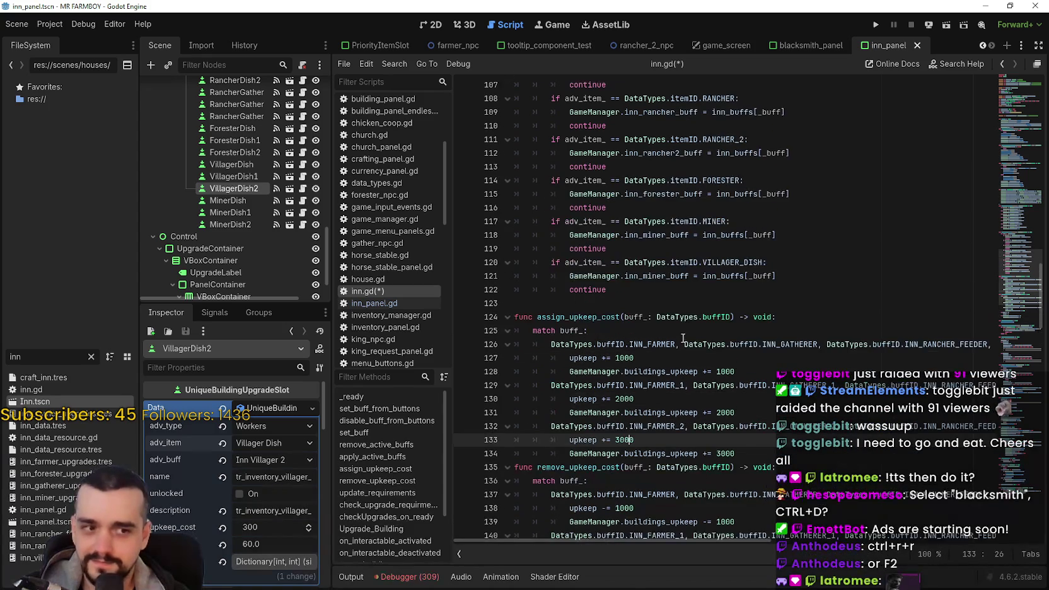
pyautogui.scroll(-2, 683, 339)
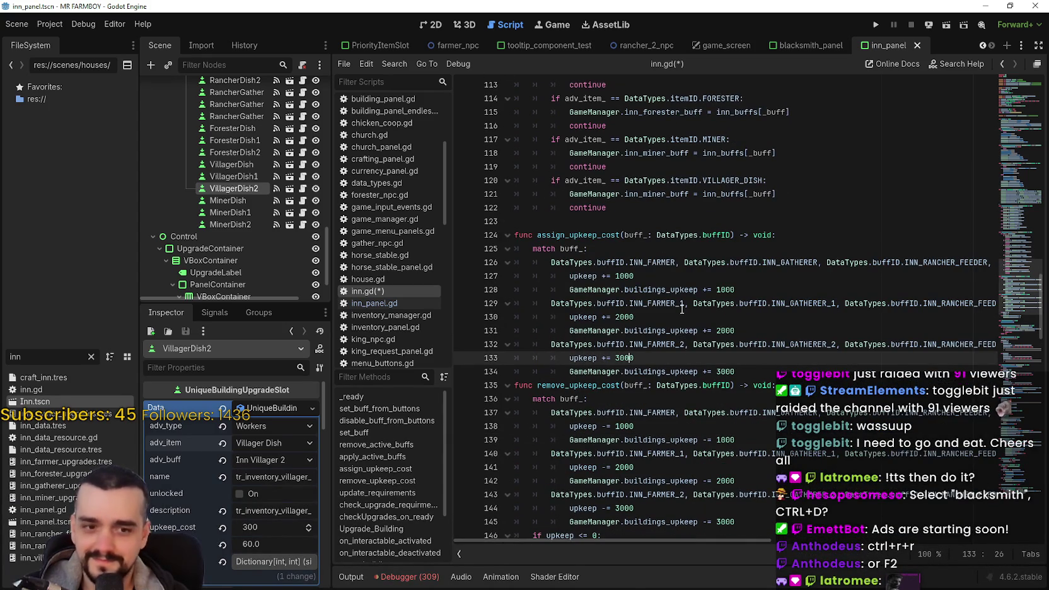
pyautogui.click(698, 320)
# Duplicate the INN_GATHERER entry on line 126 and rename the copy to INN_CARRIER
pyautogui.tripleClick(744, 259)
pyautogui.click(943, 264)
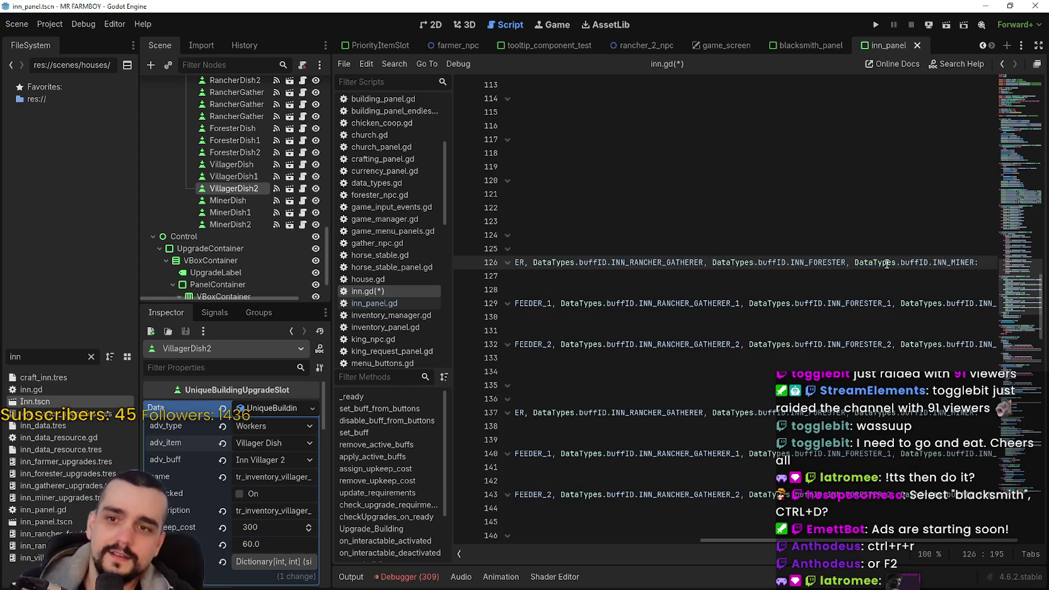
pyautogui.moveTo(770, 262); pyautogui.dragTo(608, 262)
pyautogui.click(687, 262)
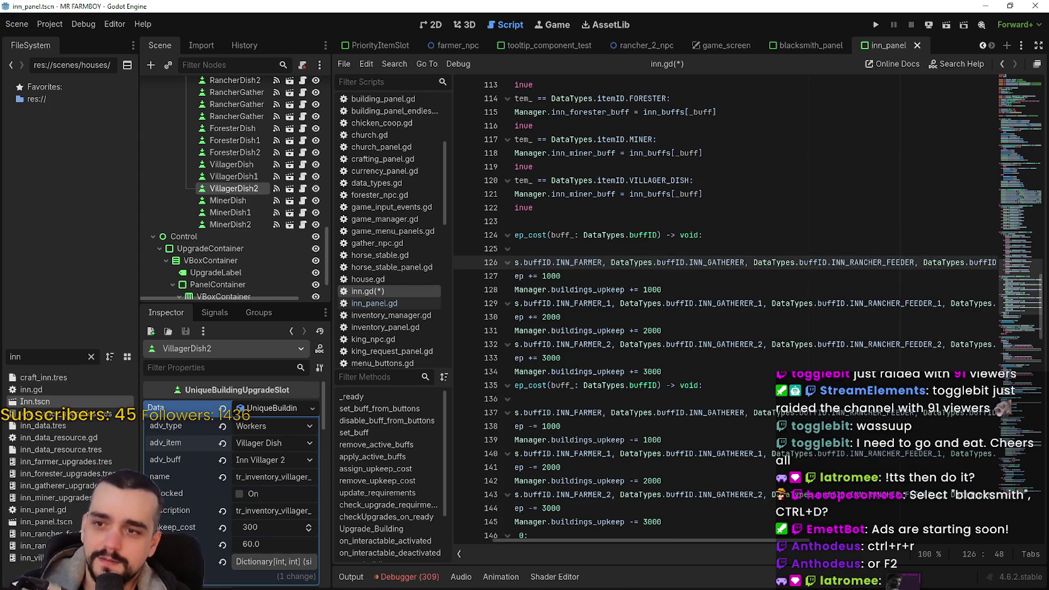
pyautogui.moveTo(744, 263)
pyautogui.mouseDown()
pyautogui.moveTo(554, 262)
pyautogui.moveTo(604, 263)
pyautogui.mouseUp()
pyautogui.doubleClick(858, 262)
pyautogui.write('INN_GATHERER')
pyautogui.doubleClick(857, 262)
pyautogui.write('INN_C')
pyautogui.press('Return')
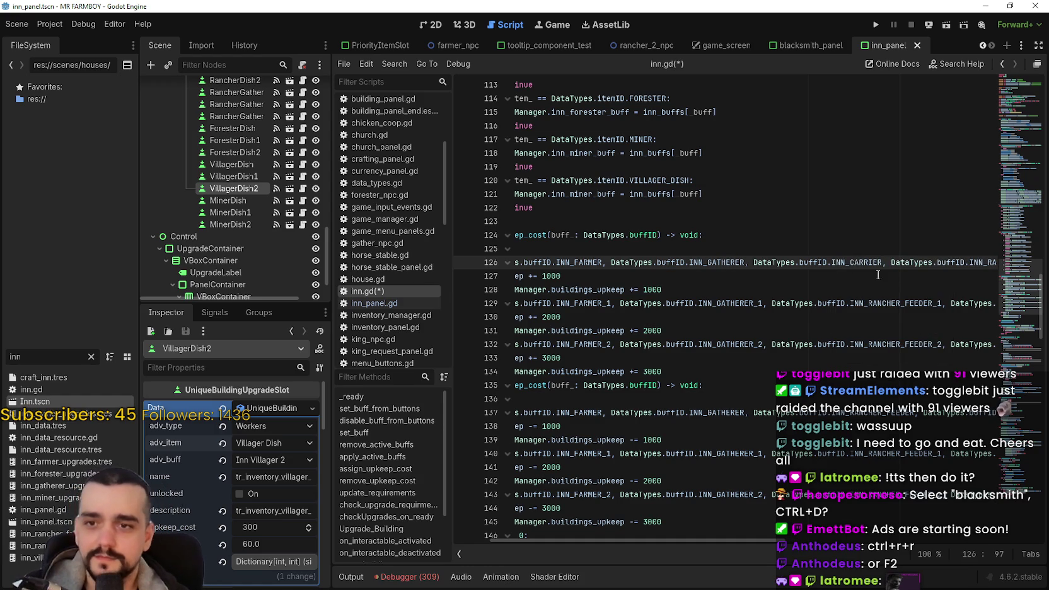
# Append a comma and a copy of the INN_MINER entry to the end of line 126
pyautogui.press('End')
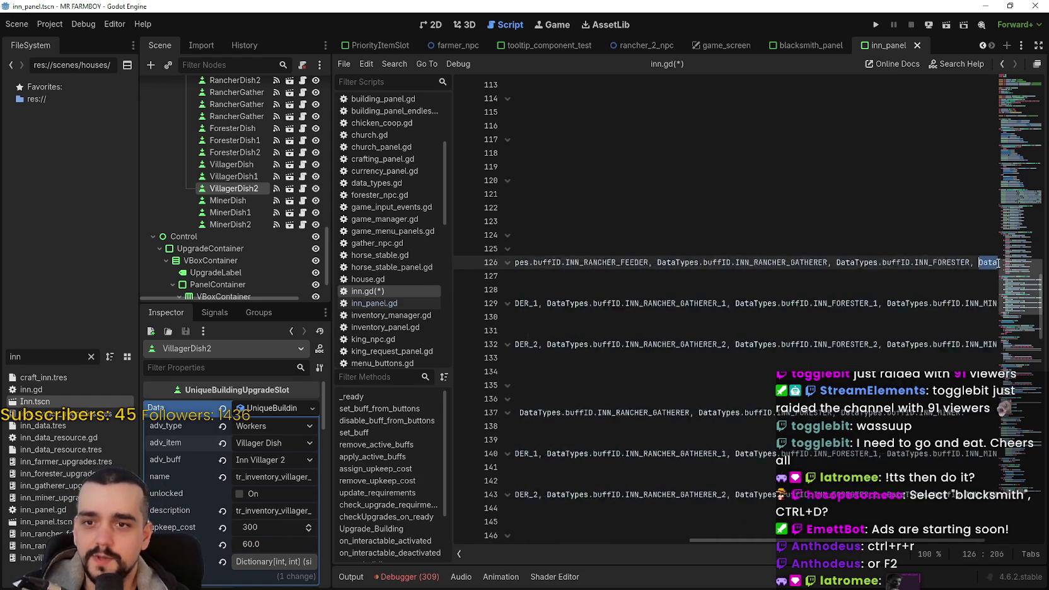
pyautogui.moveTo(987, 262); pyautogui.dragTo(893, 263)
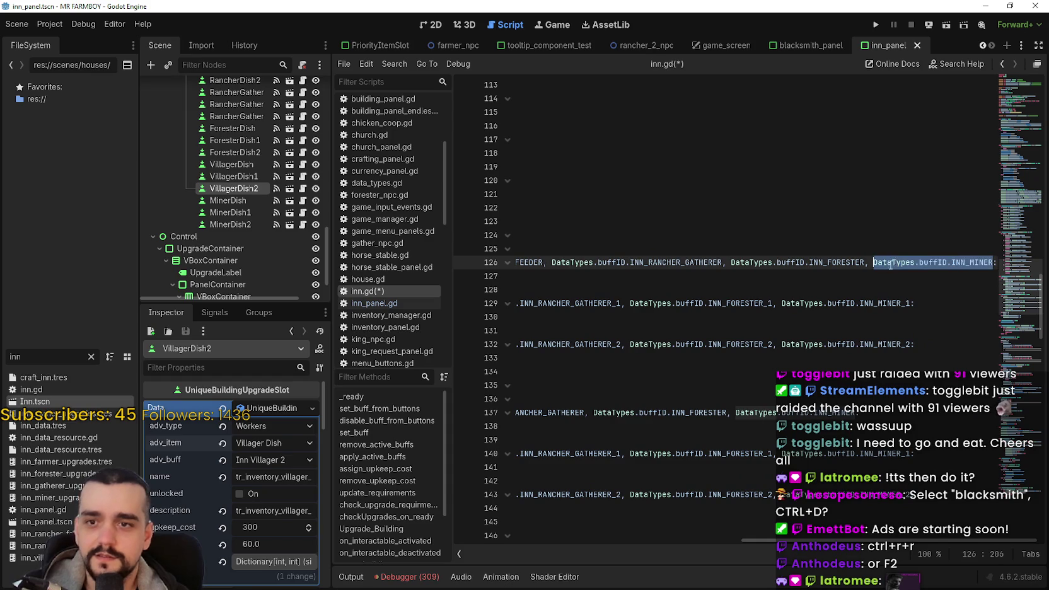
pyautogui.hotkey('ctrl', 'c')
pyautogui.press('Right')
pyautogui.write(',')
pyautogui.hotkey('ctrl', 'v')
pyautogui.click(980, 265)
# Rename the duplicated INN_MINER on line 126 to INN_VILLAGER
pyautogui.click(970, 265)
pyautogui.moveTo(969, 264); pyautogui.dragTo(989, 262)
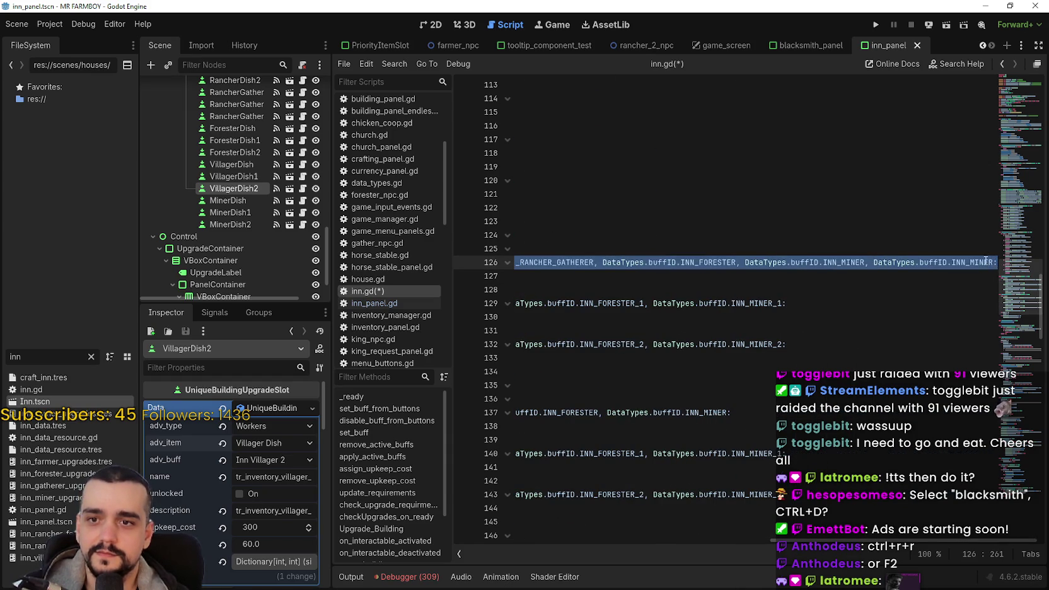
pyautogui.doubleClick(987, 261)
pyautogui.write('INN_VI')
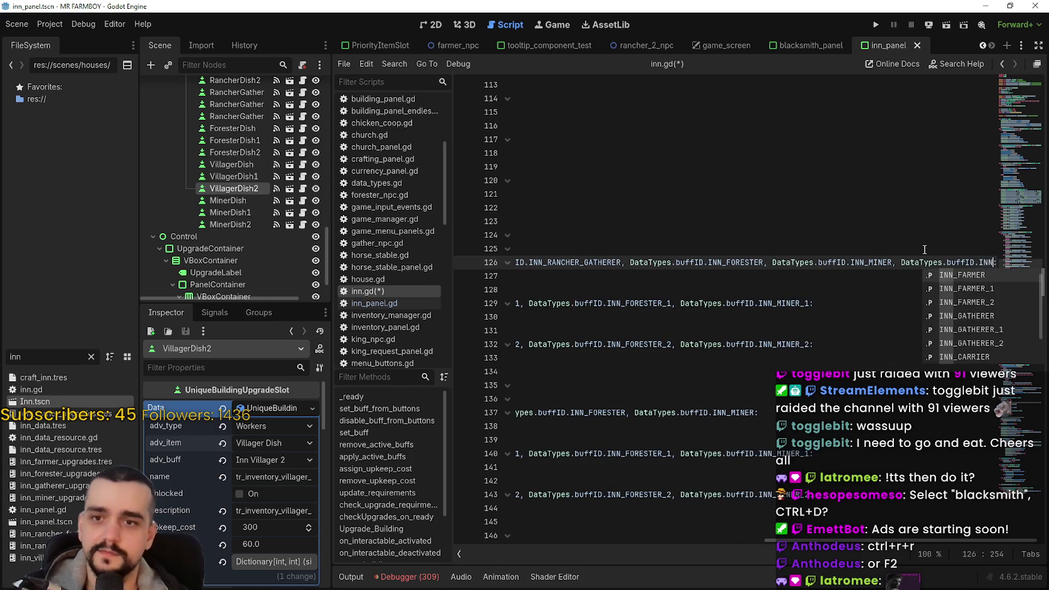
pyautogui.press('Return')
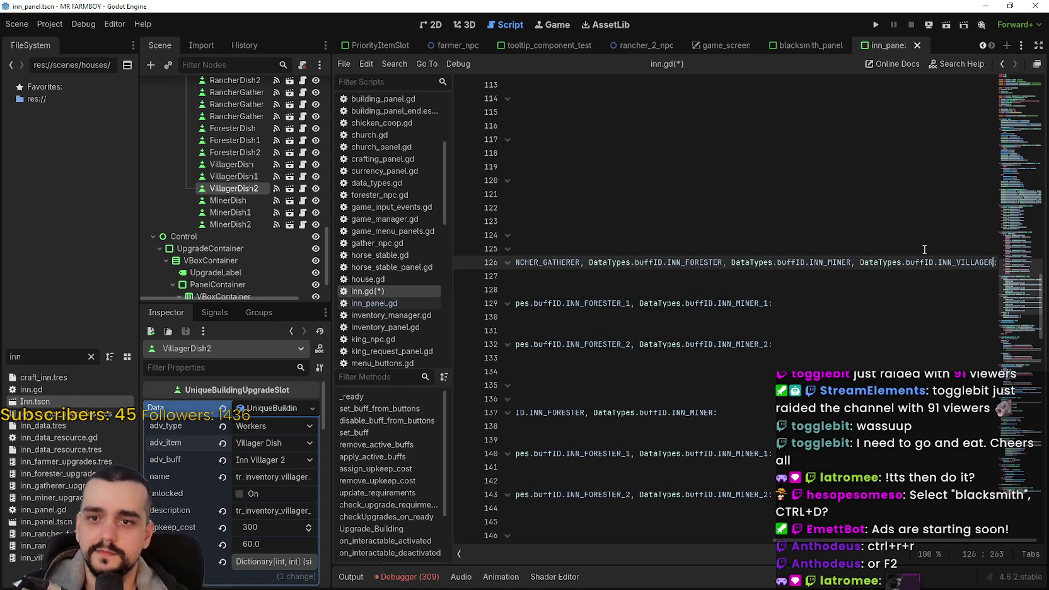
# Add INN_VILLAGER_1 to line 129 and INN_VILLAGER_2 to line 132
pyautogui.moveTo(996, 262); pyautogui.dragTo(851, 265)
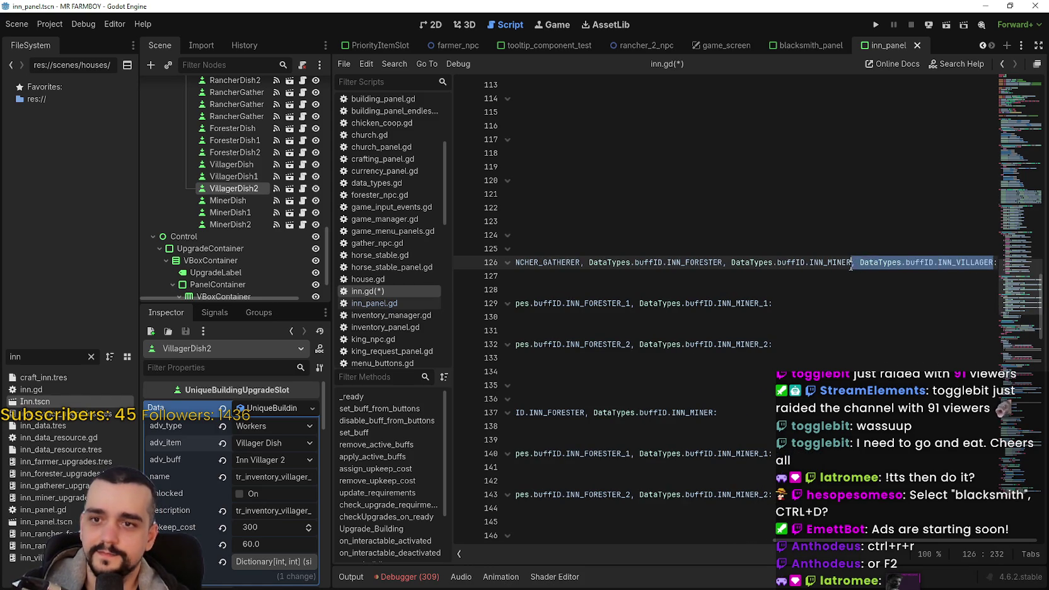
pyautogui.hotkey('ctrl', 'c')
pyautogui.click(769, 303)
pyautogui.hotkey('ctrl', 'v')
pyautogui.write('1')
pyautogui.click(770, 344)
pyautogui.hotkey('ctrl', 'v')
pyautogui.write('2')
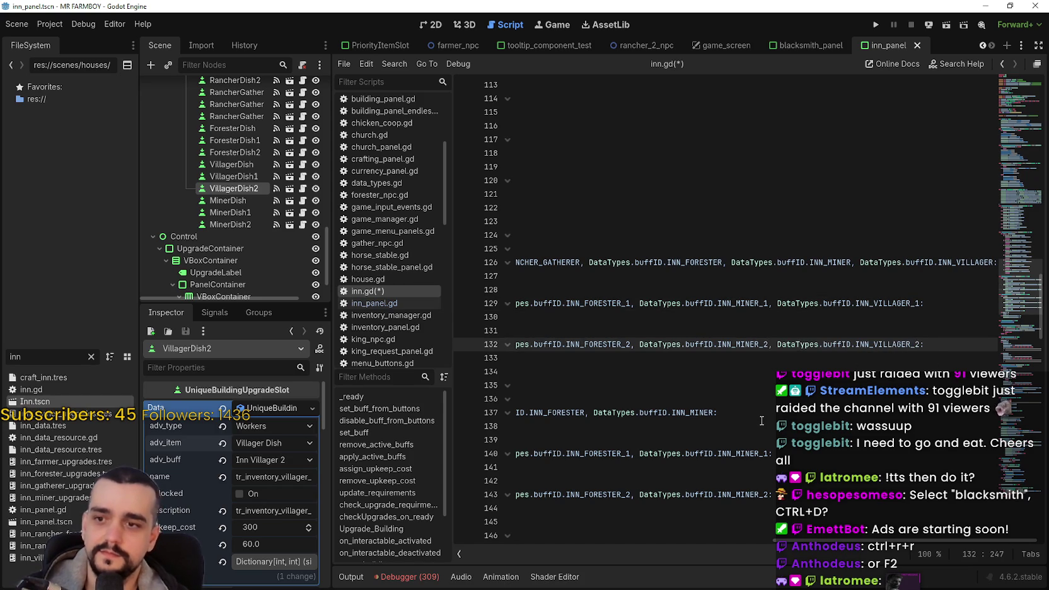
# Add INN_VILLAGER to line 137 and INN_VILLAGER_1 to line 140 in remove_upkeep_cost
pyautogui.click(719, 410)
pyautogui.hotkey('ctrl', 'v')
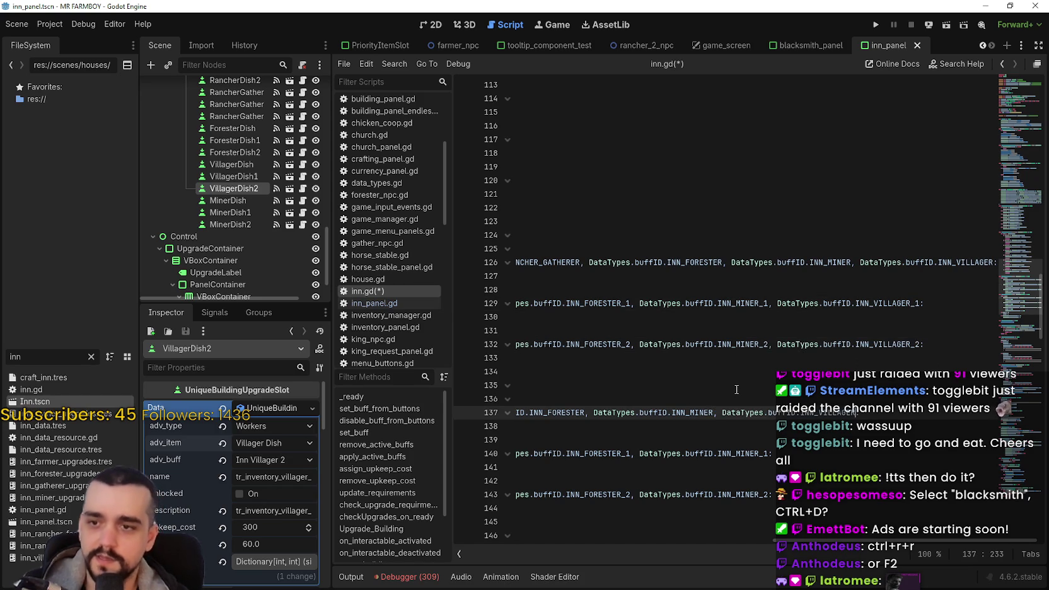
pyautogui.click(769, 453)
pyautogui.hotkey('ctrl', 'v')
pyautogui.write('1')
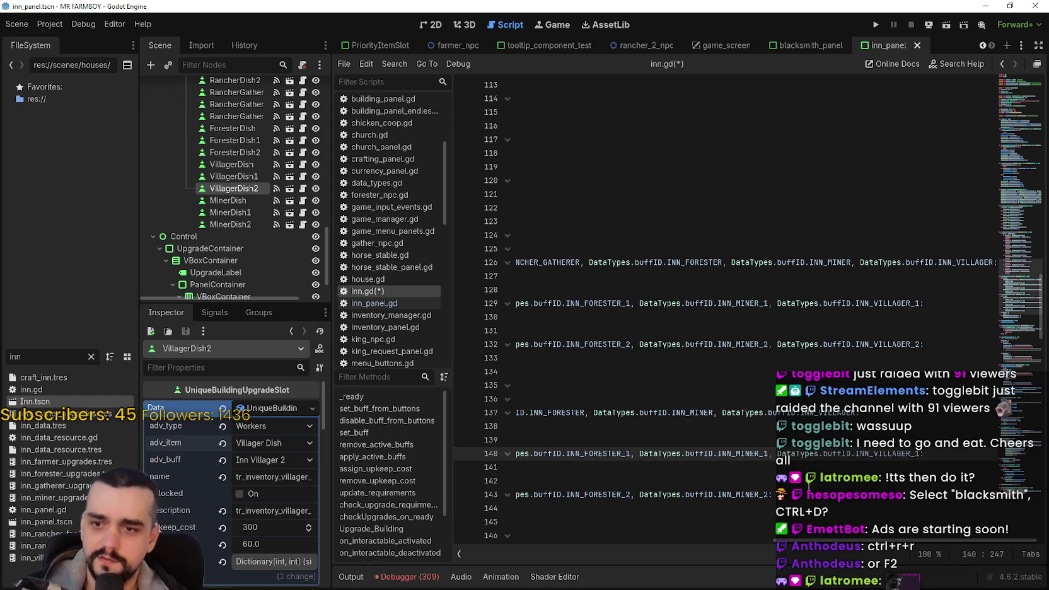
pyautogui.click(770, 494)
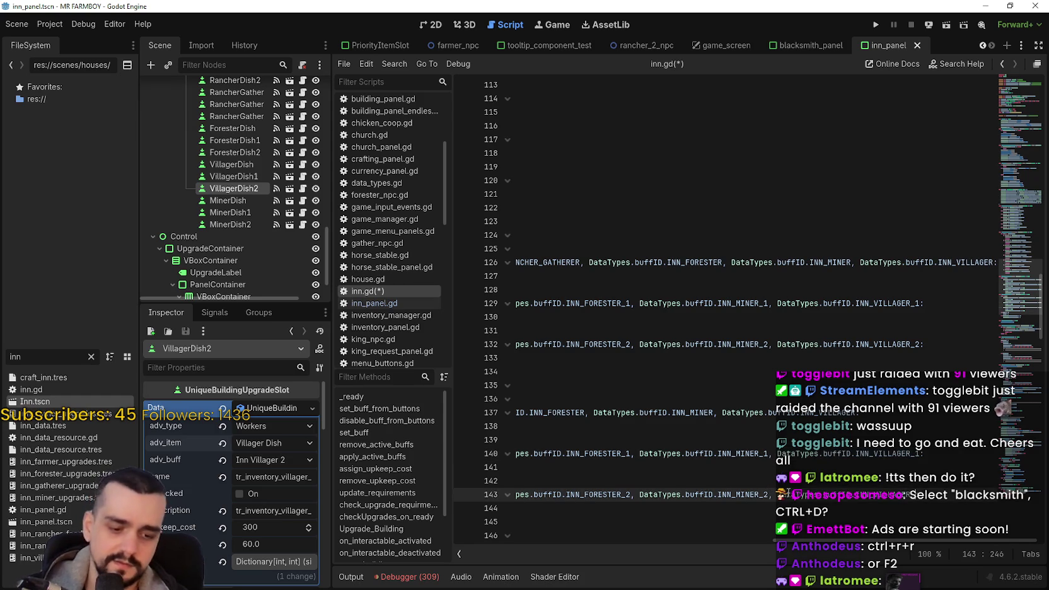
pyautogui.moveTo(844, 541); pyautogui.dragTo(491, 534)
pyautogui.moveTo(818, 413); pyautogui.dragTo(675, 416)
pyautogui.click(959, 413)
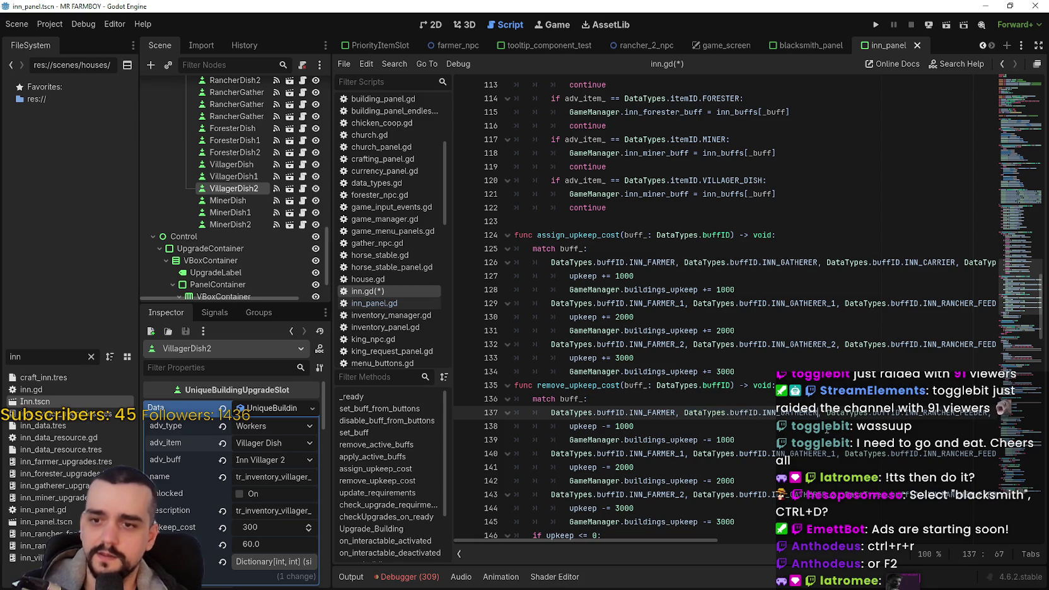
# Rename the copied entries on lines 137 and 140 to INN_CARRIER and INN_CARRIER_1
pyautogui.moveTo(960, 412); pyautogui.dragTo(926, 413)
pyautogui.write('Ca, DataTypes.bu')
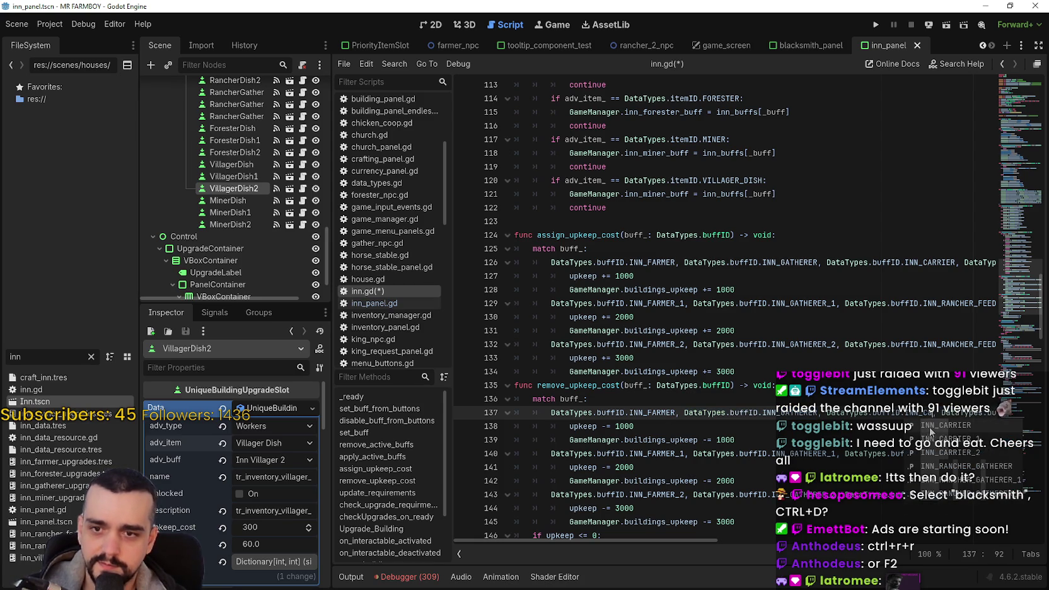
pyautogui.doubleClick(959, 427)
pyautogui.press('Down')
pyautogui.press('Down')
pyautogui.press('Down')
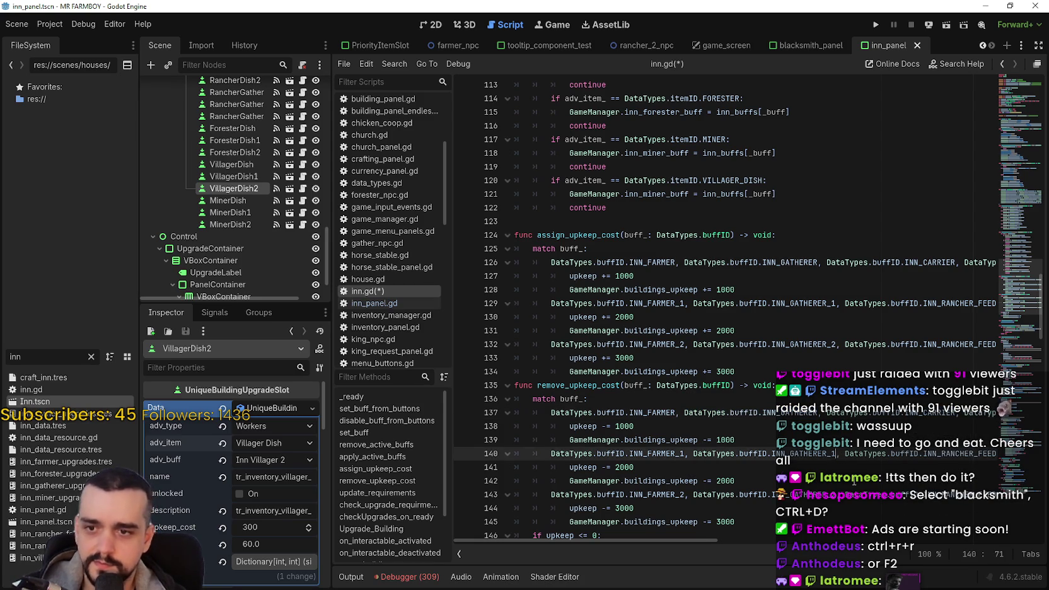
pyautogui.press('BackSpace')
pyautogui.press('BackSpace')
pyautogui.press('BackSpace')
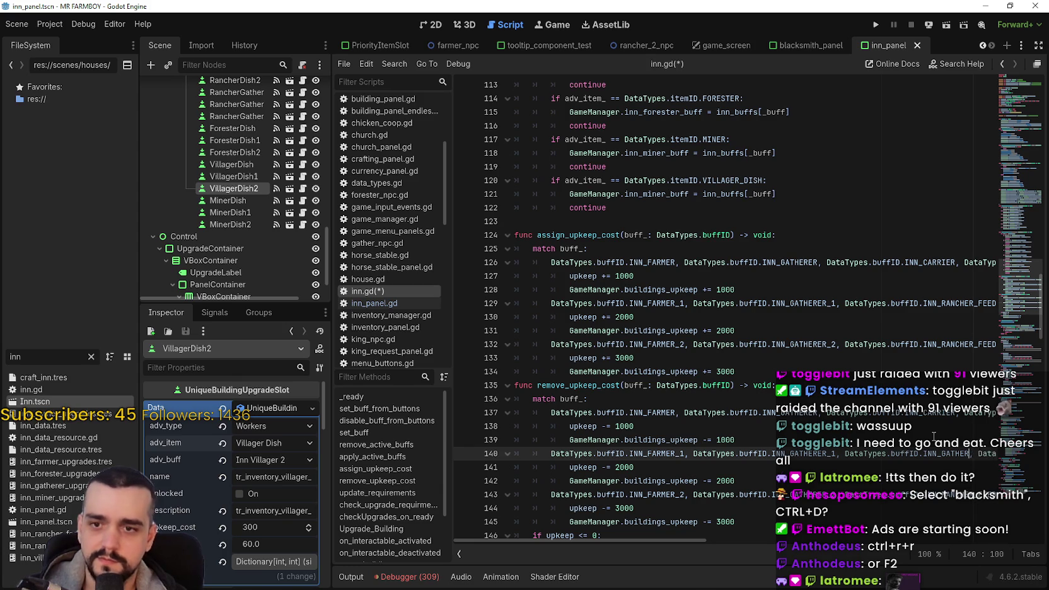
pyautogui.write('Ca')
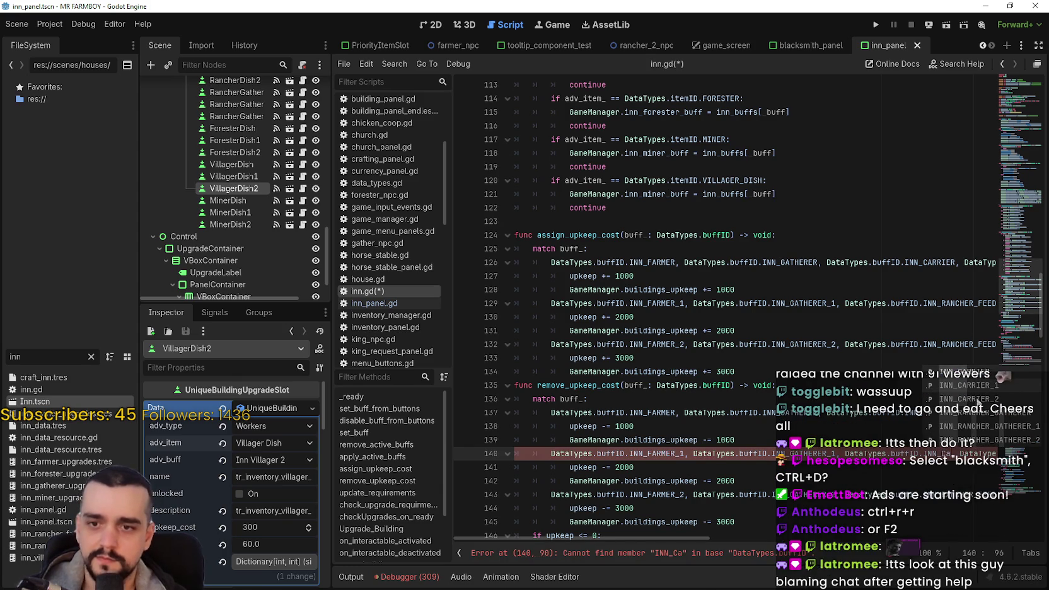
pyautogui.press('Down')
pyautogui.press('Return')
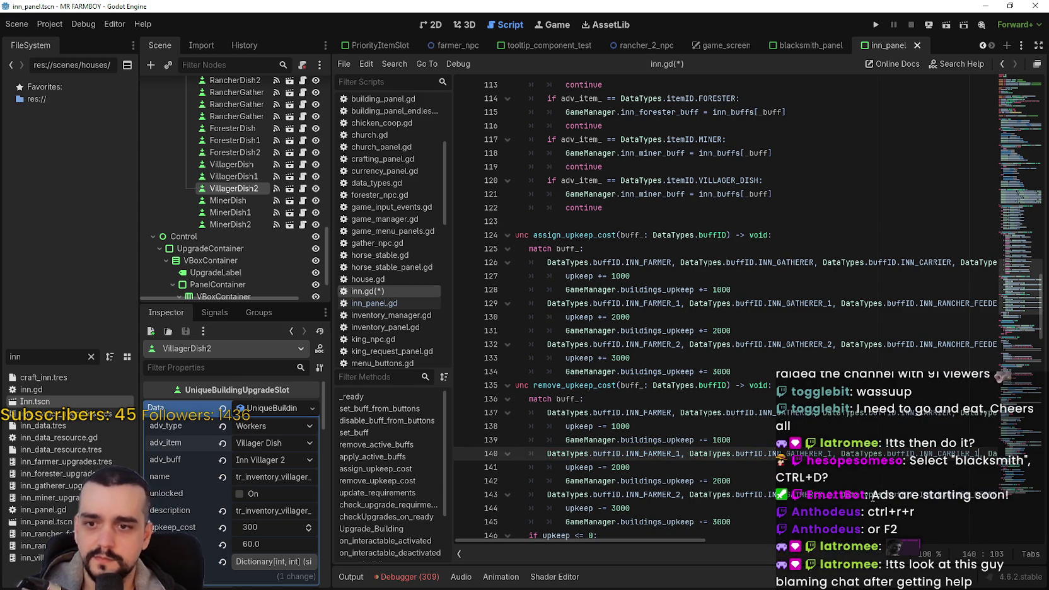
# Change the INN_GATHERER entry on line 143 to INN_CARRIER_2
pyautogui.click(831, 496)
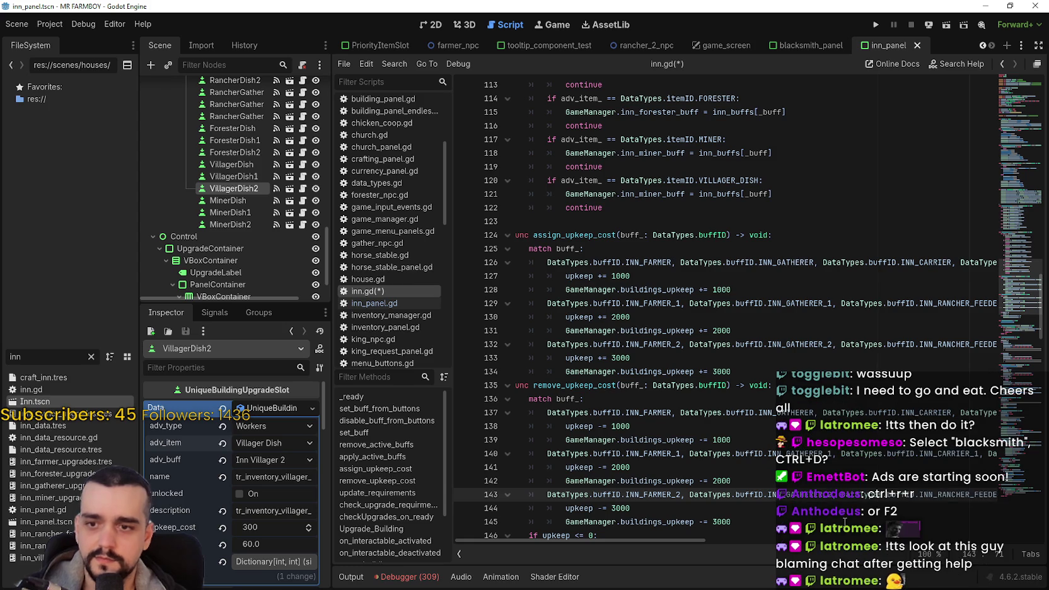
pyautogui.doubleClick(951, 490)
pyautogui.press('BackSpace')
pyautogui.press('BackSpace')
pyautogui.press('BackSpace')
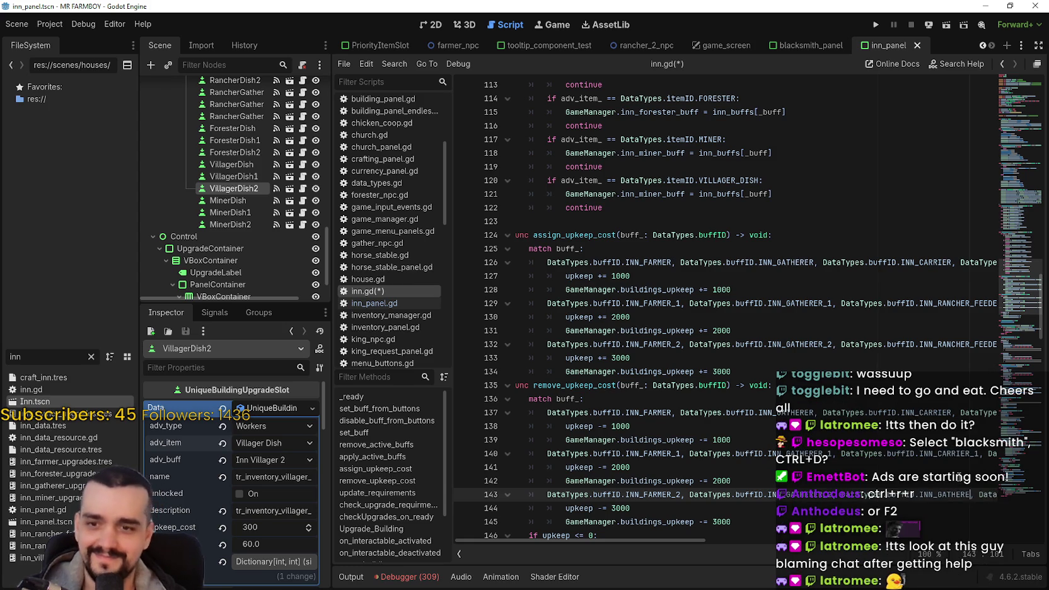
pyautogui.write('ARRIER_2')
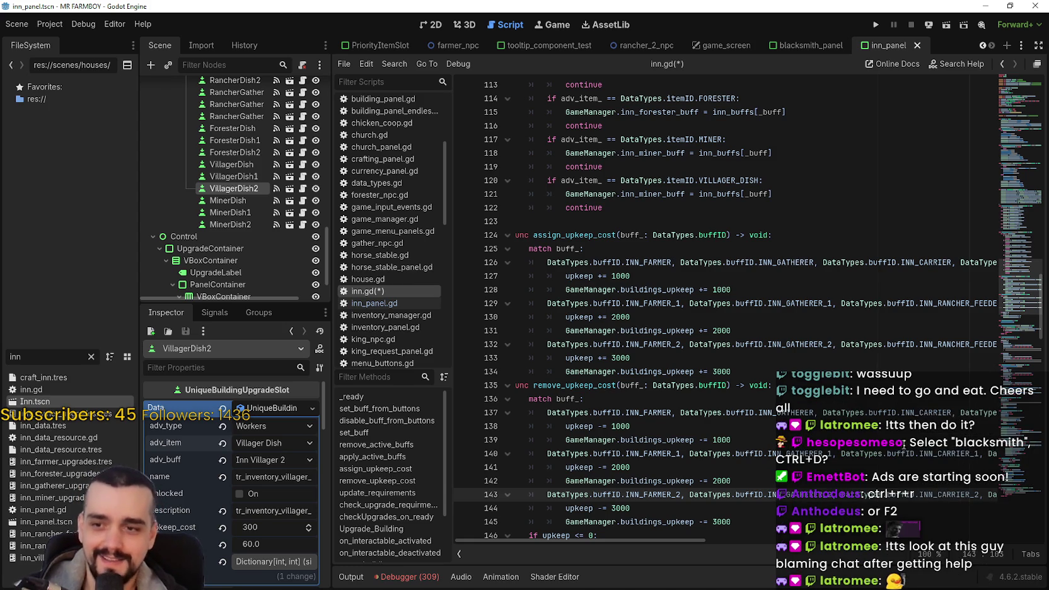
pyautogui.scroll(-2, 774, 435)
pyautogui.scroll(6, 770, 432)
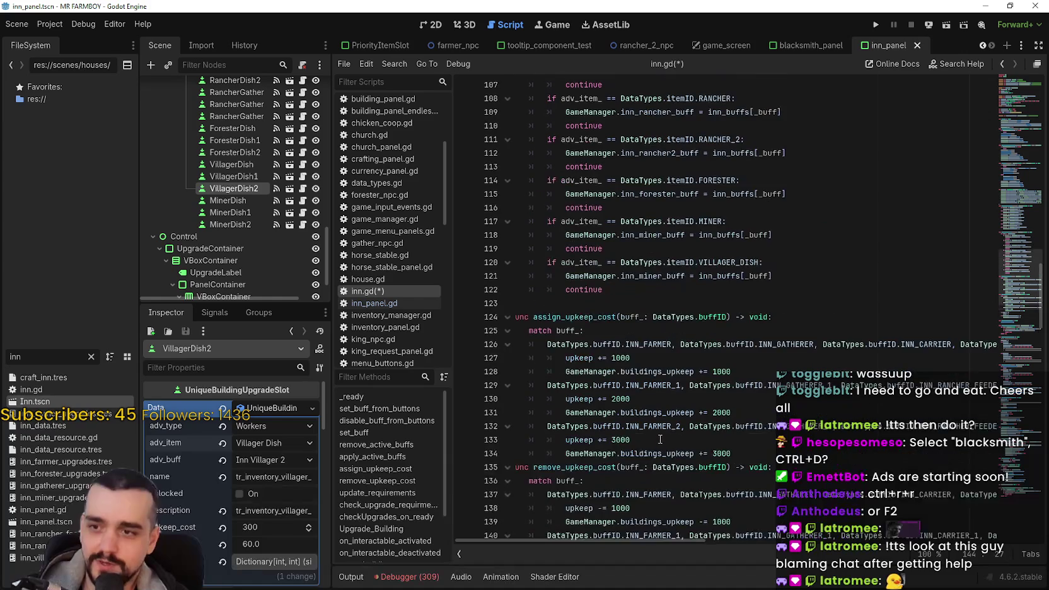
# Cut the upkeep values on lines 130, 133 and 138 to 200, 300 and 100
pyautogui.doubleClick(667, 454)
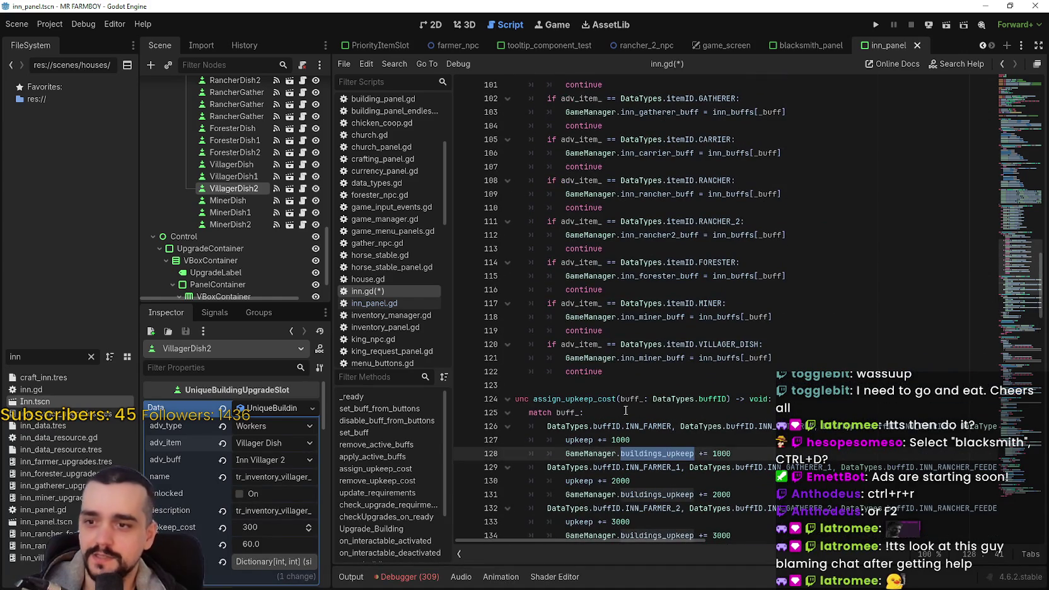
pyautogui.scroll(-3, 631, 412)
pyautogui.click(586, 319)
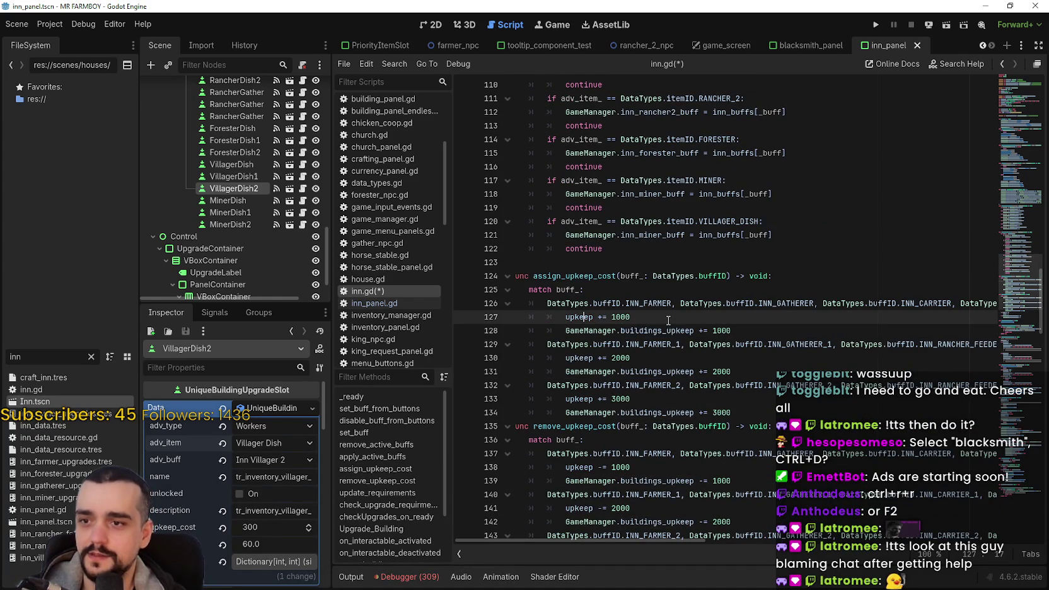
pyautogui.click(657, 361)
pyautogui.press('BackSpace')
pyautogui.click(660, 401)
pyautogui.press('BackSpace')
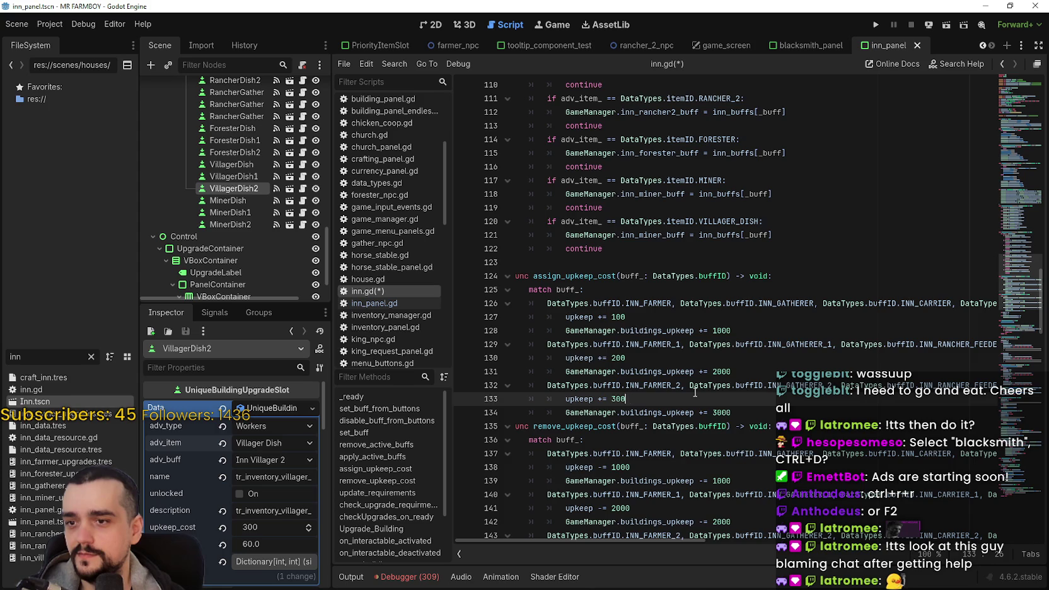
pyautogui.scroll(-1, 656, 416)
pyautogui.click(651, 429)
pyautogui.press('BackSpace')
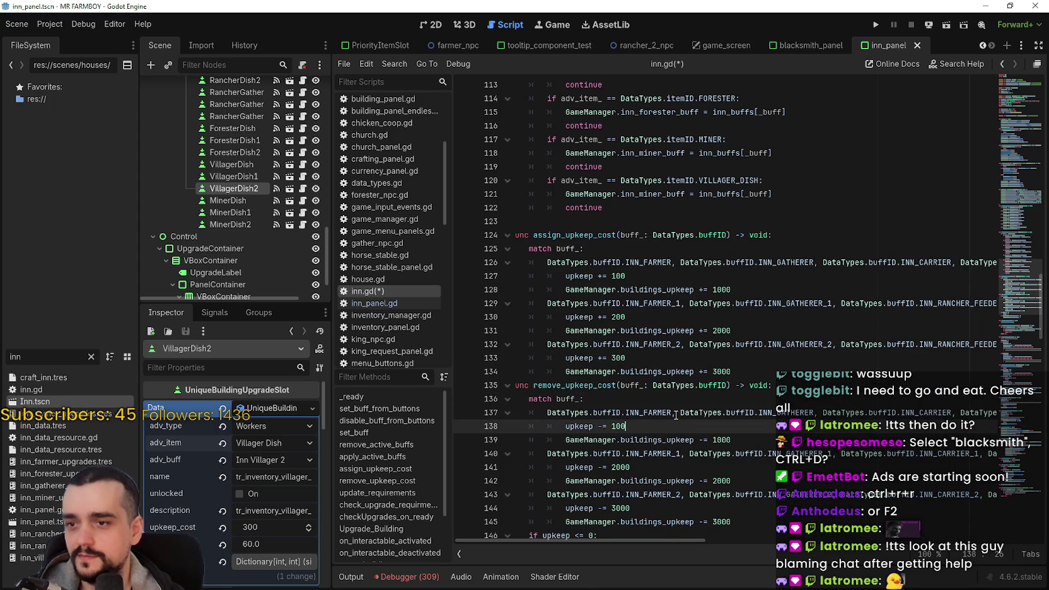
# Shorten the remaining upkeep deductions from 3000, 2000 and 1000 to 300, 200 and 100
pyautogui.scroll(-2, 653, 416)
pyautogui.click(657, 371)
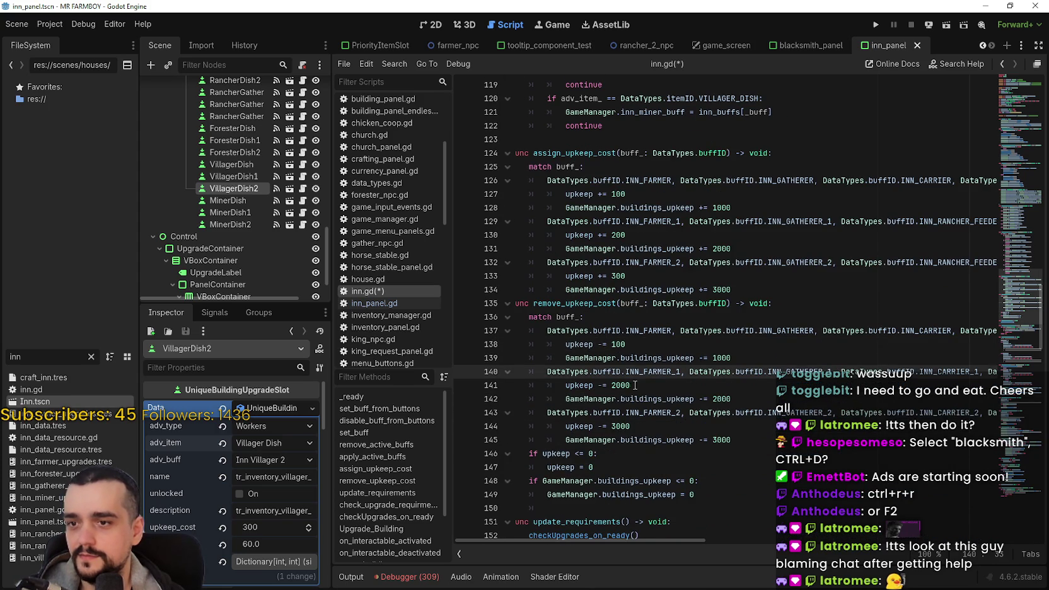
pyautogui.click(638, 384)
pyautogui.click(632, 427)
pyautogui.press('BackSpace')
pyautogui.scroll(-2, 693, 422)
pyautogui.click(744, 358)
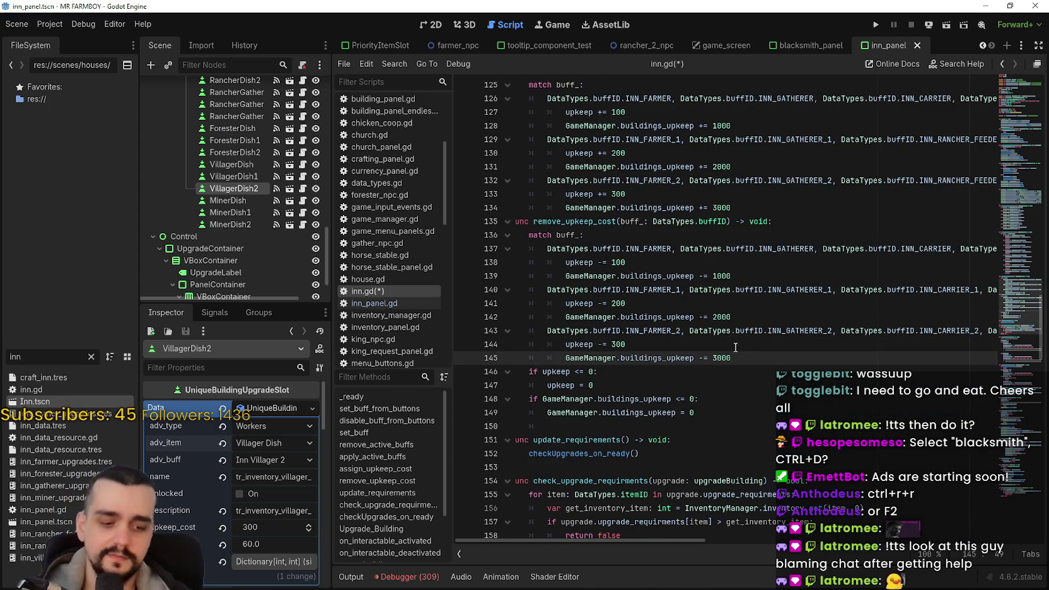
pyautogui.press('BackSpace')
pyautogui.click(768, 315)
pyautogui.press('BackSpace')
pyautogui.click(754, 277)
pyautogui.press('BackSpace')
# Shorten the remaining 2000 and 1000 upkeep additions to 200 and 100
pyautogui.click(748, 207)
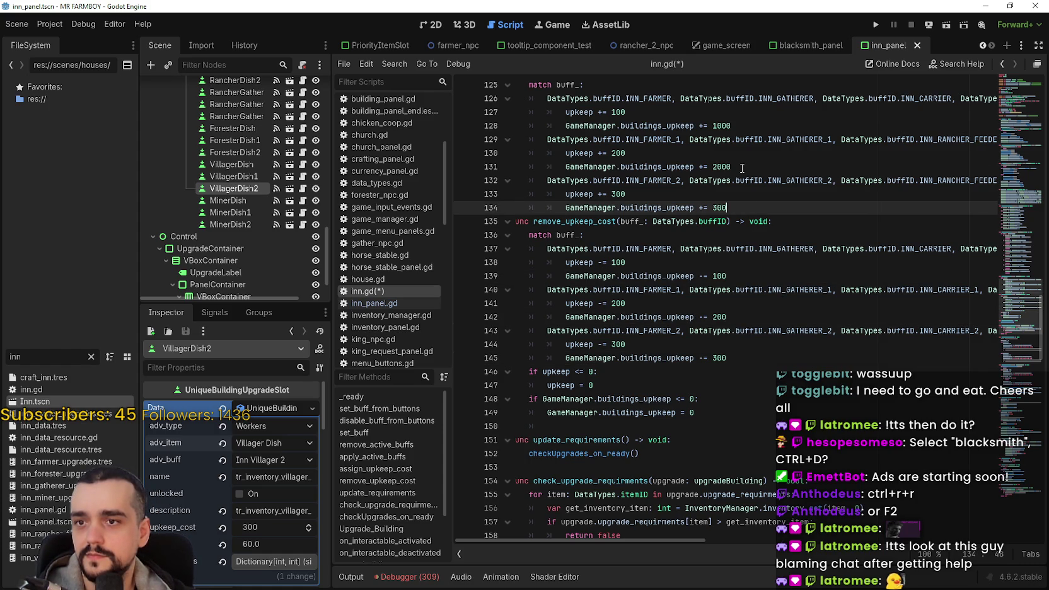
pyautogui.click(742, 167)
pyautogui.press('BackSpace')
pyautogui.click(732, 126)
pyautogui.press('BackSpace')
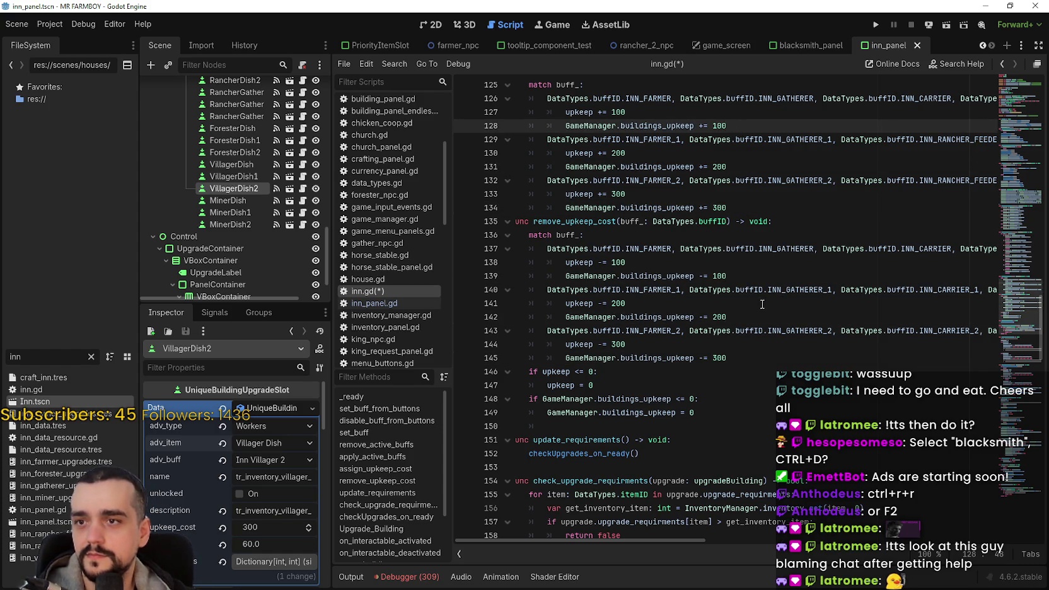
pyautogui.scroll(5, 762, 304)
pyautogui.scroll(-6, 694, 361)
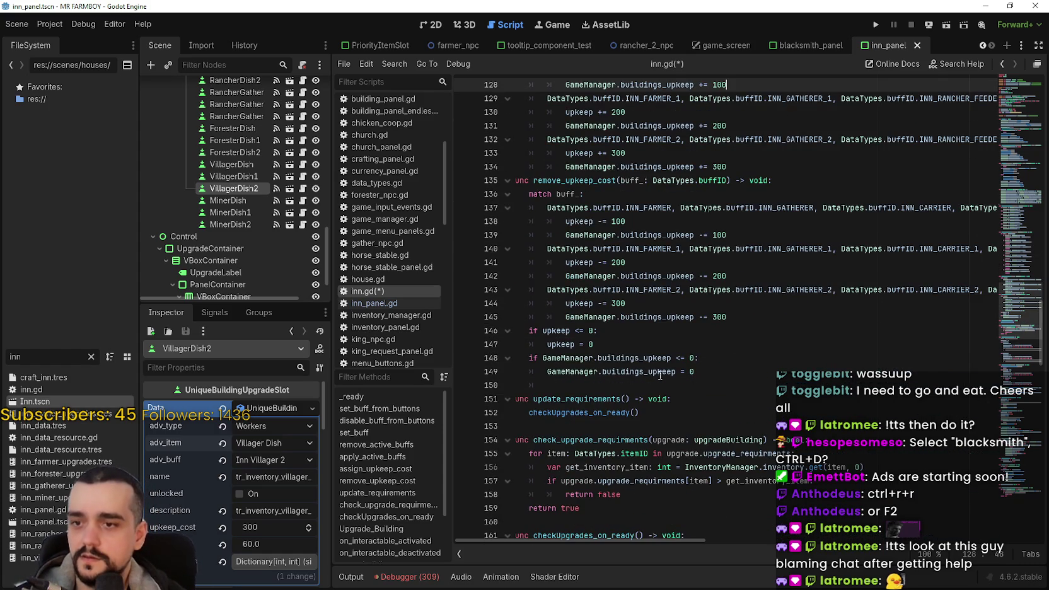
pyautogui.doubleClick(640, 354)
# Switch the zero check and reset line to buildings_upkeep_silver
pyautogui.write('b')
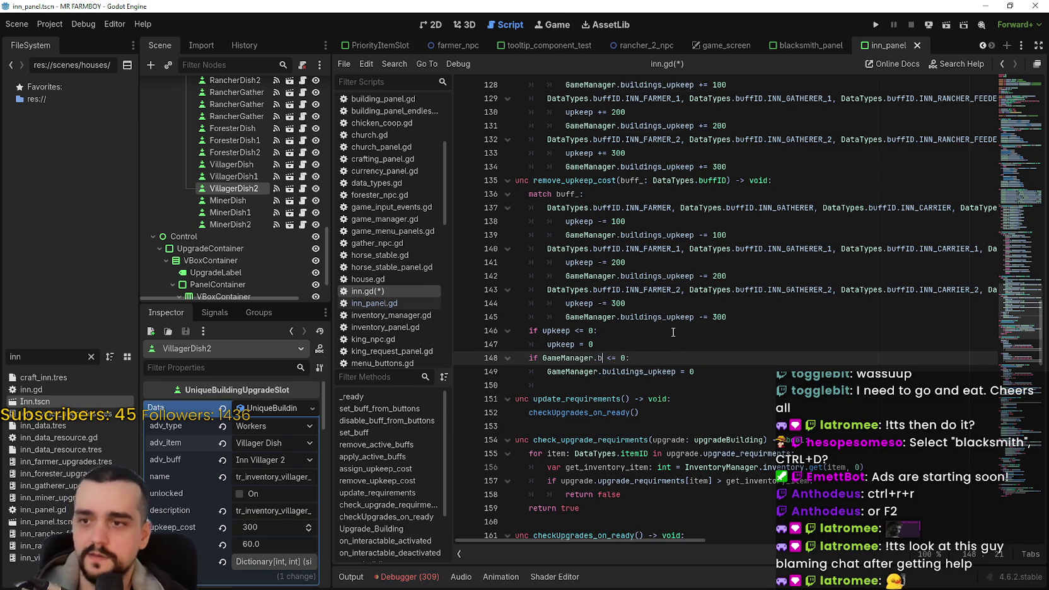
pyautogui.write('uild')
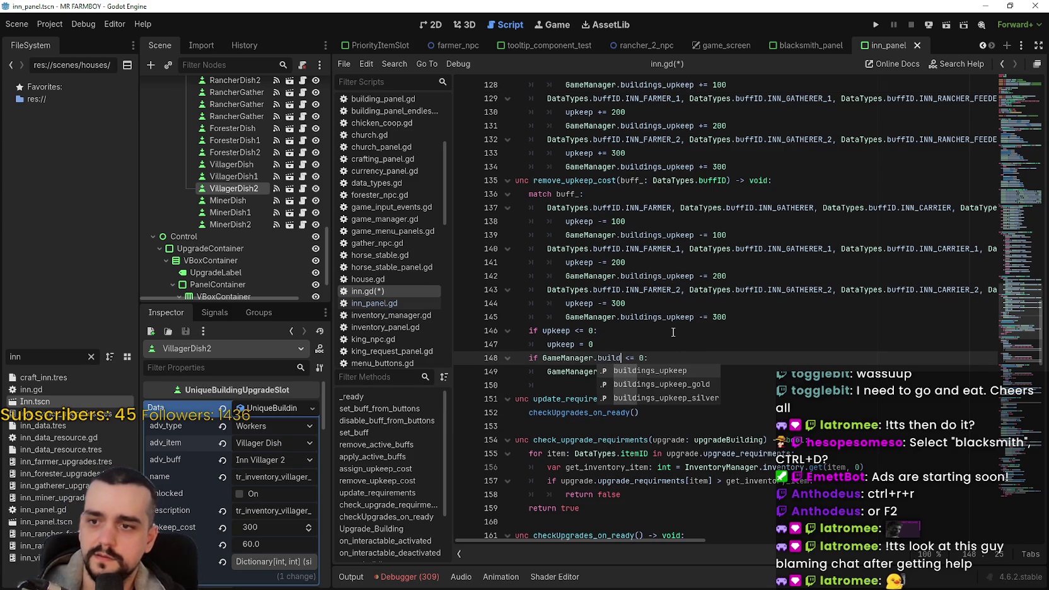
pyautogui.press('Down')
pyautogui.press('Down')
pyautogui.press('Return')
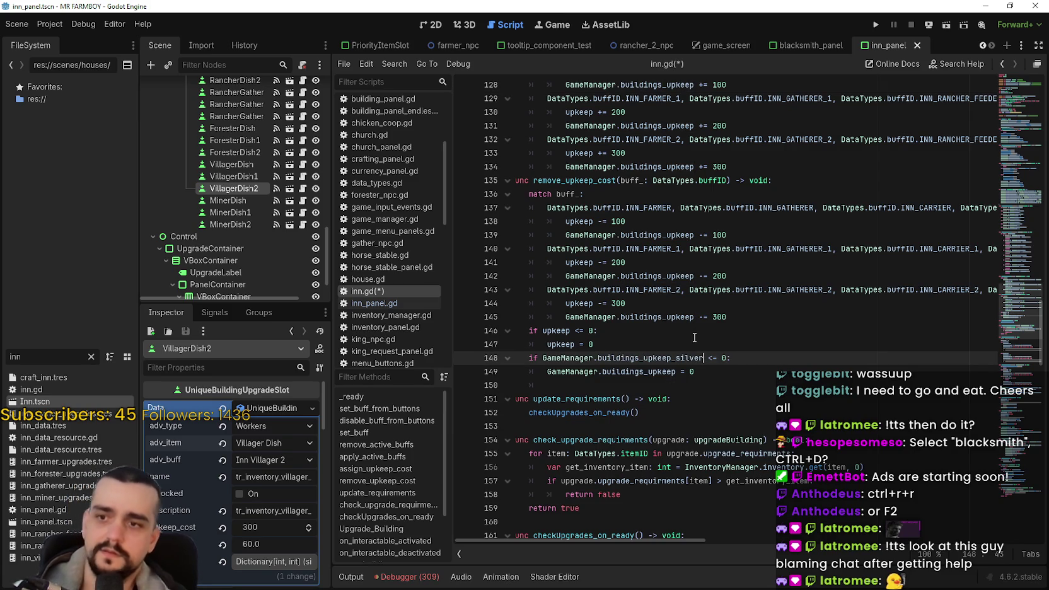
pyautogui.doubleClick(671, 358)
pyautogui.hotkey('ctrl', 'c')
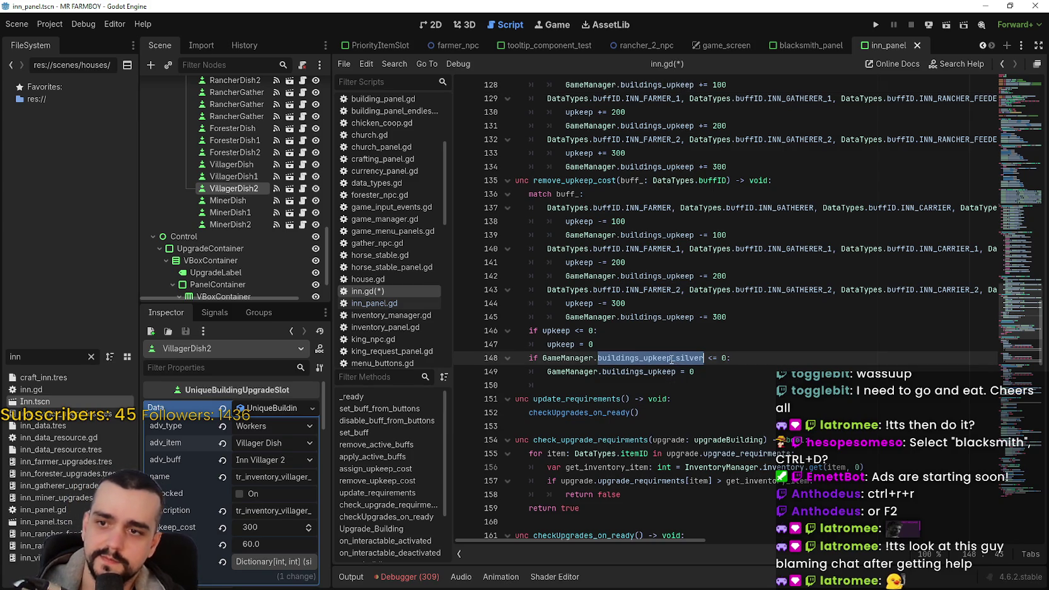
pyautogui.doubleClick(654, 372)
pyautogui.hotkey('ctrl', 'v')
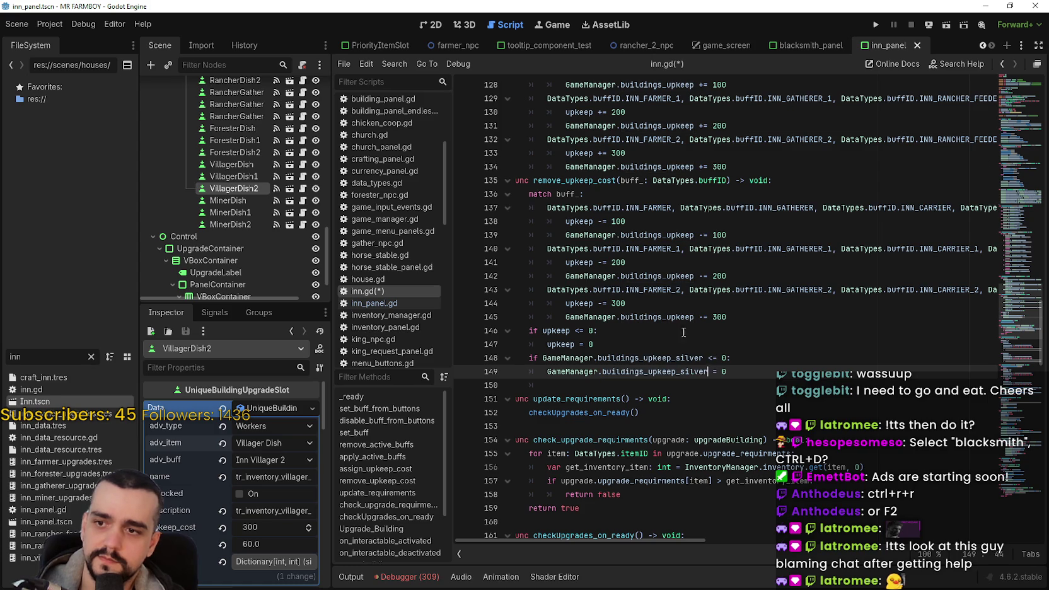
# Replace buildings_upkeep with buildings_upkeep_silver on lines 145, 142 and 139
pyautogui.doubleClick(672, 317)
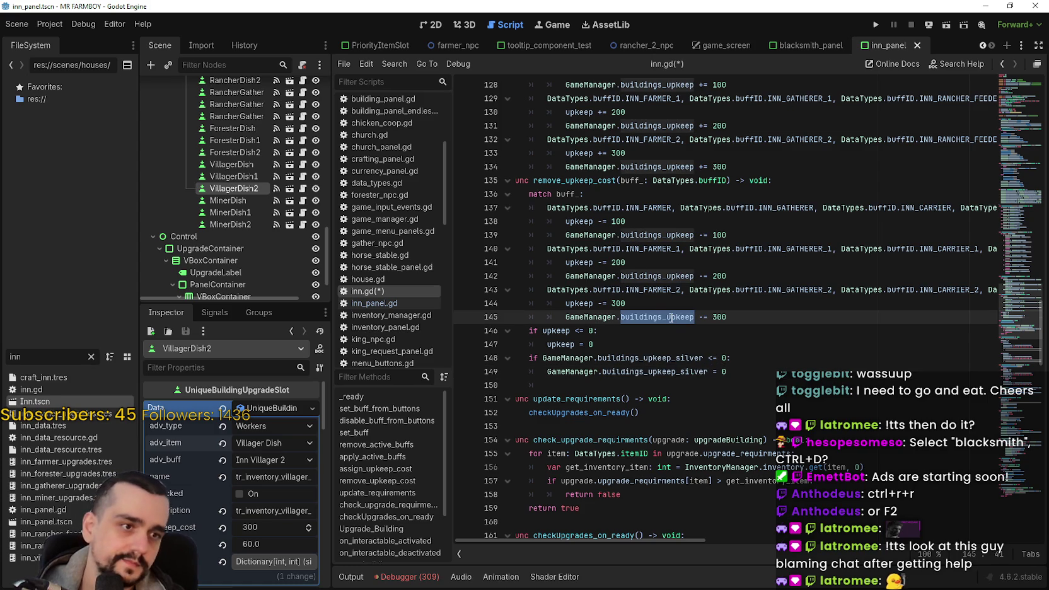
pyautogui.hotkey('ctrl', 'v')
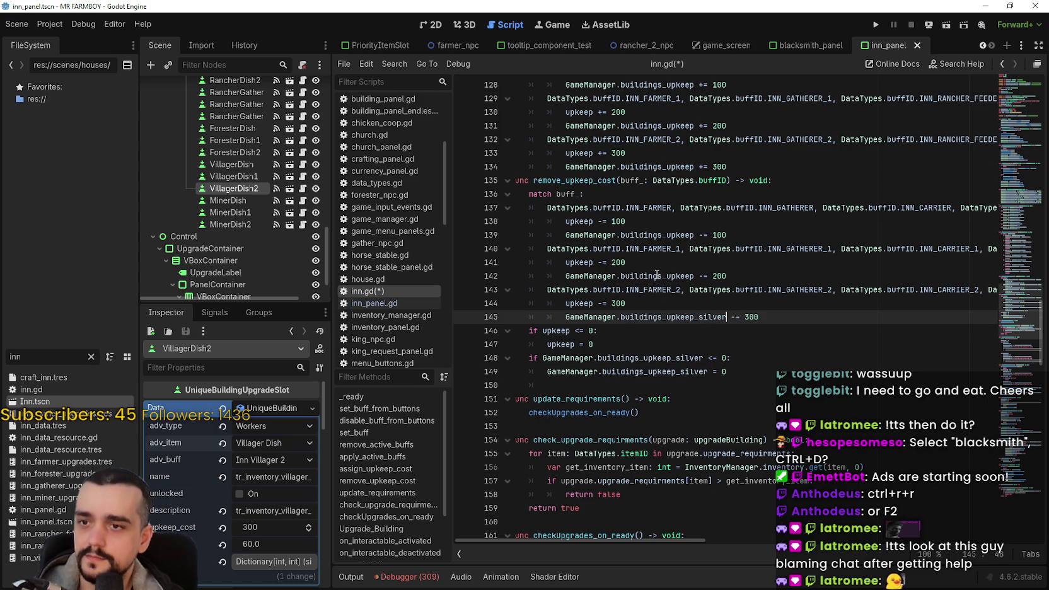
pyautogui.doubleClick(656, 275)
pyautogui.hotkey('ctrl', 'v')
pyautogui.doubleClick(665, 232)
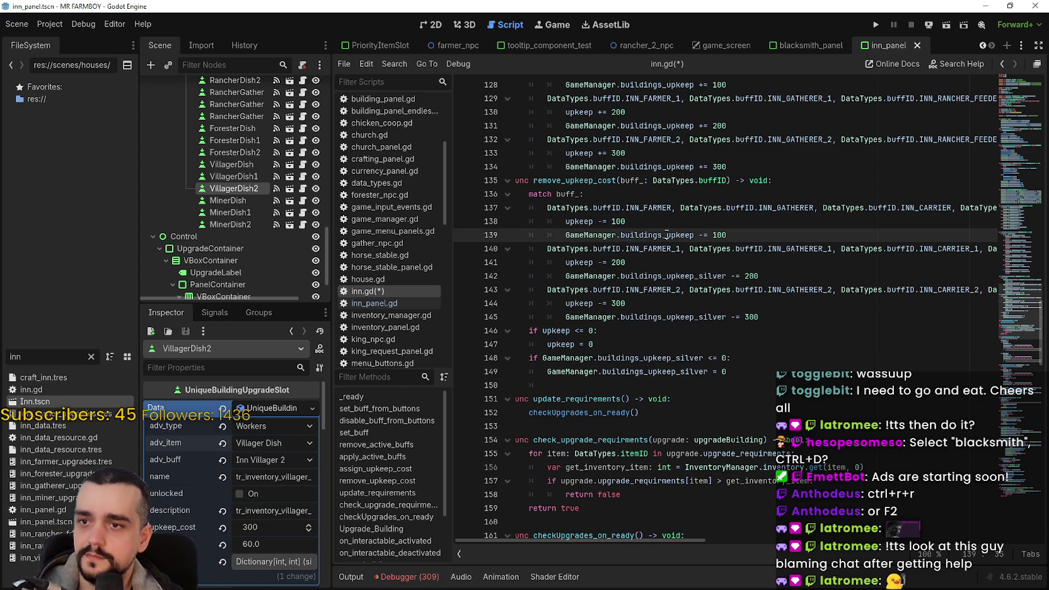
pyautogui.hotkey('ctrl', 'v')
# Replace buildings_upkeep with buildings_upkeep_silver on lines 134, 131 and 128, then check the +100/+200/+300 lines
pyautogui.scroll(3, 665, 220)
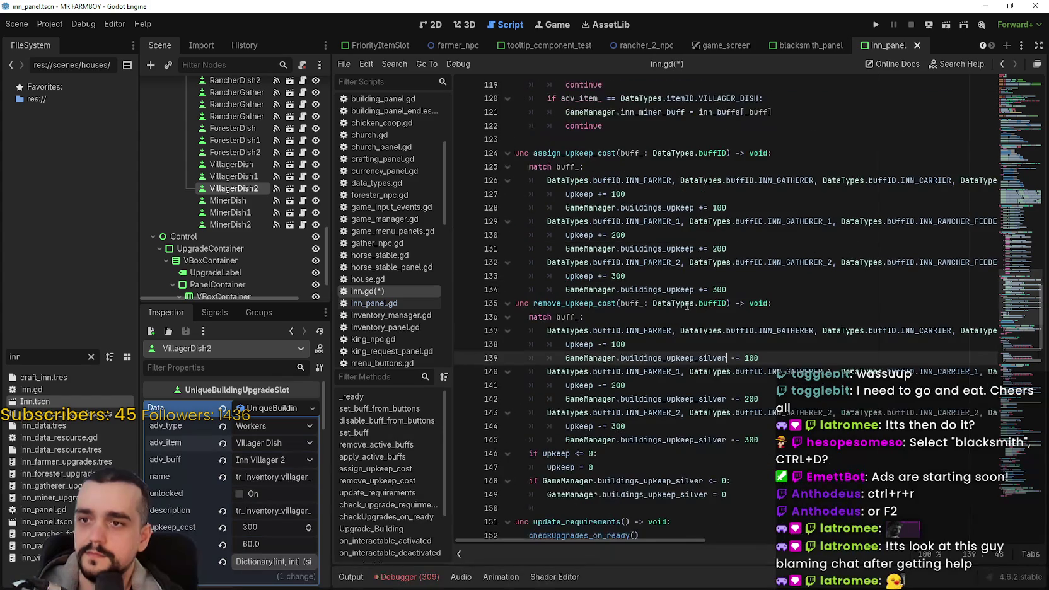
pyautogui.doubleClick(670, 289)
pyautogui.hotkey('ctrl', 'v')
pyautogui.doubleClick(672, 248)
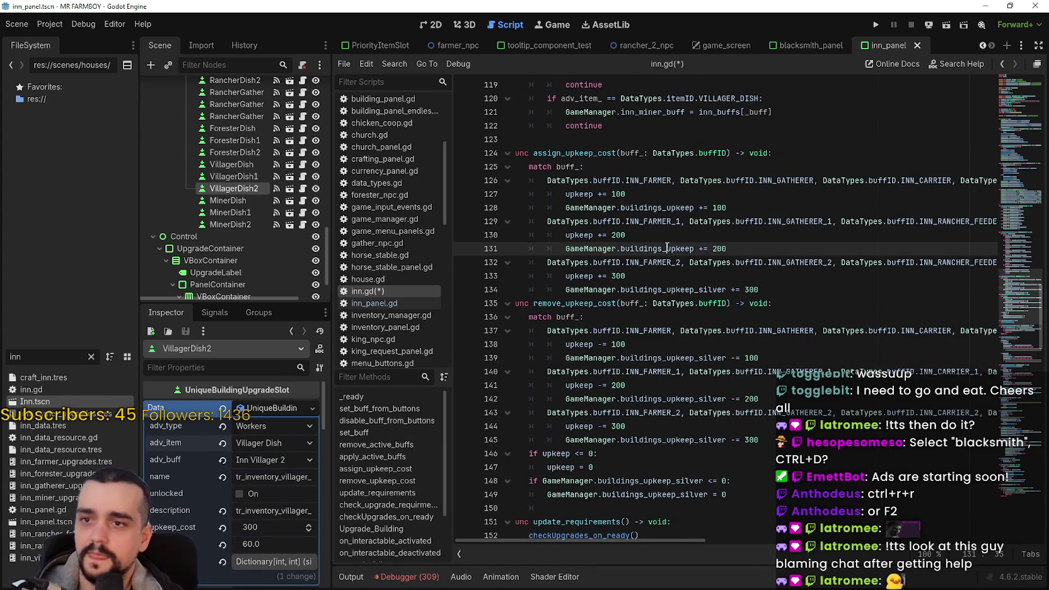
pyautogui.hotkey('ctrl', 'v')
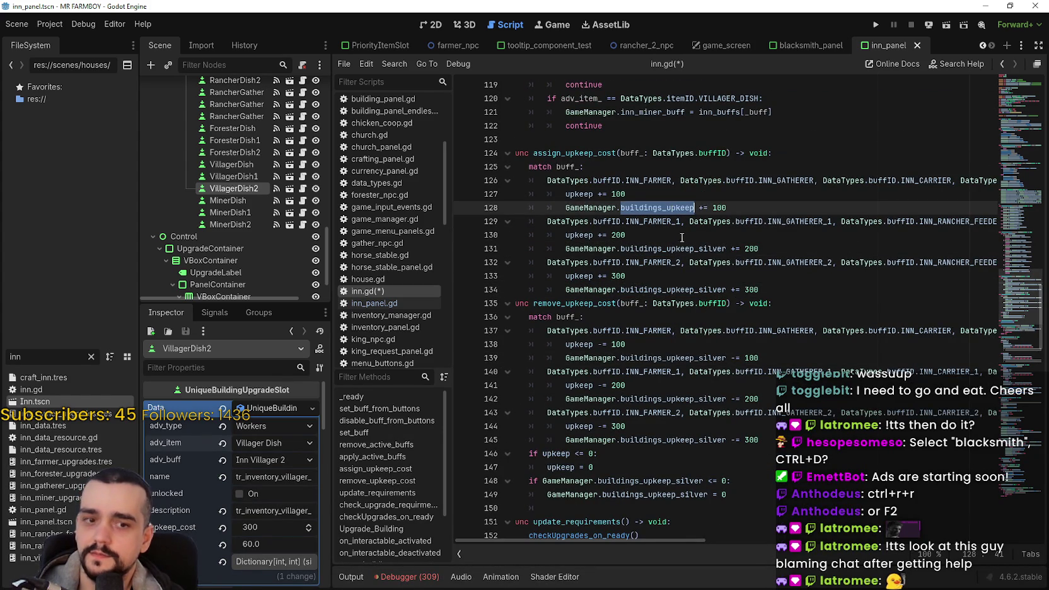
pyautogui.hotkey('ctrl', 'v')
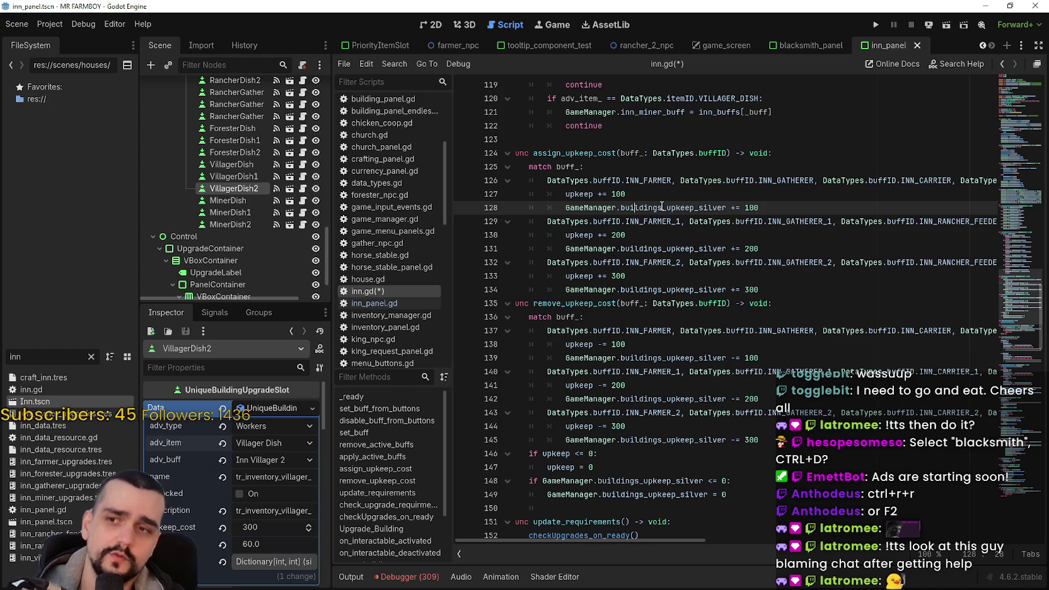
pyautogui.click(662, 198)
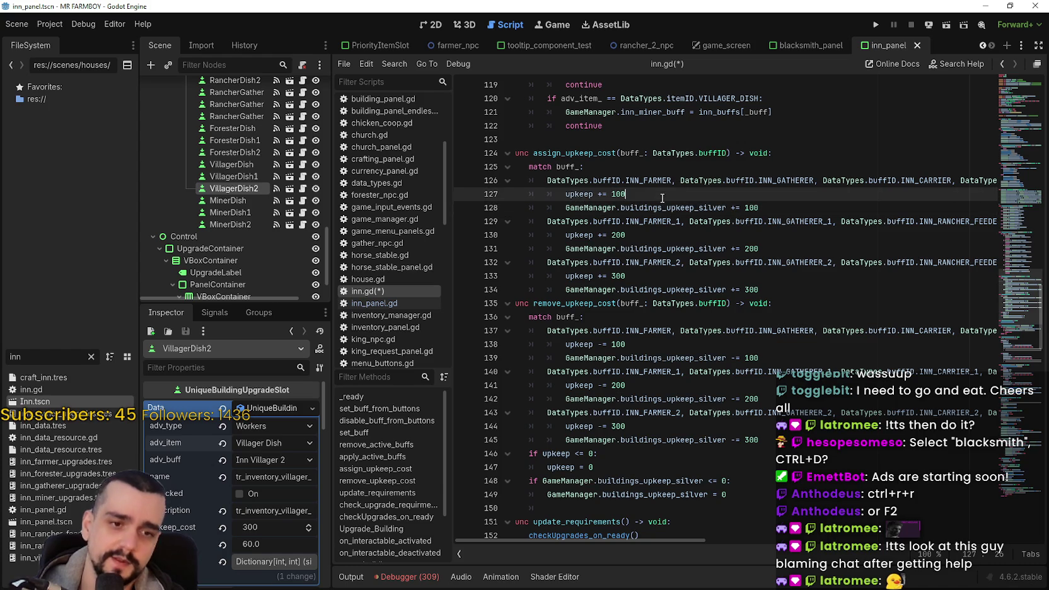
pyautogui.click(639, 239)
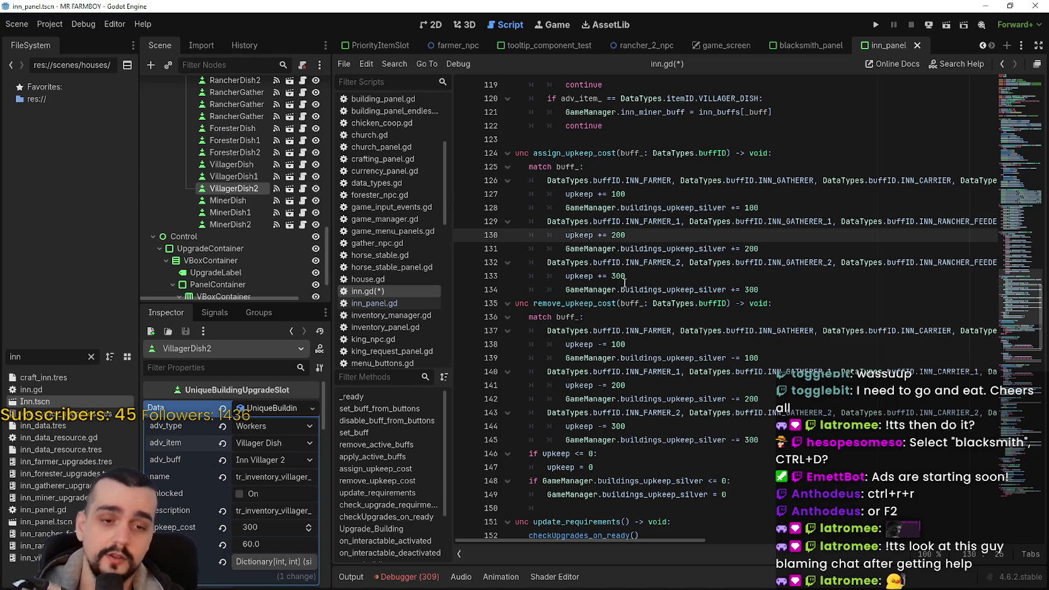
pyautogui.click(652, 282)
# Review the active buffs loop, upgrade requirements check and commented advancement lines in inn.gd
pyautogui.scroll(7, 648, 309)
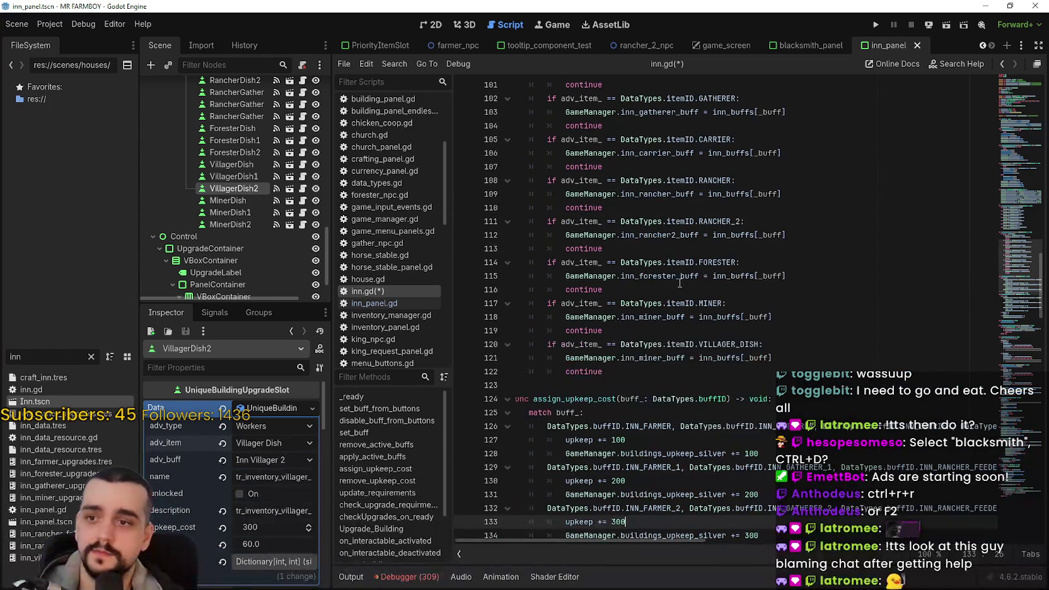
pyautogui.scroll(3, 644, 332)
pyautogui.click(620, 224)
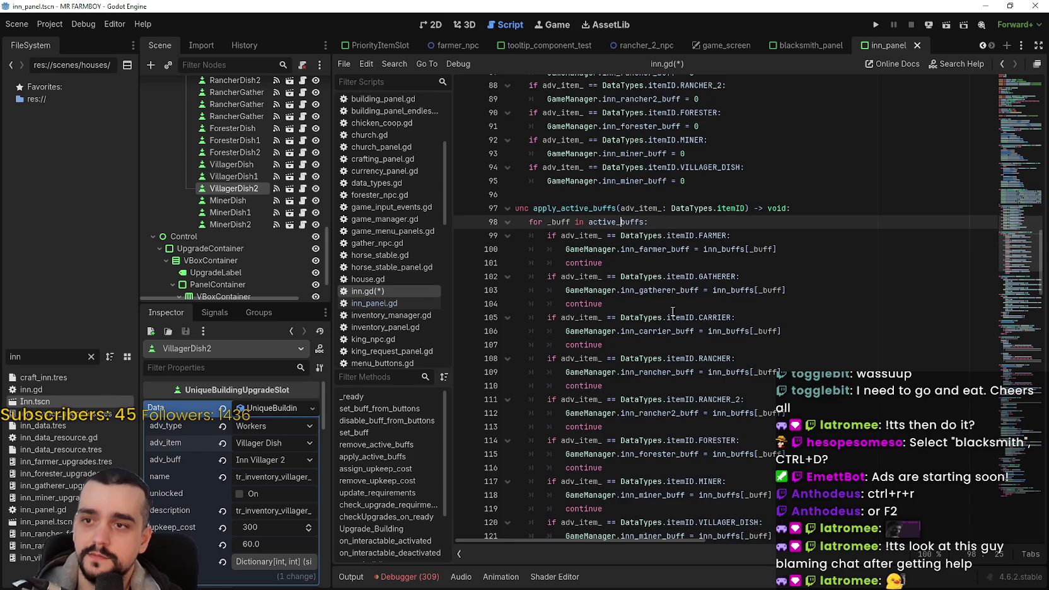
pyautogui.scroll(7, 673, 294)
pyautogui.scroll(-14, 678, 310)
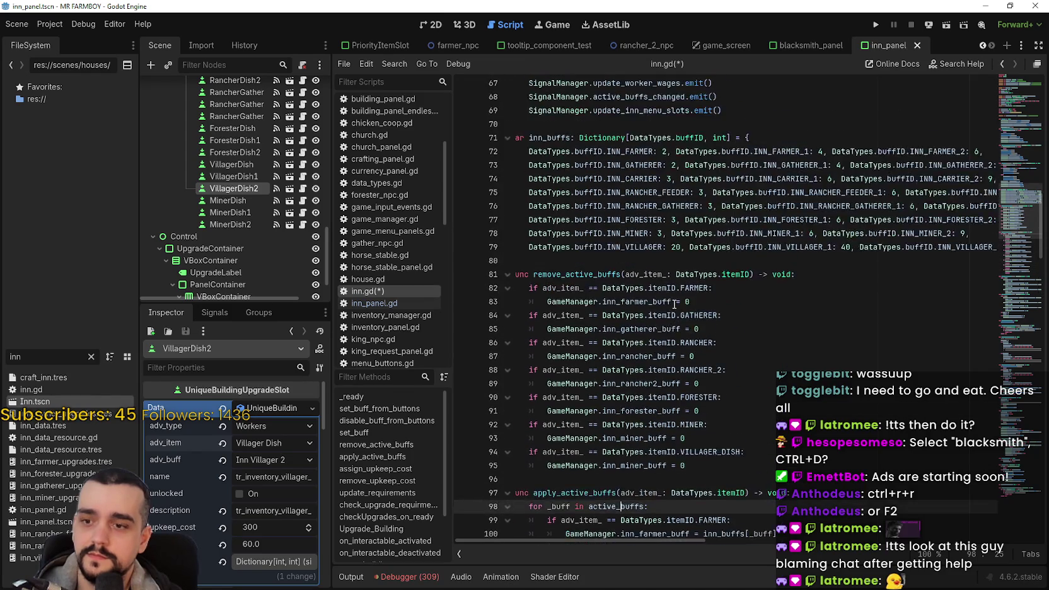
pyautogui.scroll(-6, 666, 296)
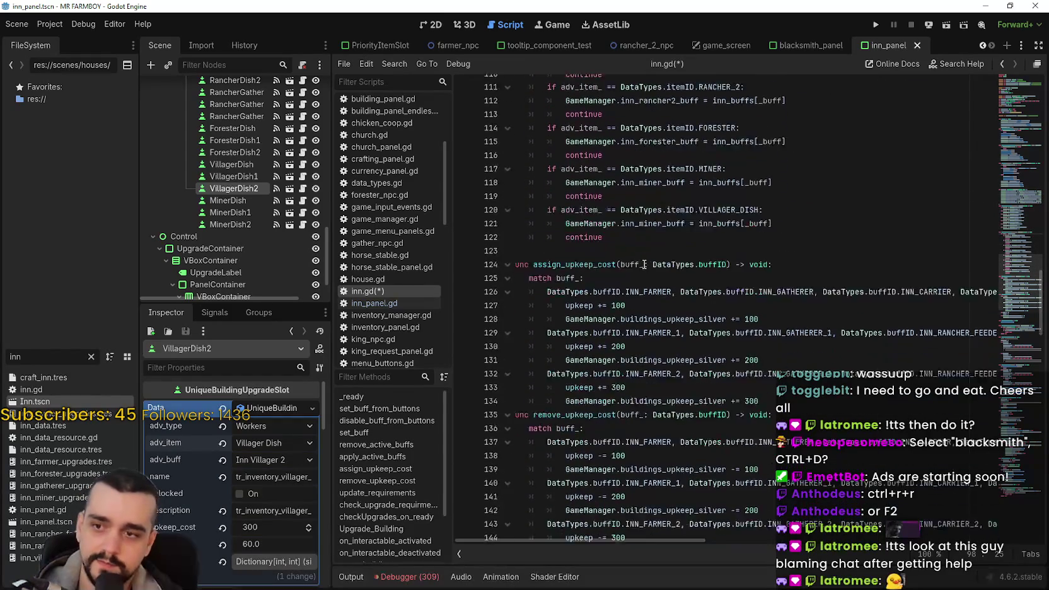
pyautogui.click(695, 401)
pyautogui.scroll(-2, 695, 400)
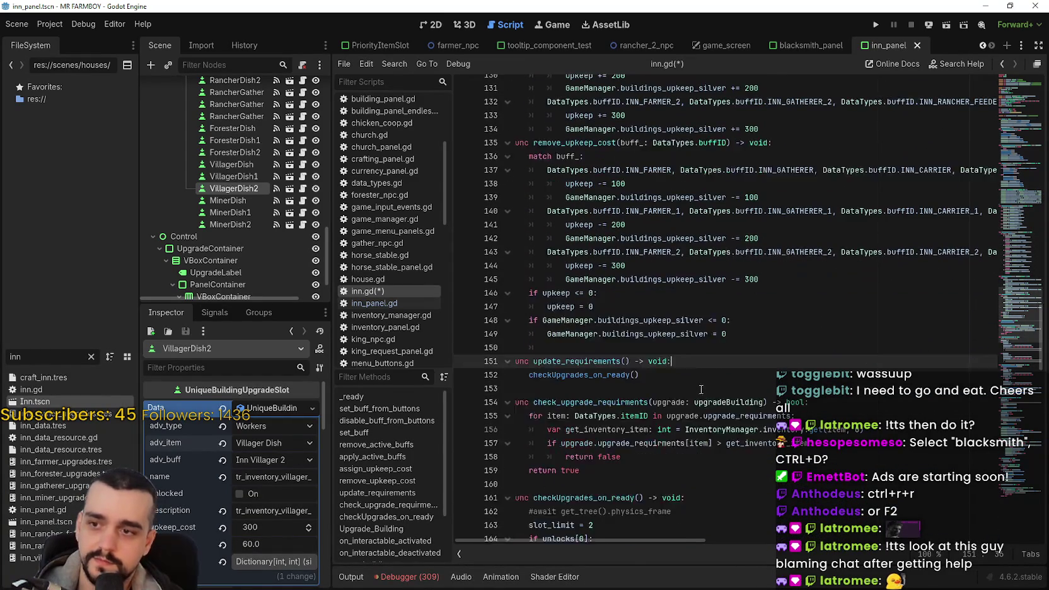
pyautogui.click(667, 430)
pyautogui.scroll(-5, 667, 404)
pyautogui.click(650, 360)
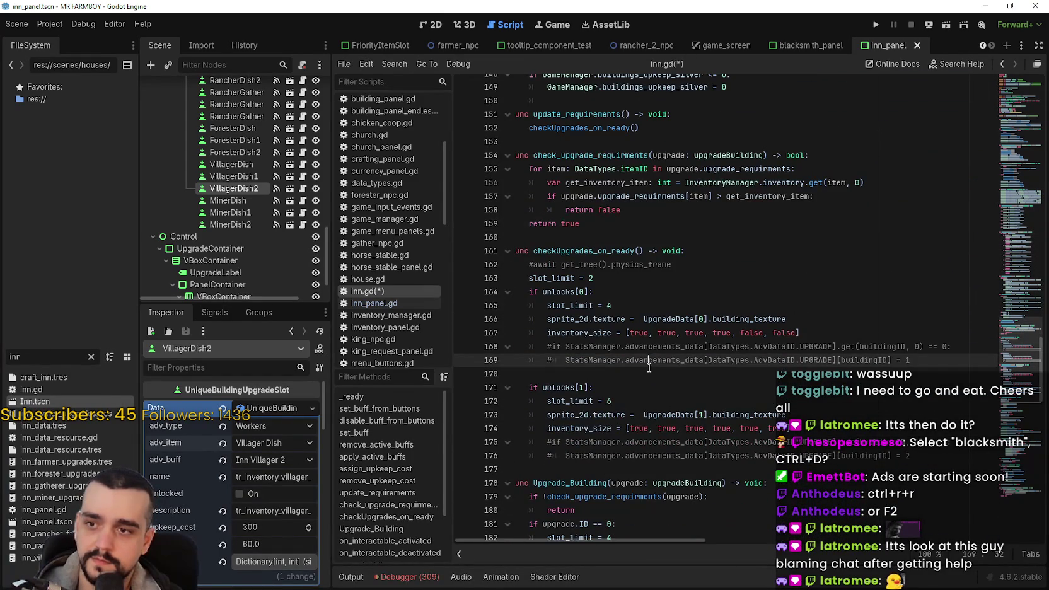
# Save inn.gd with Ctrl+S and scroll through the script up to the _ready function
pyautogui.hotkey('ctrl', 's')
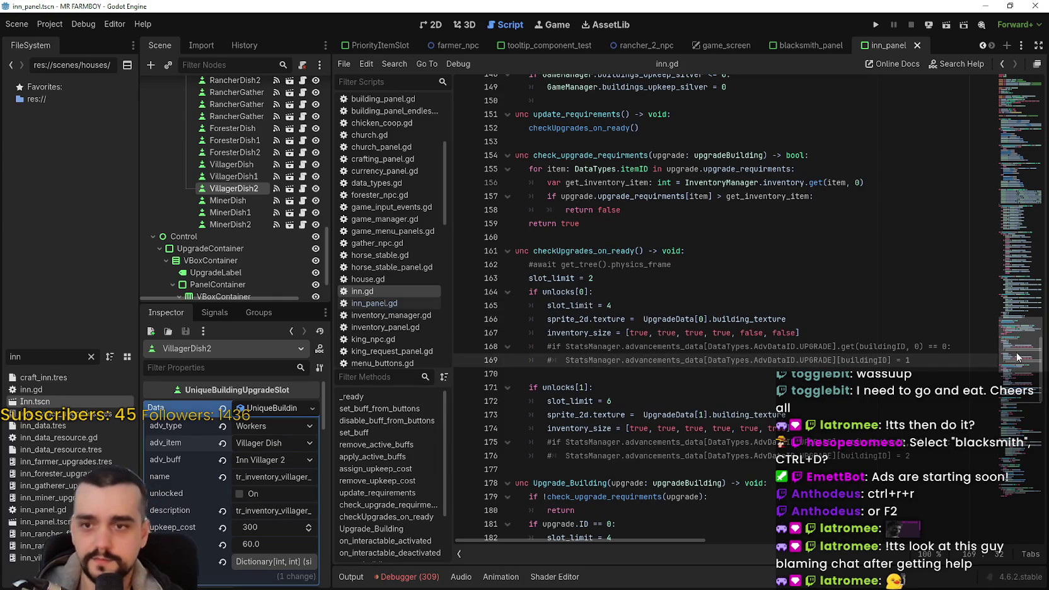
pyautogui.scroll(-6, 1018, 378)
pyautogui.scroll(-3, 1018, 399)
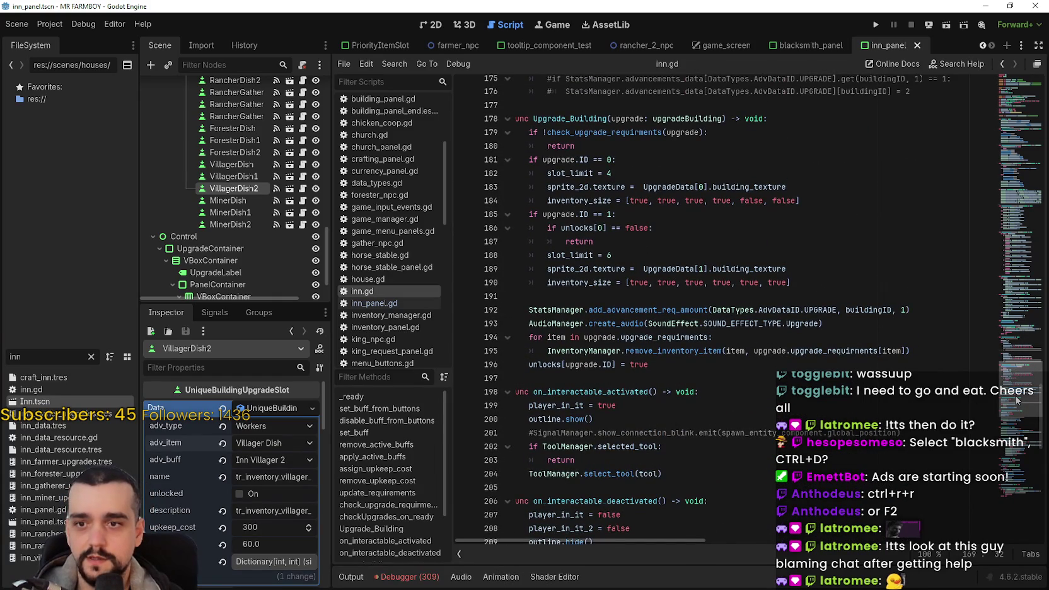
pyautogui.scroll(-2, 1015, 403)
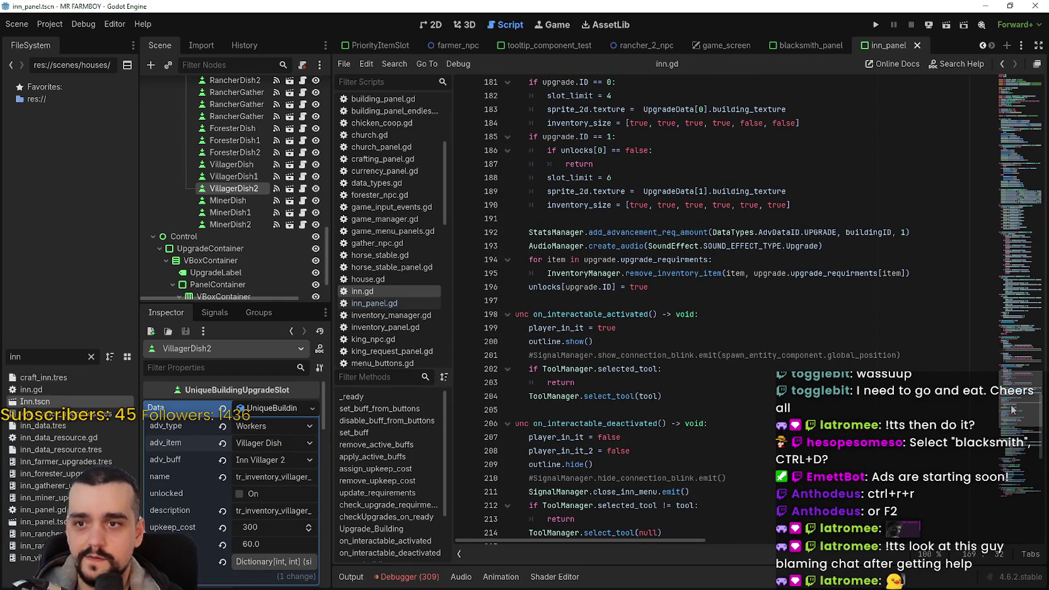
pyautogui.moveTo(1011, 410)
pyautogui.mouseDown()
pyautogui.moveTo(1004, 489)
pyautogui.moveTo(977, 239)
pyautogui.moveTo(979, 145)
pyautogui.moveTo(984, 153)
pyautogui.mouseUp()
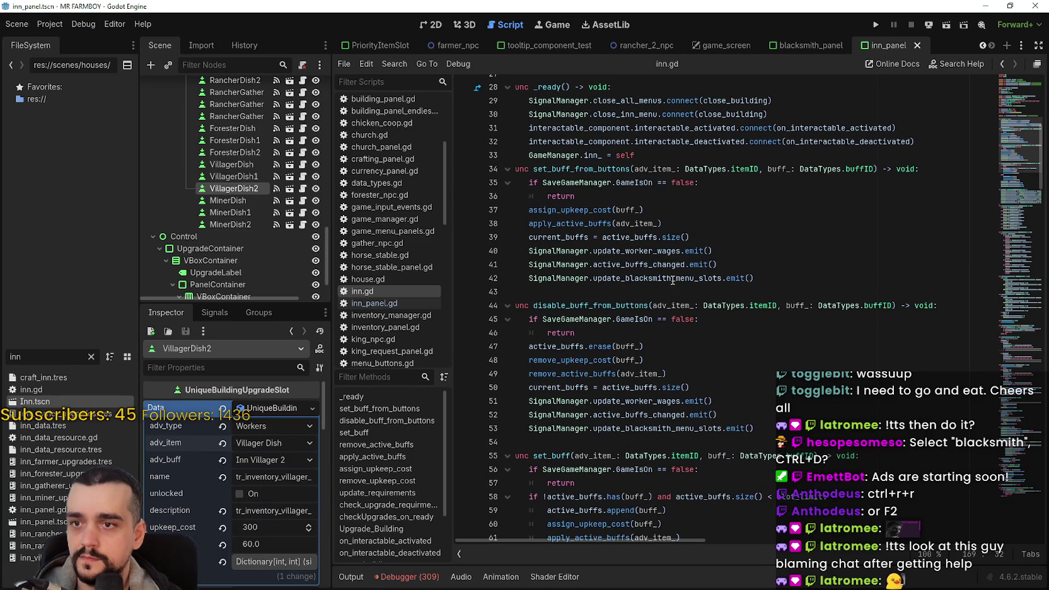
pyautogui.scroll(8, 674, 279)
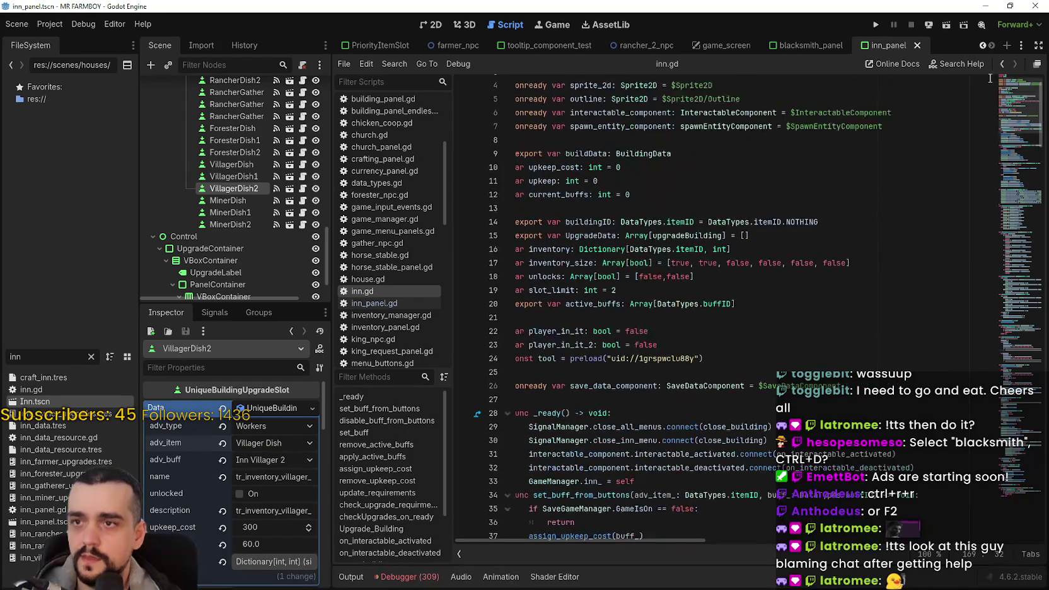
pyautogui.moveTo(1002, 96)
pyautogui.mouseDown()
pyautogui.moveTo(1014, 86)
pyautogui.moveTo(1010, 123)
pyautogui.mouseUp()
pyautogui.scroll(-2, 654, 303)
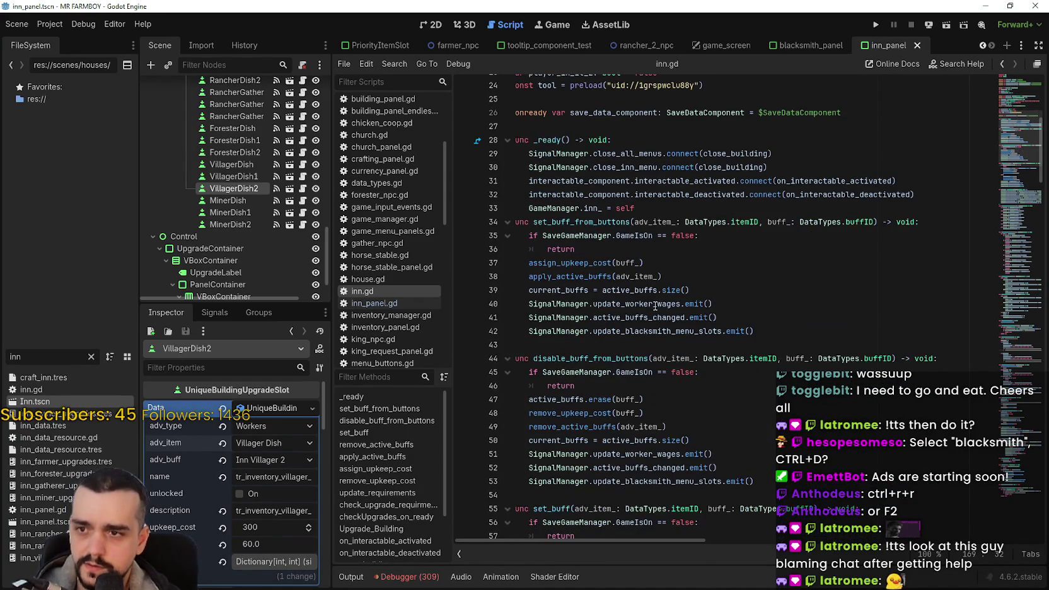
pyautogui.click(655, 207)
# Change update_blacksmith_menu_slots to update_inn_menu_slots on lines 43 and 54 of inn.gd
pyautogui.press('Return')
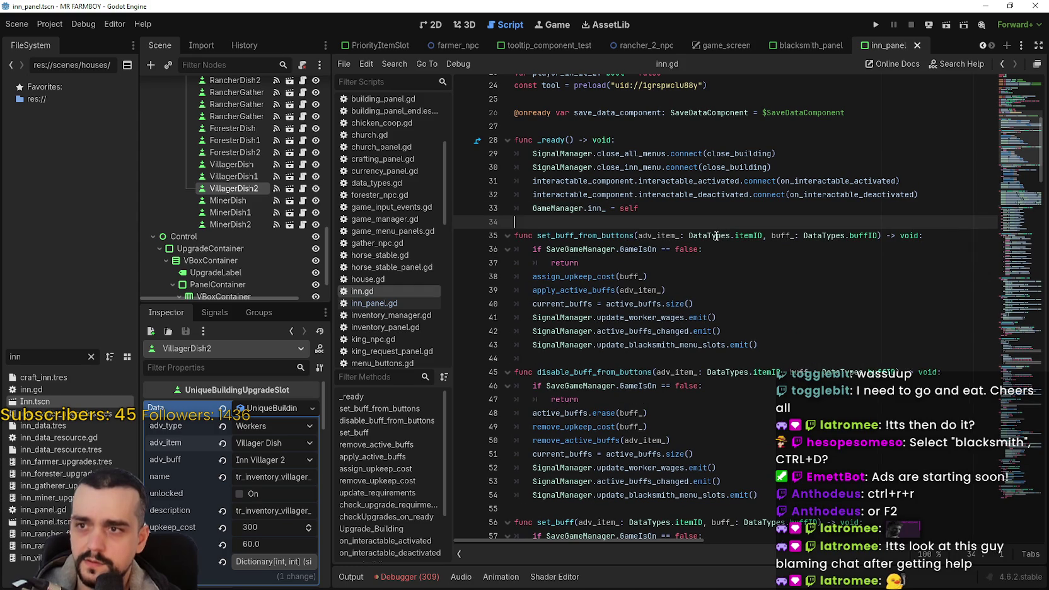
pyautogui.click(636, 344)
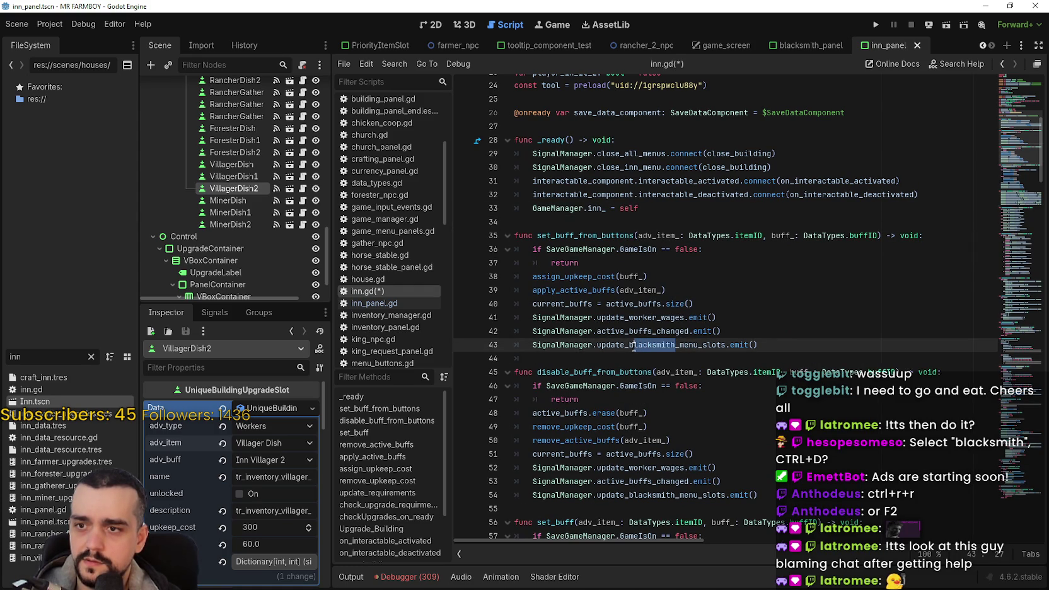
pyautogui.write('inn')
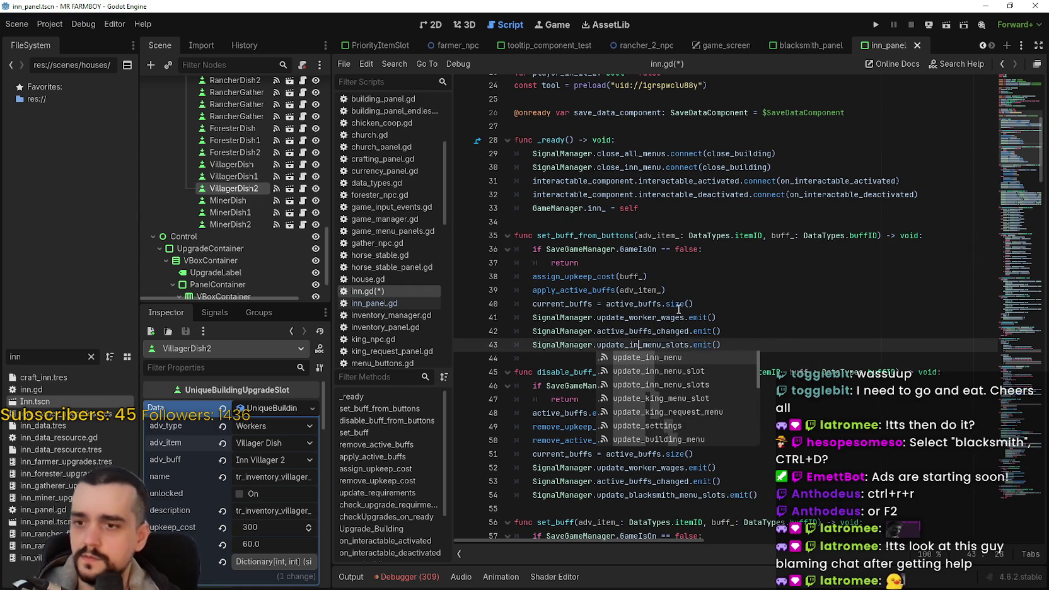
pyautogui.click(678, 290)
pyautogui.scroll(-3, 603, 396)
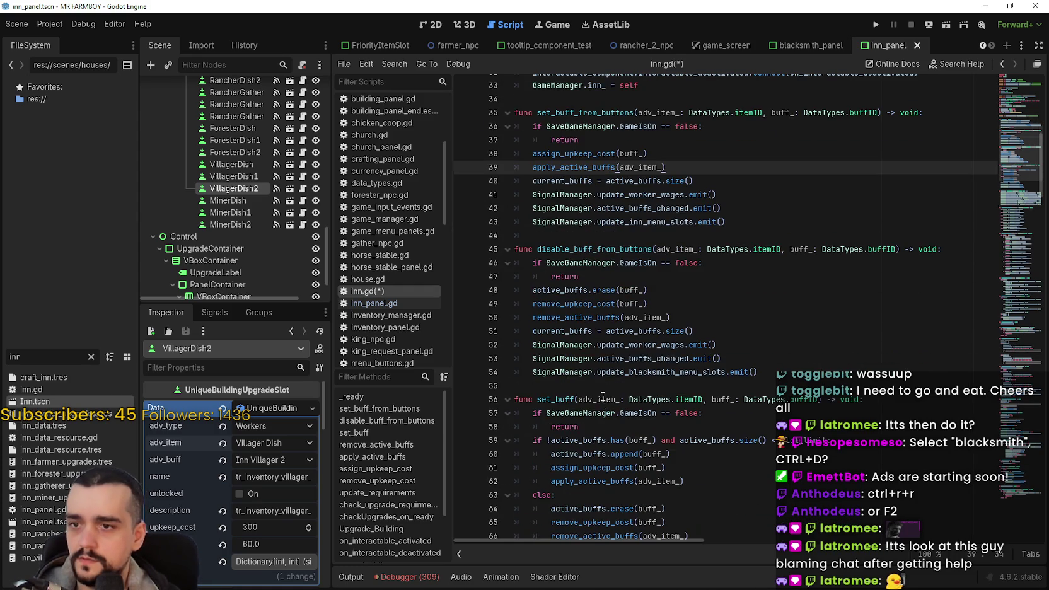
pyautogui.click(668, 374)
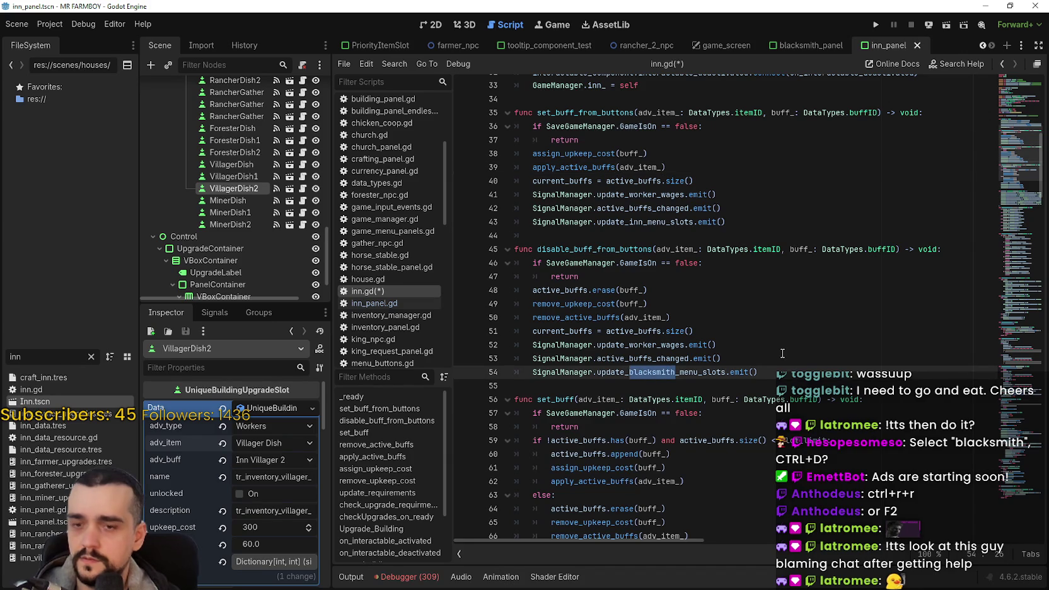
pyautogui.write('inn')
pyautogui.click(750, 340)
# Scroll into set_buff and select current_buffs to see where it is used
pyautogui.scroll(-1, 751, 339)
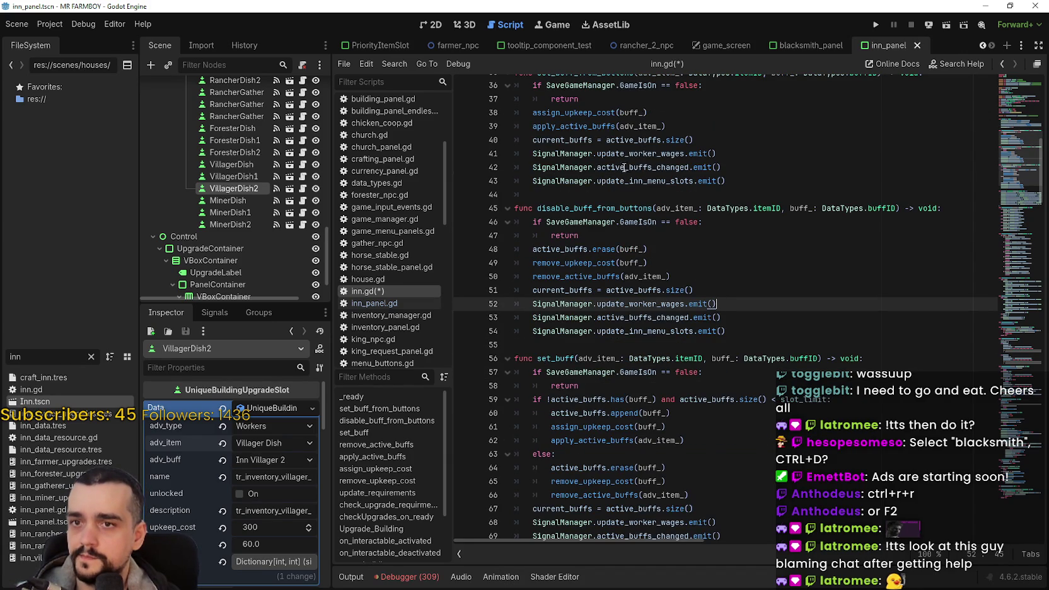
pyautogui.scroll(-2, 577, 259)
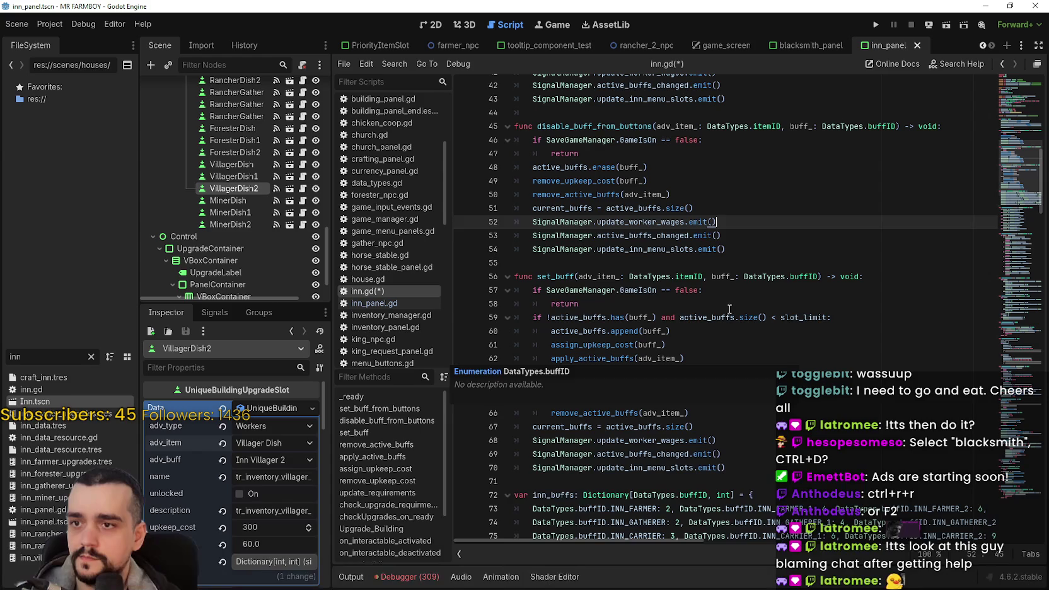
pyautogui.click(730, 306)
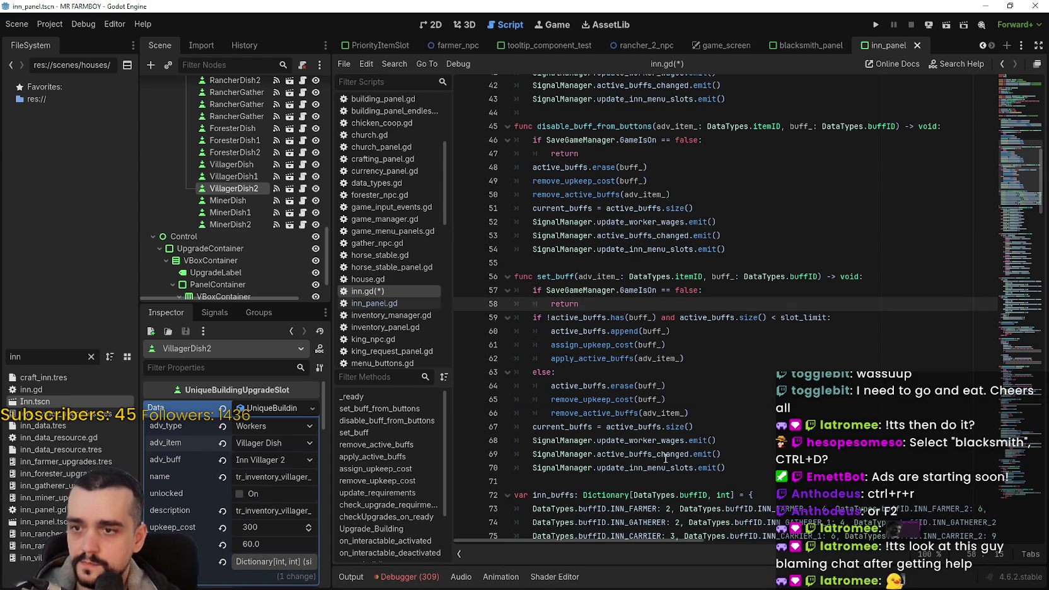
pyautogui.doubleClick(561, 426)
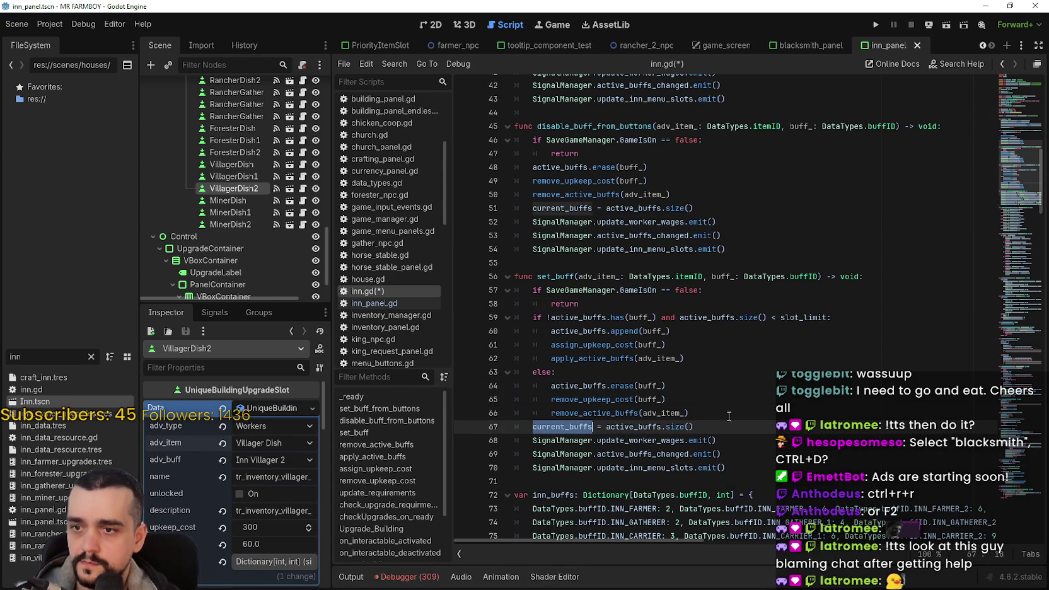
# Review the whole inn.gd script and save it with Ctrl+S
pyautogui.scroll(-2, 681, 396)
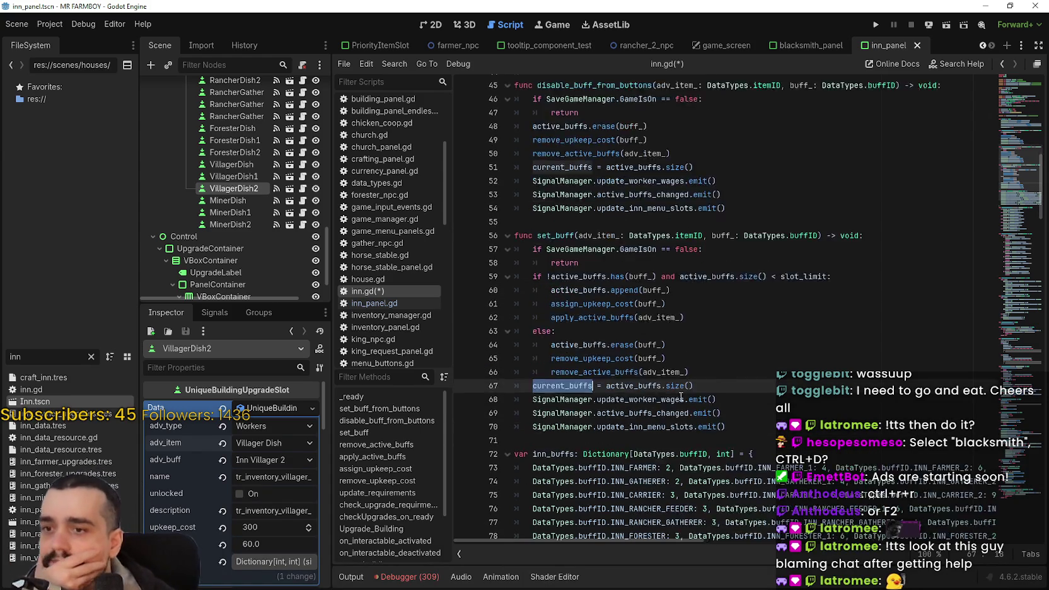
pyautogui.scroll(-7, 680, 396)
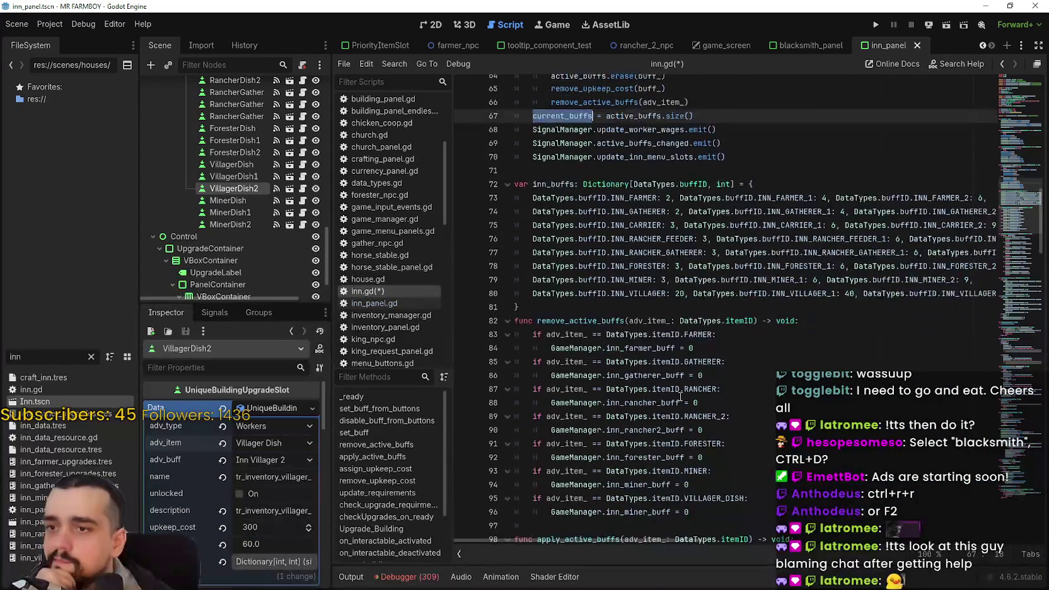
pyautogui.scroll(7, 679, 396)
pyautogui.scroll(1, 679, 396)
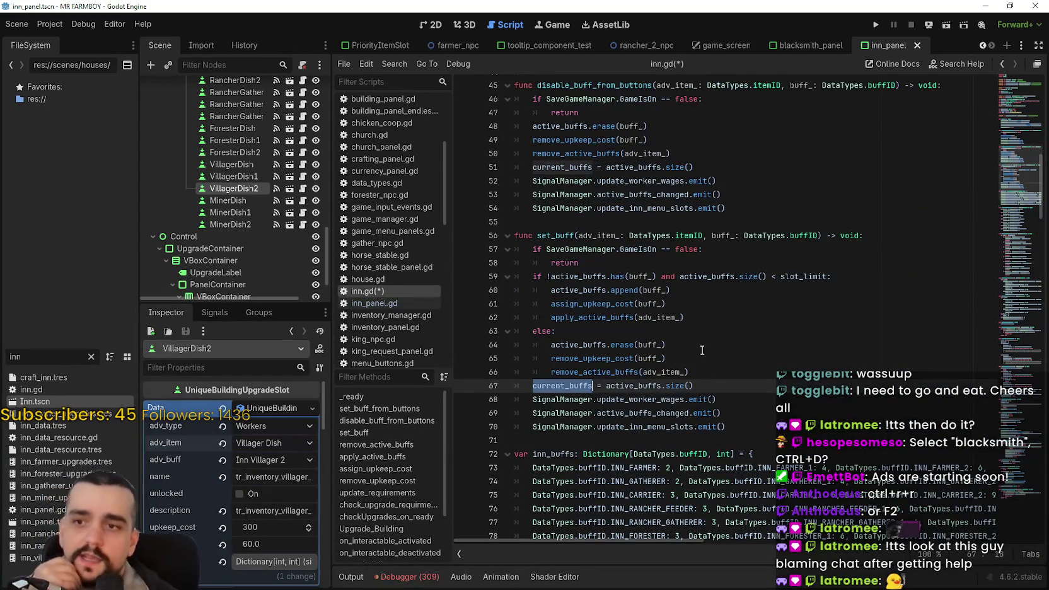
pyautogui.scroll(-13, 680, 280)
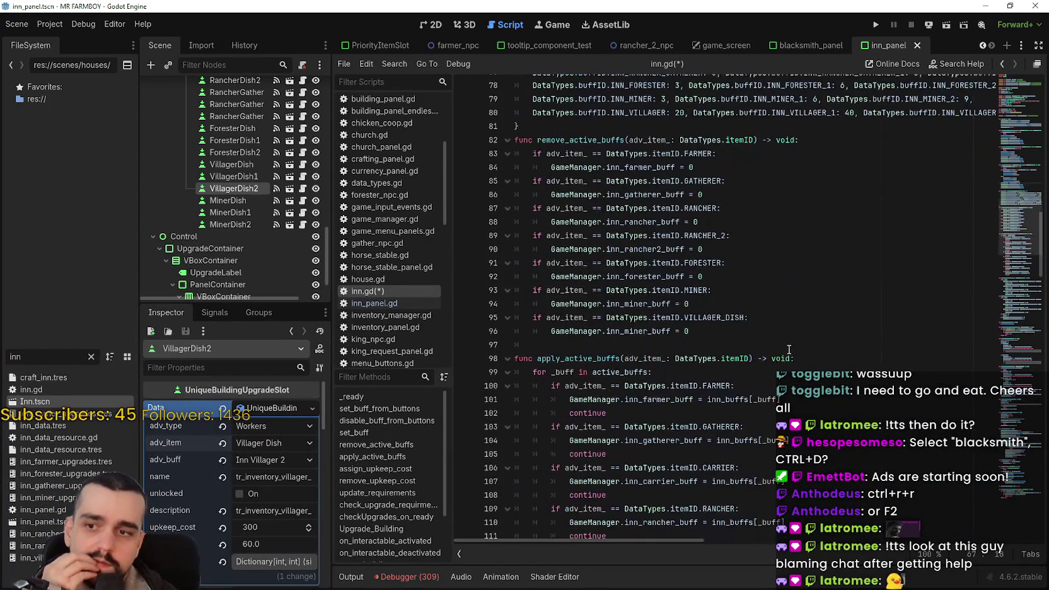
pyautogui.scroll(-7, 786, 351)
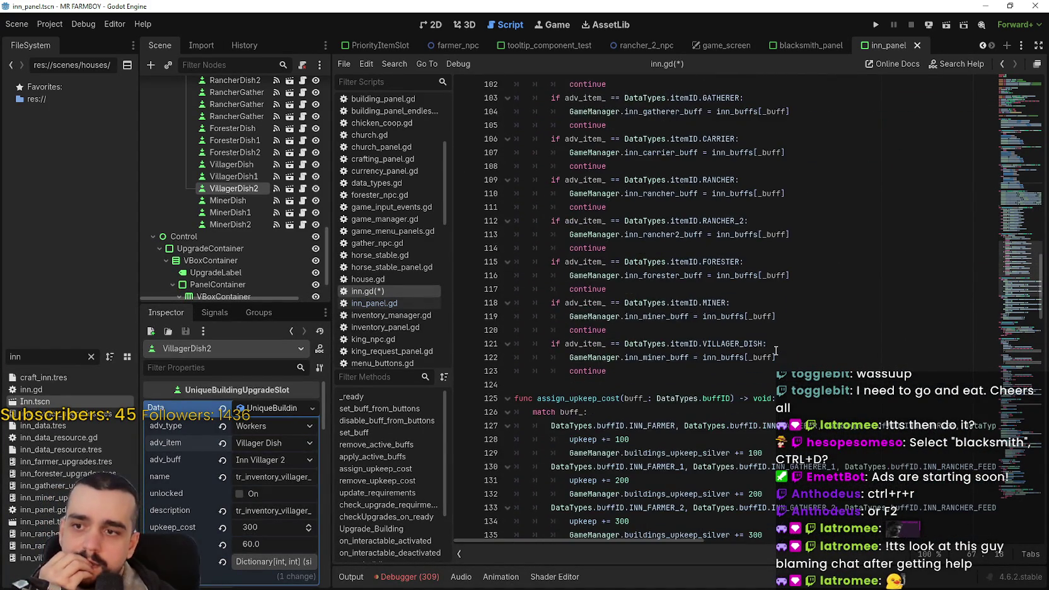
pyautogui.scroll(-4, 774, 351)
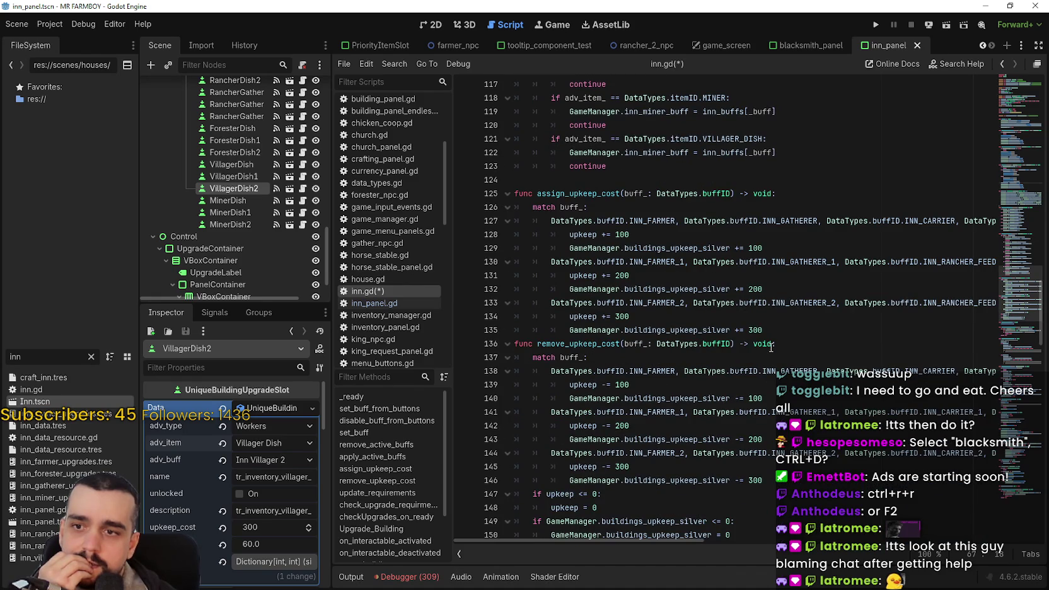
pyautogui.scroll(-3, 771, 346)
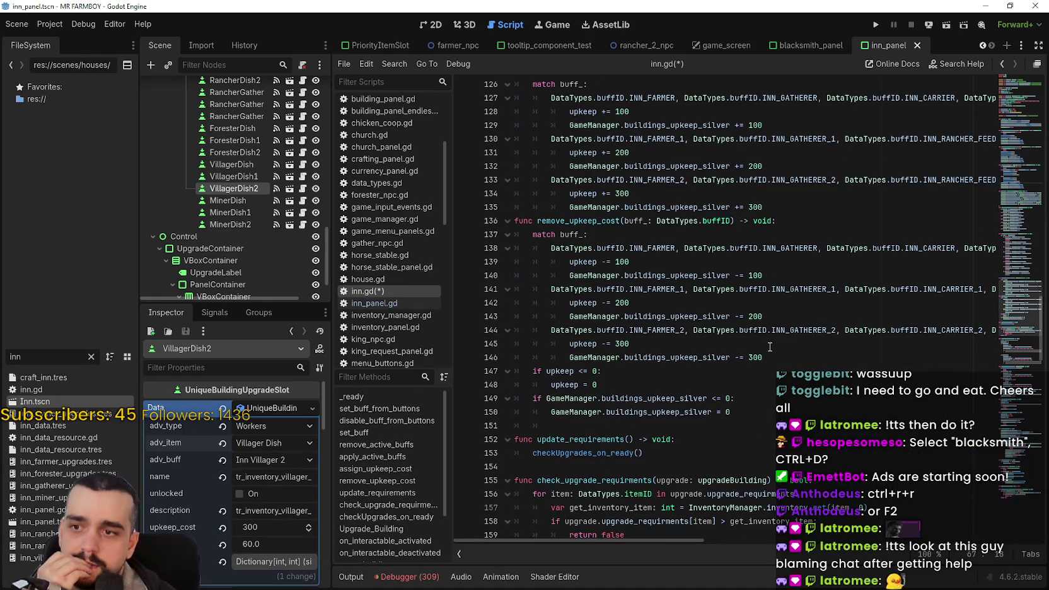
pyautogui.scroll(-5, 764, 343)
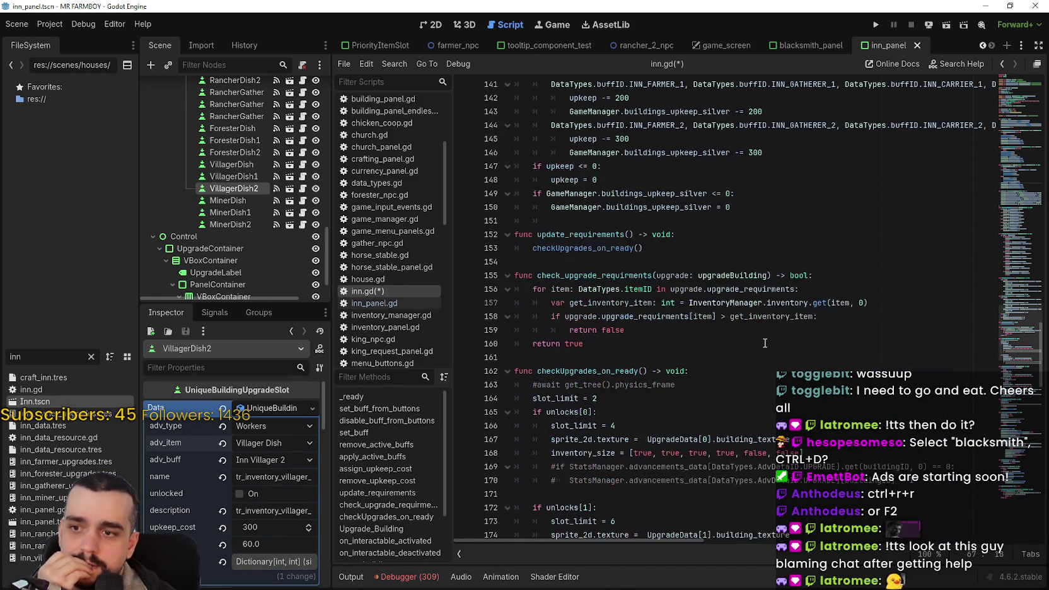
pyautogui.scroll(-4, 760, 339)
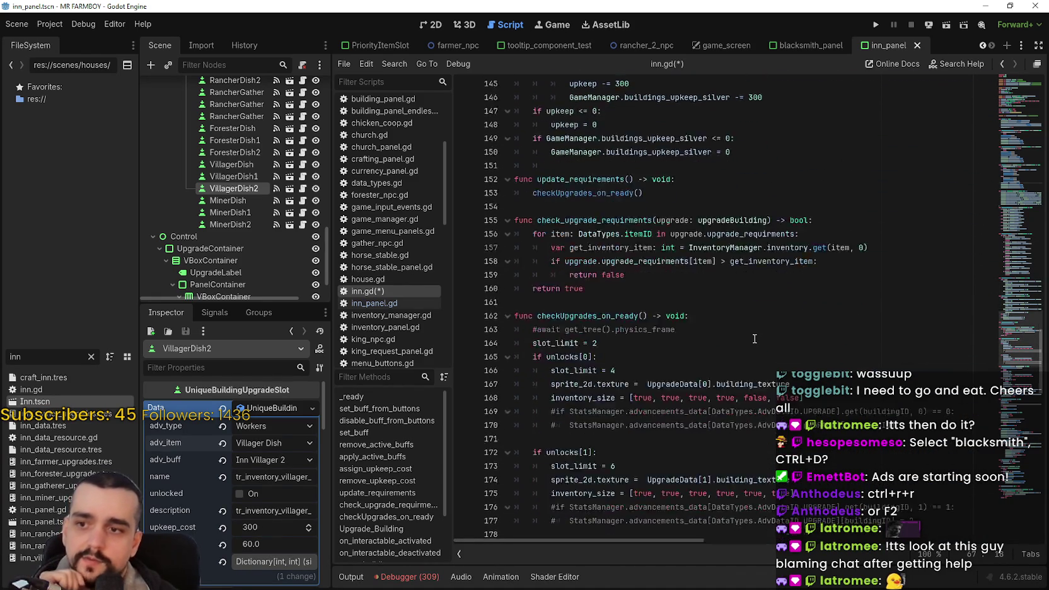
pyautogui.scroll(-11, 752, 336)
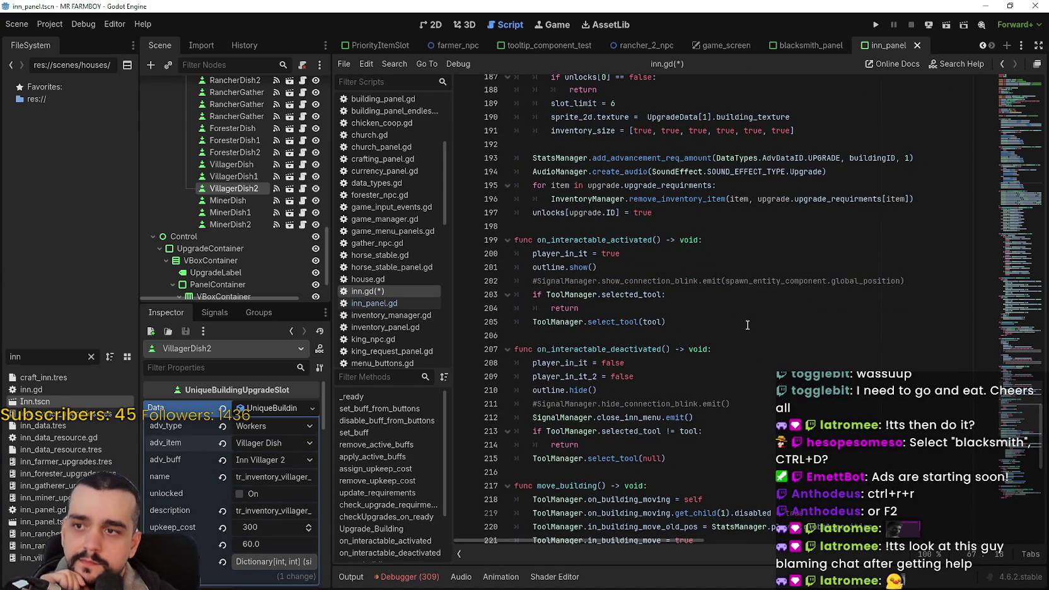
pyautogui.scroll(-5, 747, 324)
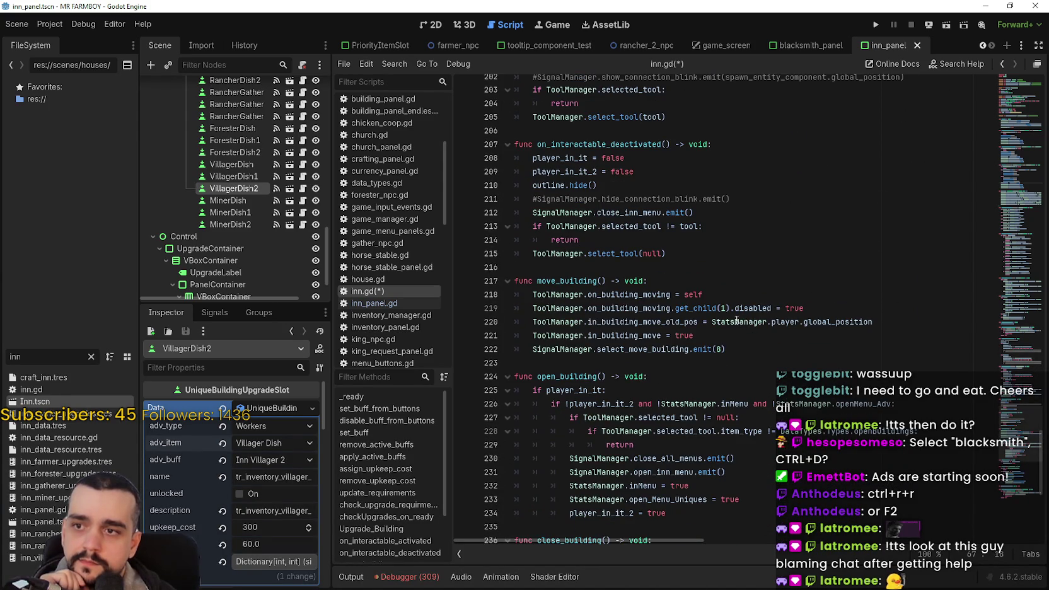
pyautogui.scroll(-8, 737, 321)
pyautogui.click(744, 326)
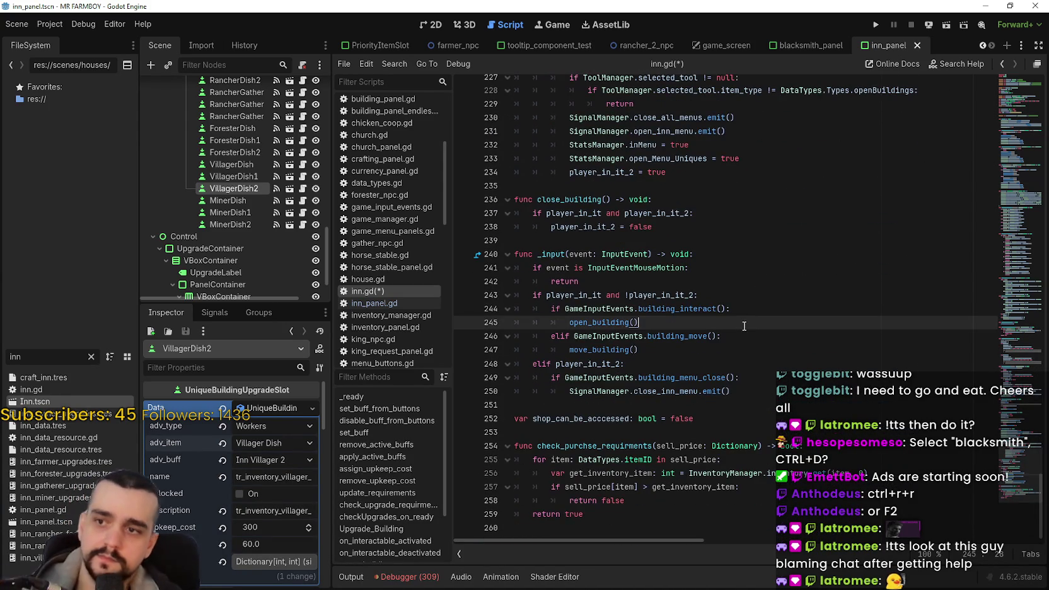
pyautogui.hotkey('ctrl', 's')
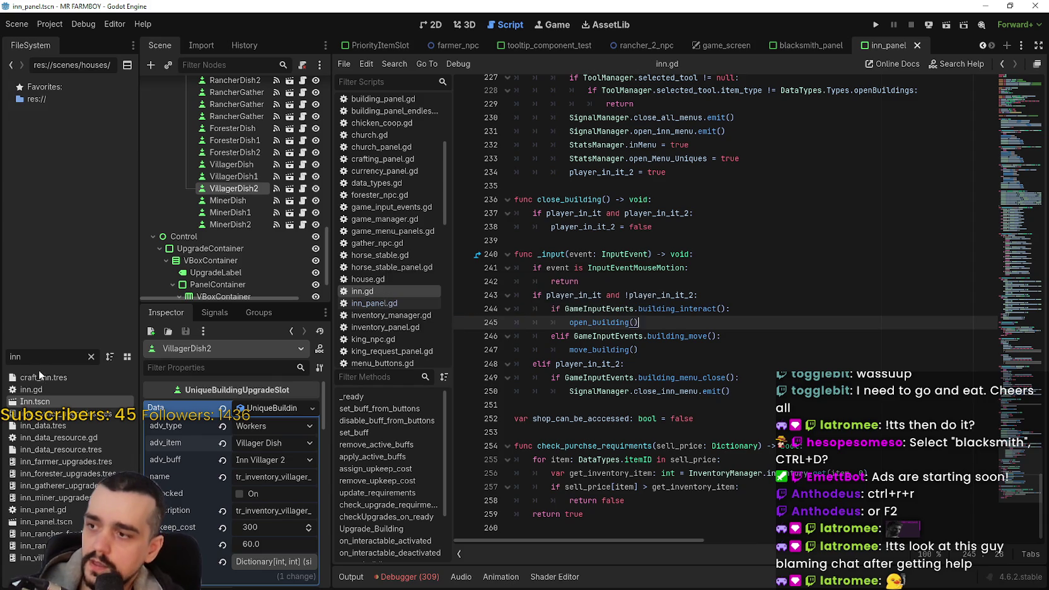
# Bring the earlier scene tabs into view and switch to the Inn scene
pyautogui.click(16, 318)
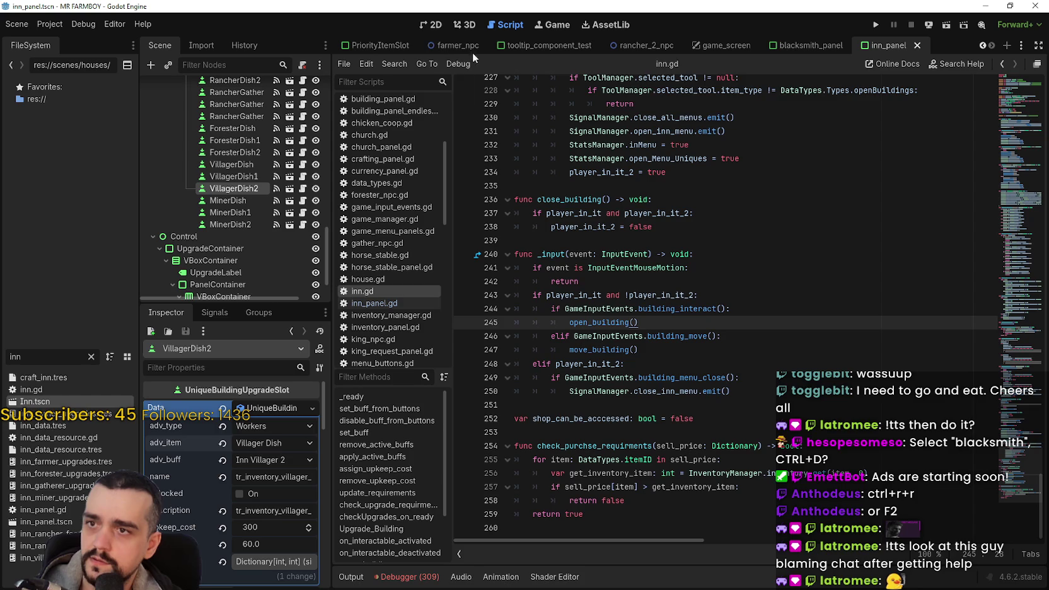
pyautogui.click(983, 45)
pyautogui.click(983, 45)
pyautogui.click(982, 45)
pyautogui.click(982, 45)
pyautogui.click(983, 46)
pyautogui.click(357, 45)
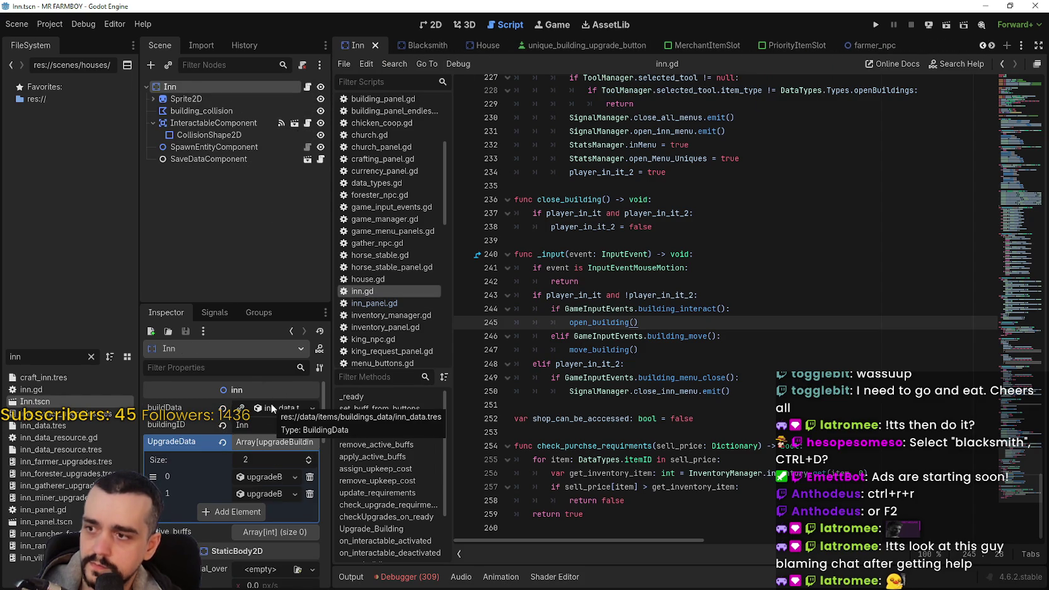
# Open inn_data_resource.gd and add a blank line after the unlocks export
pyautogui.scroll(-3, 262, 492)
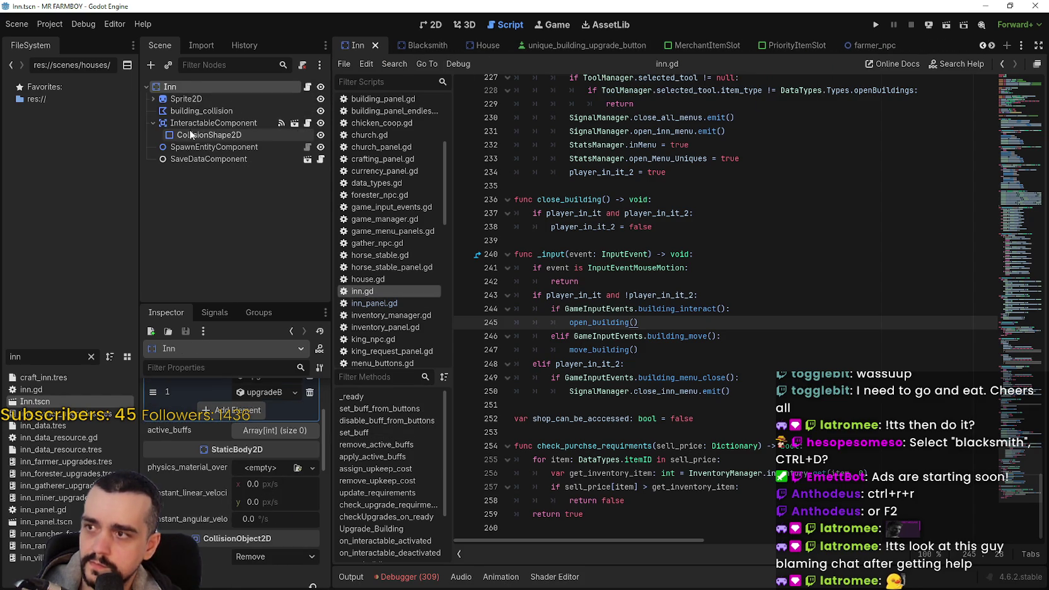
pyautogui.click(201, 159)
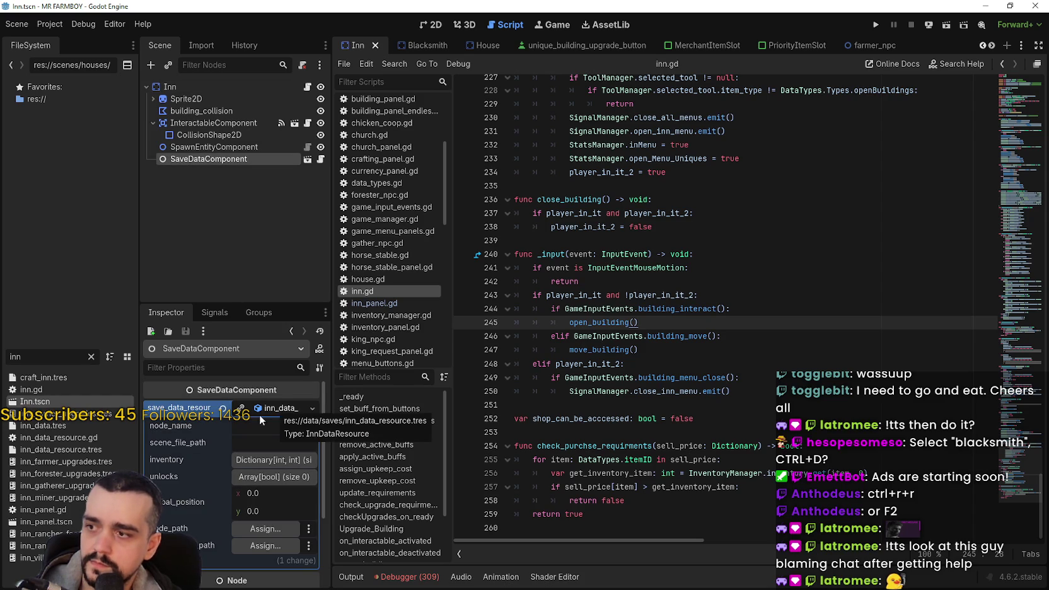
pyautogui.doubleClick(90, 438)
pyautogui.click(699, 154)
pyautogui.click(718, 179)
pyautogui.click(724, 167)
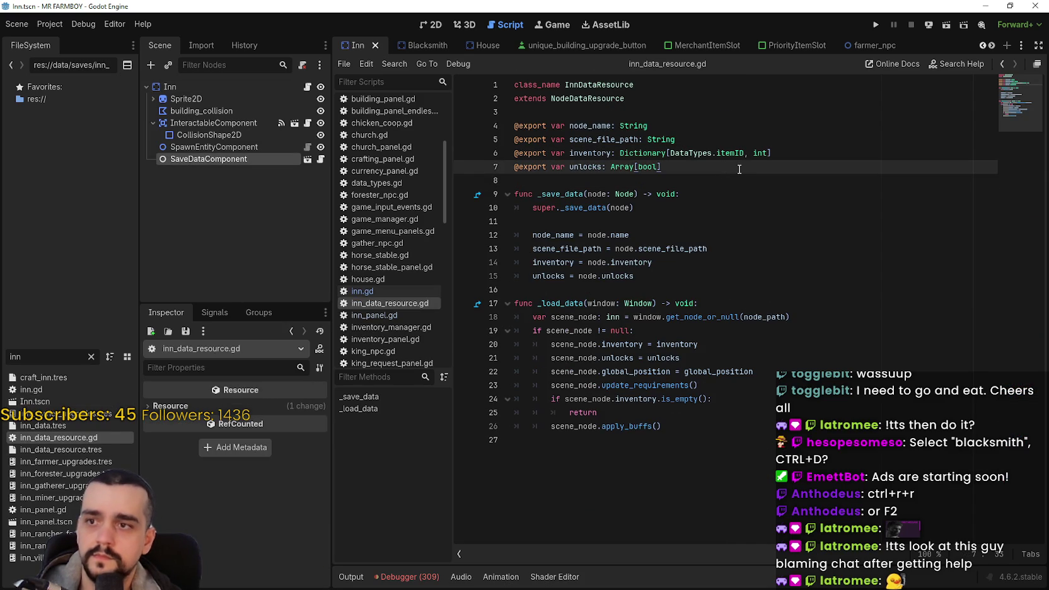
pyautogui.press('Return')
# Filter the FileSystem by 'black' and inspect blacksmith_data.tres
pyautogui.doubleClick(15, 357)
pyautogui.write('black')
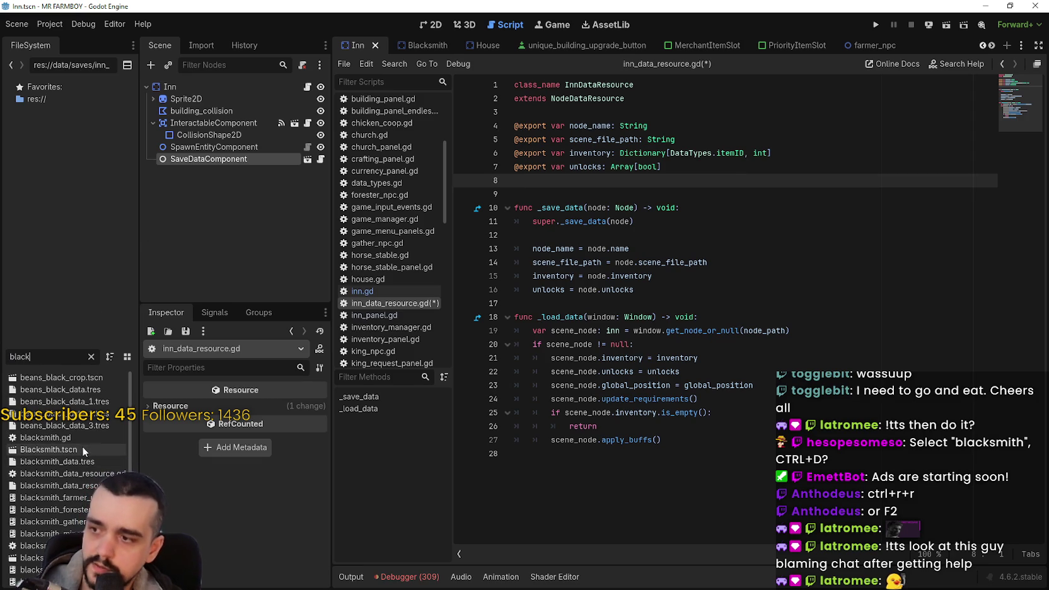
pyautogui.click(56, 461)
# Open blacksmith_data_resource.gd and highlight its active_buffs export and the unlocks/active_buffs save lines
pyautogui.scroll(-1, 63, 461)
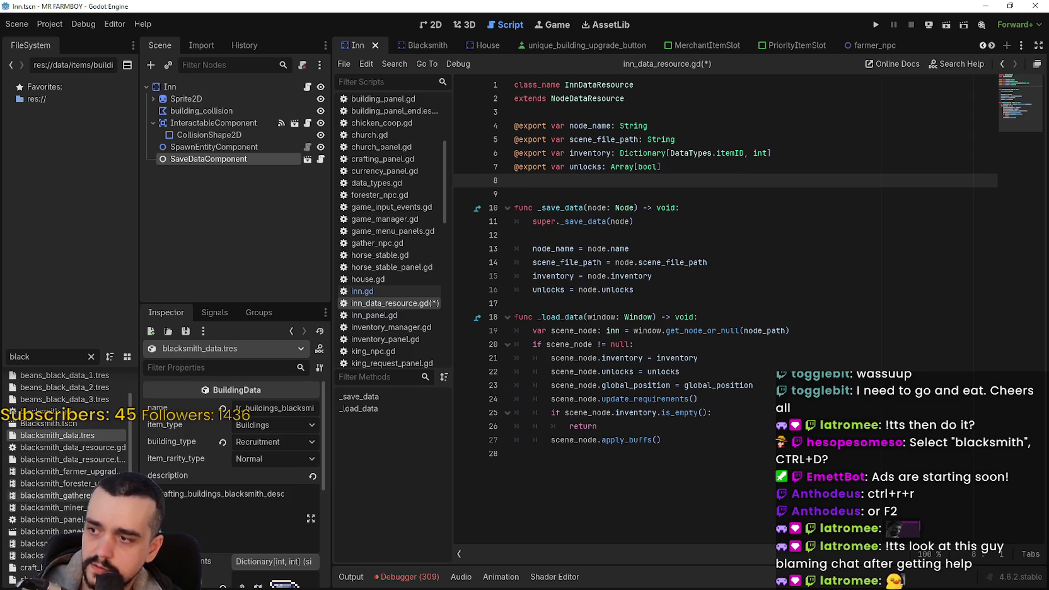
pyautogui.doubleClick(72, 447)
pyautogui.moveTo(767, 181)
pyautogui.mouseDown()
pyautogui.moveTo(519, 166)
pyautogui.moveTo(508, 178)
pyautogui.mouseUp()
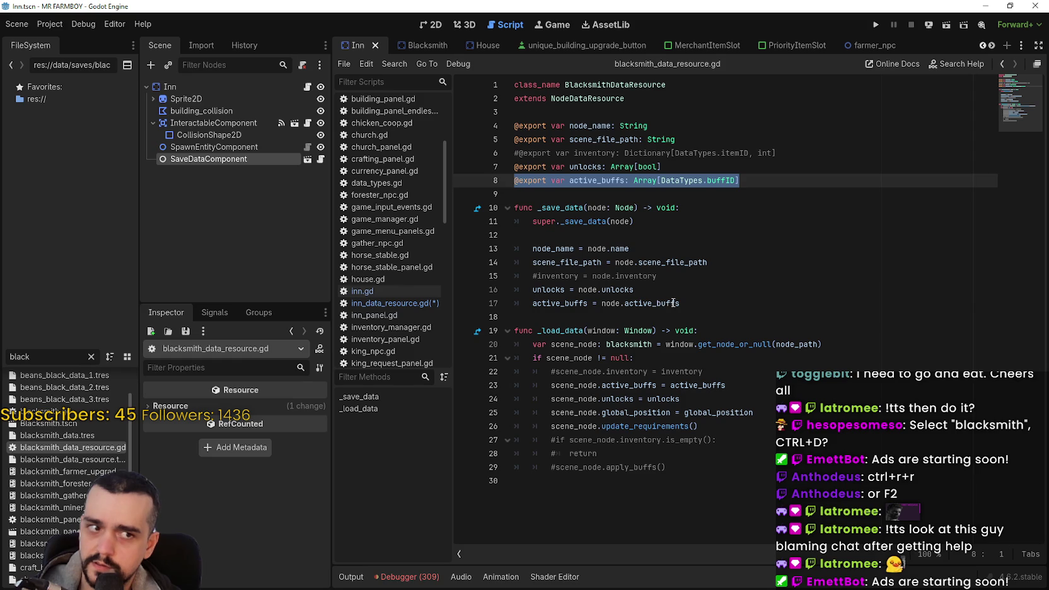
pyautogui.moveTo(689, 303); pyautogui.dragTo(515, 289)
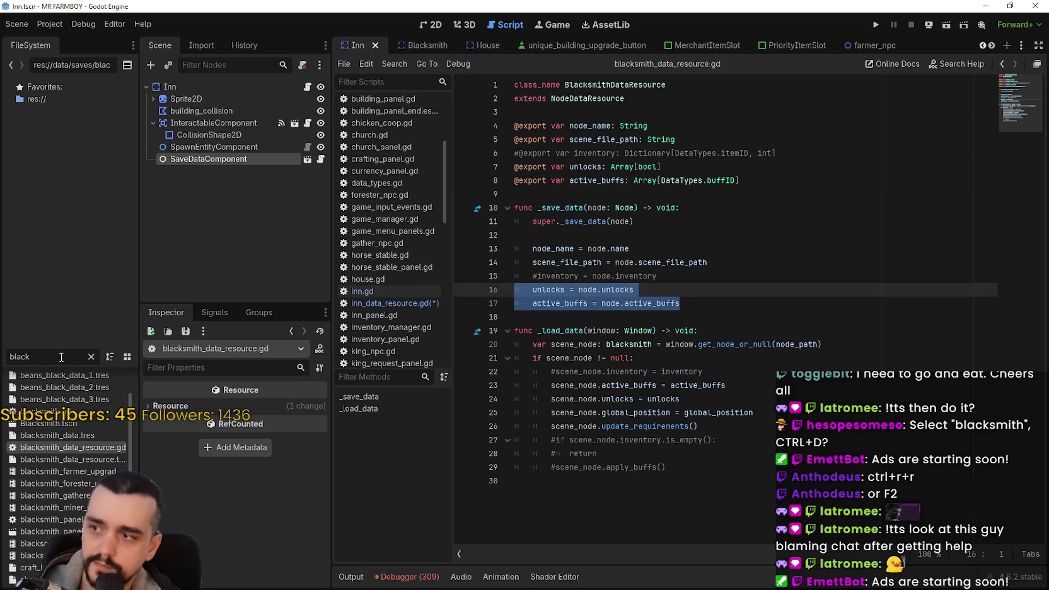
pyautogui.write('inn')
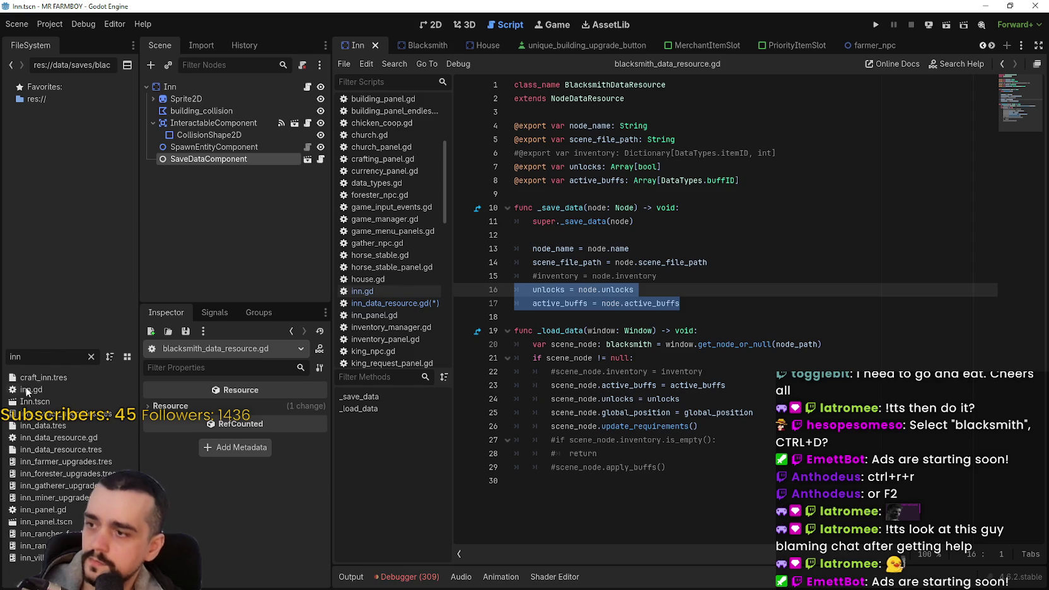
# In inn_data_resource.gd, comment out the inventory export and save lines, add a node.active_buffs save line, and save
pyautogui.doubleClick(75, 436)
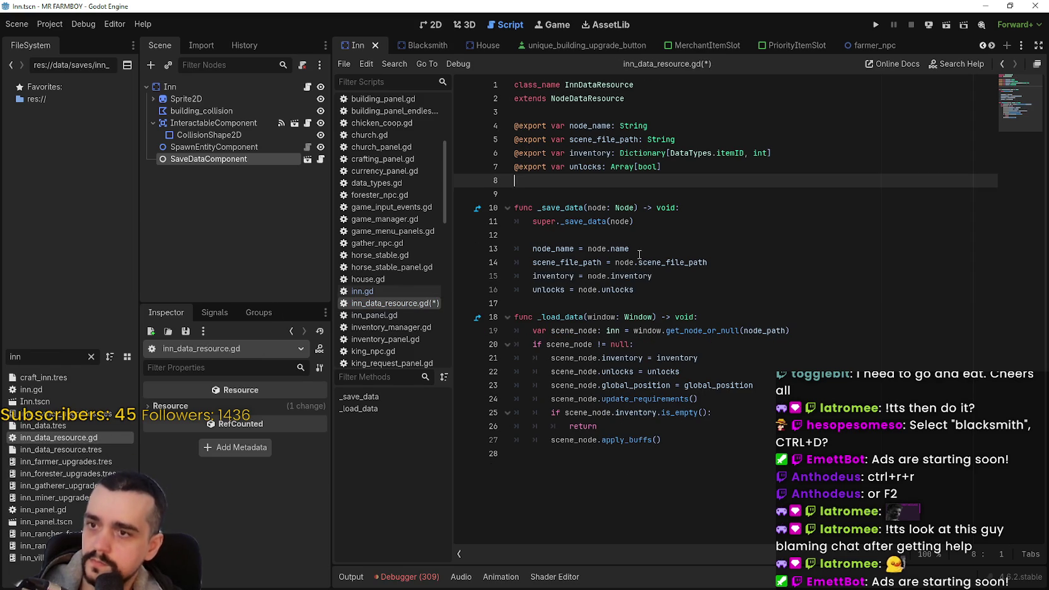
pyautogui.doubleClick(609, 181)
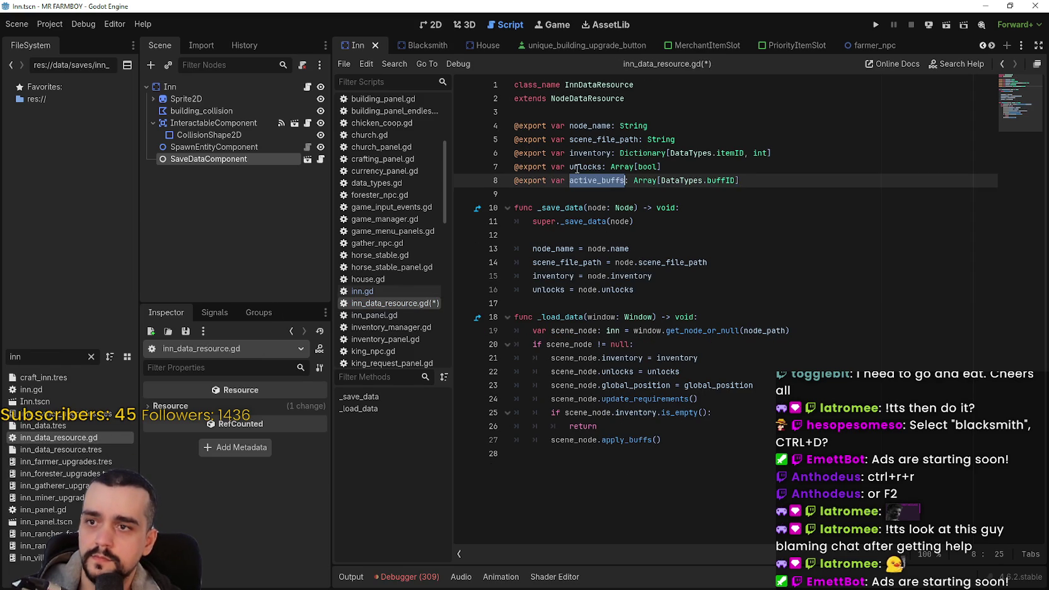
pyautogui.click(519, 156)
pyautogui.write('#')
pyautogui.click(533, 276)
pyautogui.write('#')
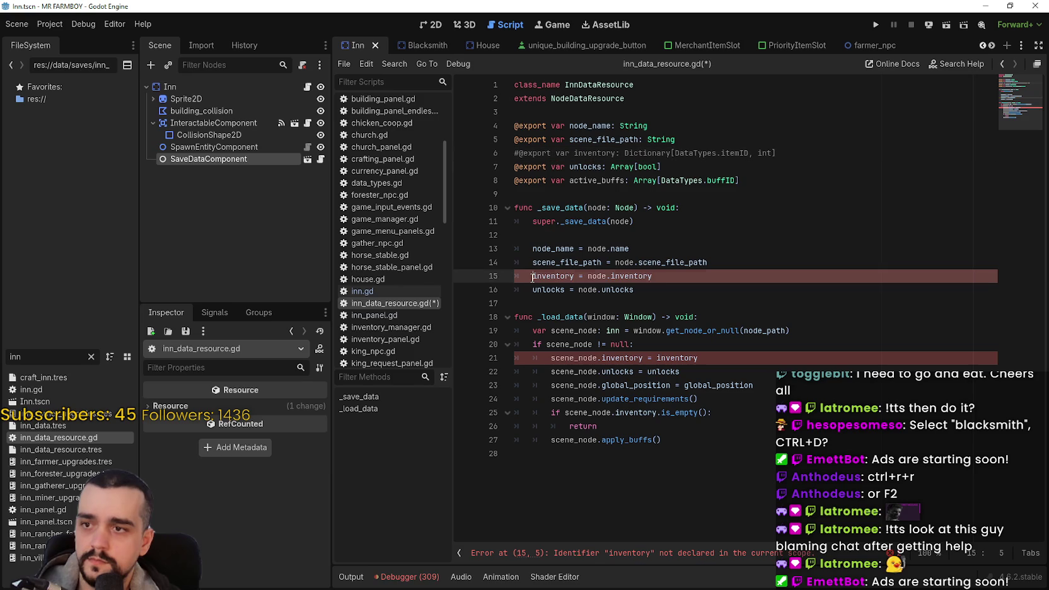
pyautogui.click(690, 263)
pyautogui.click(698, 278)
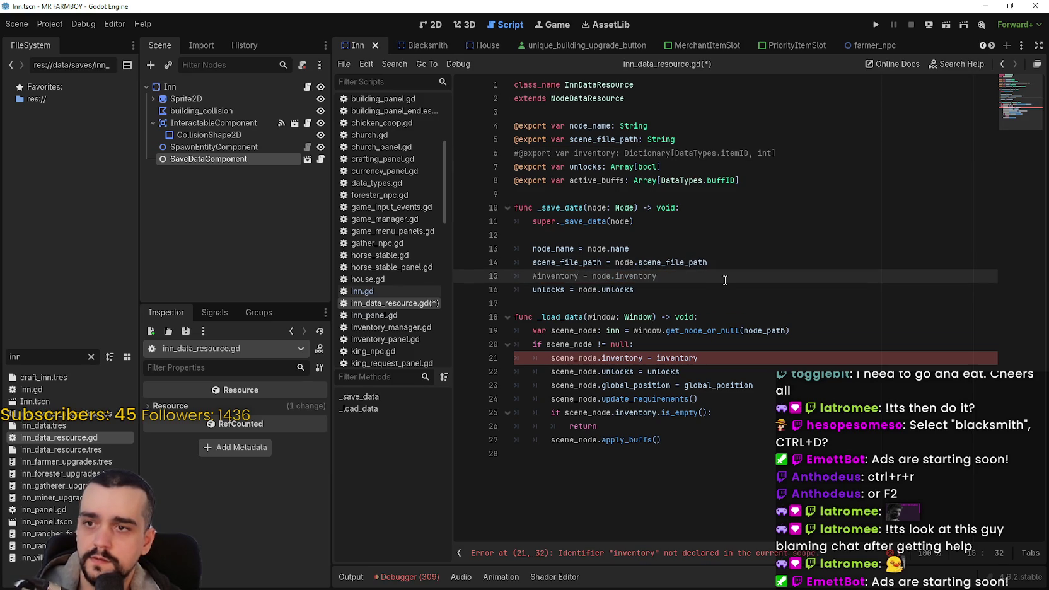
pyautogui.press('Return')
pyautogui.write('active_buffs ')
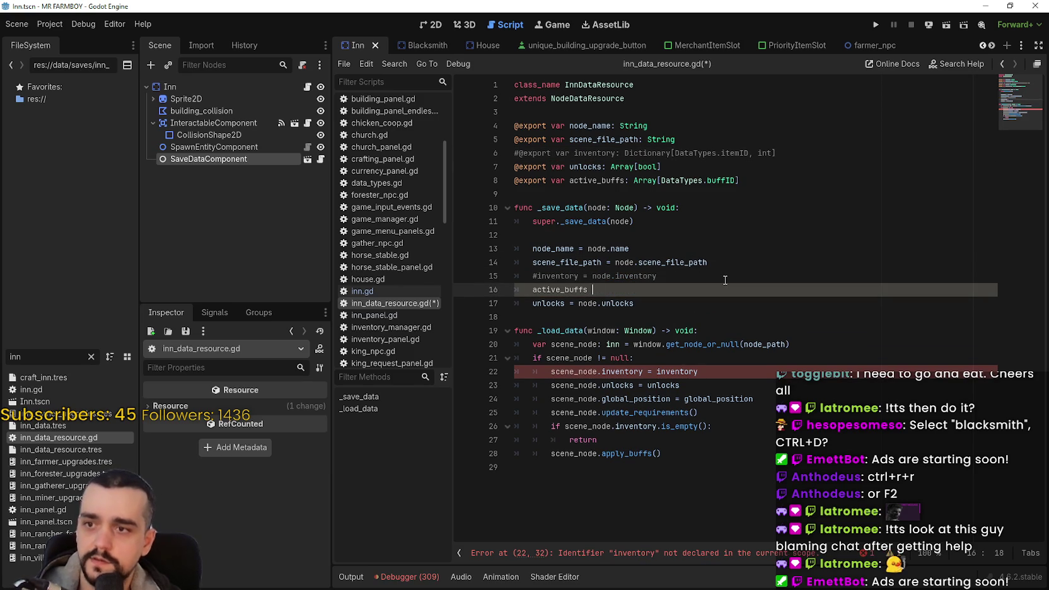
pyautogui.write('= node.a')
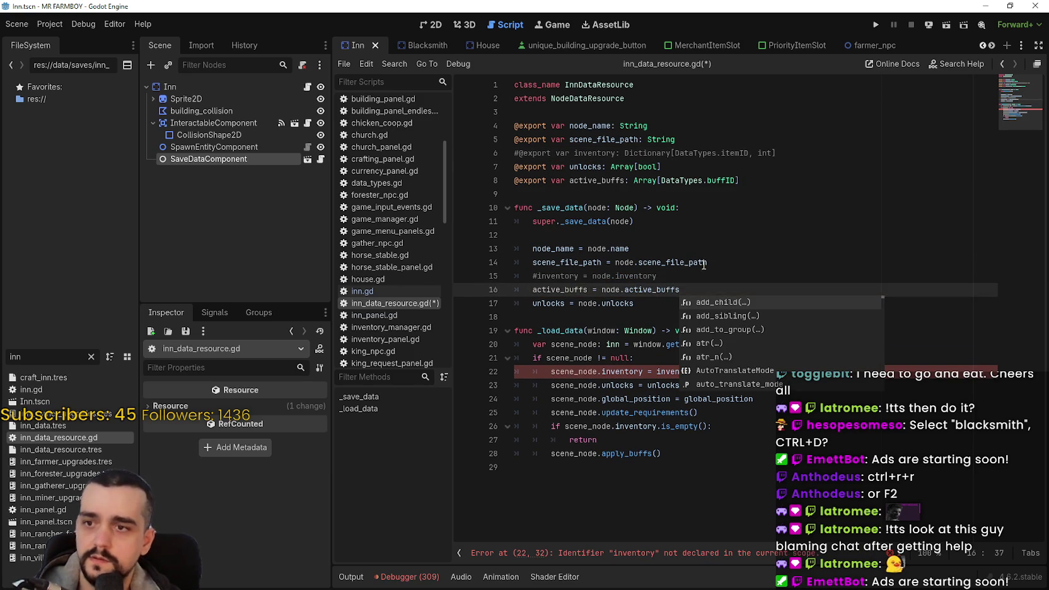
pyautogui.press('Return')
pyautogui.hotkey('ctrl', 's')
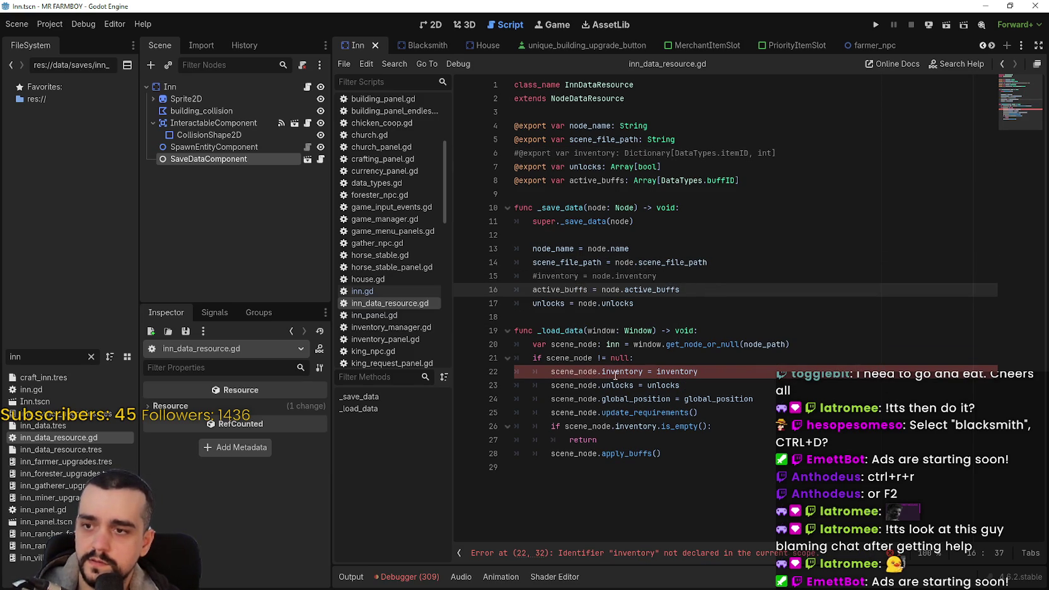
# Comment out the inventory load assignment, the empty-inventory check and its early return
pyautogui.click(615, 374)
pyautogui.hotkey('ctrl', 'k')
pyautogui.click(550, 427)
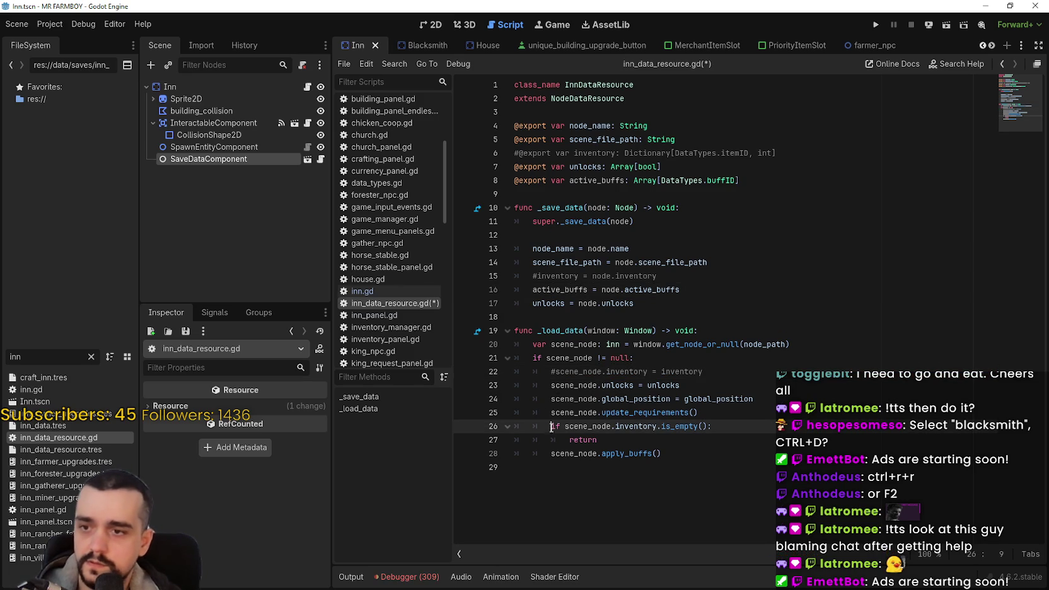
pyautogui.hotkey('ctrl', 'k')
pyautogui.press('Down')
pyautogui.hotkey('ctrl', 'k')
pyautogui.press('Down')
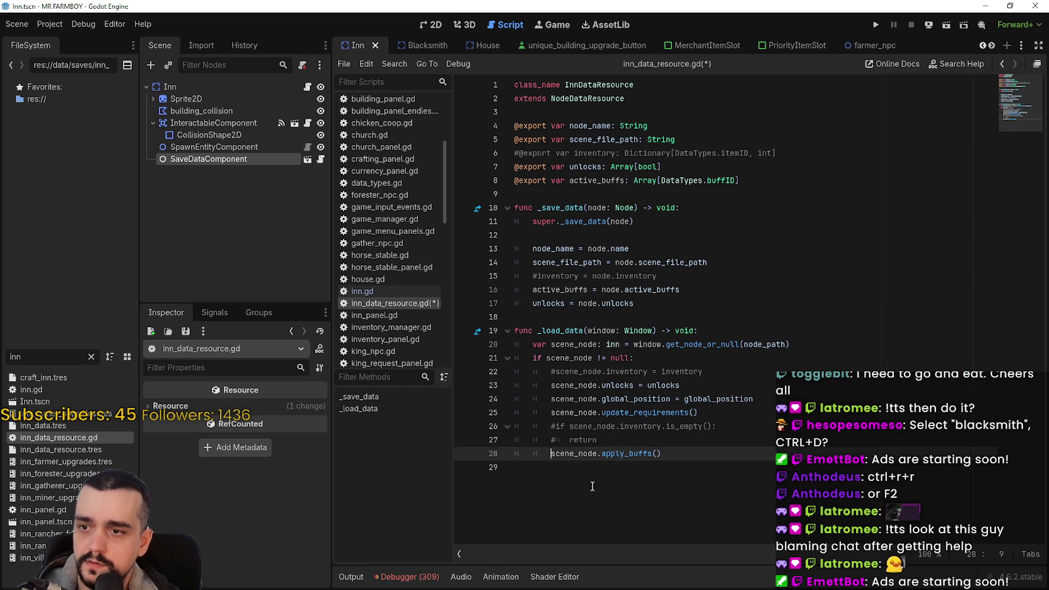
pyautogui.write('#')
# Add a scene_node.active_buffs = active_buffs load line after unlocks and save the script
pyautogui.click(757, 385)
pyautogui.press('Return')
pyautogui.write('active_buffs = active_buffs')
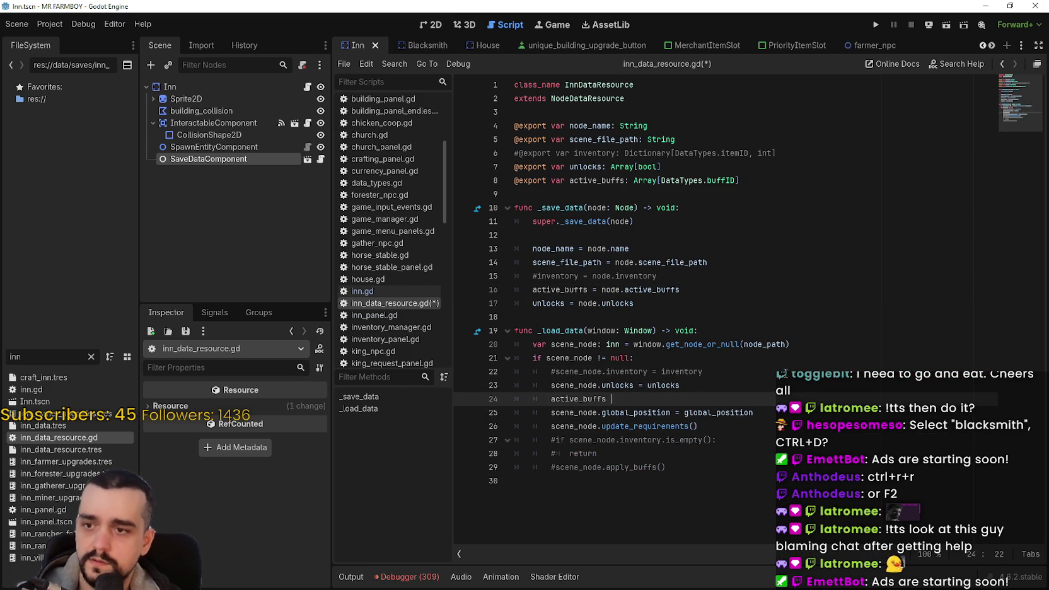
pyautogui.click(551, 399)
pyautogui.write('scene_node')
pyautogui.write('.')
pyautogui.press('Escape')
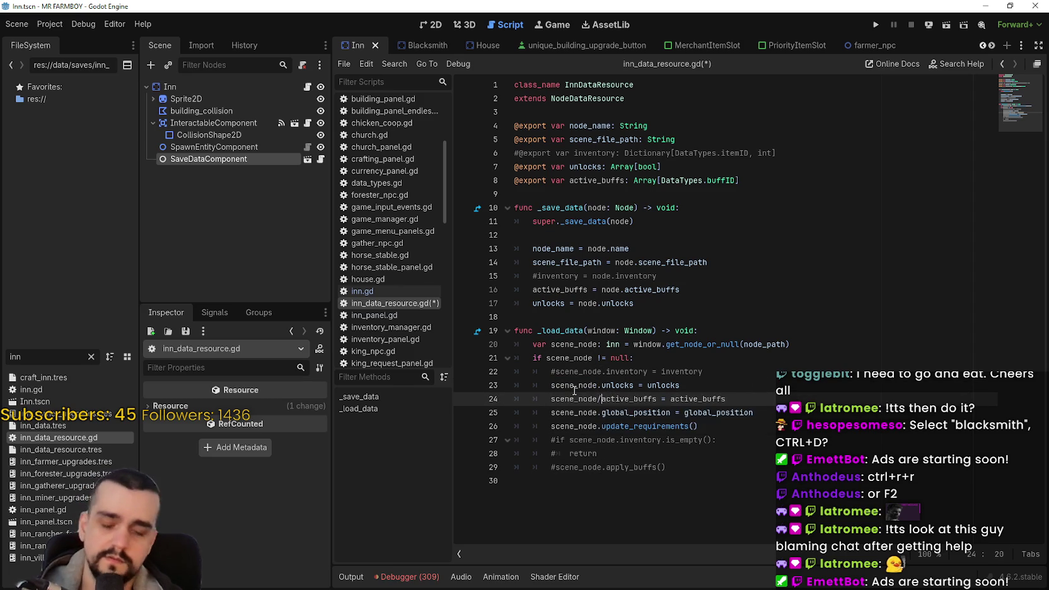
pyautogui.hotkey('ctrl', 's')
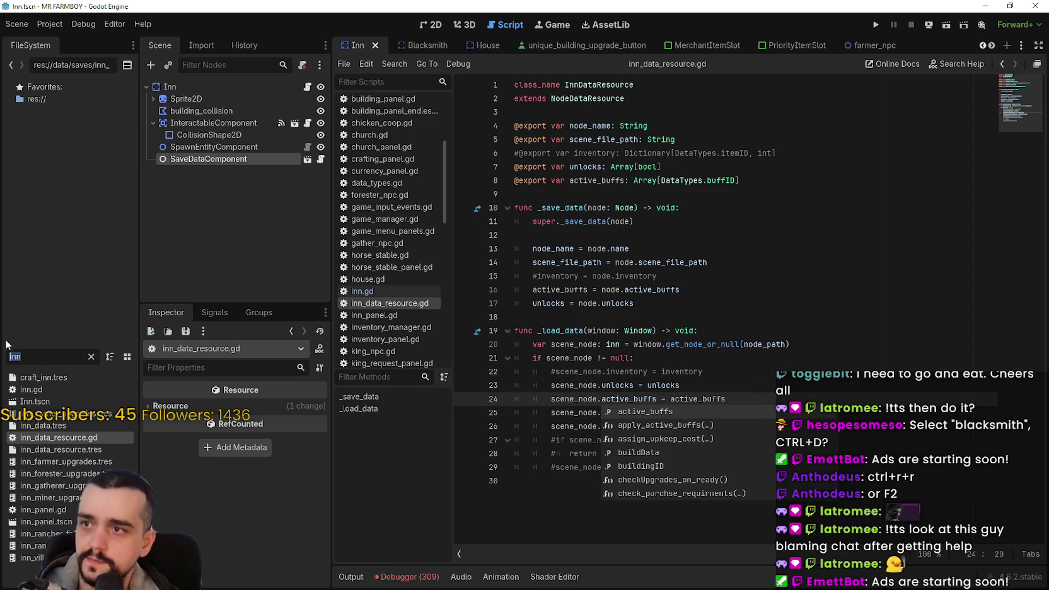
pyautogui.write('black')
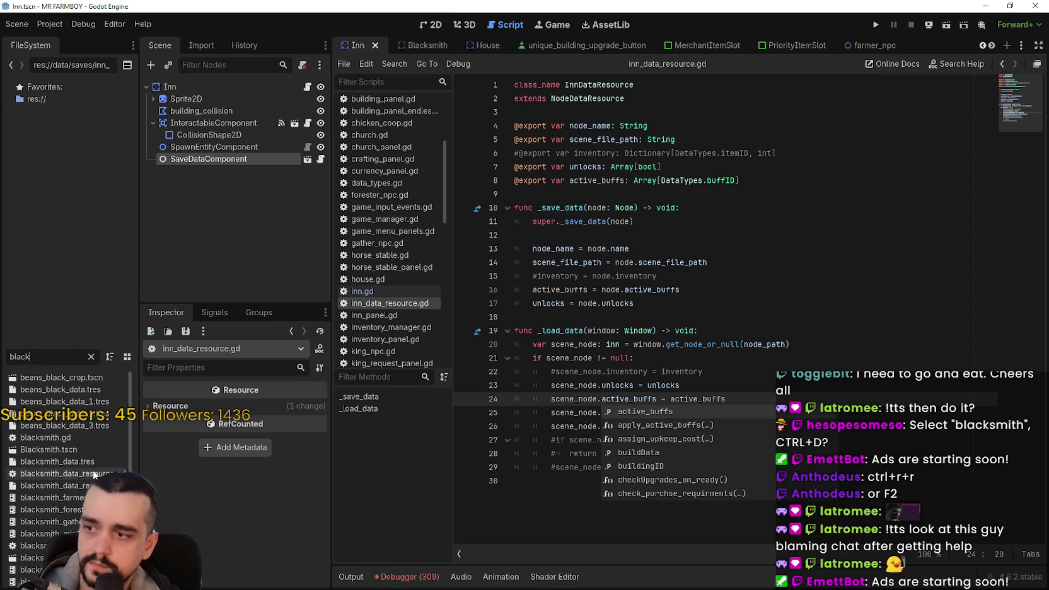
# Open blacksmith_data_resource.gd and compare its active_buffs load line
pyautogui.doubleClick(93, 473)
pyautogui.moveTo(718, 386); pyautogui.dragTo(550, 386)
pyautogui.click(756, 412)
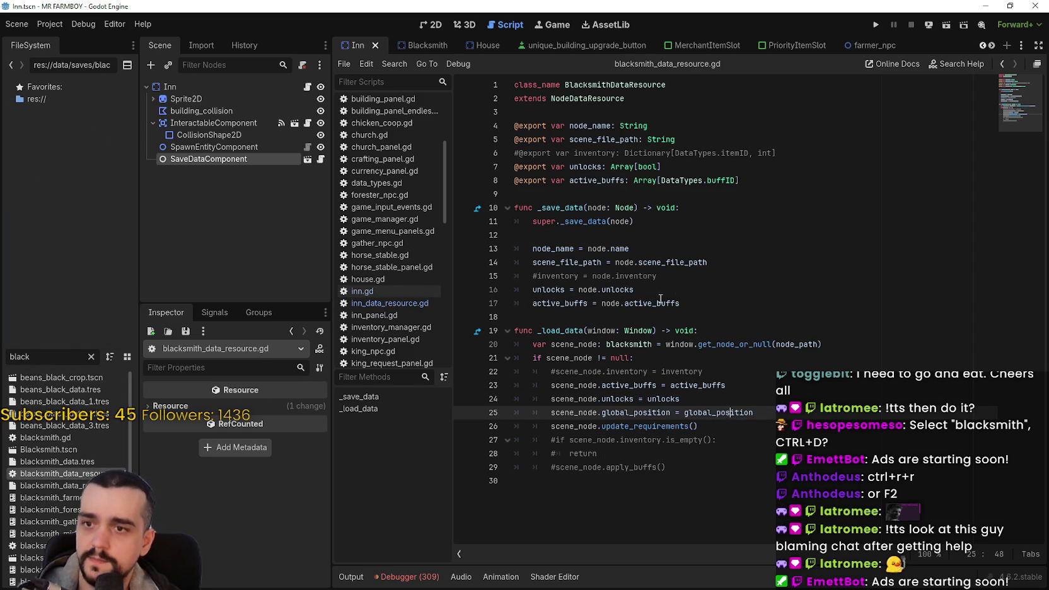
pyautogui.click(699, 289)
pyautogui.click(610, 207)
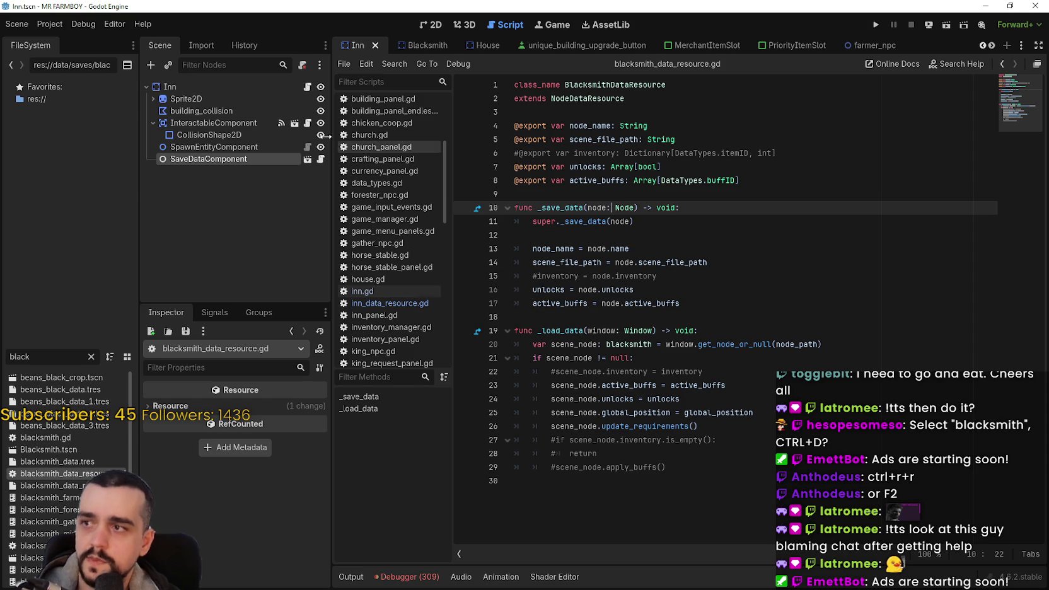
# Open the Inn node's inn.gd script and launch the game
pyautogui.click(306, 86)
pyautogui.click(724, 249)
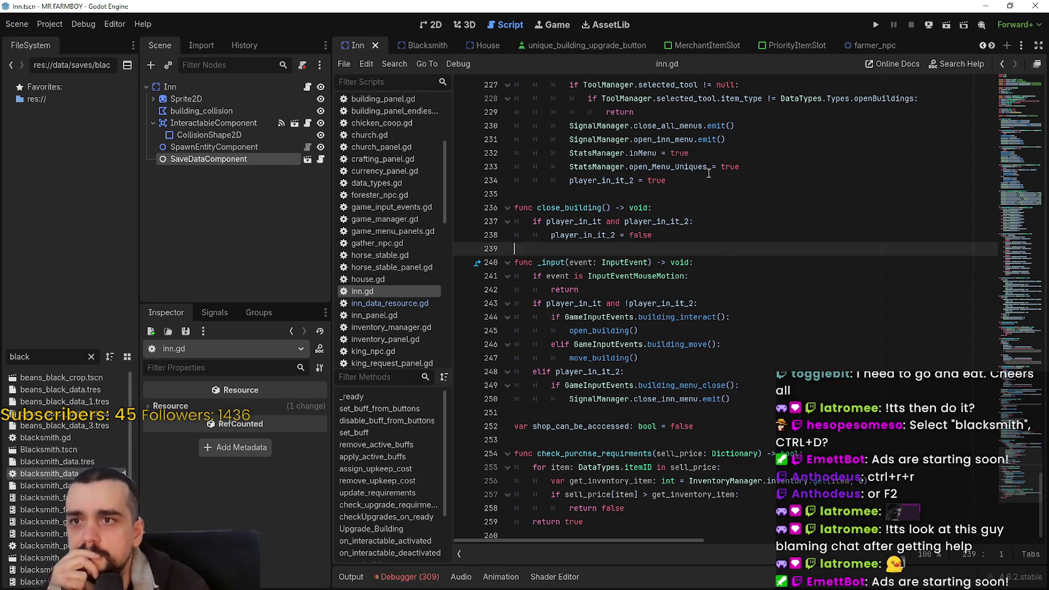
pyautogui.click(878, 24)
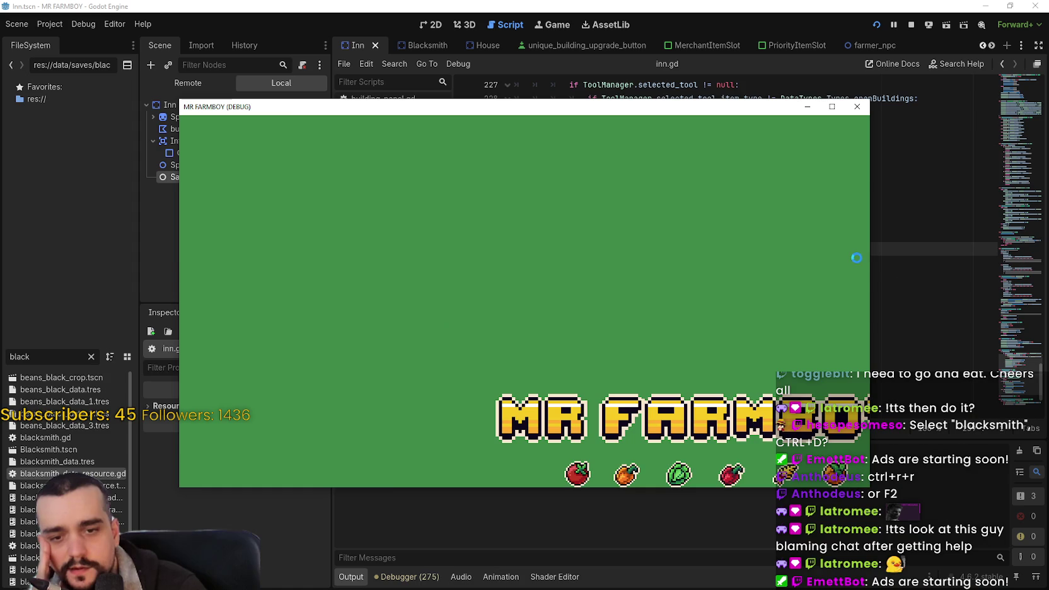
# Load Save 1 from the save game selection and maximize the game window
pyautogui.click(546, 273)
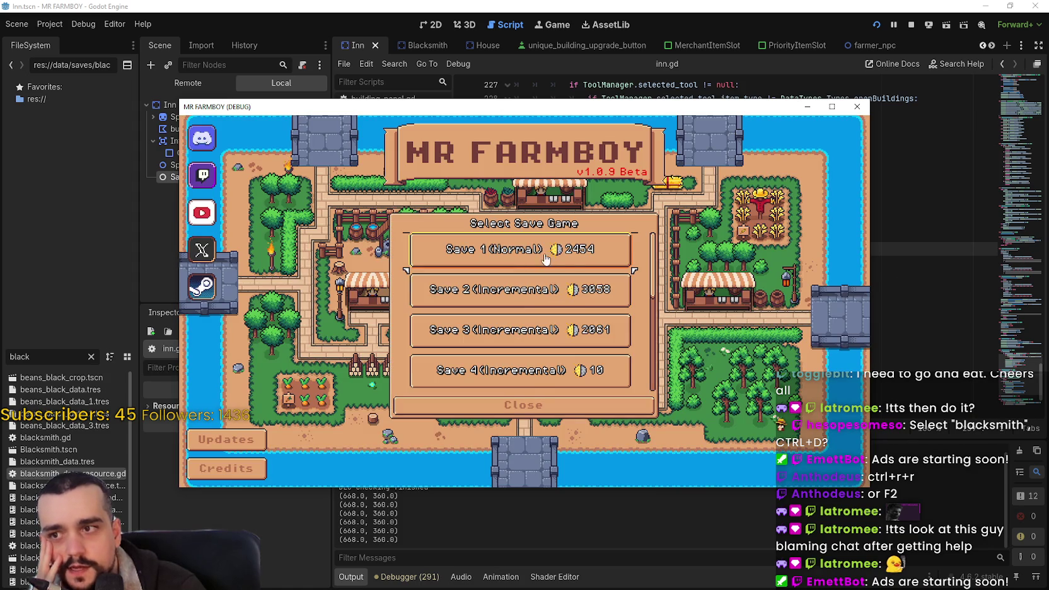
pyautogui.click(546, 258)
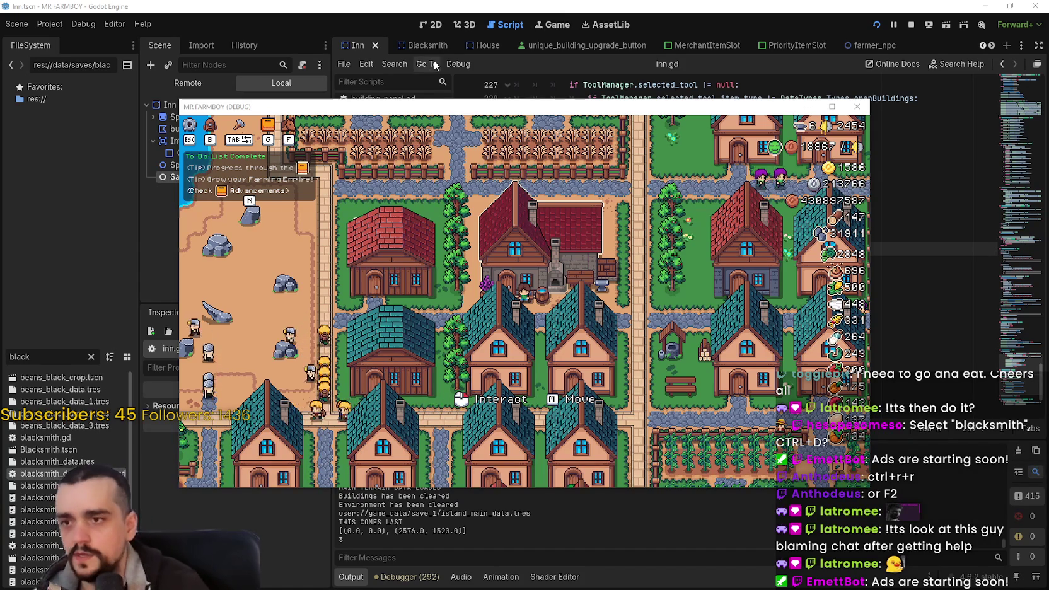
pyautogui.press('super+Up')
# In the Blacksmith buffs panel, unlock the Farmer, Gatherer, Rancher, Miner and Forester Boots buffs
pyautogui.hotkey('ctrl', 'd')
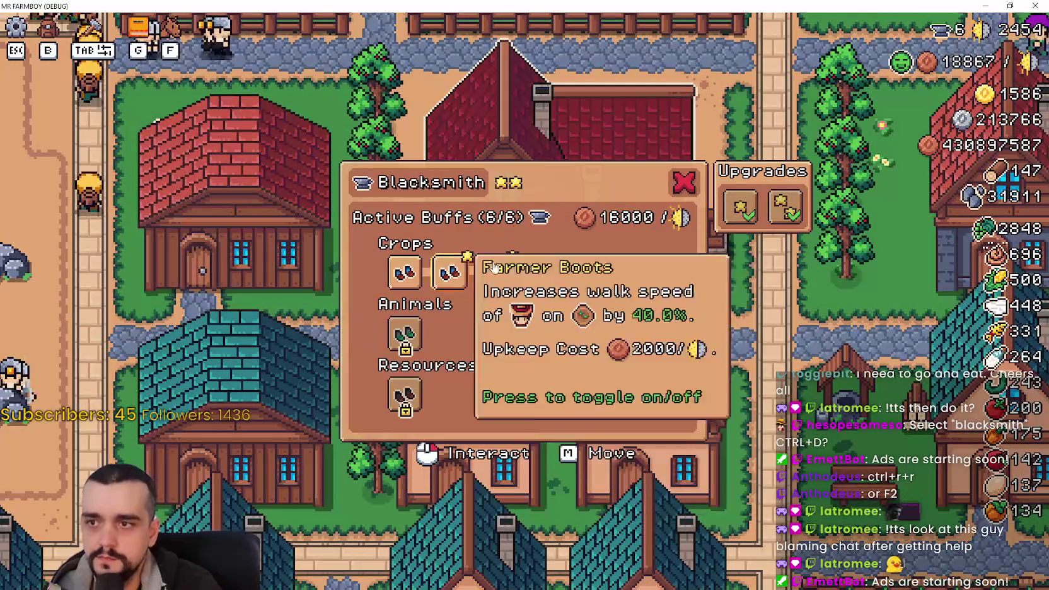
pyautogui.moveTo(542, 283)
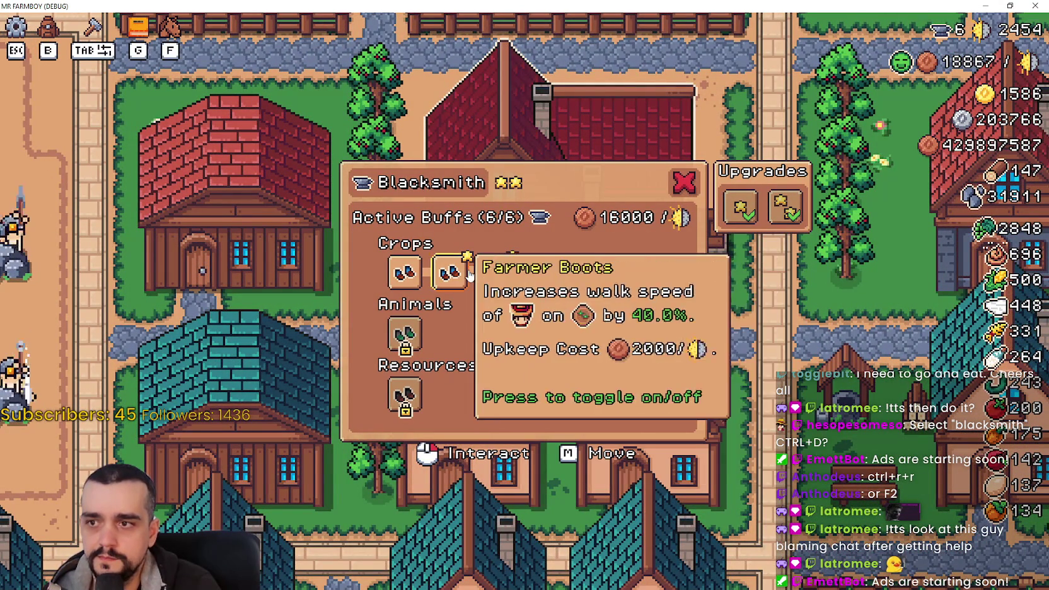
pyautogui.click(487, 281)
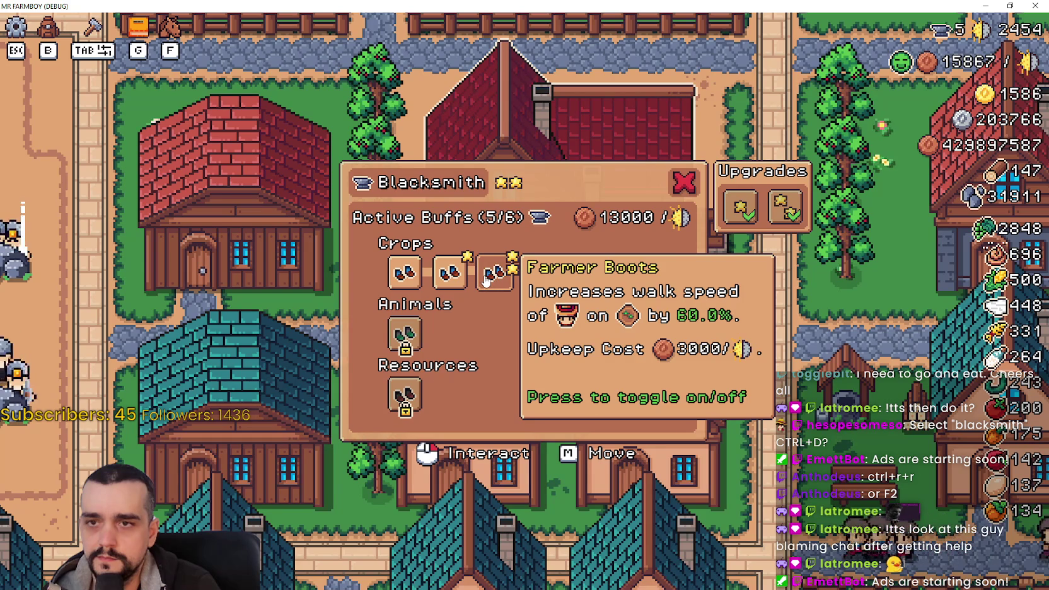
pyautogui.click(487, 280)
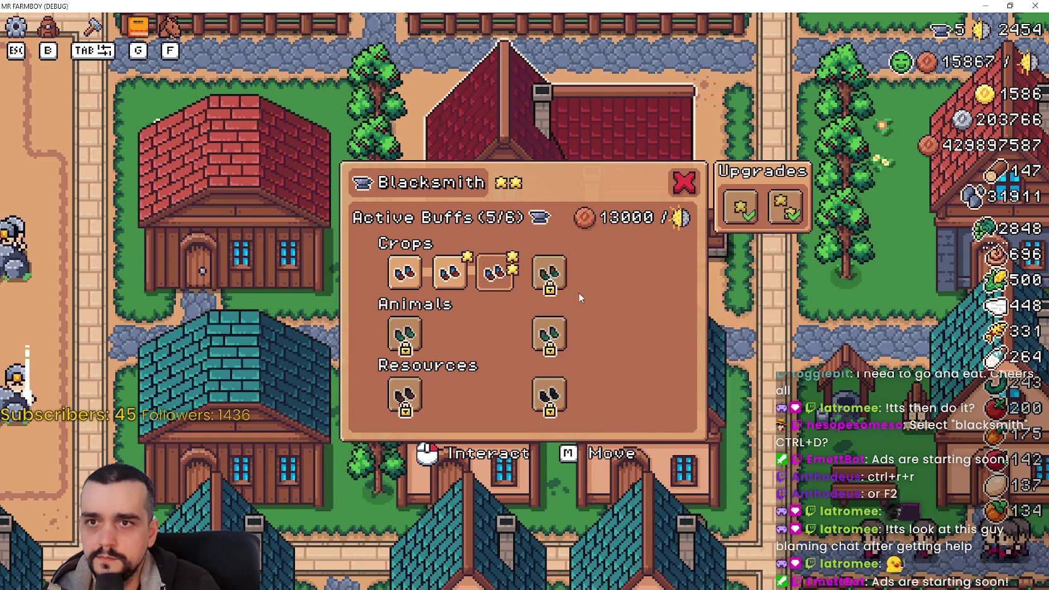
pyautogui.click(596, 287)
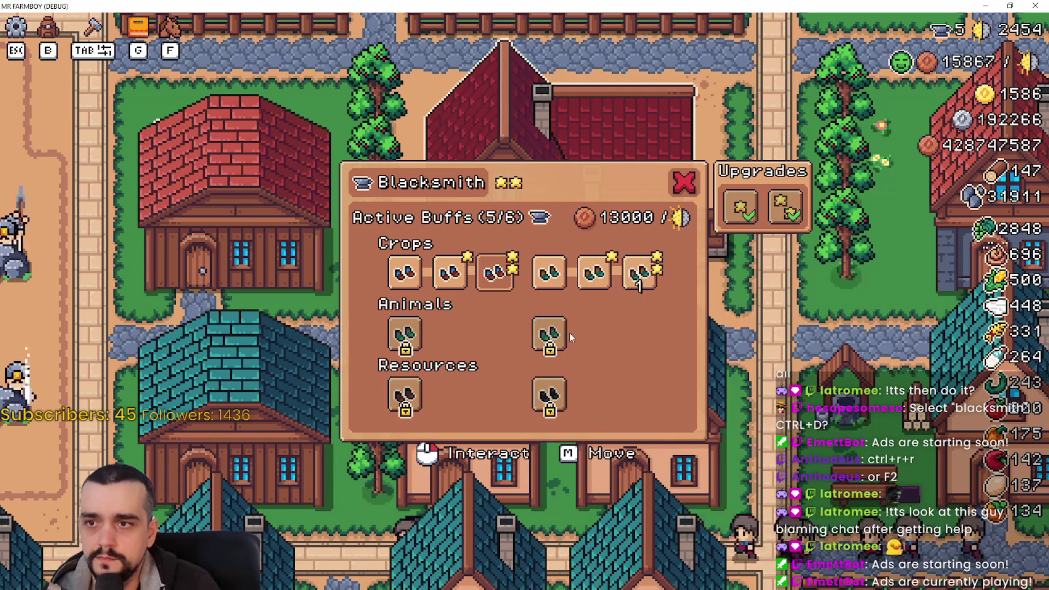
pyautogui.click(633, 340)
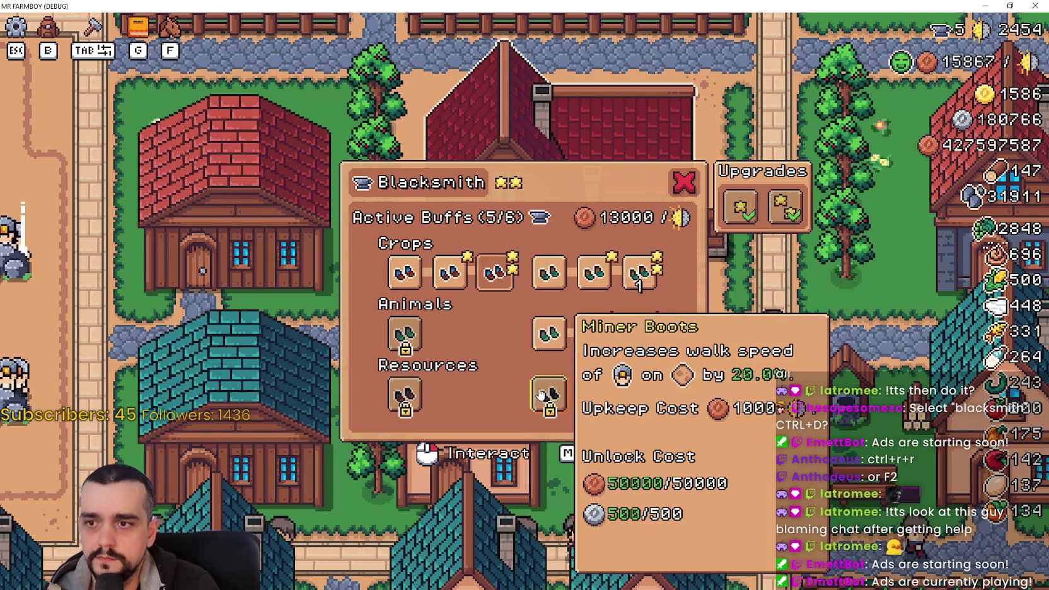
pyautogui.click(598, 403)
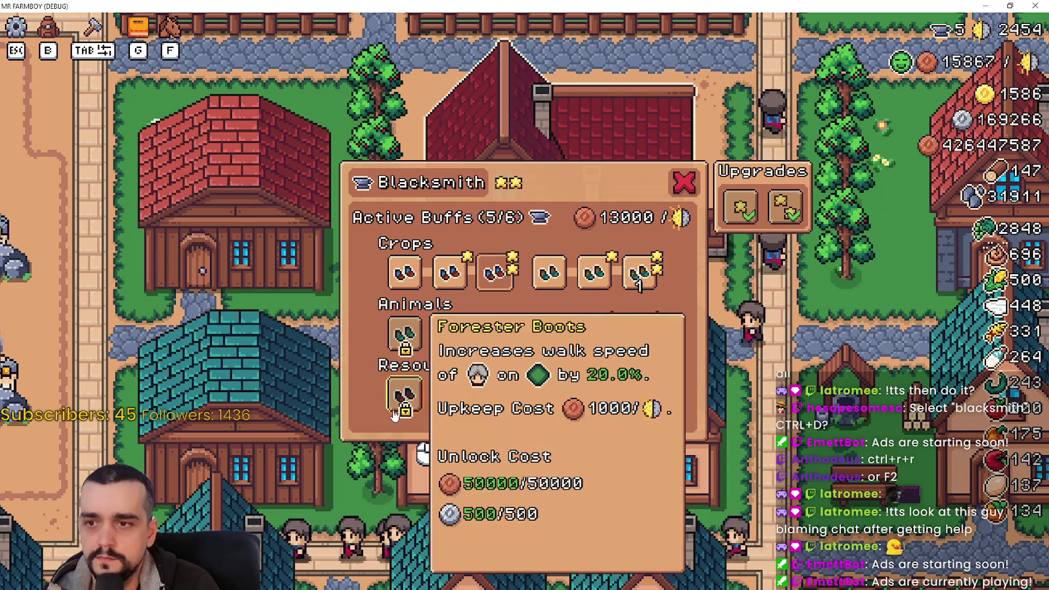
pyautogui.click(404, 396)
pyautogui.click(489, 403)
pyautogui.click(398, 383)
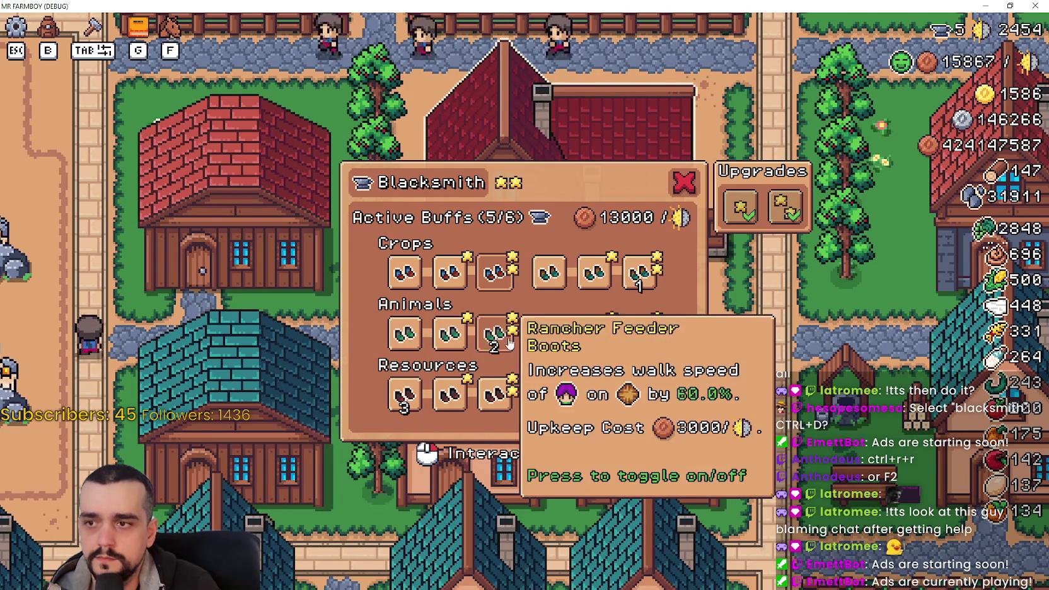
# Turn off the active buffs, toggle the sixth Resources buff, then close and reopen the panel
pyautogui.click(497, 332)
pyautogui.click(639, 333)
pyautogui.click(639, 271)
pyautogui.click(640, 394)
pyautogui.click(640, 394)
pyautogui.click(640, 394)
pyautogui.click(640, 394)
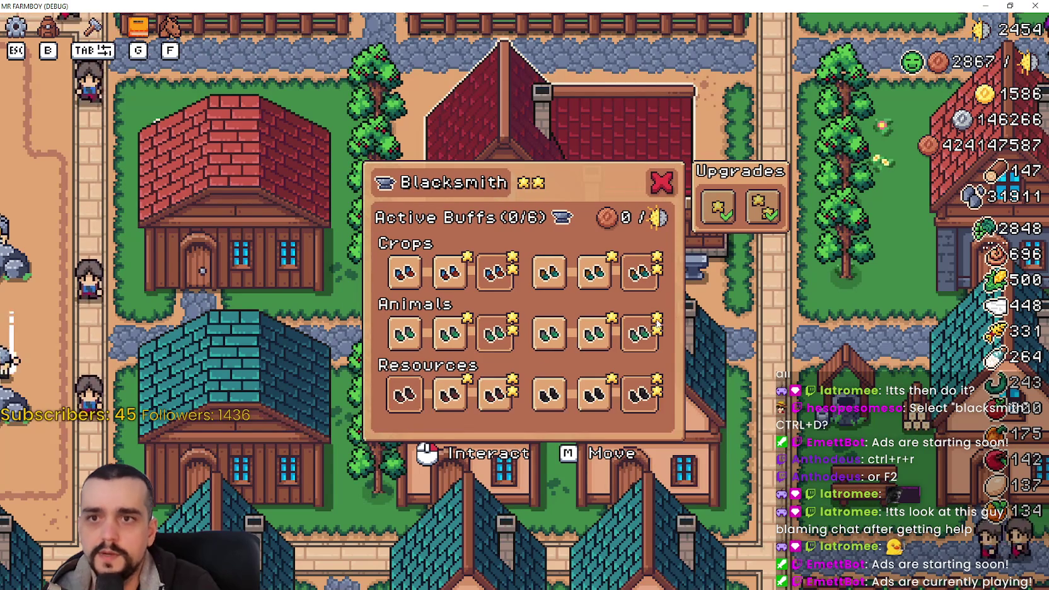
pyautogui.click(739, 358)
pyautogui.click(774, 355)
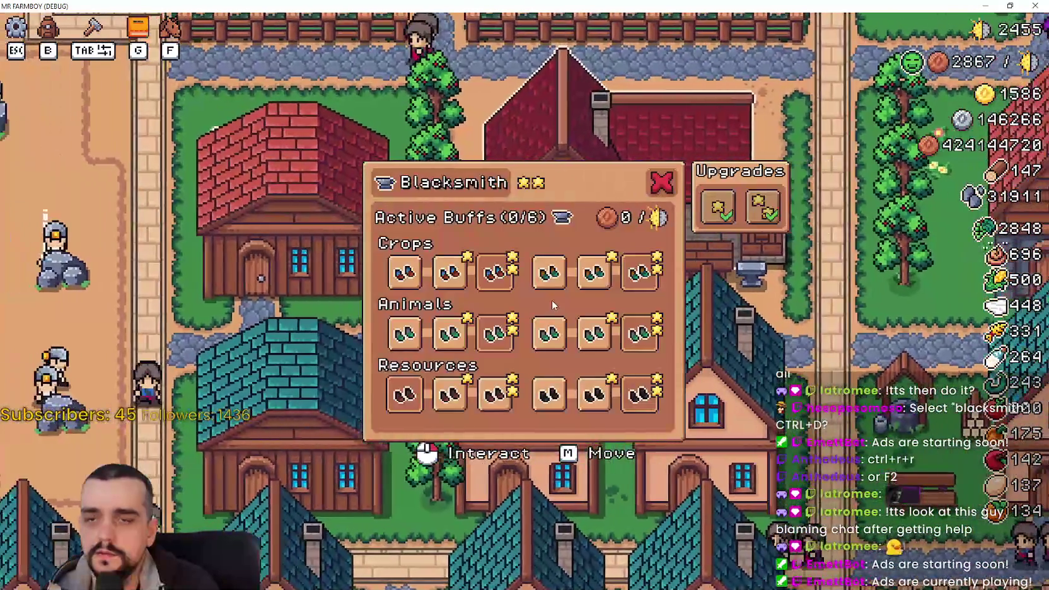
# Close the Blacksmith panel, unpause, and stop the debug game
pyautogui.press('Escape')
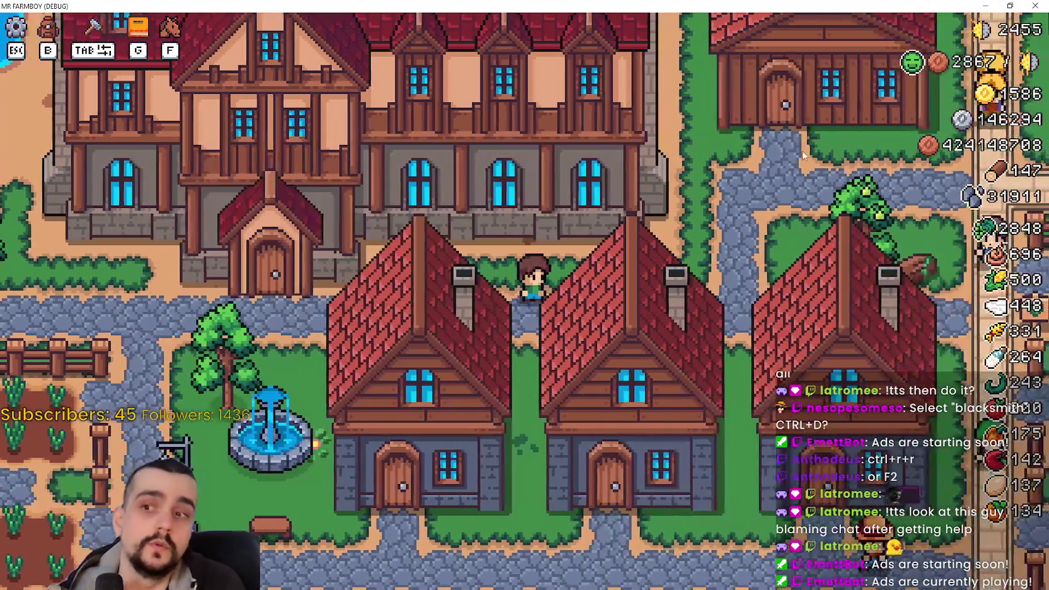
pyautogui.press('Escape')
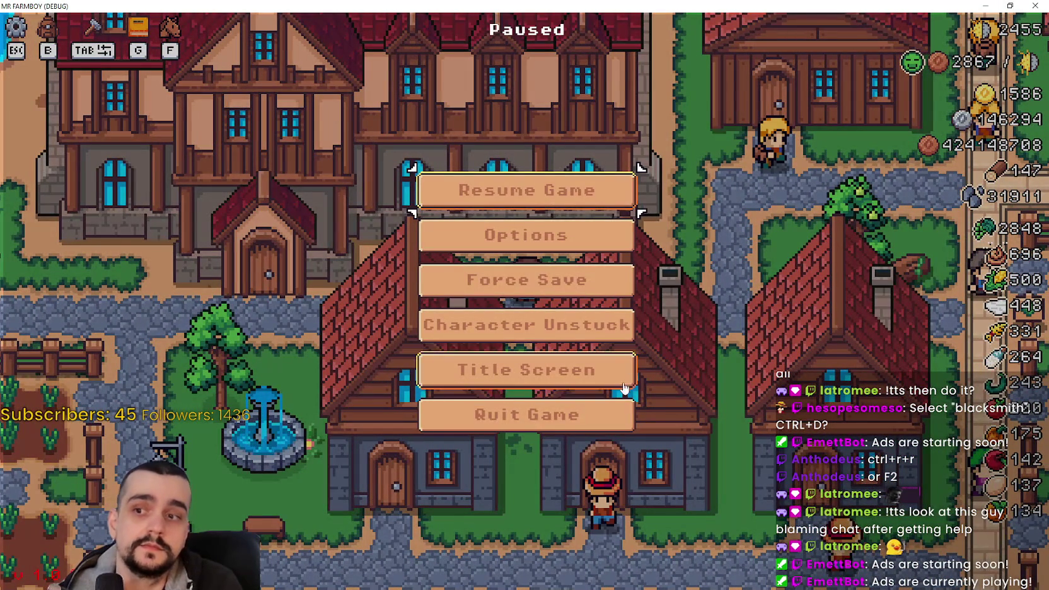
pyautogui.press('Escape')
pyautogui.click(1035, 6)
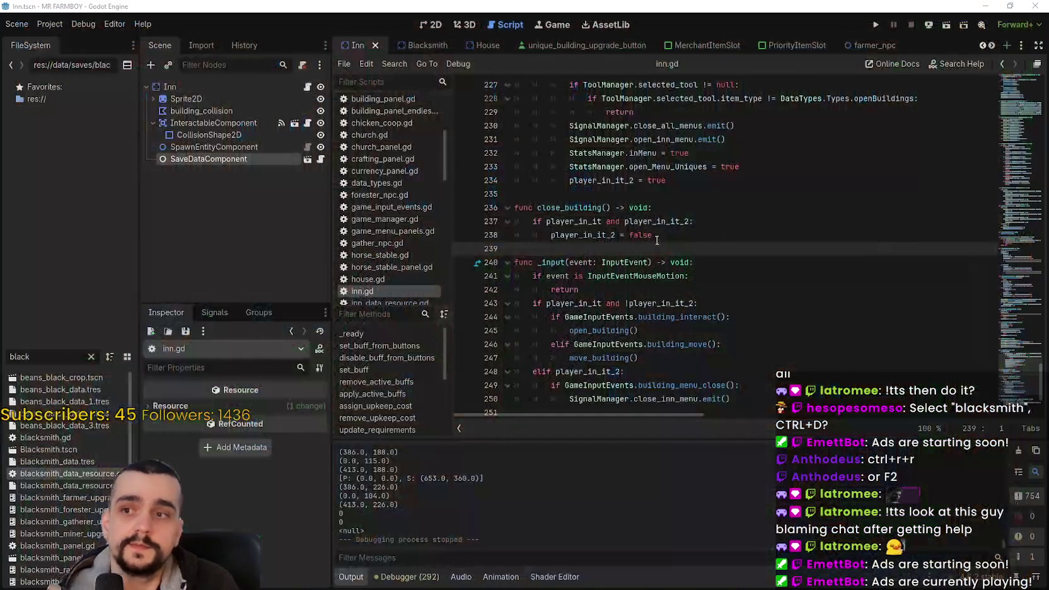
# Open the inn_panel scene and show the FarmerDish slot's parent slots
pyautogui.scroll(-5, 985, 48)
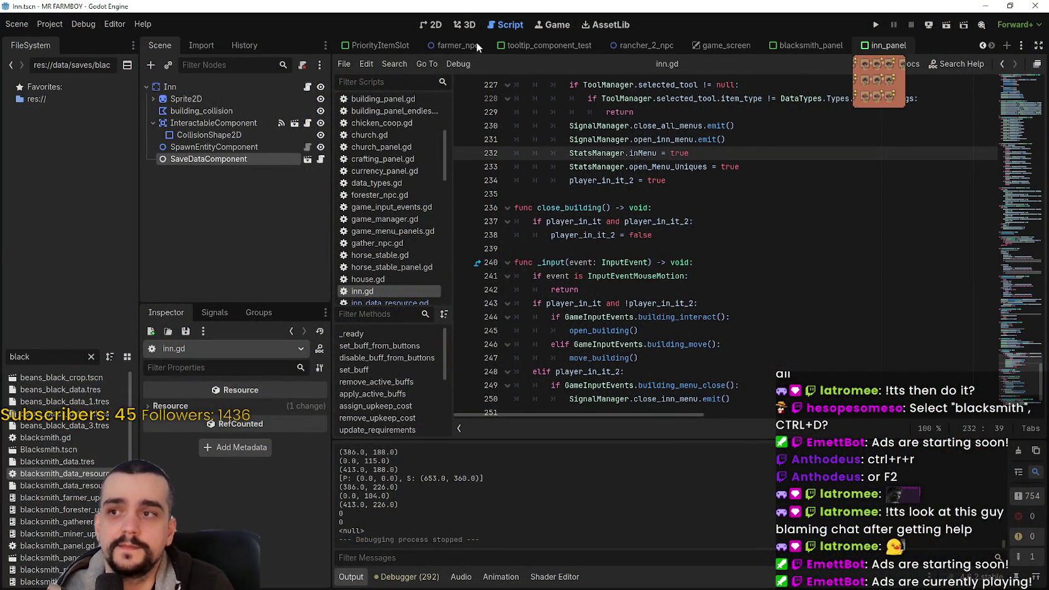
pyautogui.click(435, 25)
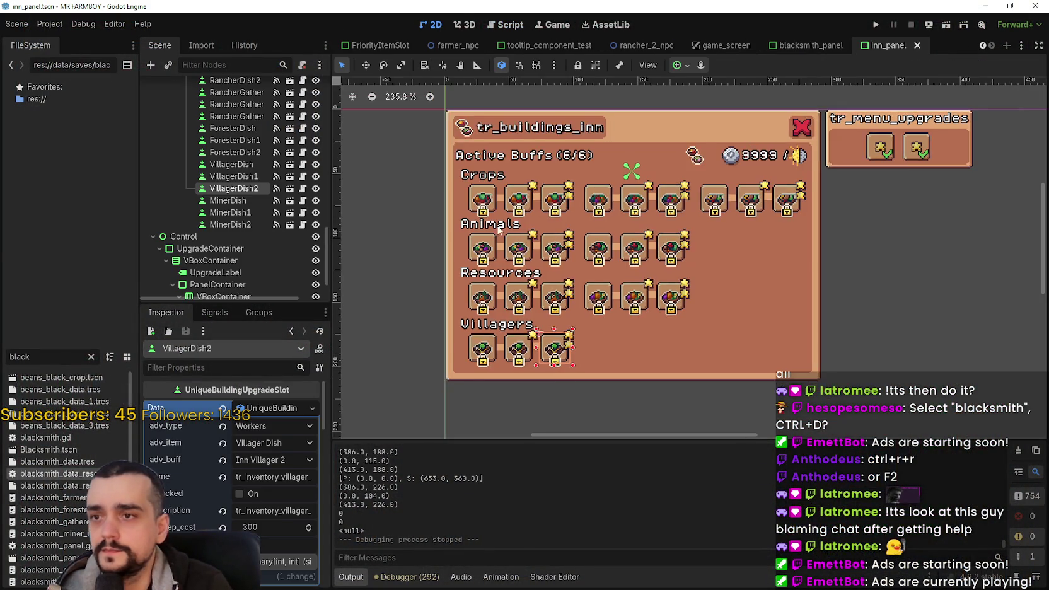
pyautogui.click(483, 200)
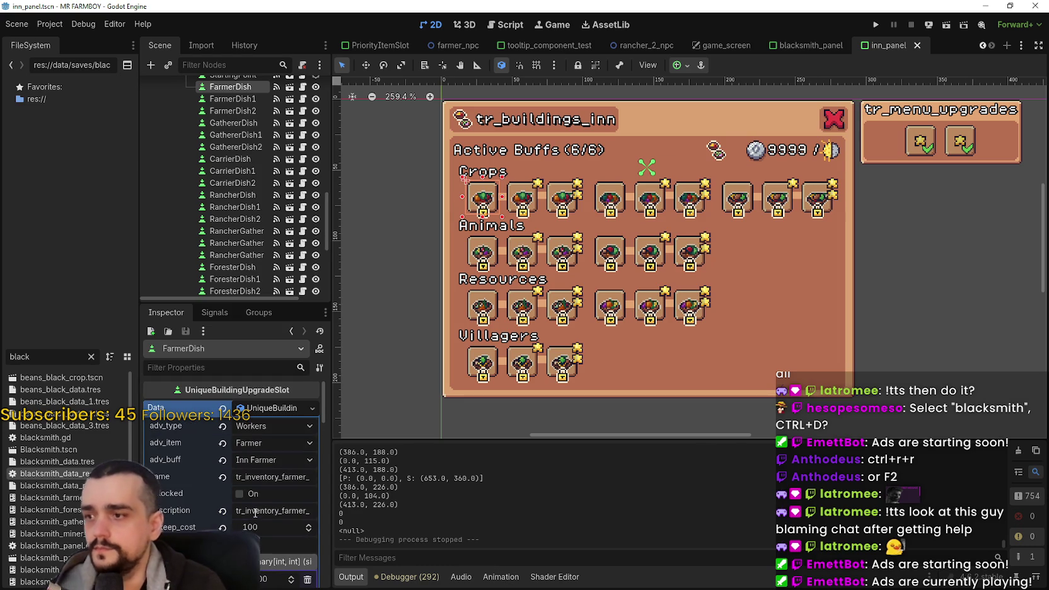
pyautogui.scroll(2, 262, 183)
pyautogui.click(234, 101)
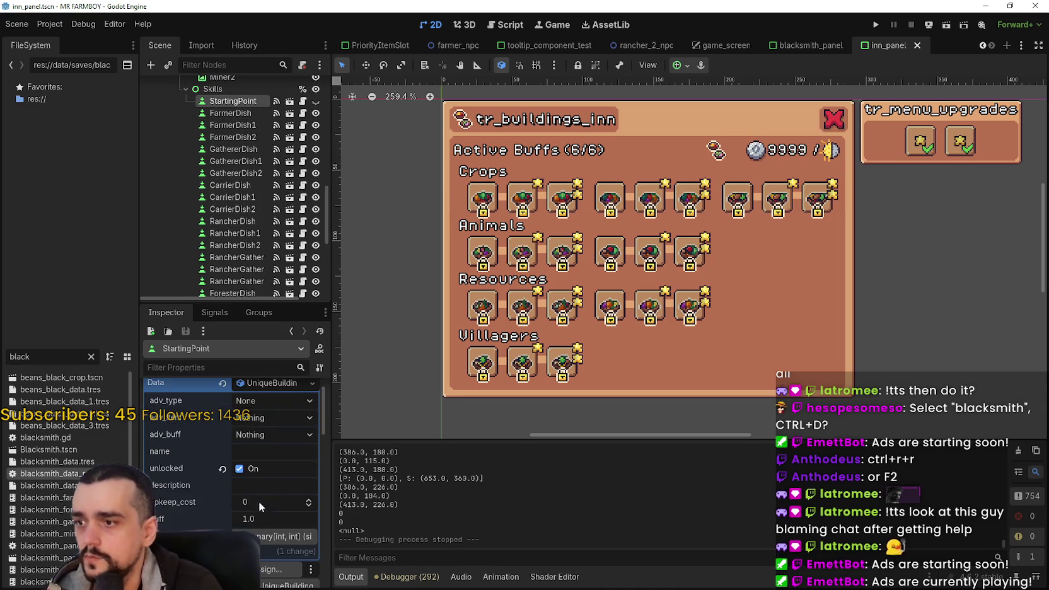
pyautogui.scroll(-3, 263, 500)
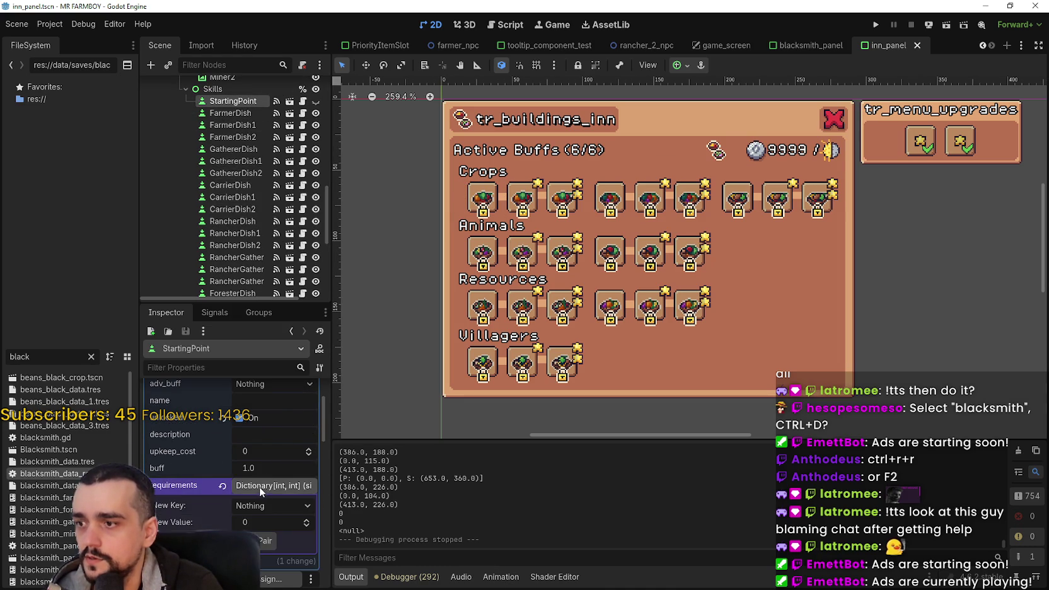
pyautogui.scroll(3, 260, 488)
pyautogui.click(240, 114)
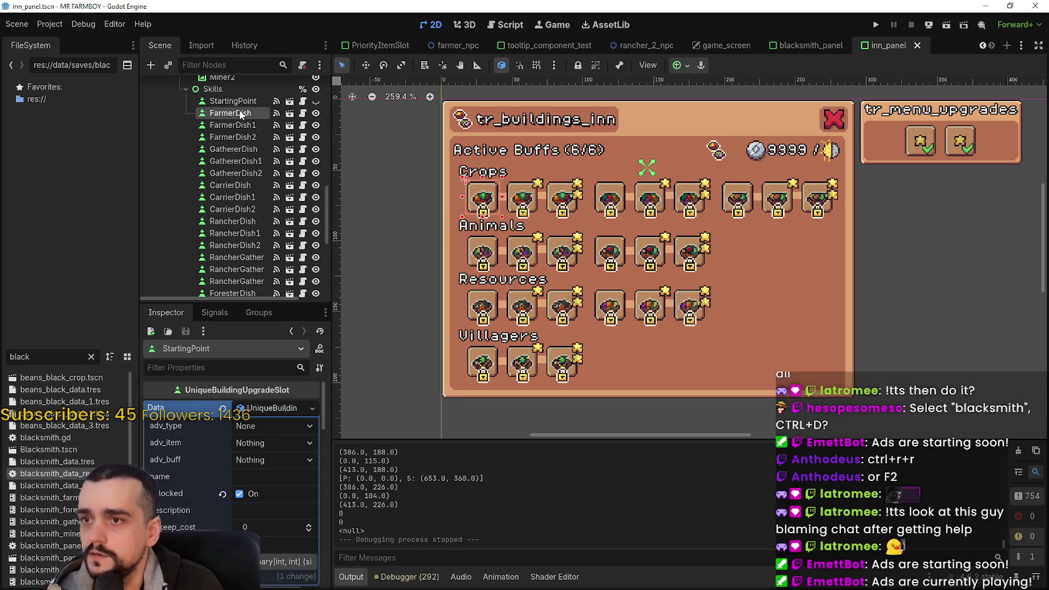
pyautogui.click(286, 409)
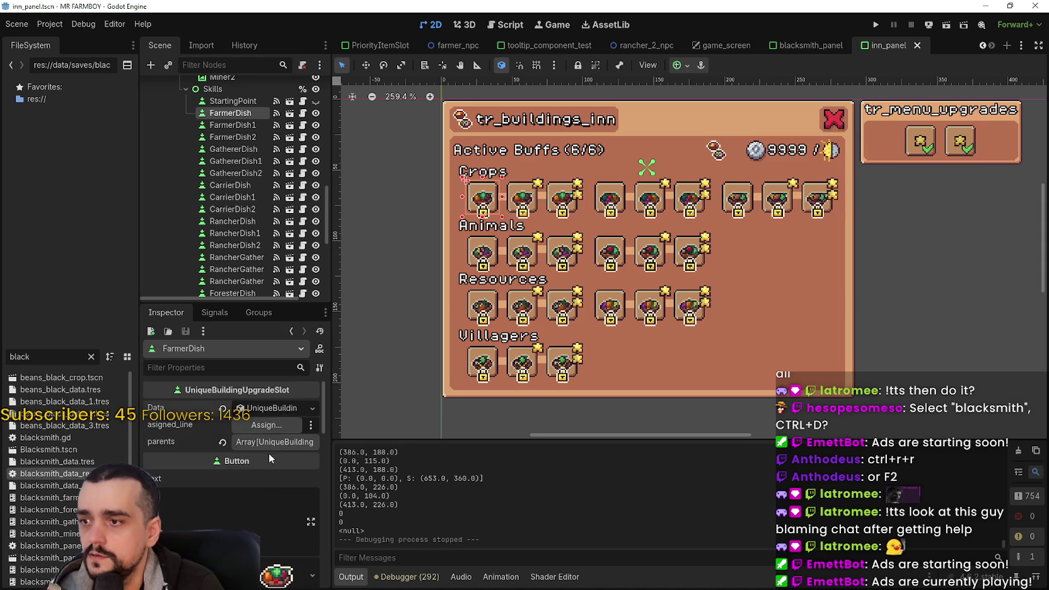
pyautogui.click(273, 444)
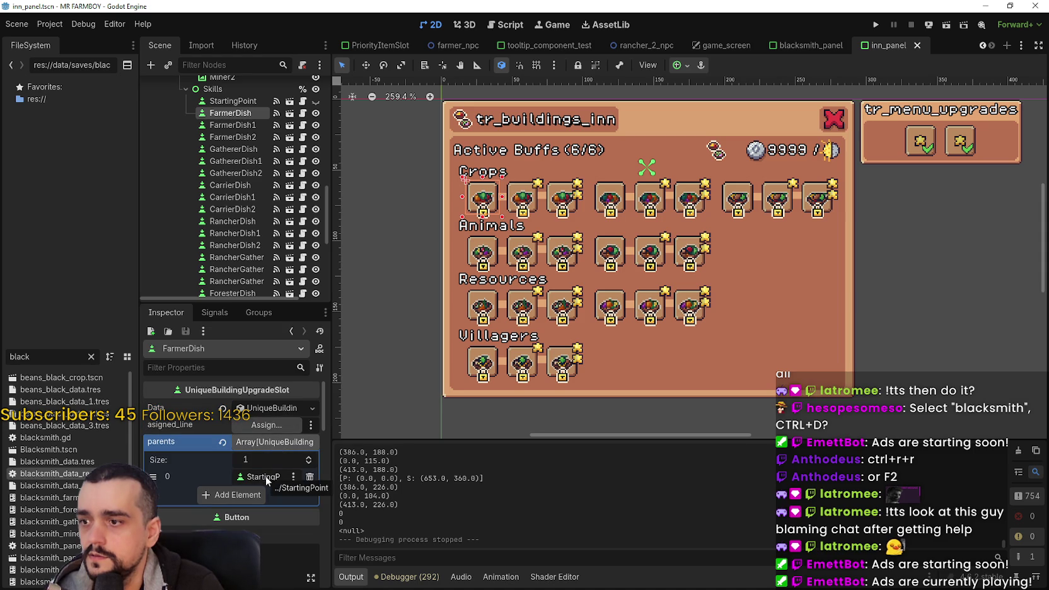
# Expand the parents arrays of the FarmerDish1 and FarmerDish2 slots
pyautogui.click(225, 124)
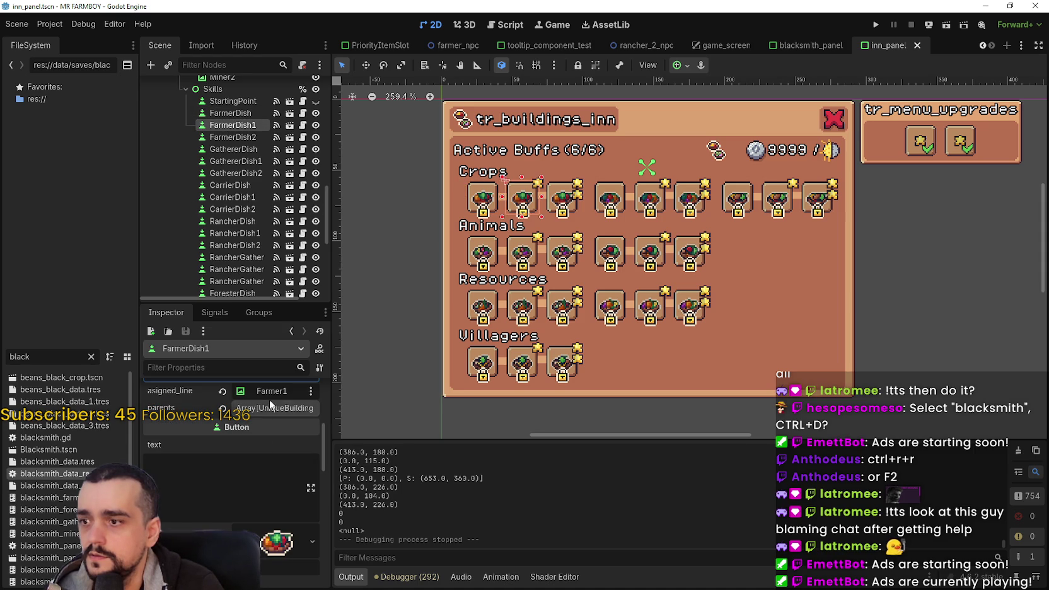
pyautogui.click(270, 407)
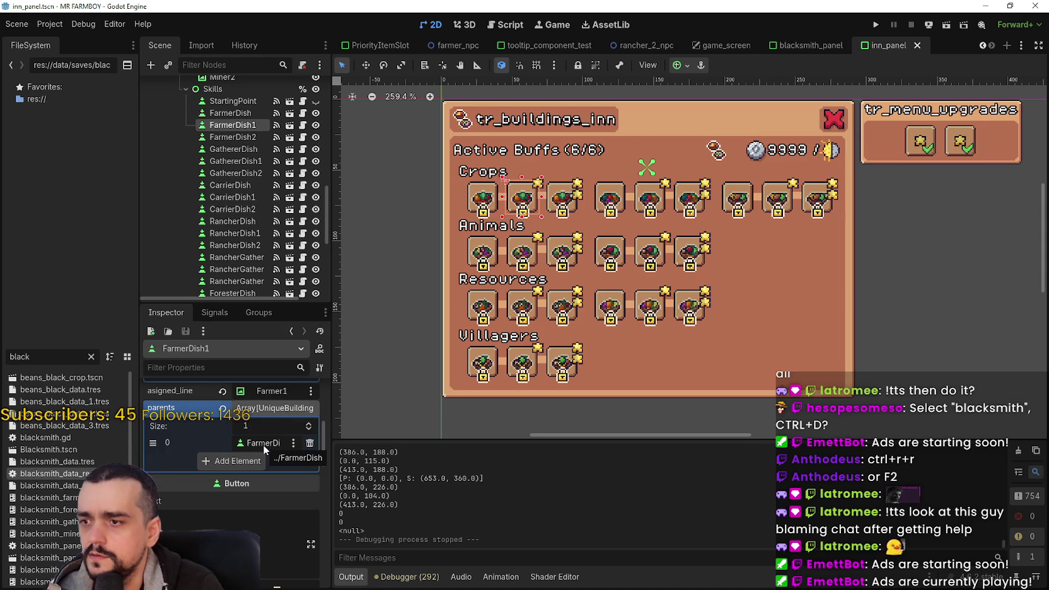
pyautogui.click(245, 137)
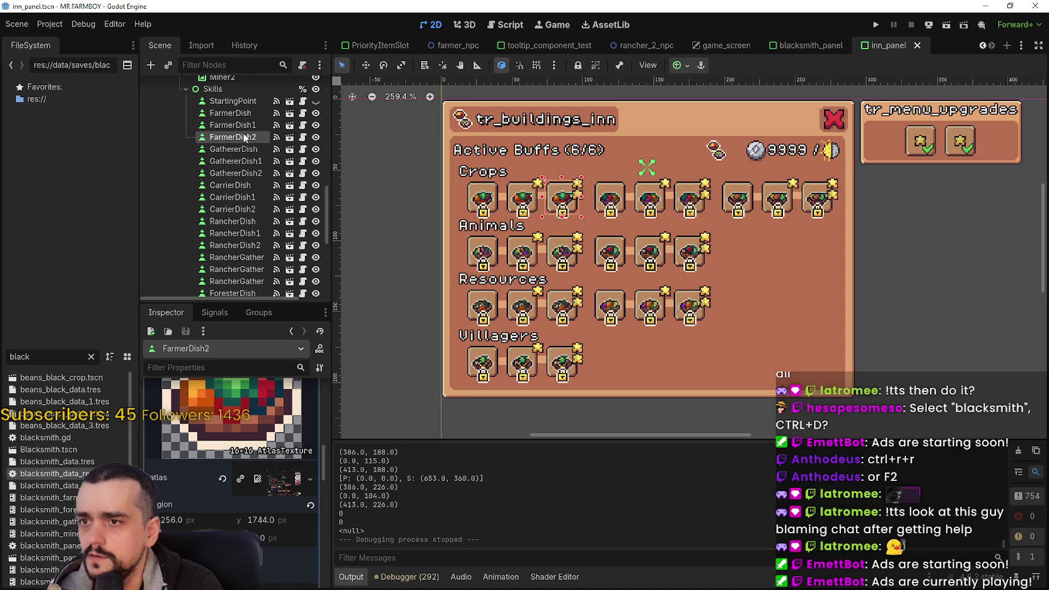
pyautogui.scroll(5, 265, 466)
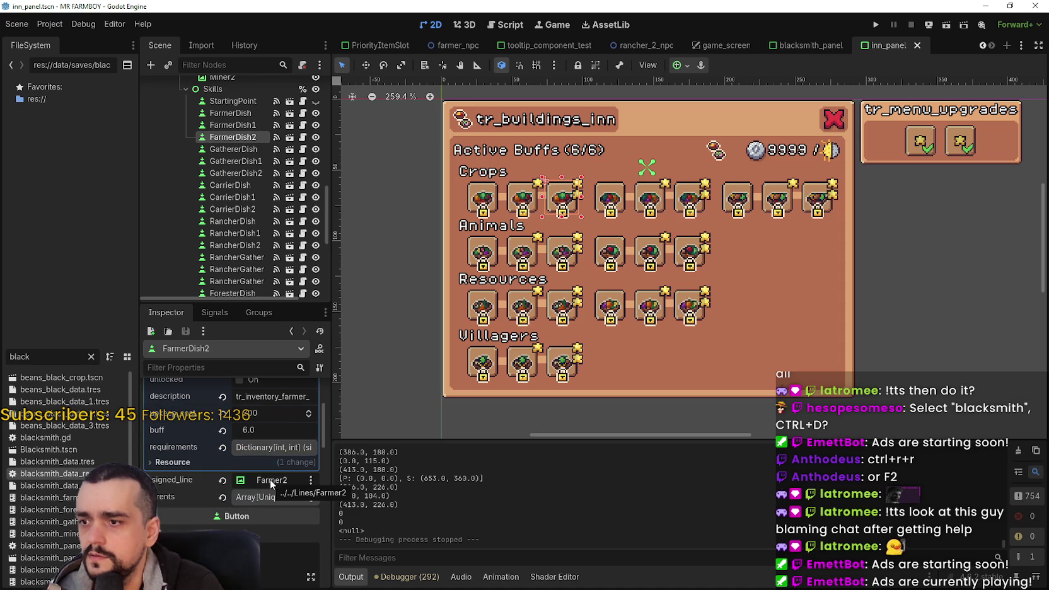
pyautogui.click(274, 498)
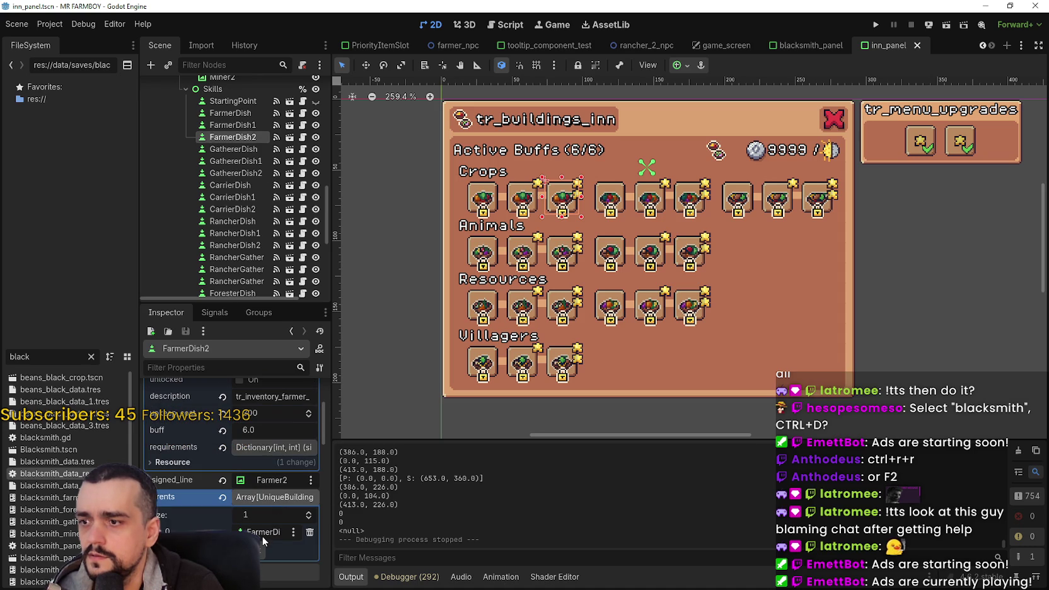
pyautogui.scroll(2, 648, 169)
pyautogui.scroll(-2, 648, 168)
# Show CarrierDish's parent slots, then start choosing a new asigned_line for CarrierDish1
pyautogui.click(725, 208)
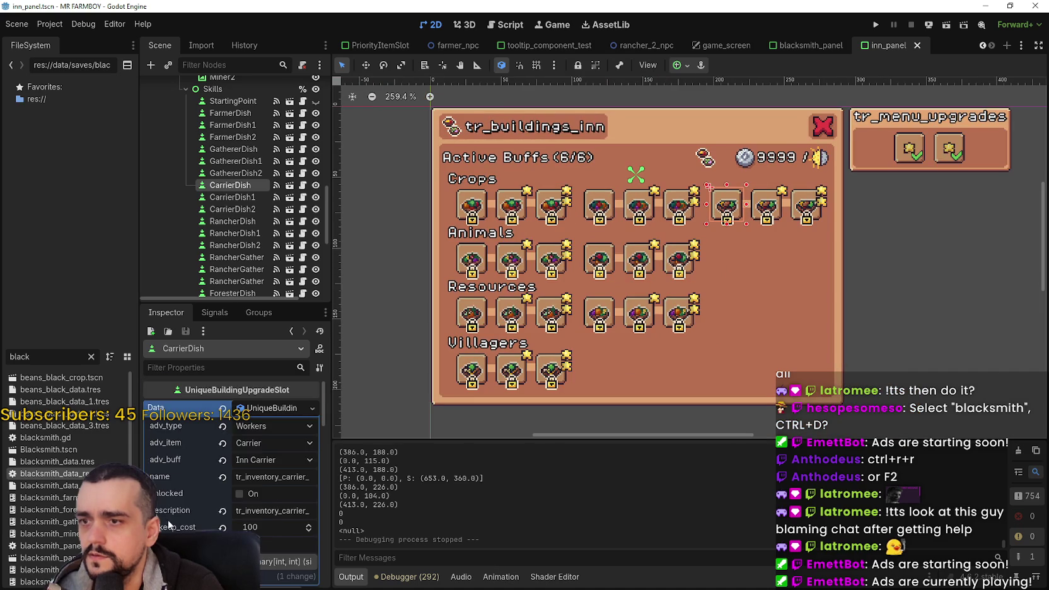
pyautogui.click(268, 408)
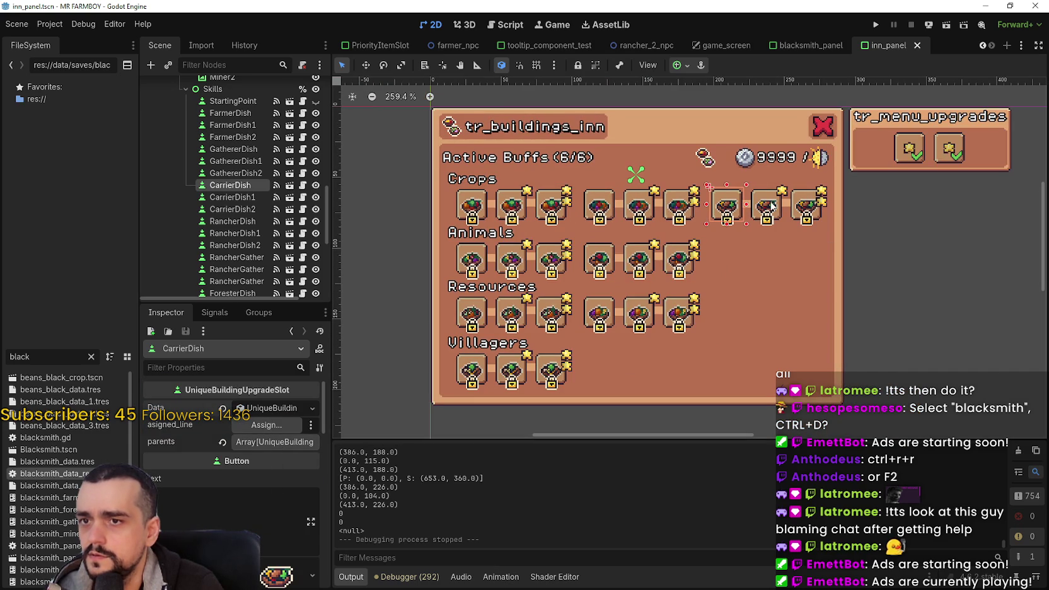
pyautogui.click(265, 444)
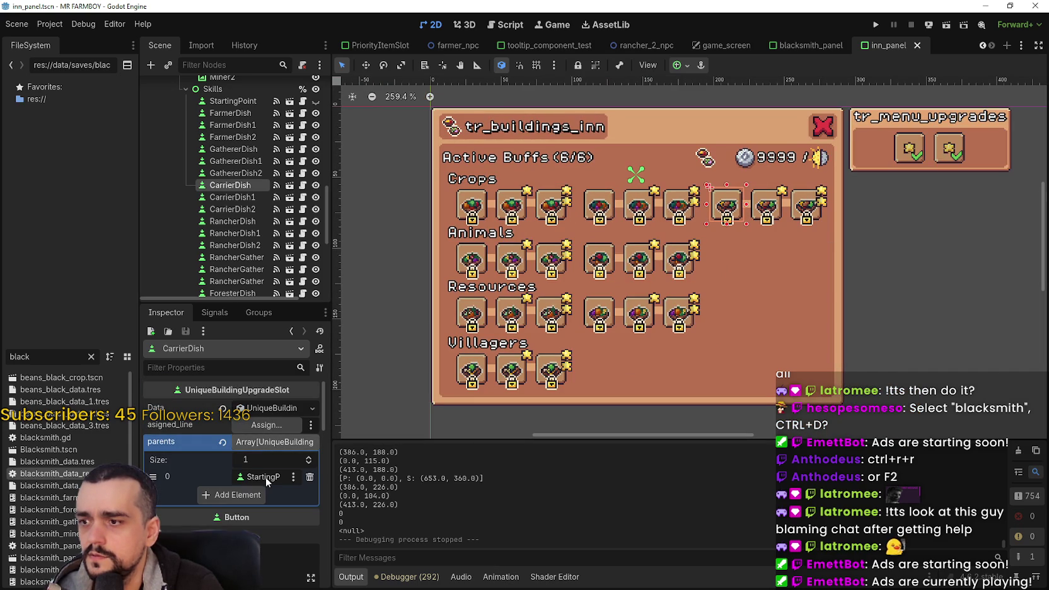
pyautogui.click(769, 210)
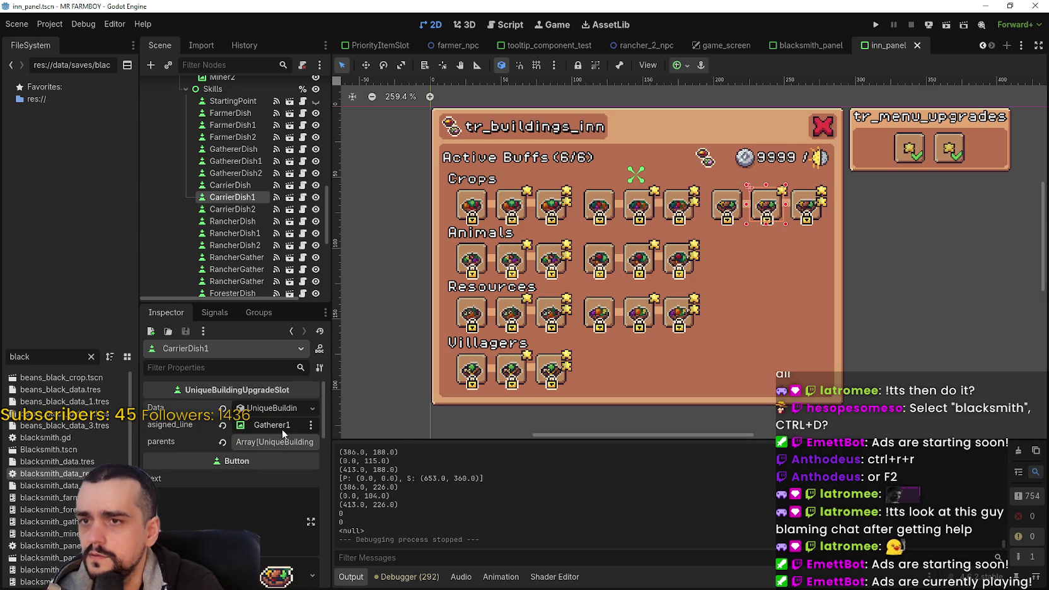
pyautogui.click(282, 429)
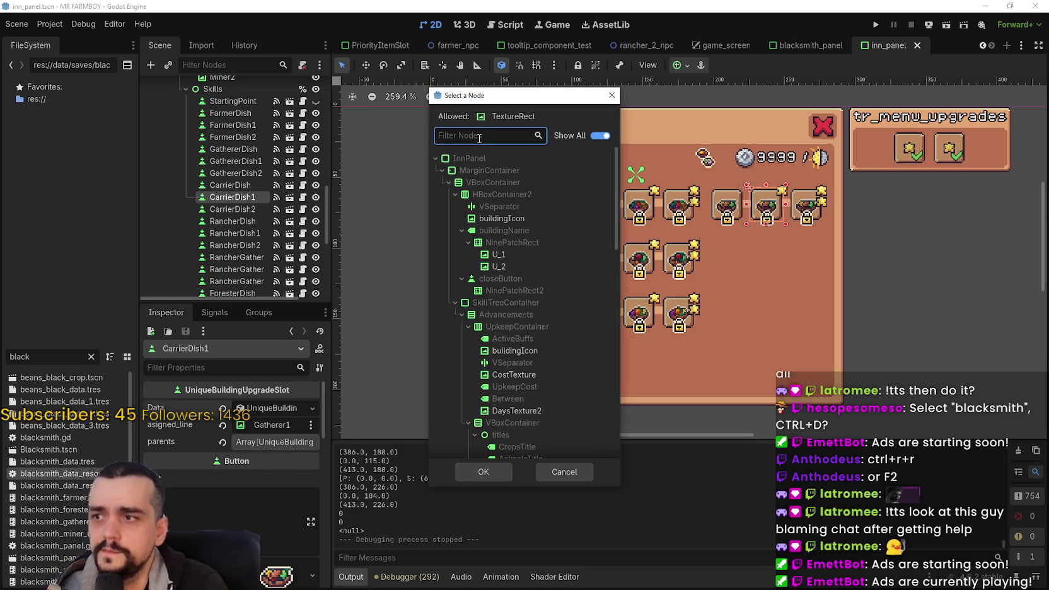
# Assign line Carrier1 to CarrierDish1 and line Carrier2 to CarrierDish2
pyautogui.write('car')
pyautogui.click(536, 242)
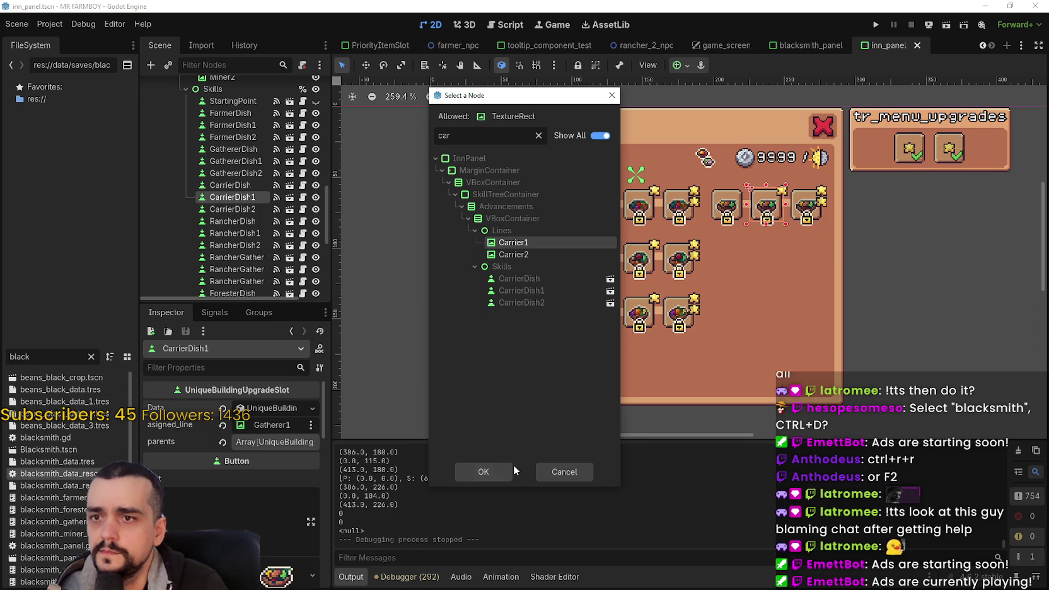
pyautogui.click(502, 473)
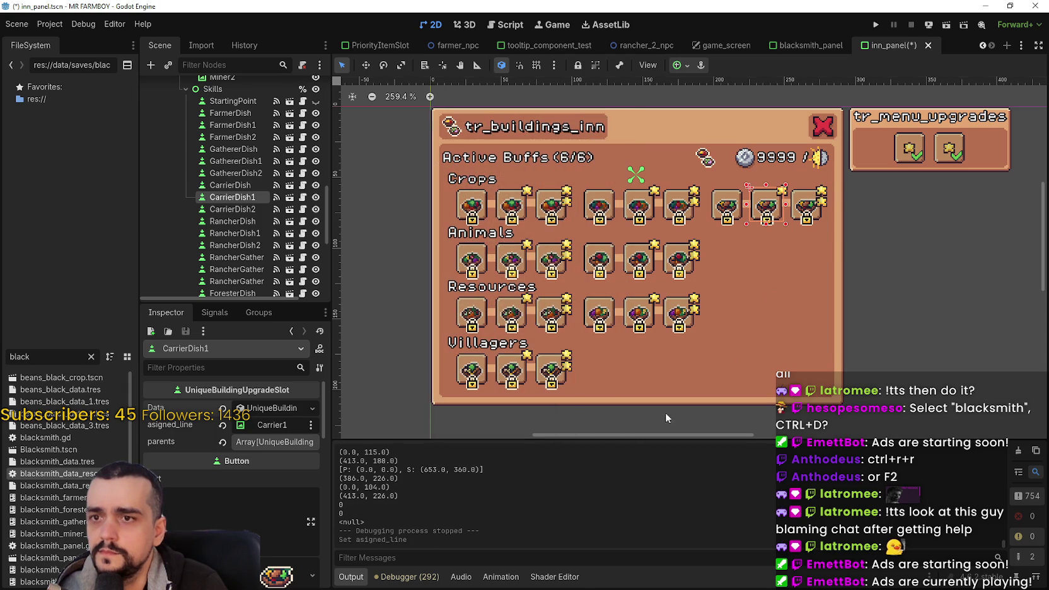
pyautogui.click(806, 216)
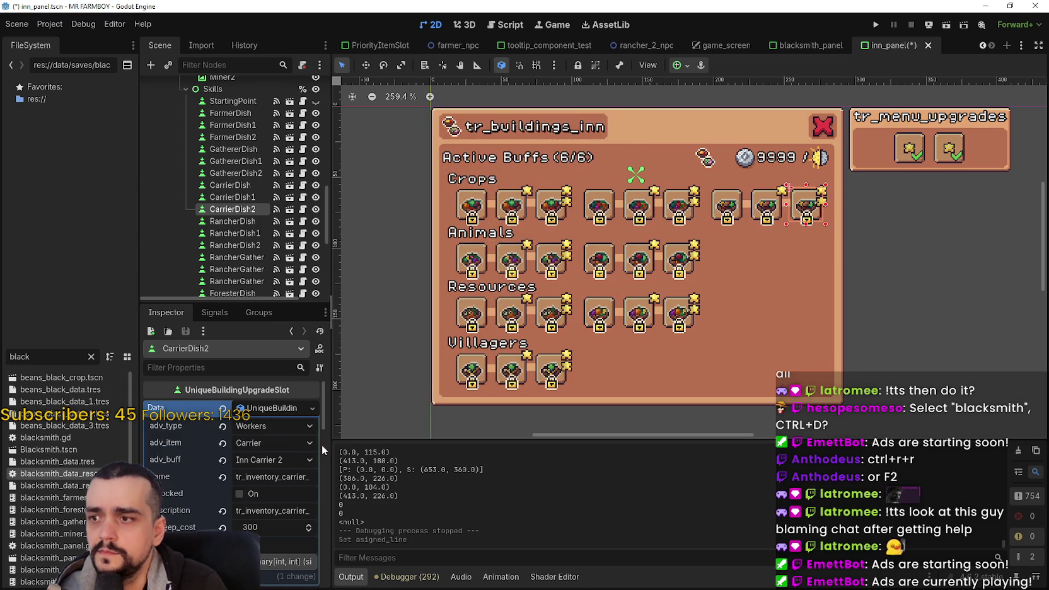
pyautogui.click(272, 409)
pyautogui.click(273, 425)
pyautogui.write('car')
pyautogui.press('Down')
pyautogui.press('Return')
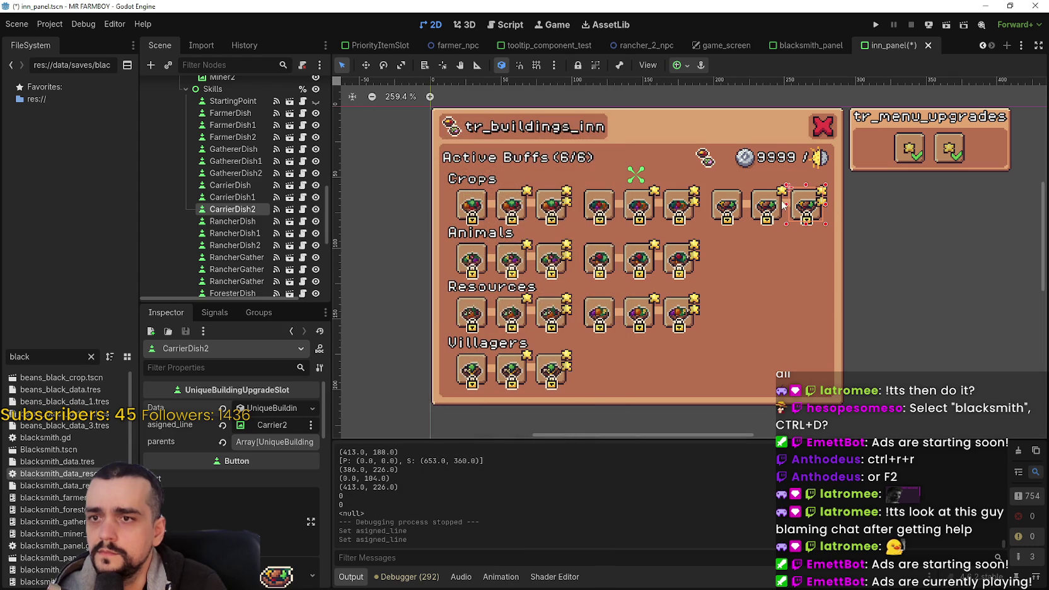
# Set CarrierDish1's parent slot to the CarrierDish node instead of Gatherer
pyautogui.click(772, 207)
pyautogui.click(268, 443)
pyautogui.click(258, 477)
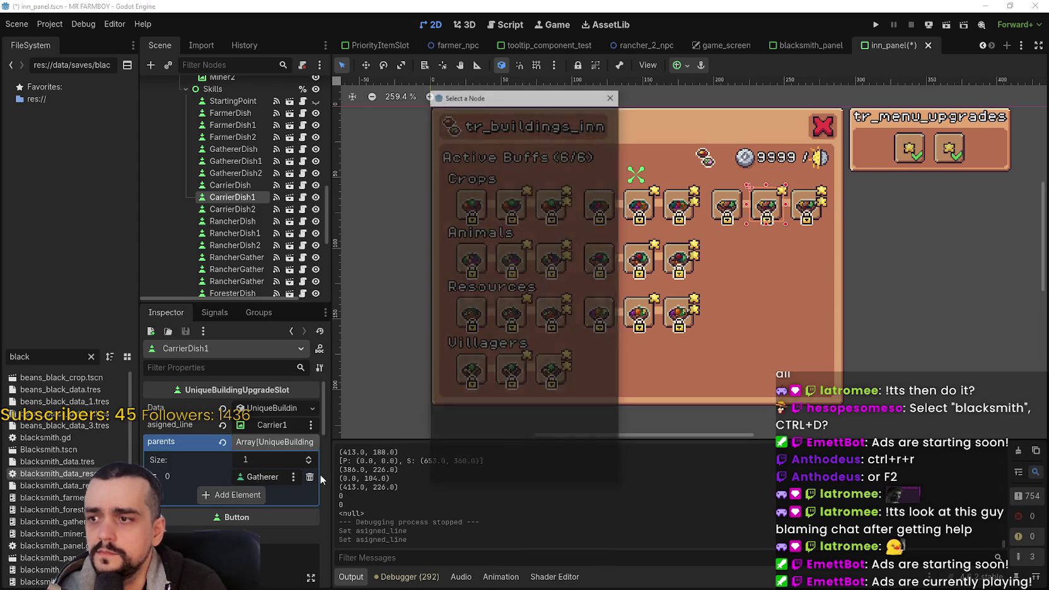
pyautogui.write('carri')
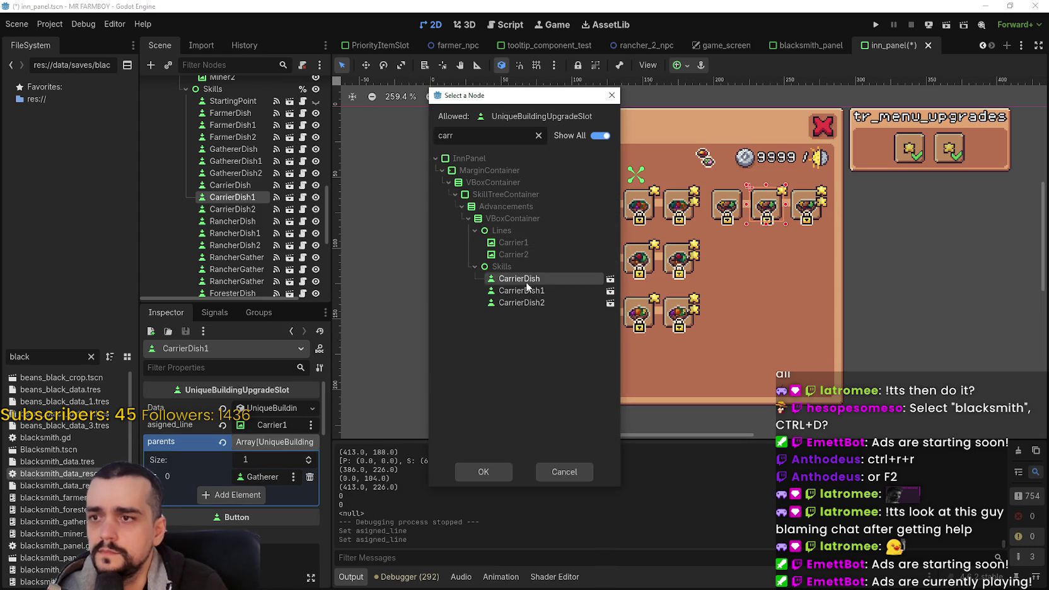
pyautogui.doubleClick(526, 282)
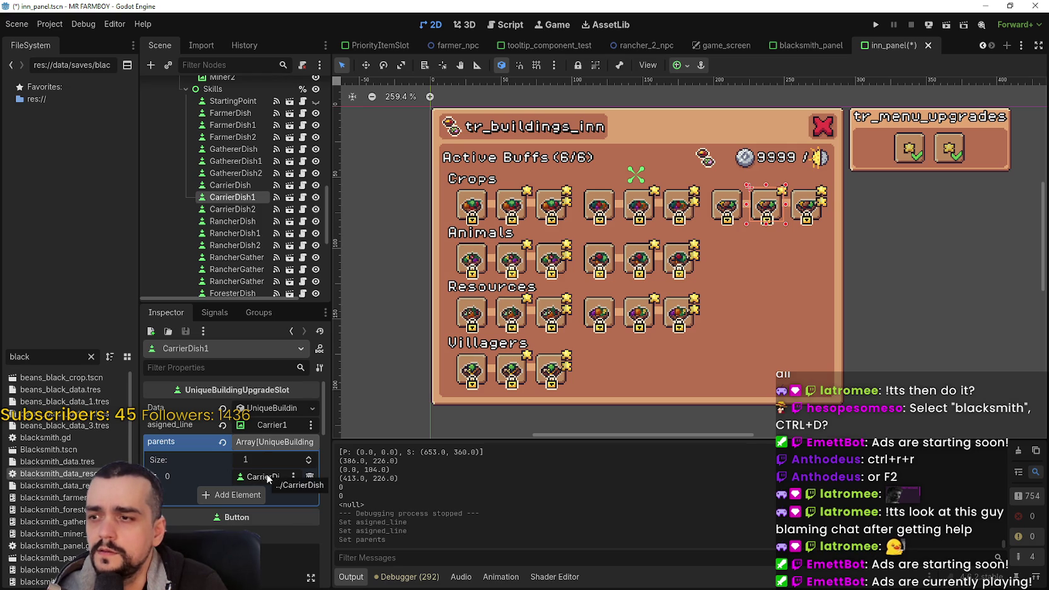
# Compare with the GathererDish and GathererDish1 slots, then recheck CarrierDish1's parent link
pyautogui.click(244, 148)
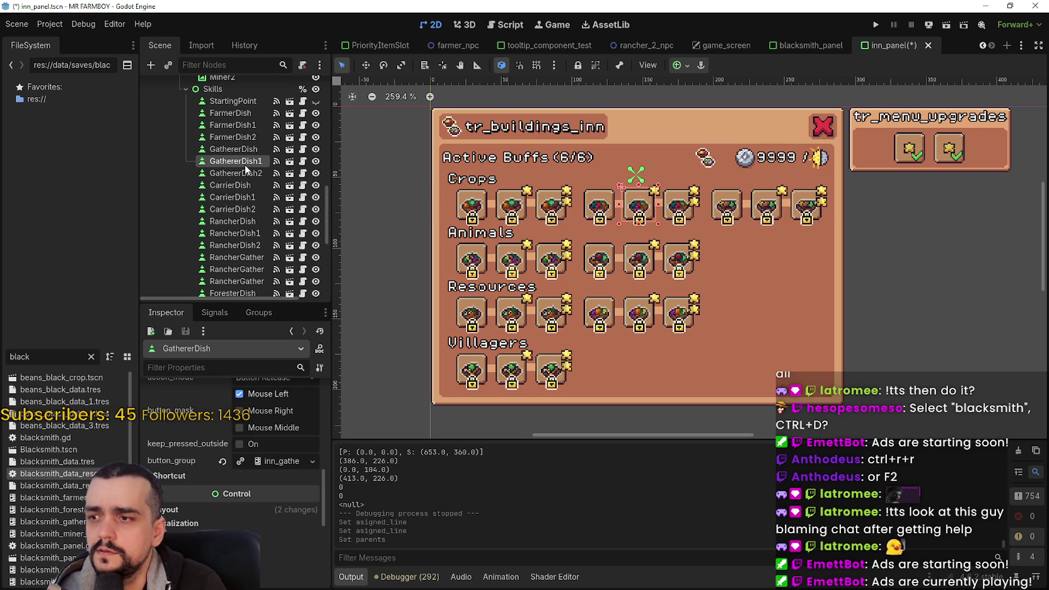
pyautogui.click(244, 165)
pyautogui.scroll(5, 258, 445)
pyautogui.scroll(5, 266, 427)
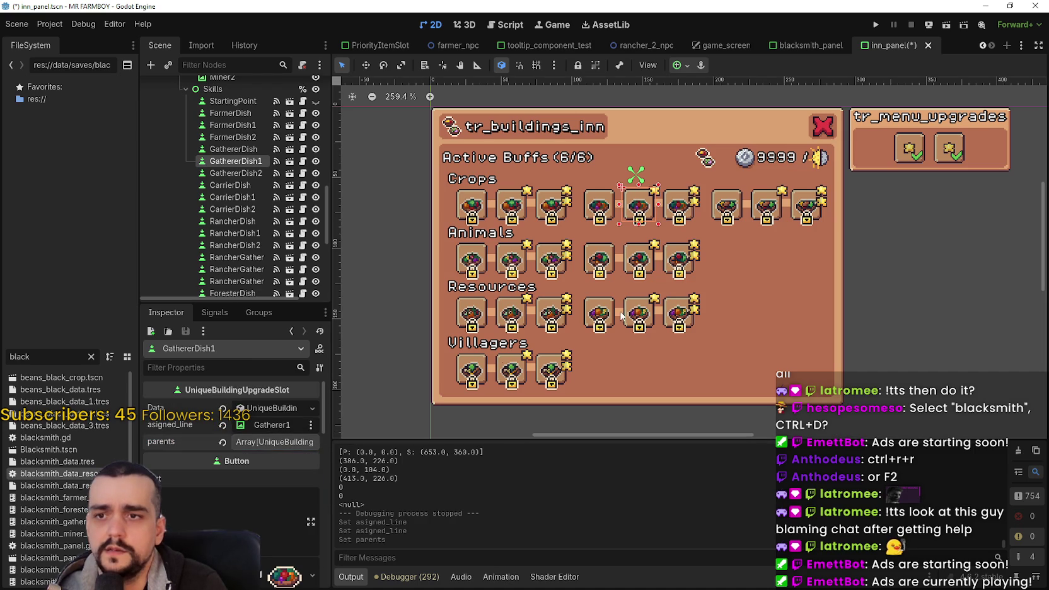
pyautogui.click(761, 206)
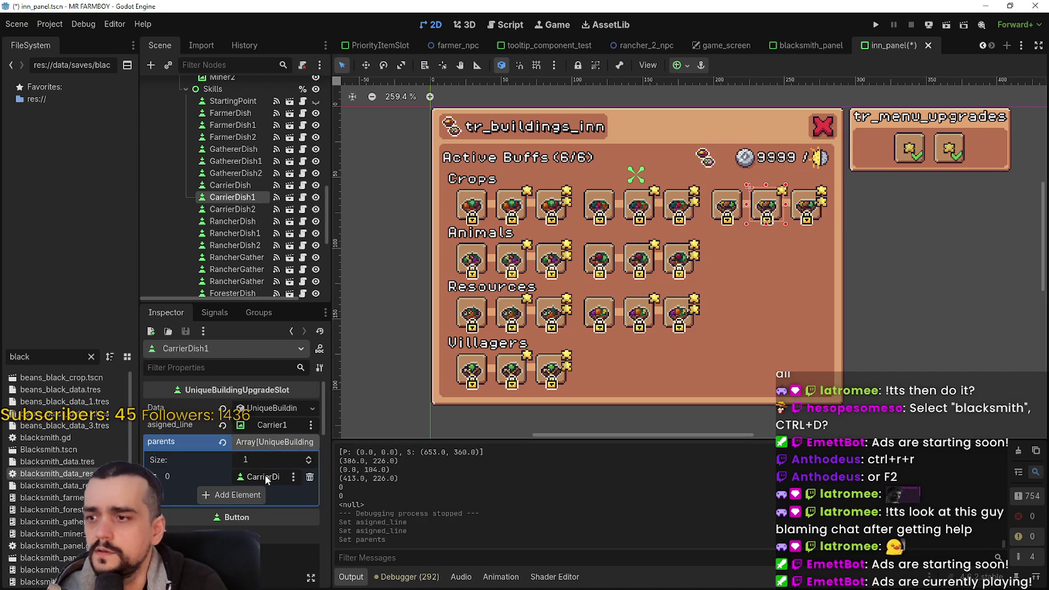
# Make a Carrier dish slot CarrierDish2's parent and save inn_panel.tscn
pyautogui.click(809, 218)
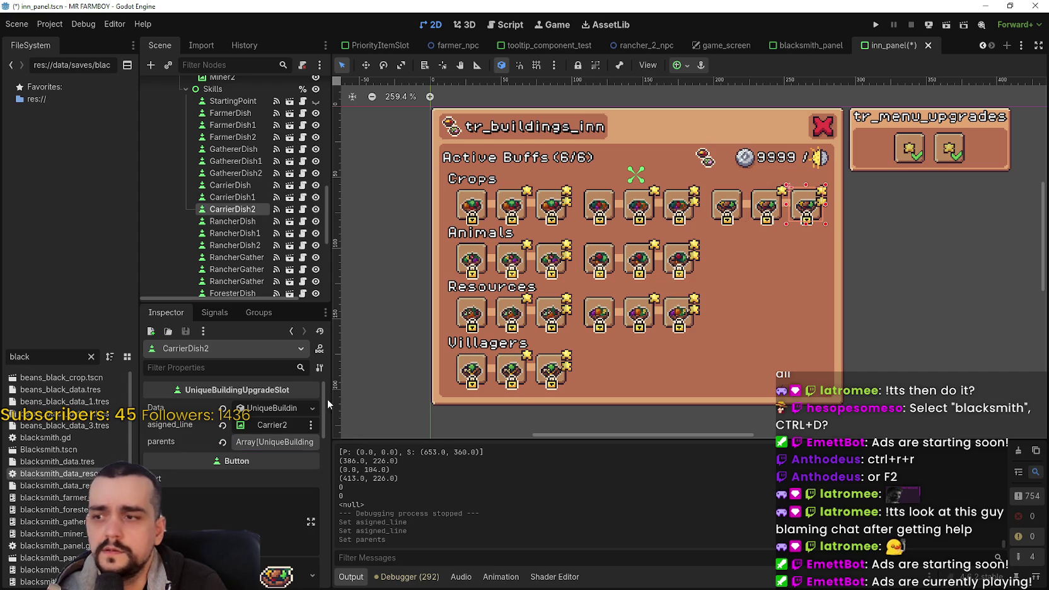
pyautogui.click(265, 479)
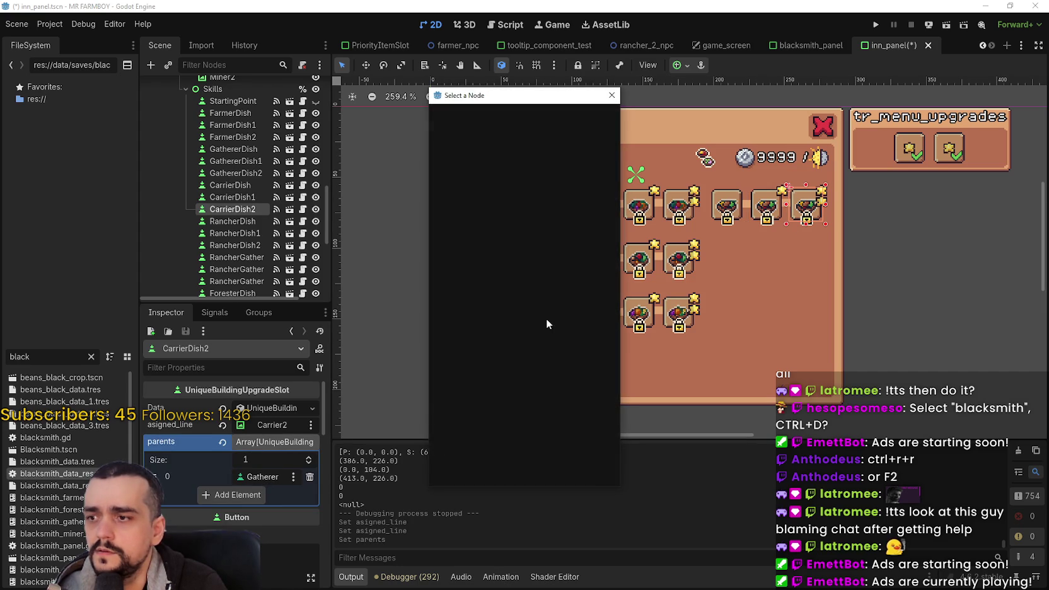
pyautogui.write('car')
pyautogui.doubleClick(541, 291)
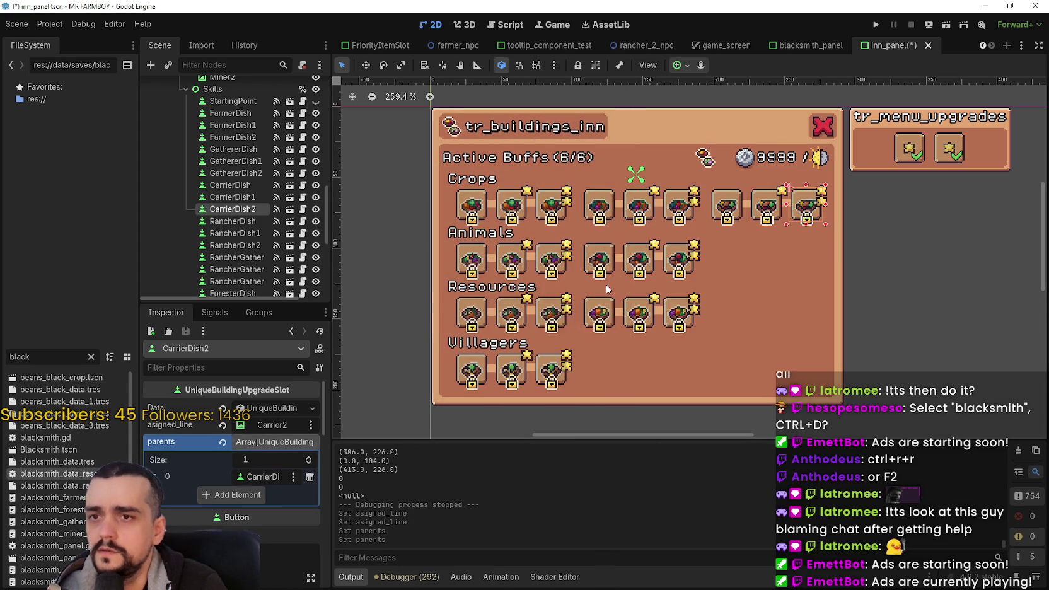
pyautogui.hotkey('ctrl', 's')
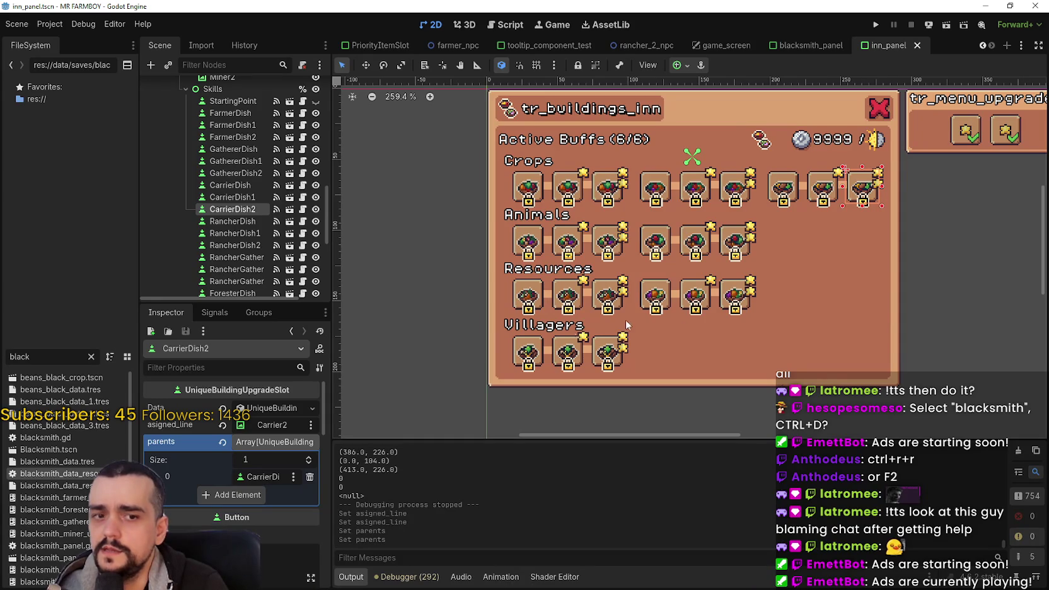
# Review the parents lists of ForesterDish2 and the first Villager dish slot
pyautogui.click(616, 298)
pyautogui.scroll(5, 298, 459)
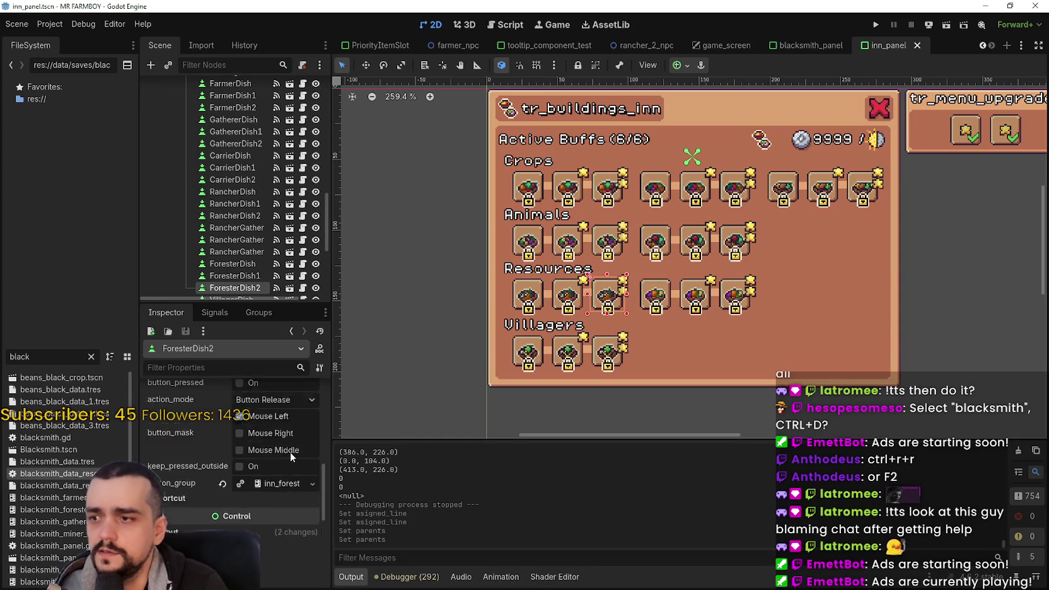
pyautogui.click(291, 448)
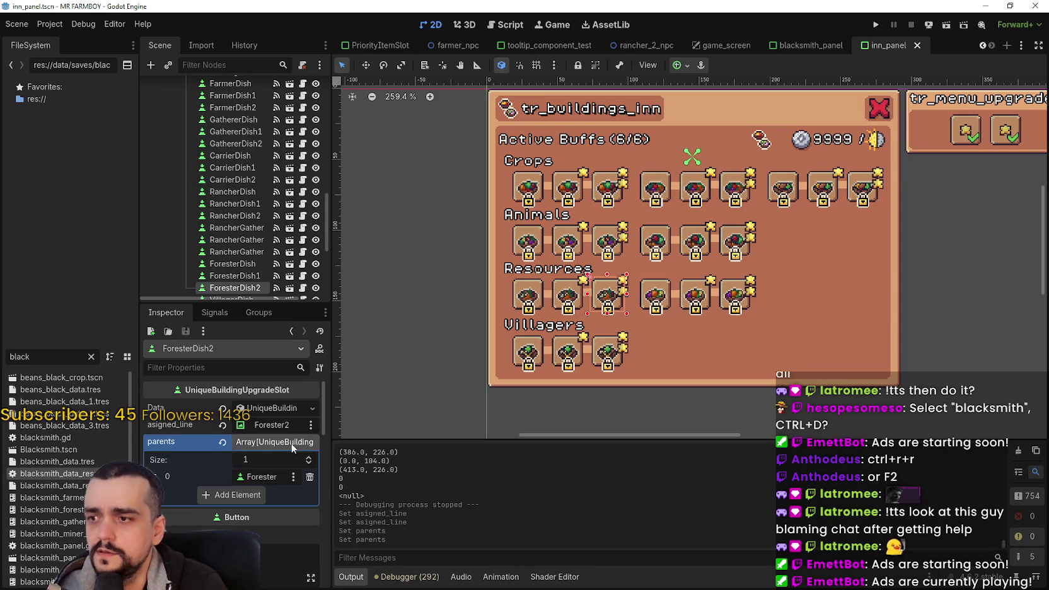
pyautogui.click(291, 443)
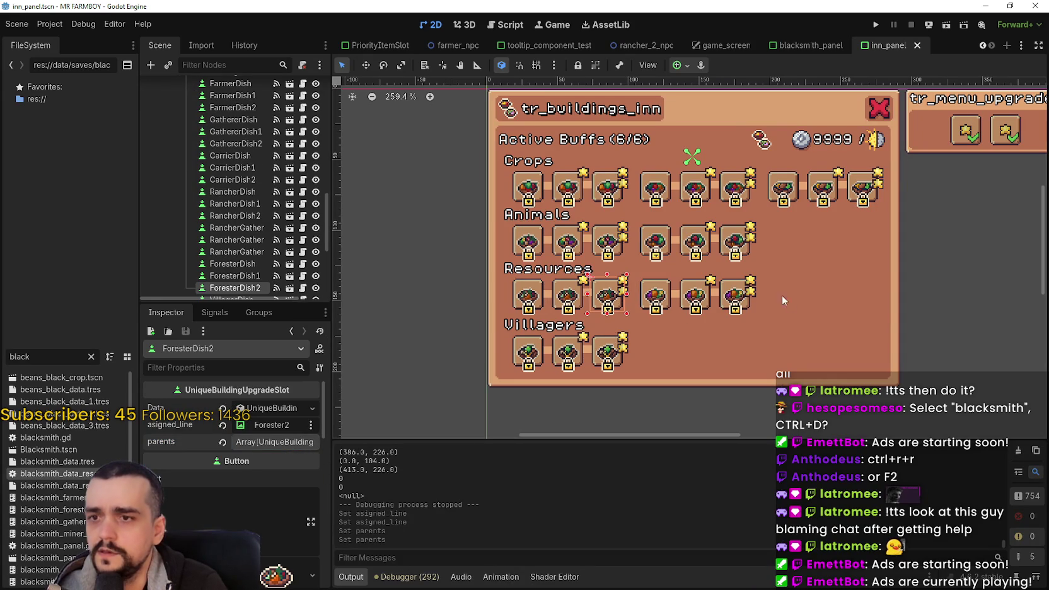
pyautogui.click(537, 355)
pyautogui.scroll(-2, 279, 409)
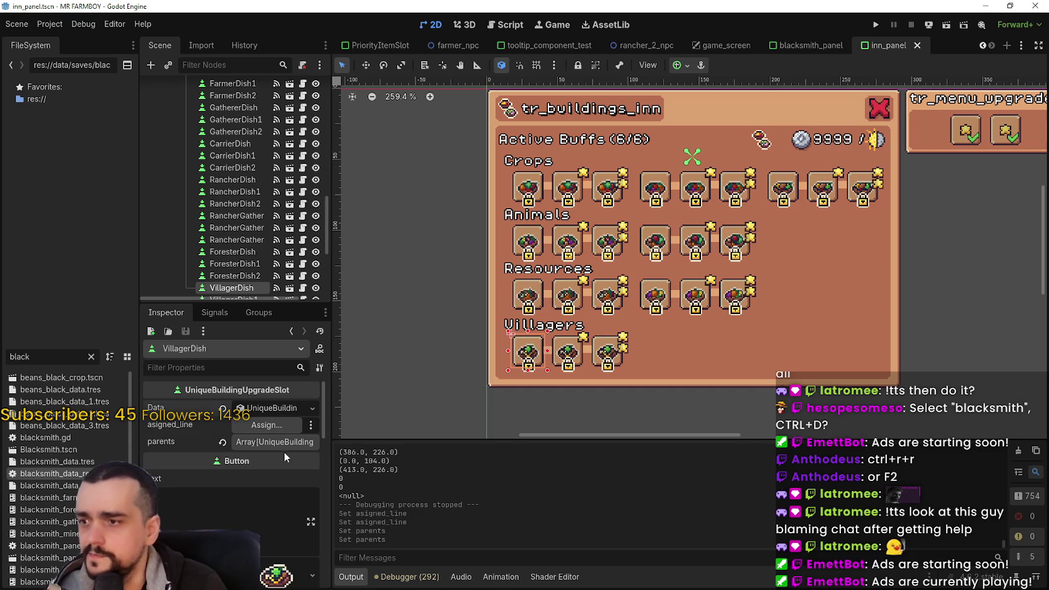
pyautogui.click(282, 445)
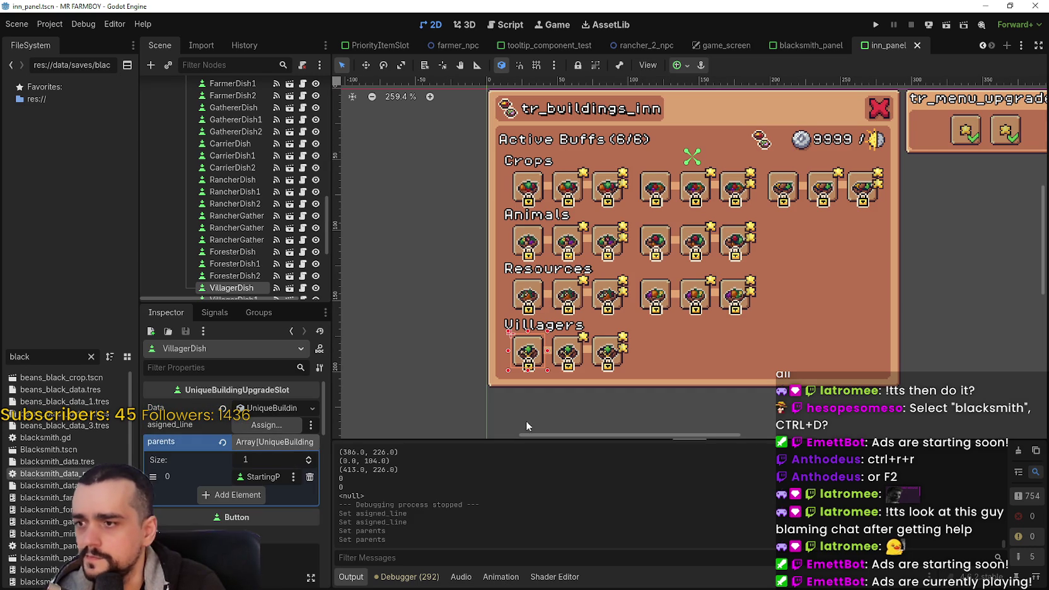
# Assign line Villager1 to VillagerDish1 and line Villager2 to VillagerDish2
pyautogui.click(563, 348)
pyautogui.click(271, 425)
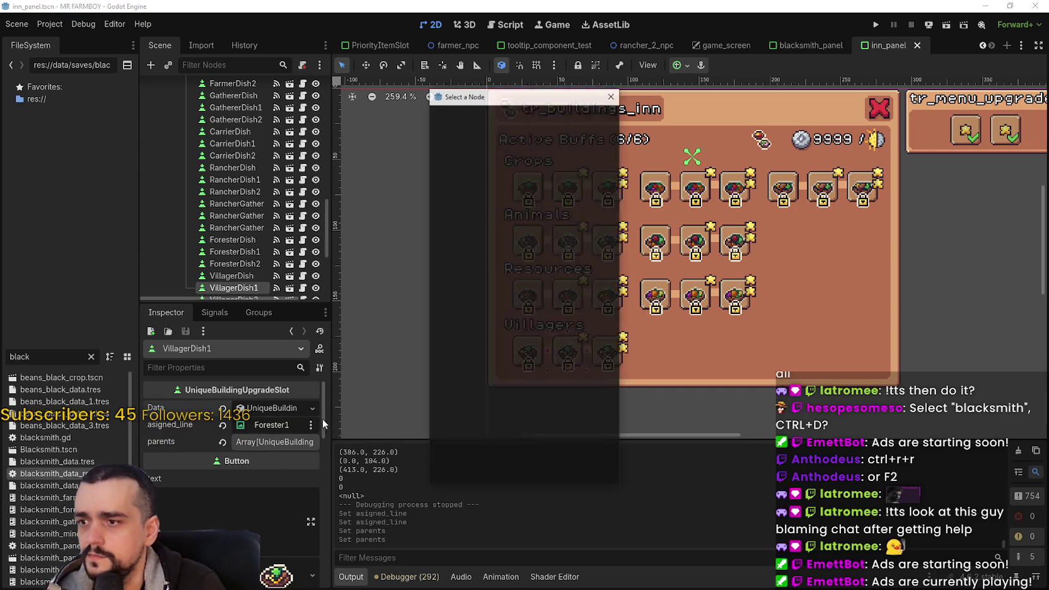
pyautogui.write('v')
pyautogui.doubleClick(530, 326)
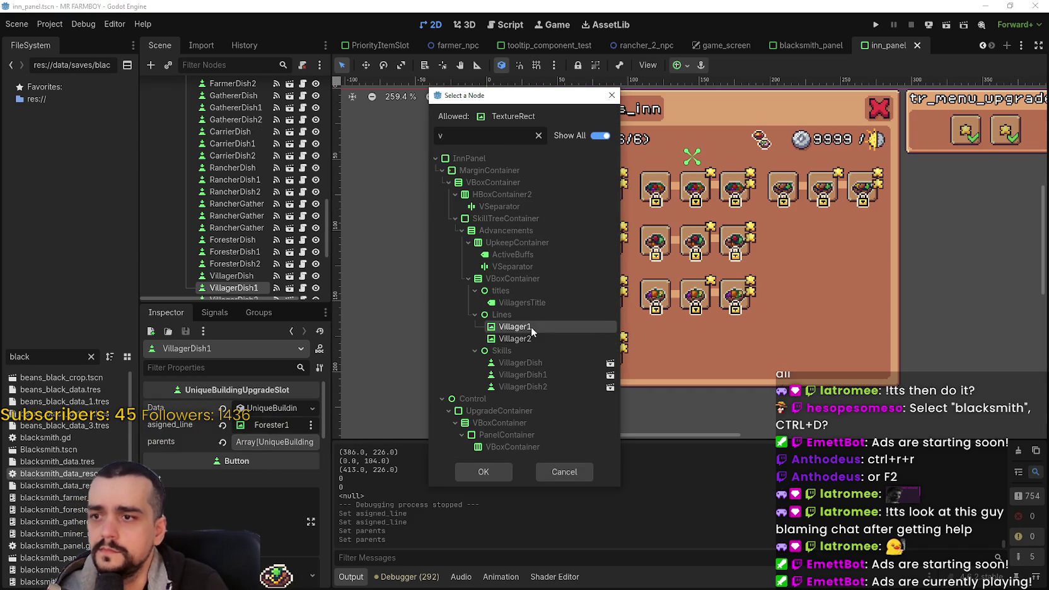
pyautogui.click(612, 355)
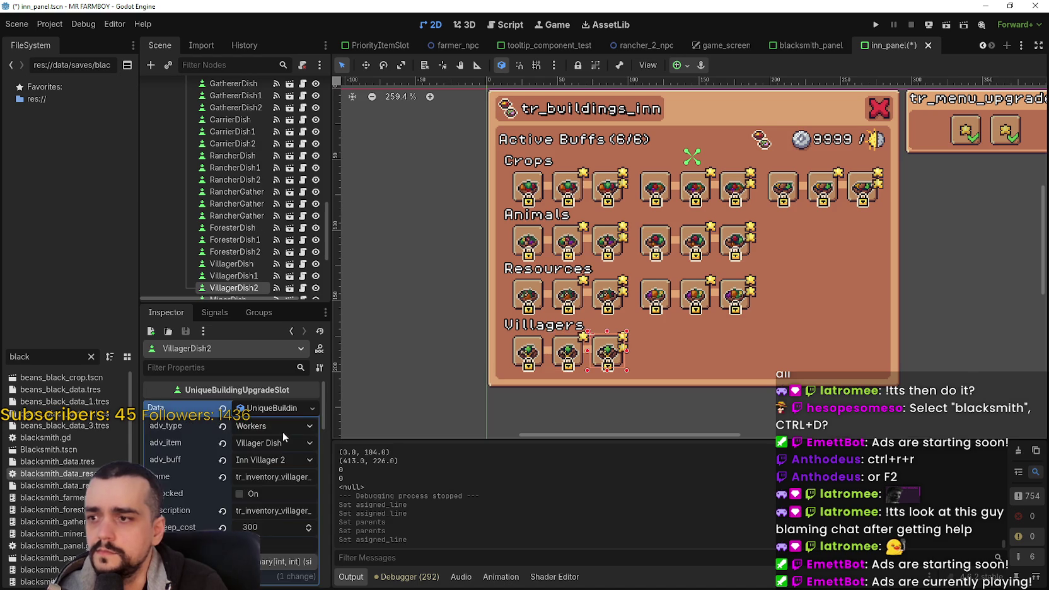
pyautogui.click(276, 425)
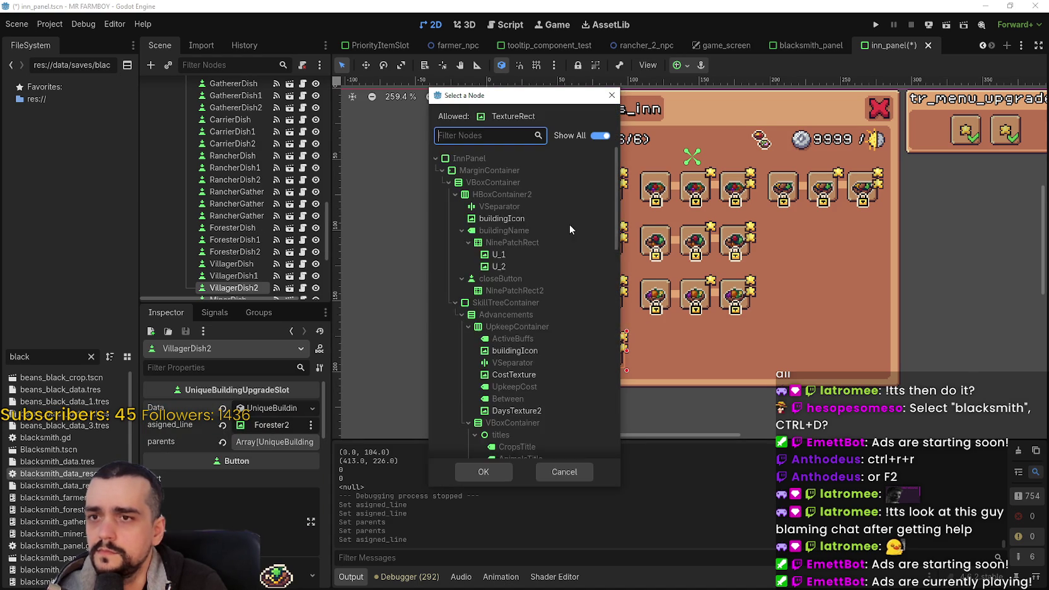
pyautogui.write('v')
pyautogui.click(525, 341)
pyautogui.doubleClick(525, 341)
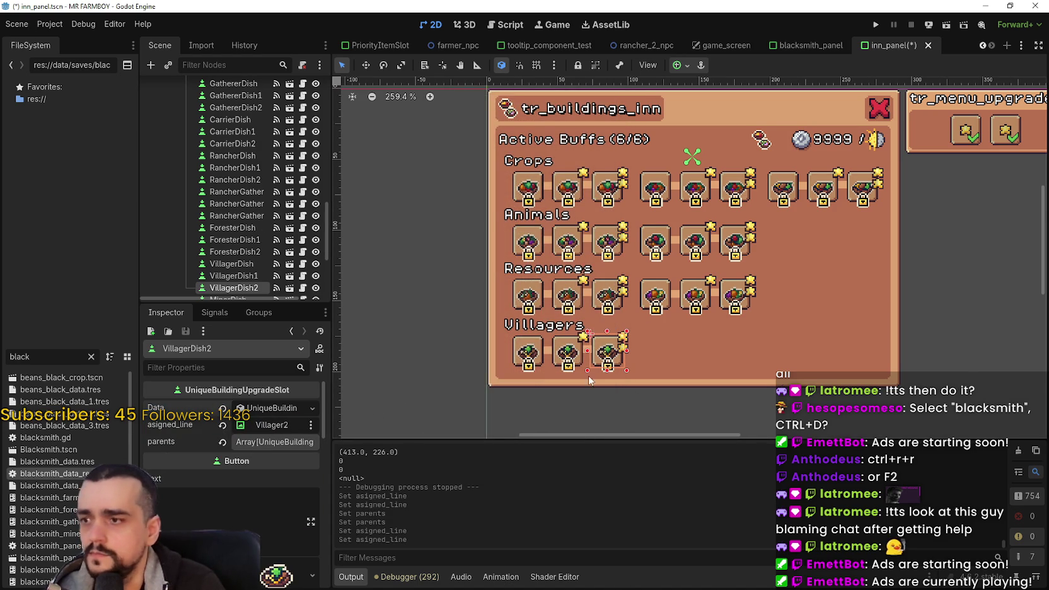
# Give VillagerDish1 and VillagerDish2 Villager dish parent slots and save the scene
pyautogui.click(573, 355)
pyautogui.click(272, 442)
pyautogui.click(278, 477)
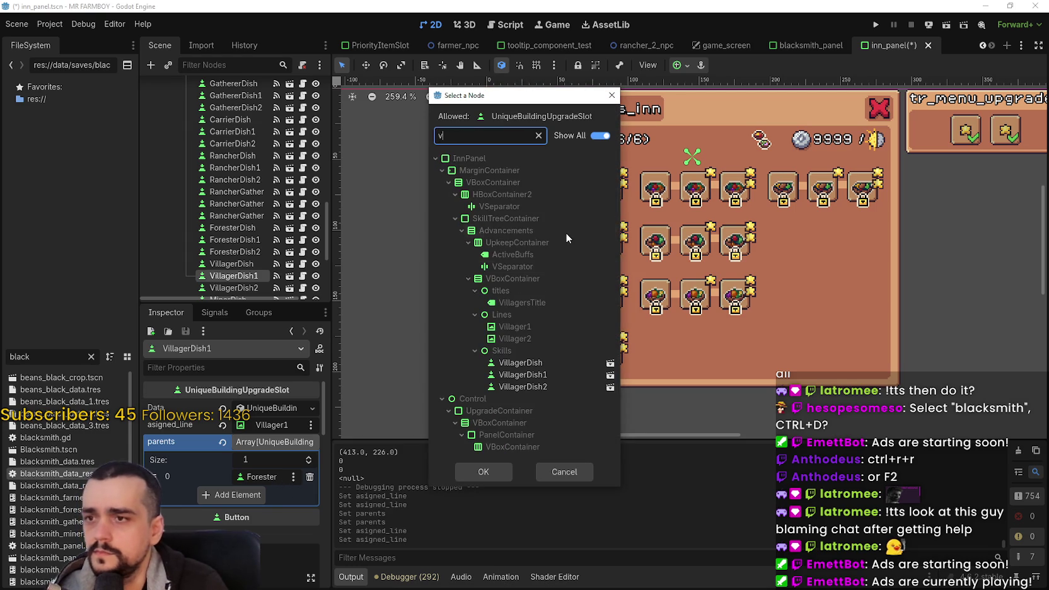
pyautogui.doubleClick(536, 364)
pyautogui.click(606, 346)
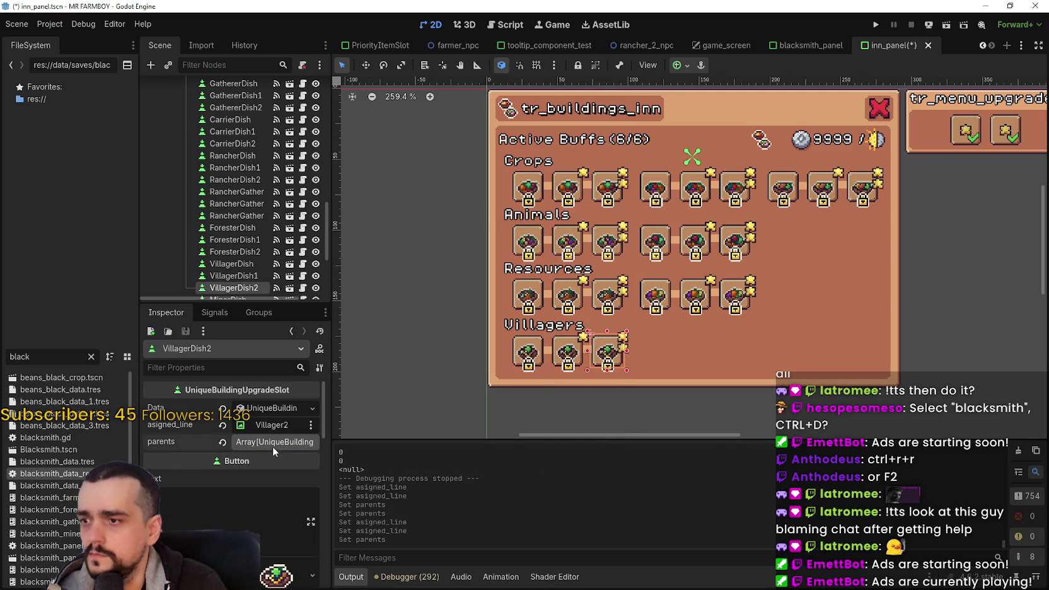
pyautogui.click(268, 444)
pyautogui.click(262, 476)
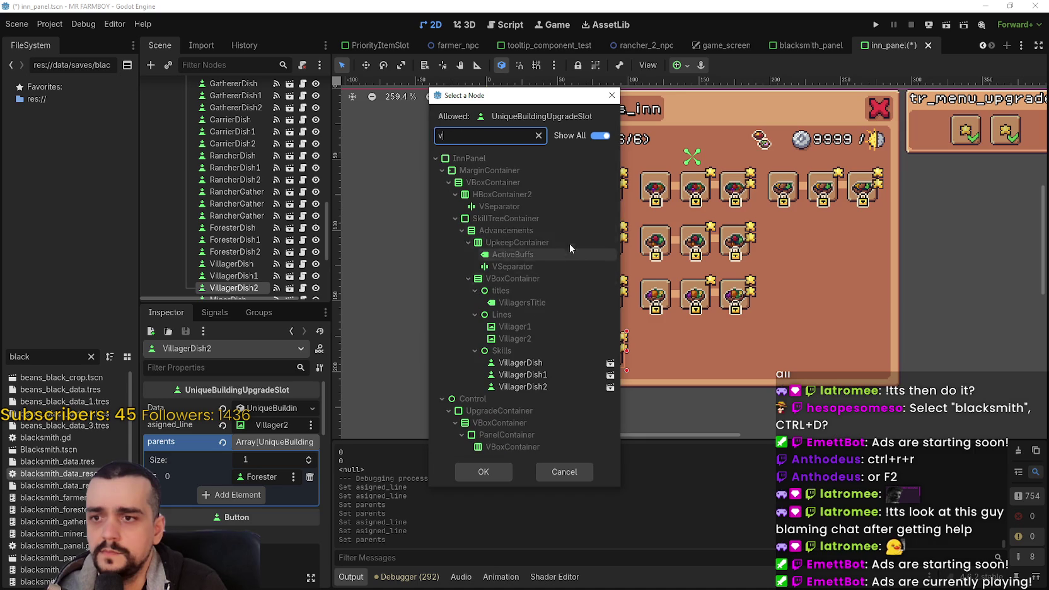
pyautogui.doubleClick(547, 386)
pyautogui.hotkey('ctrl', 's')
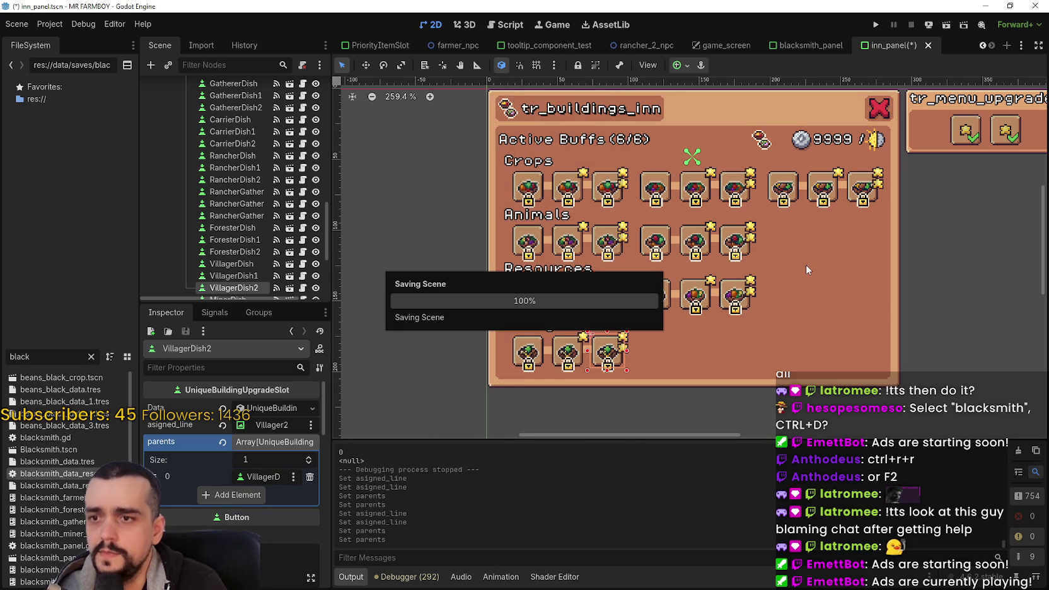
pyautogui.scroll(-2, 806, 263)
pyautogui.scroll(-1, 800, 256)
# Run the project and load the first saved game from Continue
pyautogui.click(878, 27)
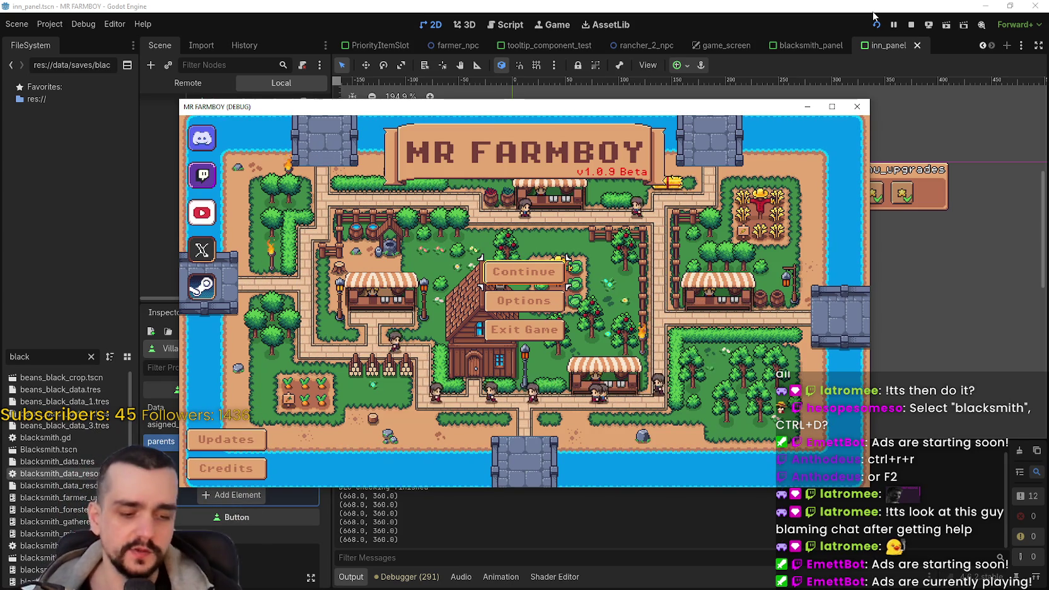
pyautogui.click(523, 272)
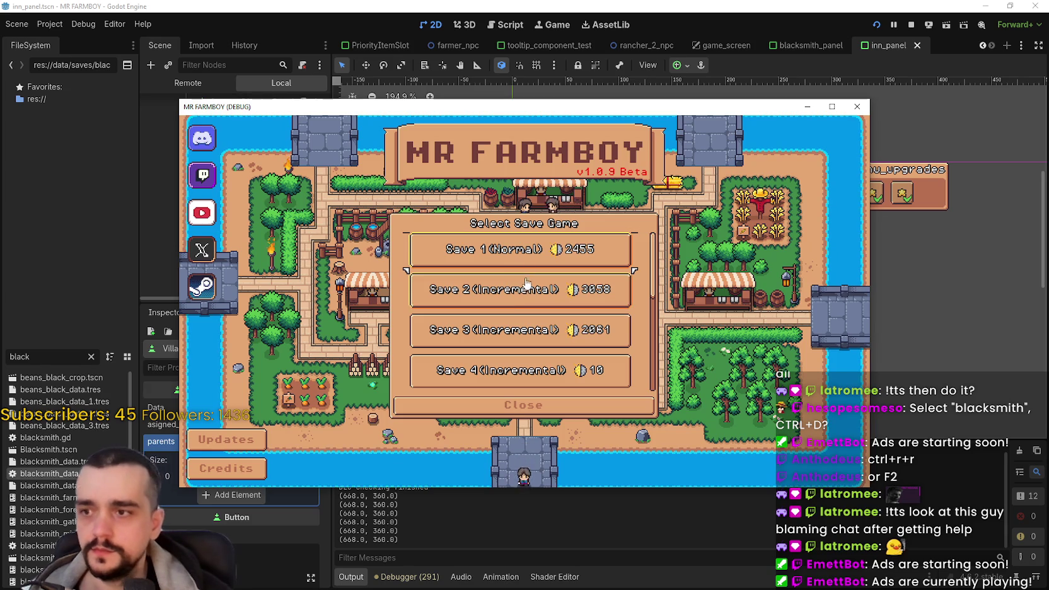
pyautogui.click(494, 259)
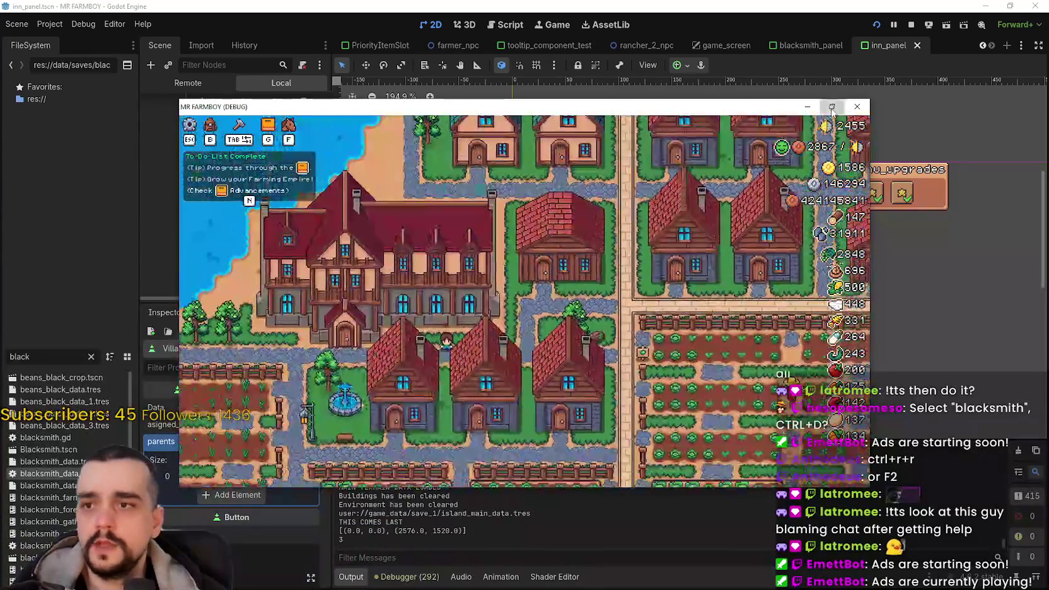
# Maximize the game, open the Inn, and check each buff's description, upkeep and unlock cost
pyautogui.click(833, 107)
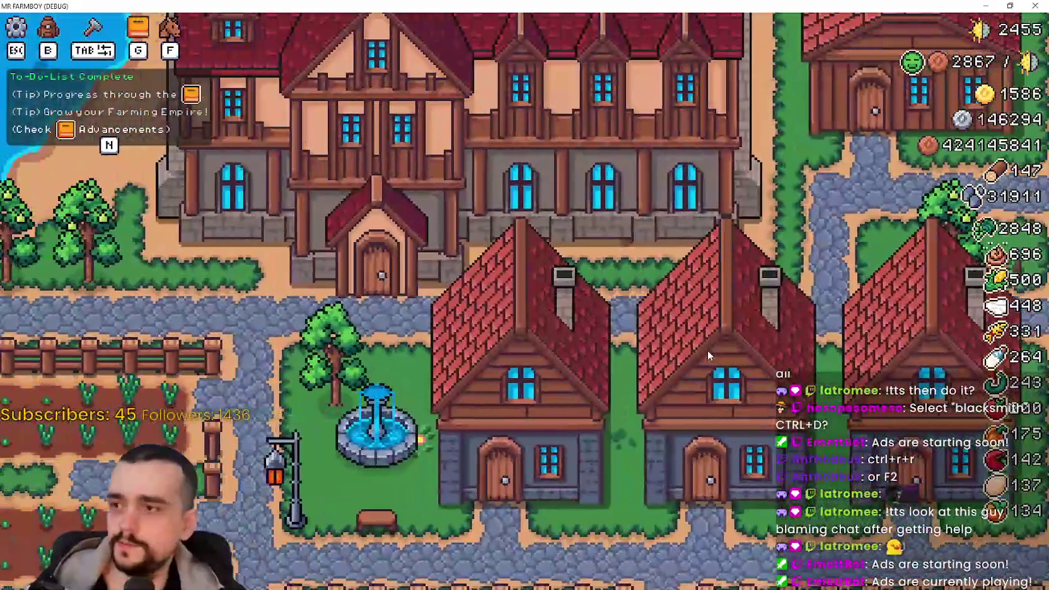
pyautogui.click(707, 349)
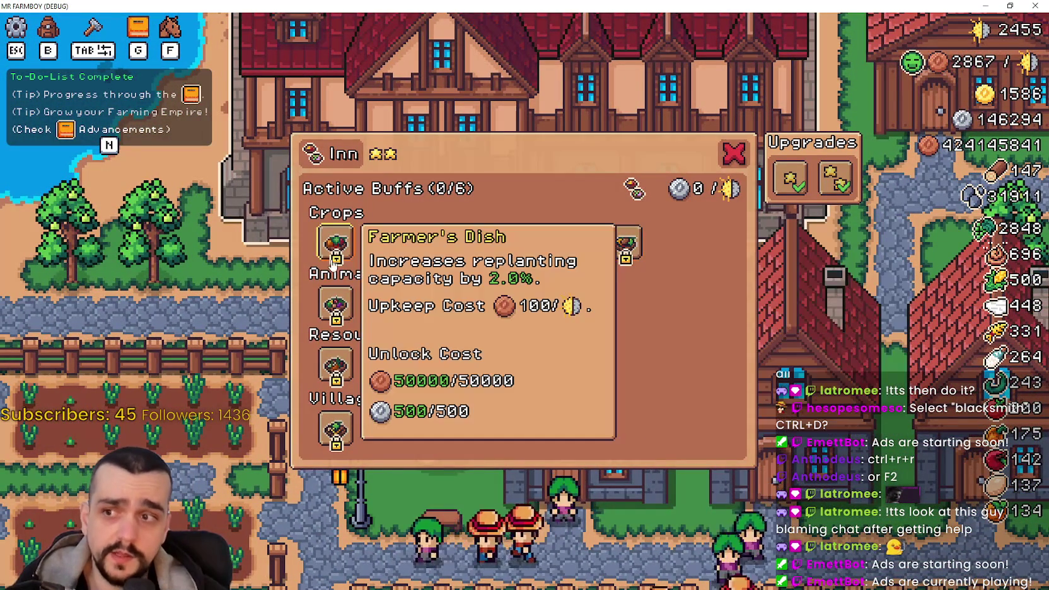
pyautogui.moveTo(338, 239)
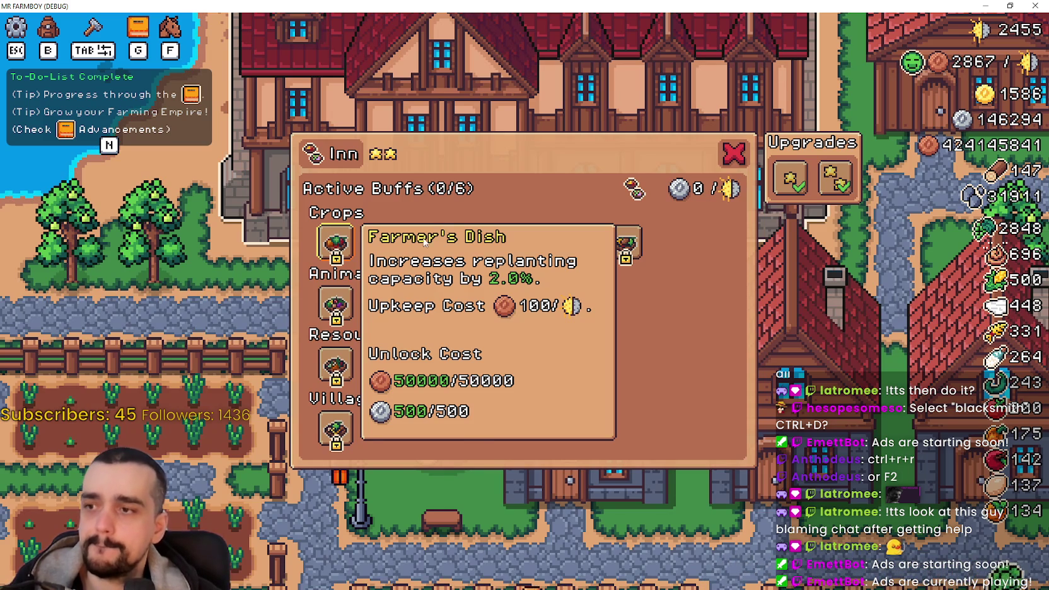
pyautogui.moveTo(479, 255)
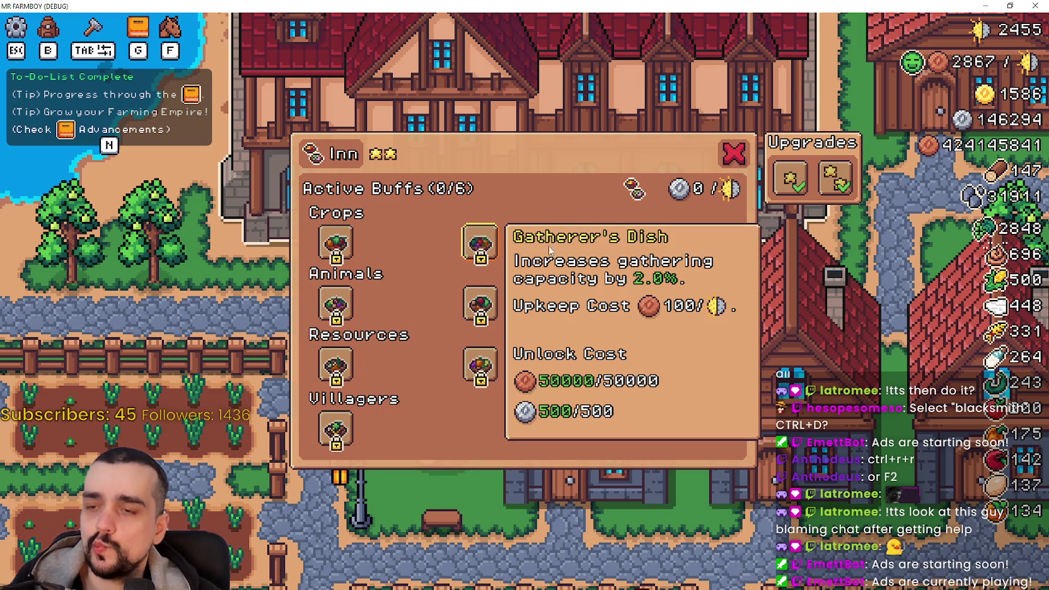
pyautogui.moveTo(626, 248)
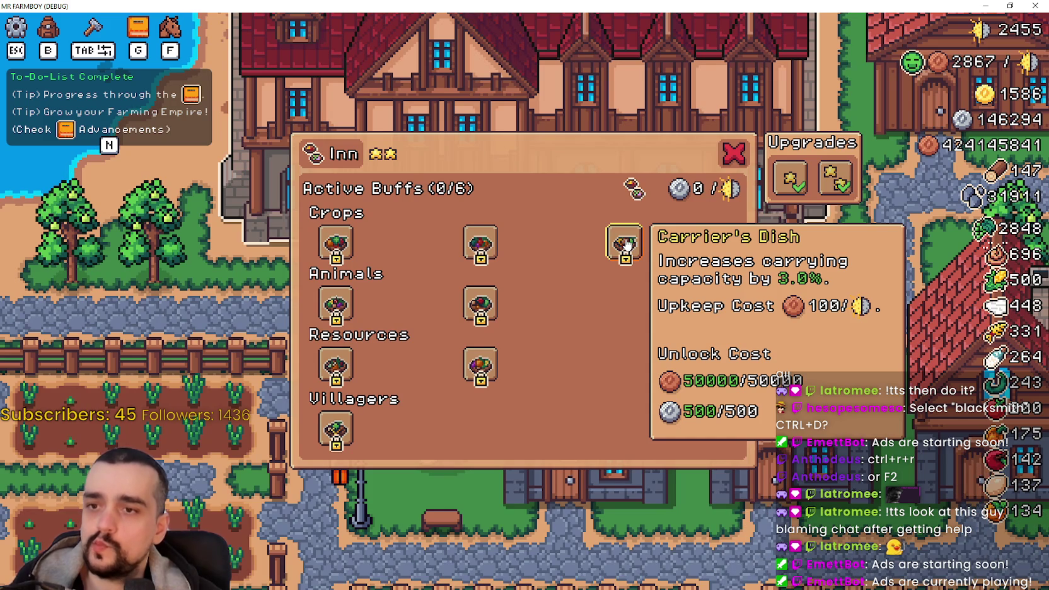
pyautogui.moveTo(475, 320)
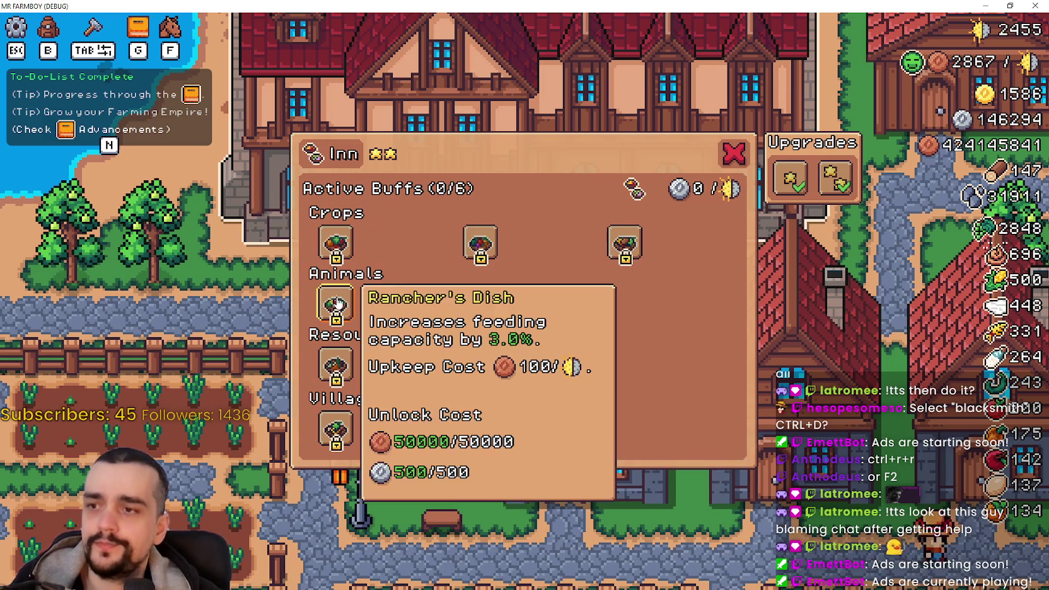
pyautogui.moveTo(325, 416)
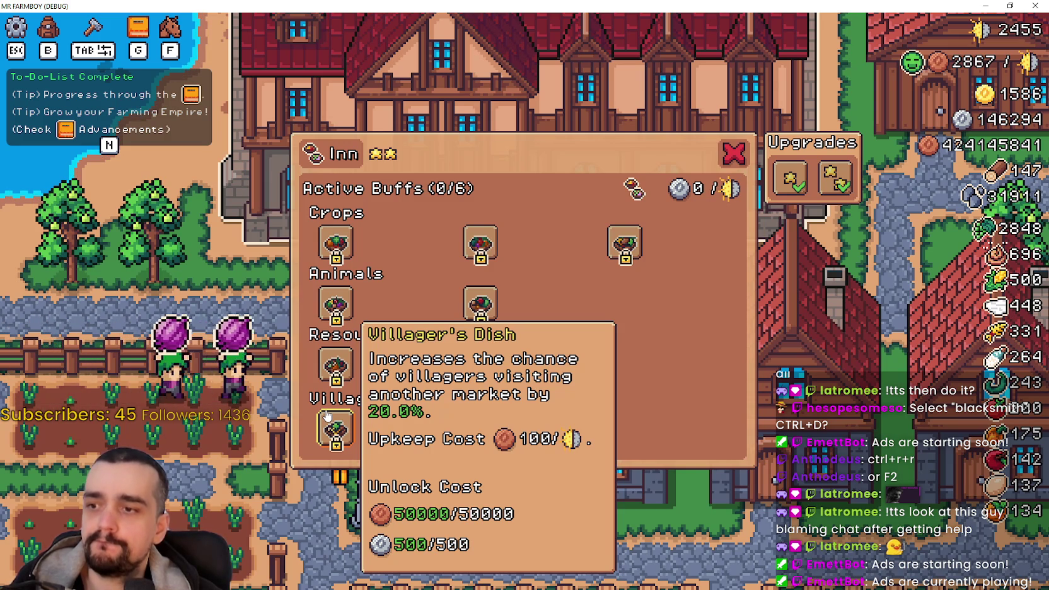
pyautogui.moveTo(344, 366)
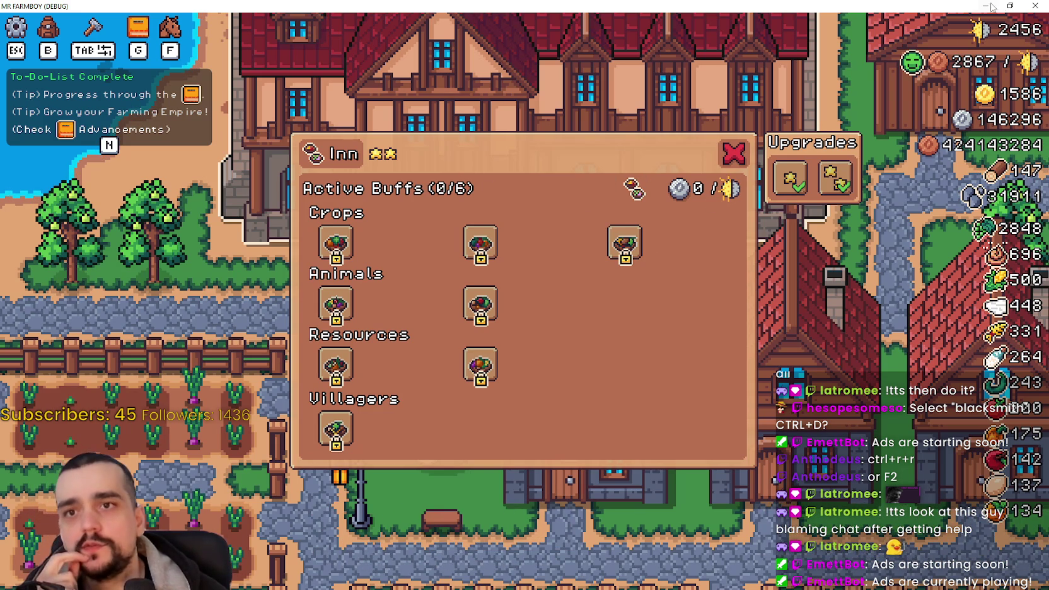
# Move the game window aside and try buildingIcon's horizontal container sizing
pyautogui.click(1009, 6)
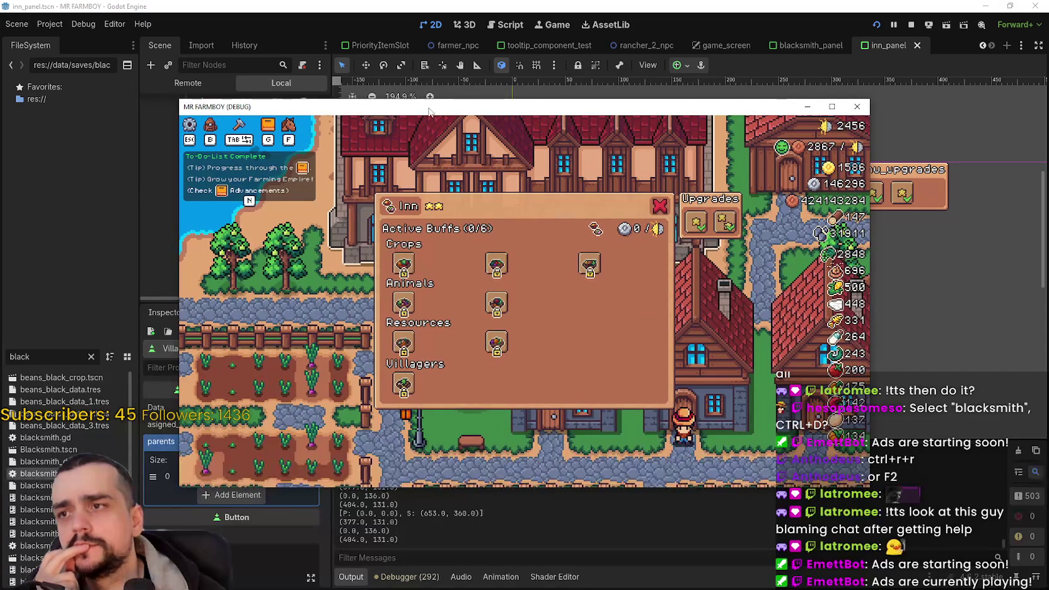
pyautogui.moveTo(430, 111); pyautogui.dragTo(1048, 120)
pyautogui.scroll(1, 596, 195)
pyautogui.scroll(5, 190, 183)
pyautogui.click(186, 182)
pyautogui.scroll(5, 249, 208)
pyautogui.click(244, 153)
pyautogui.scroll(5, 265, 165)
pyautogui.click(246, 179)
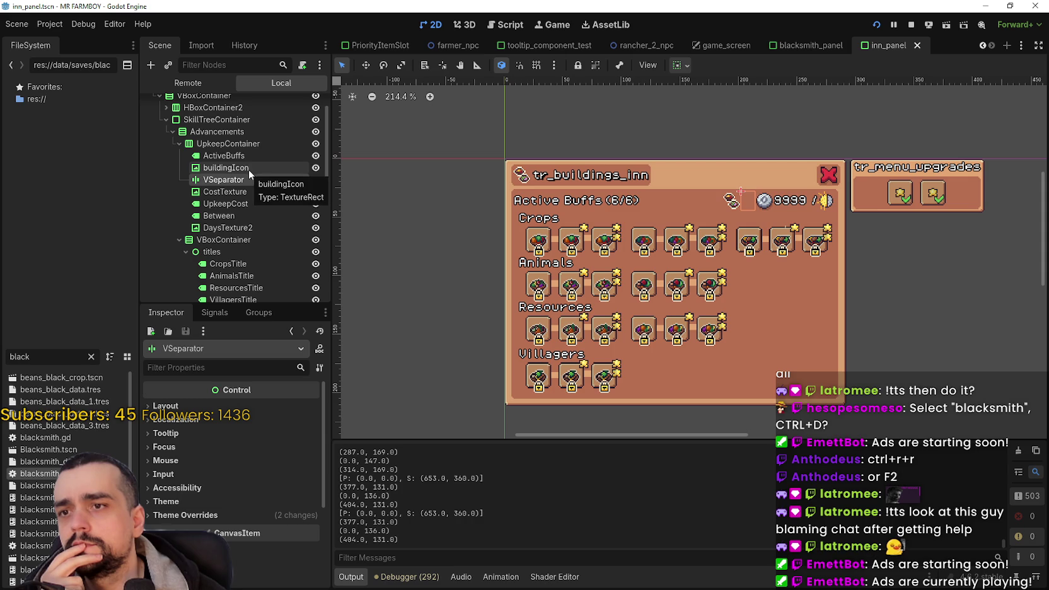
pyautogui.click(249, 169)
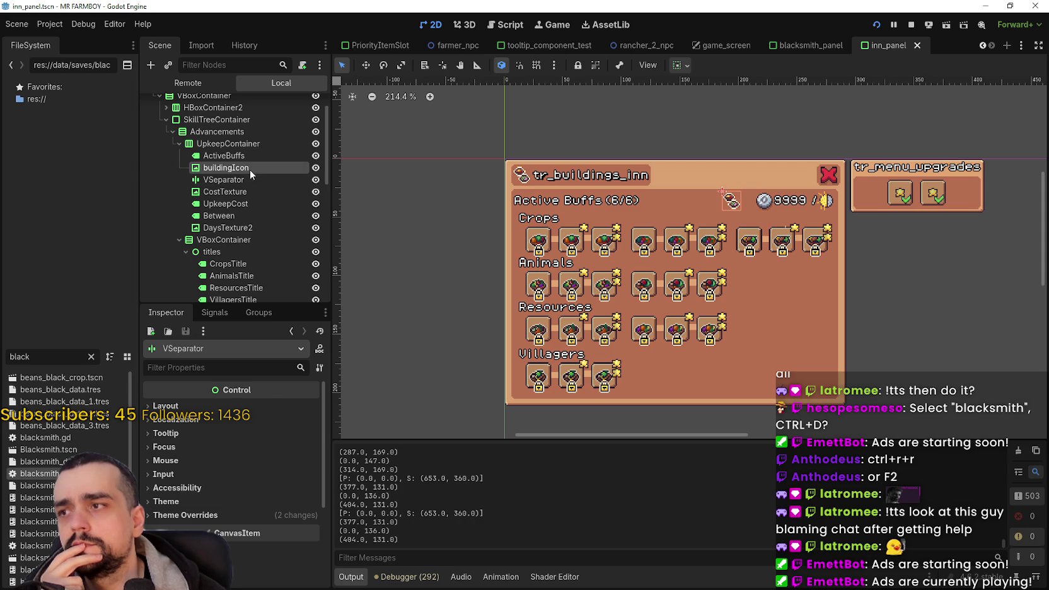
pyautogui.click(681, 64)
pyautogui.click(686, 106)
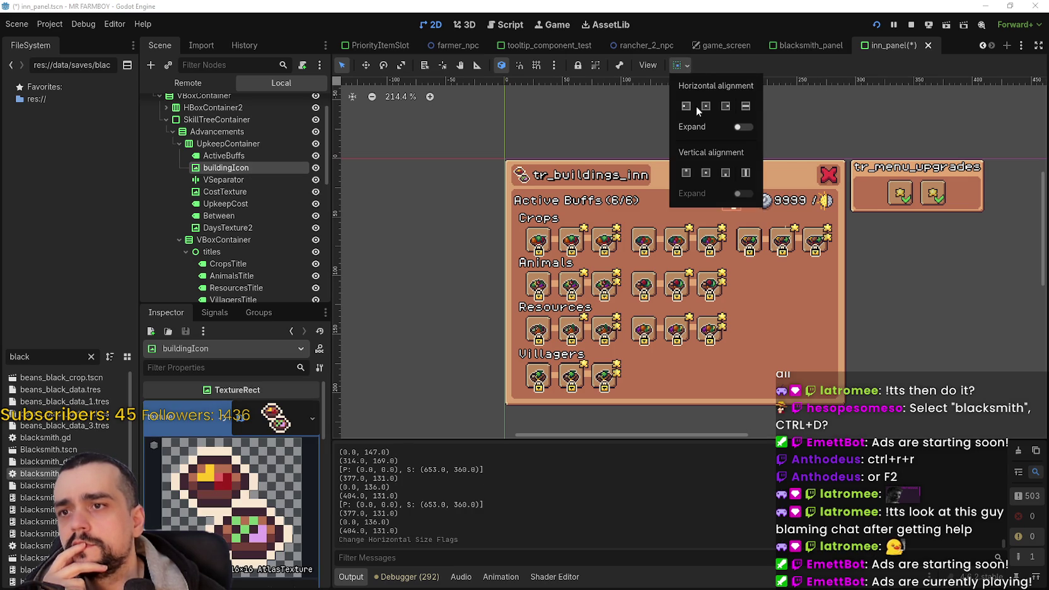
# Reset UpkeepContainer's alignment to Begin and review the upkeep row's nodes
pyautogui.click(252, 156)
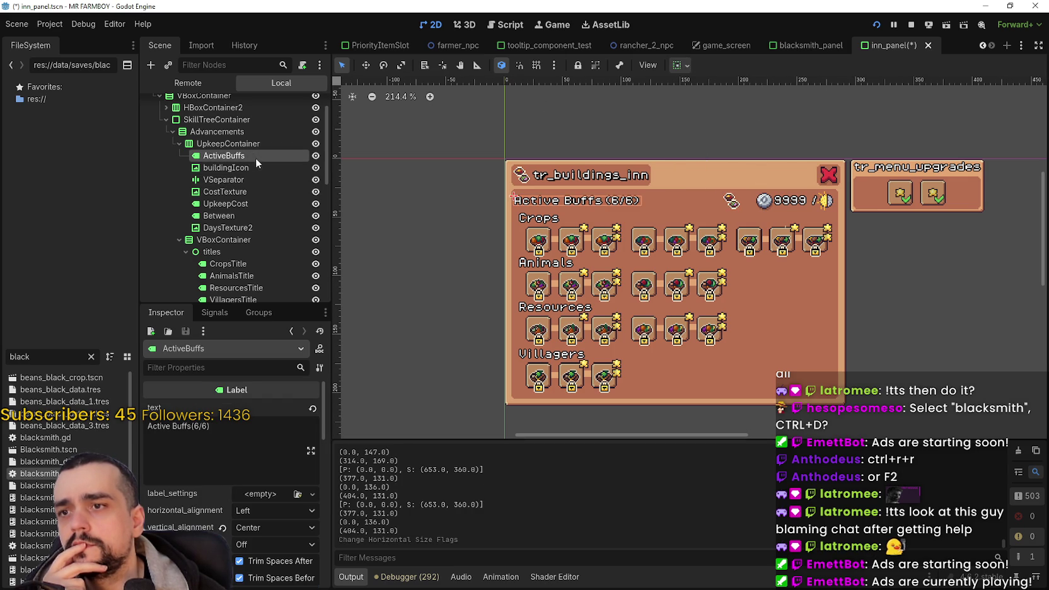
pyautogui.click(254, 146)
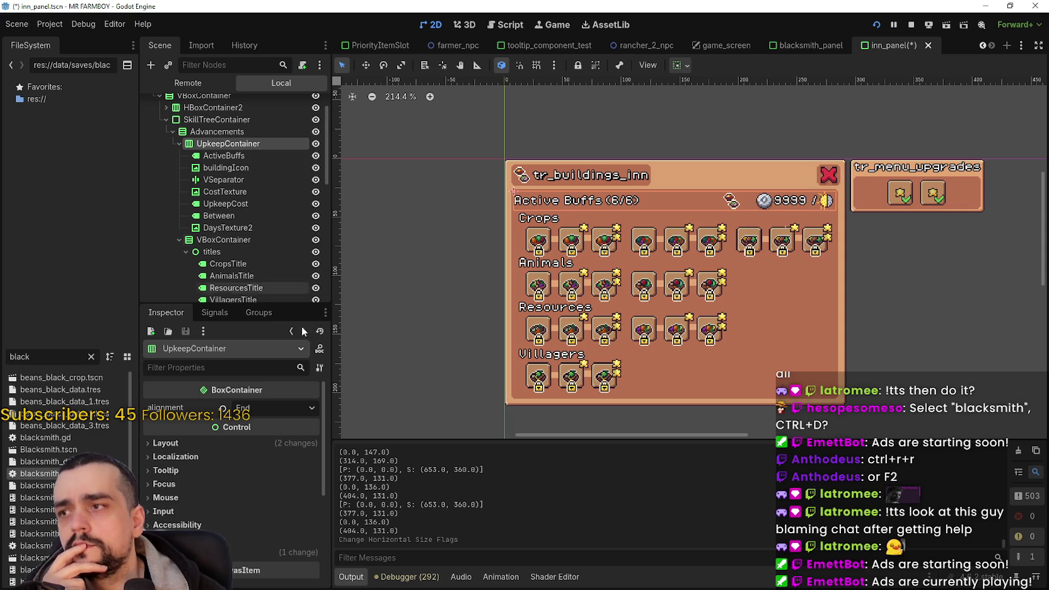
pyautogui.click(222, 409)
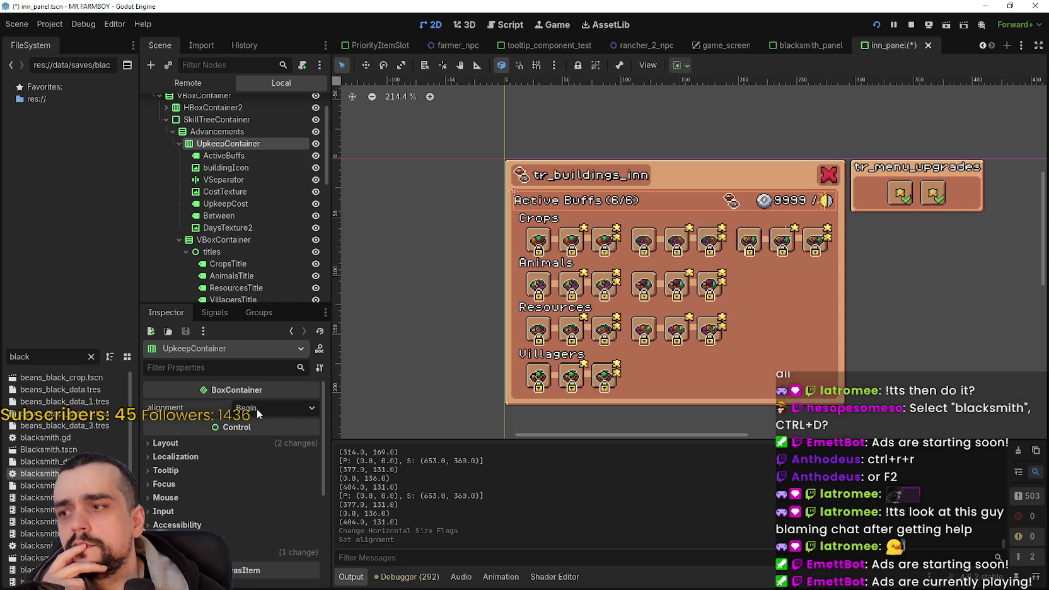
pyautogui.click(271, 156)
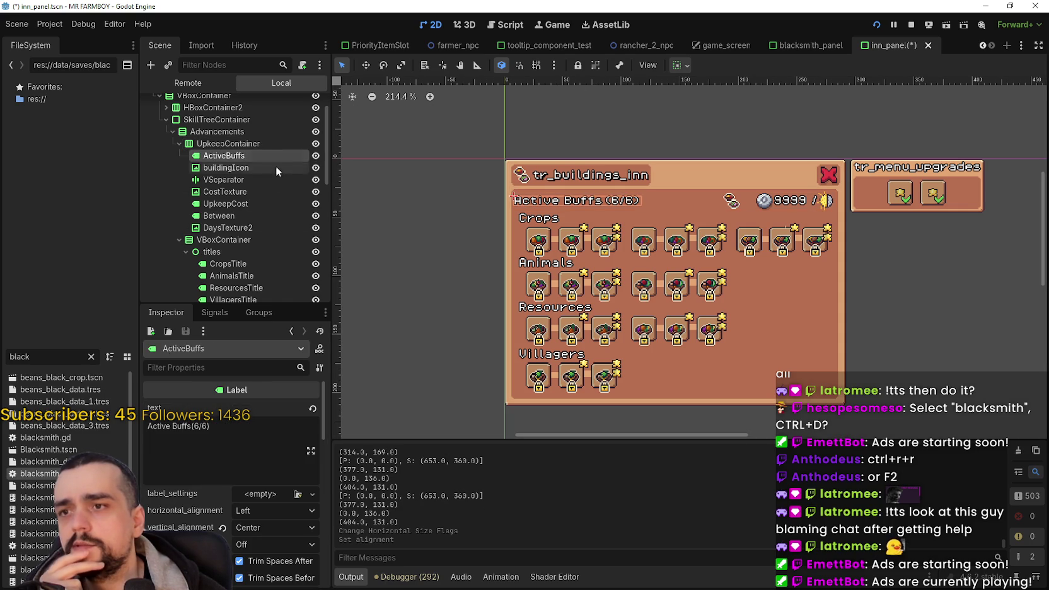
pyautogui.click(272, 167)
pyautogui.click(268, 181)
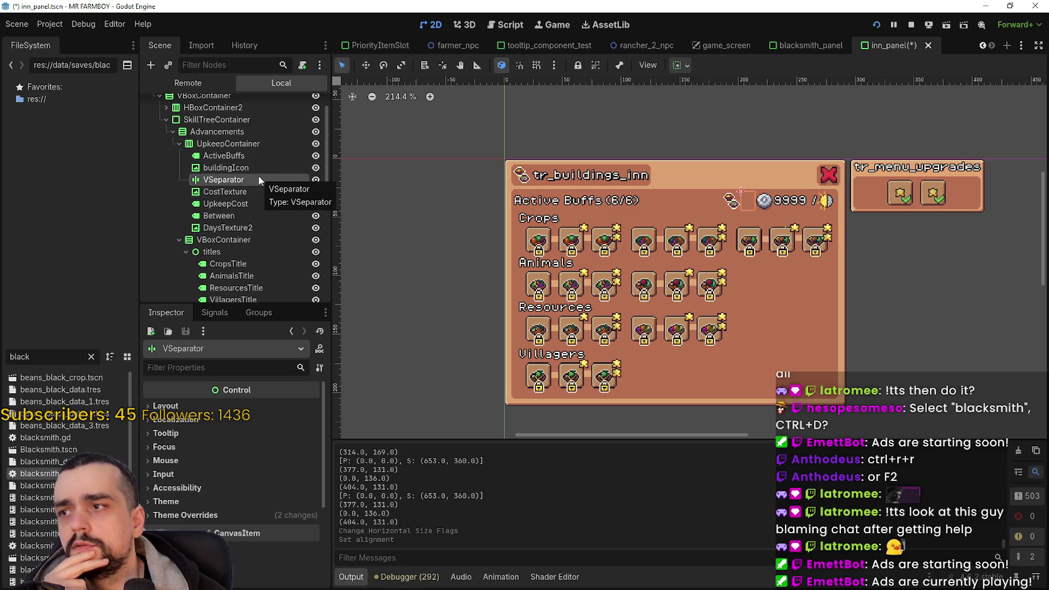
pyautogui.click(256, 167)
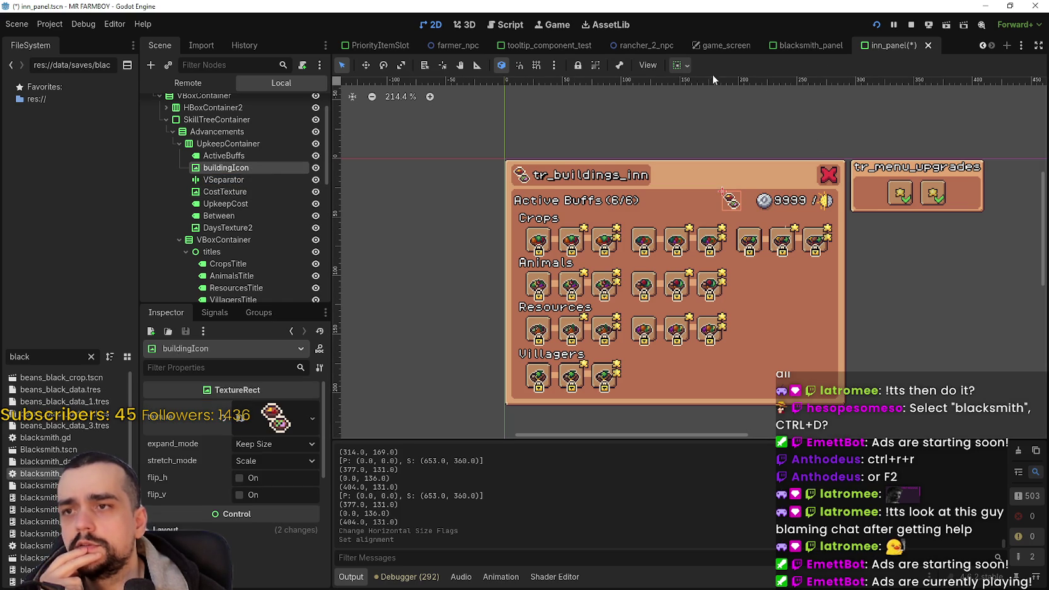
# Set buildingIcon's horizontal Container Sizing to Expand
pyautogui.click(681, 65)
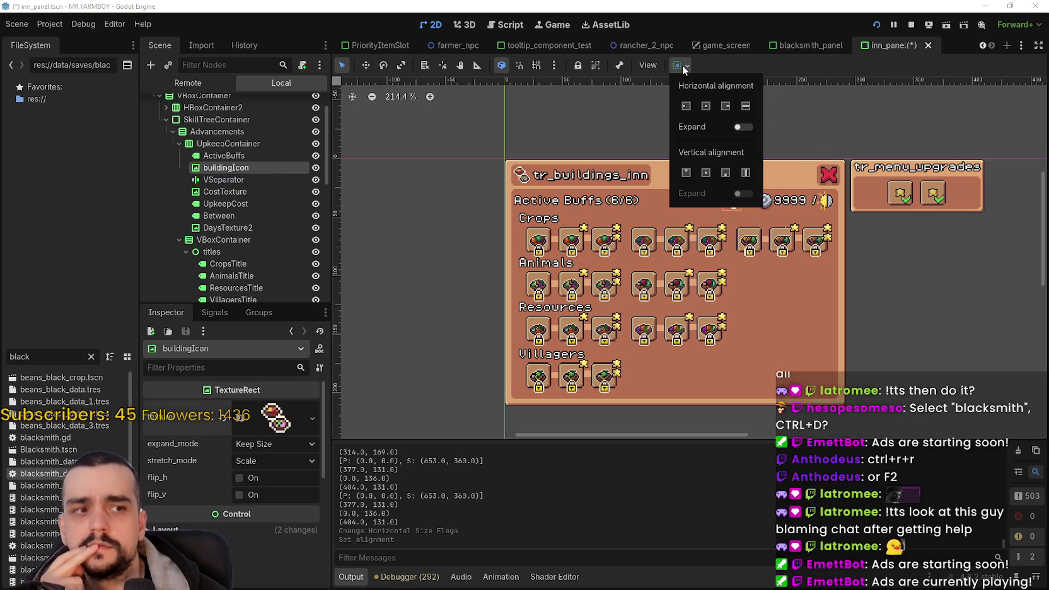
pyautogui.click(685, 105)
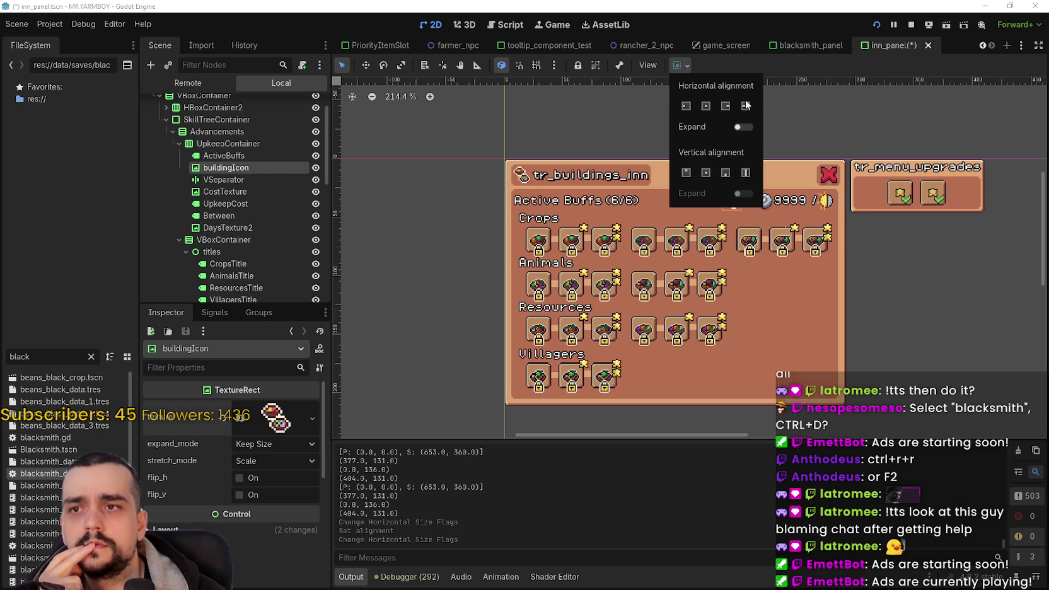
pyautogui.click(744, 127)
pyautogui.click(744, 126)
pyautogui.click(744, 127)
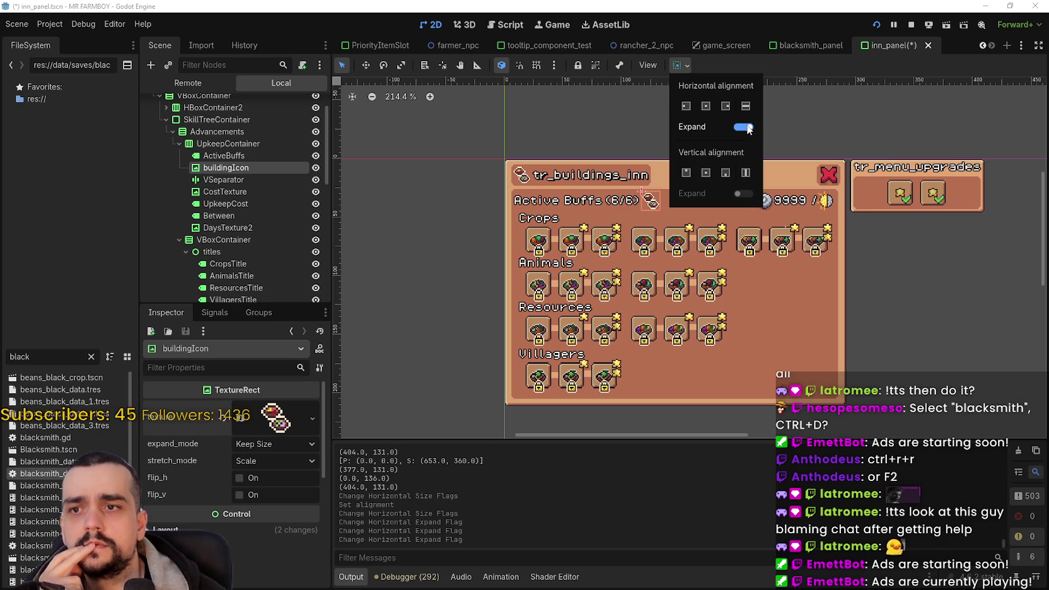
pyautogui.doubleClick(747, 128)
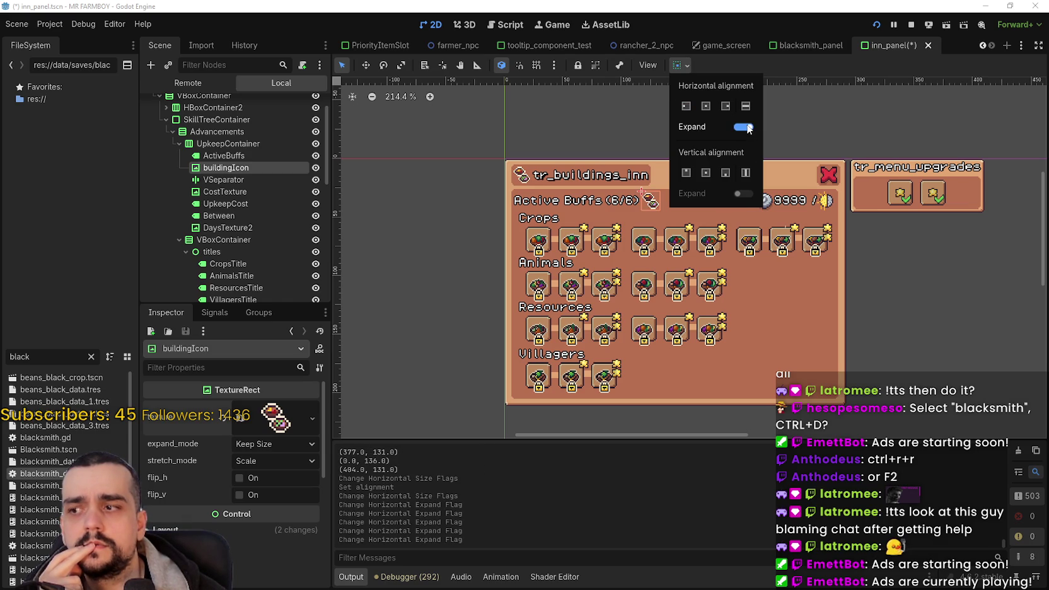
pyautogui.click(761, 62)
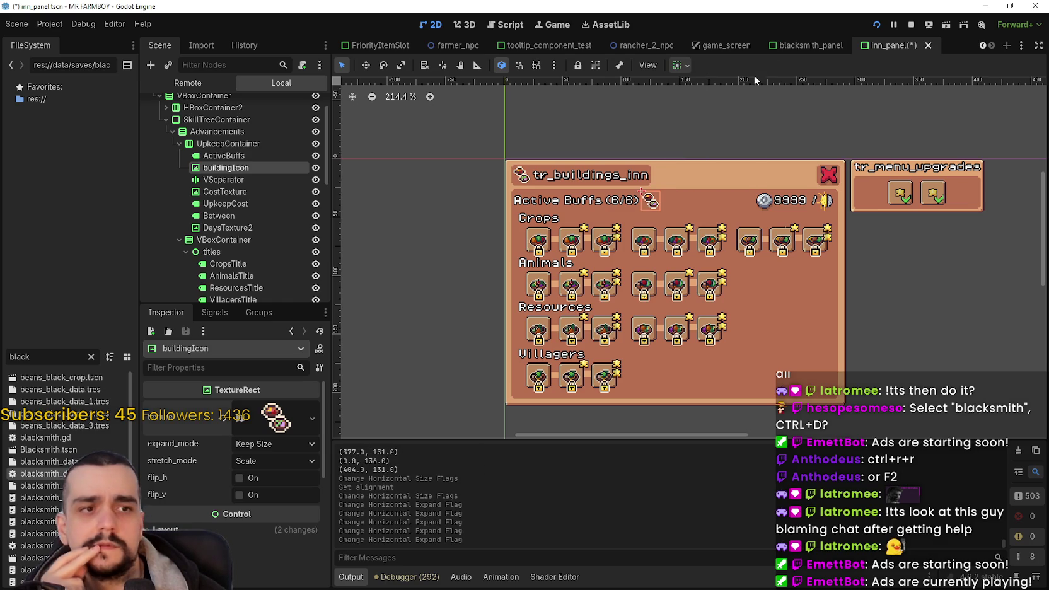
pyautogui.scroll(1, 875, 202)
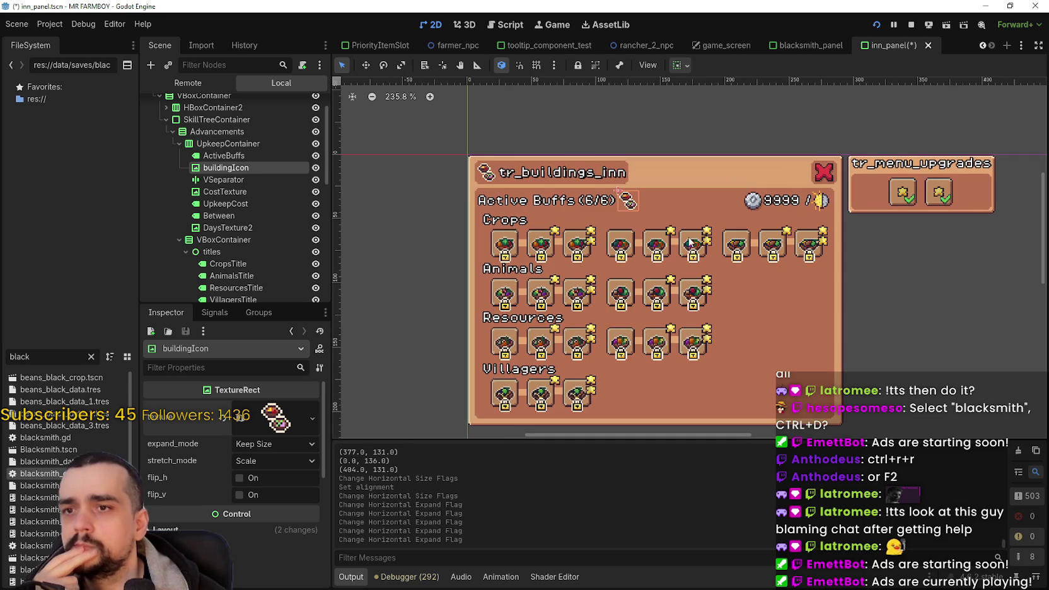
pyautogui.scroll(-3, 250, 278)
pyautogui.scroll(1, 250, 273)
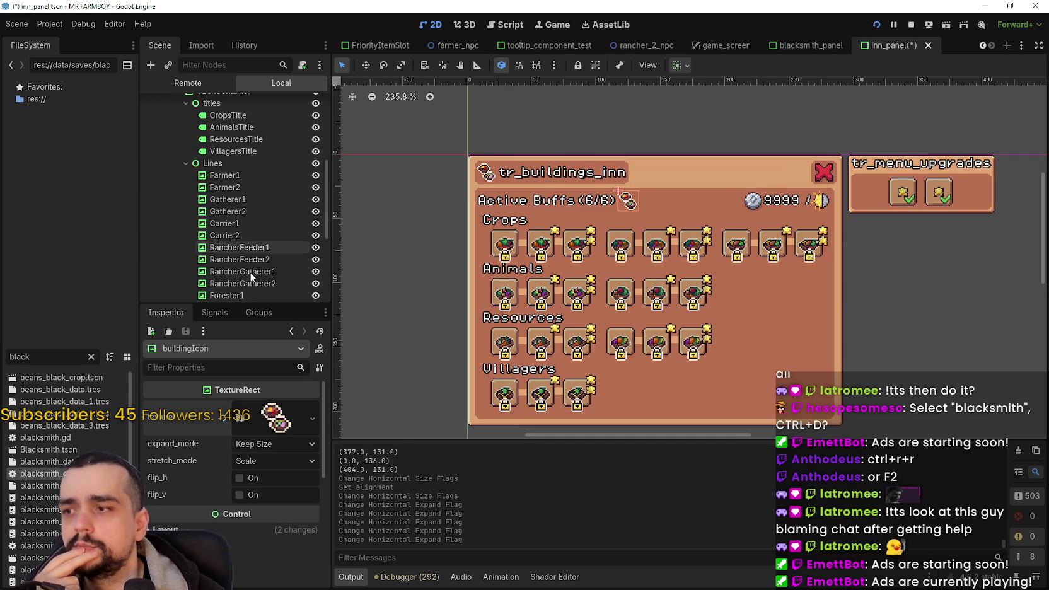
pyautogui.click(235, 142)
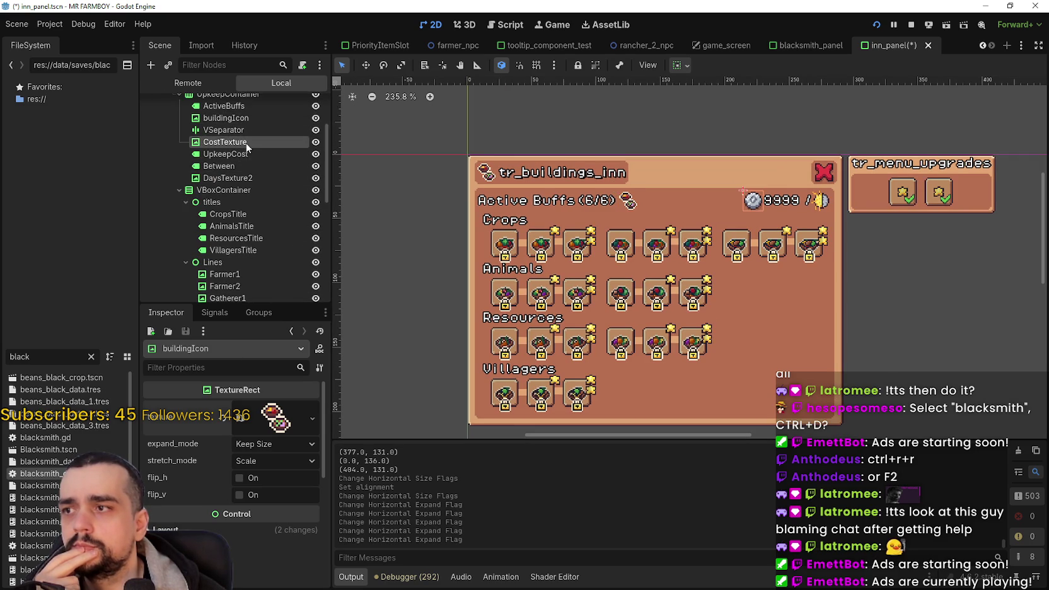
pyautogui.click(225, 154)
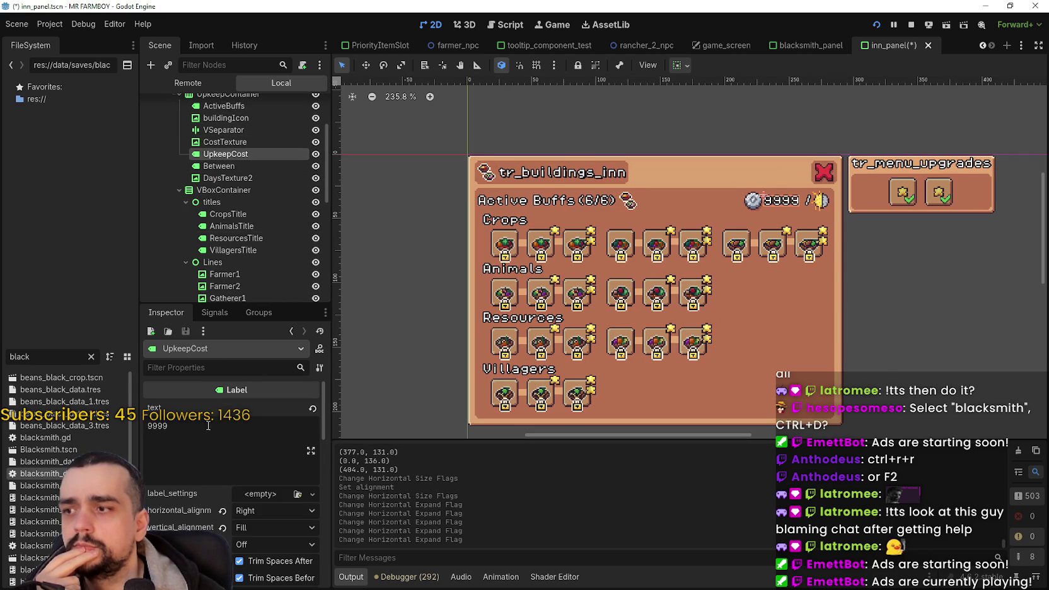
pyautogui.write('99999')
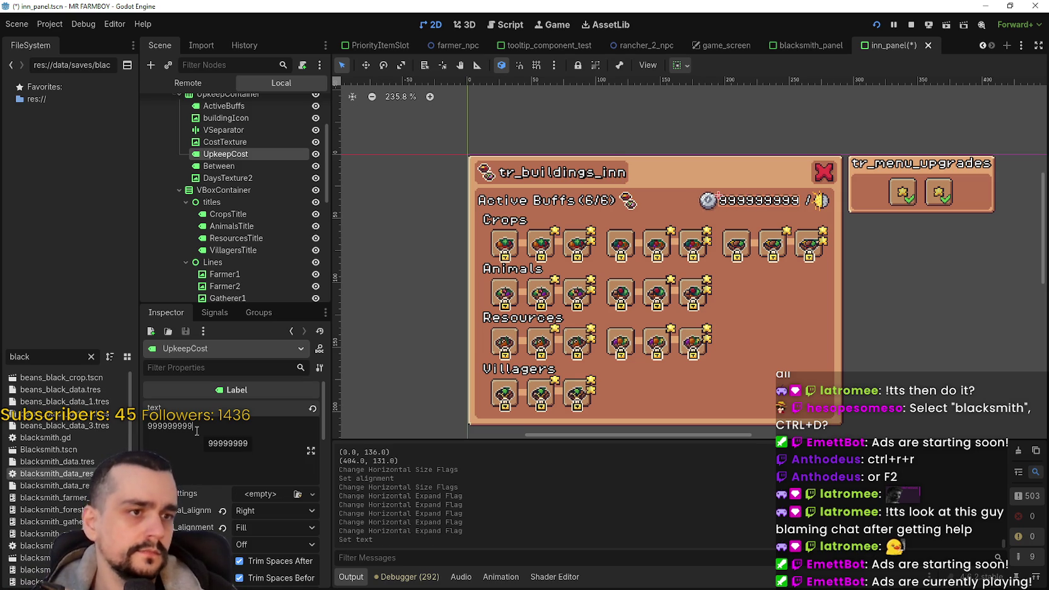
pyautogui.write('99999')
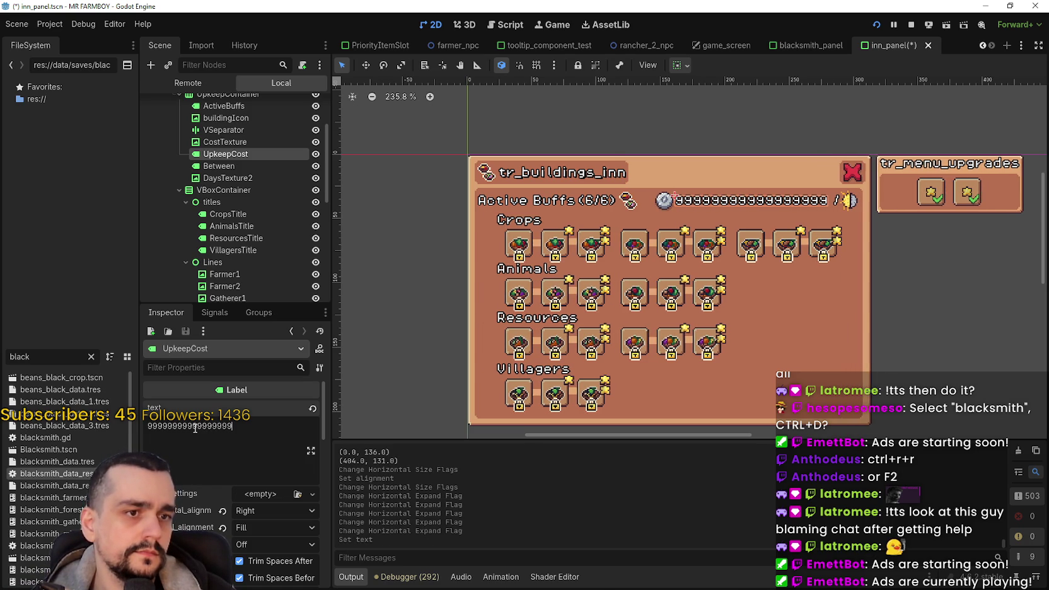
pyautogui.write('99999')
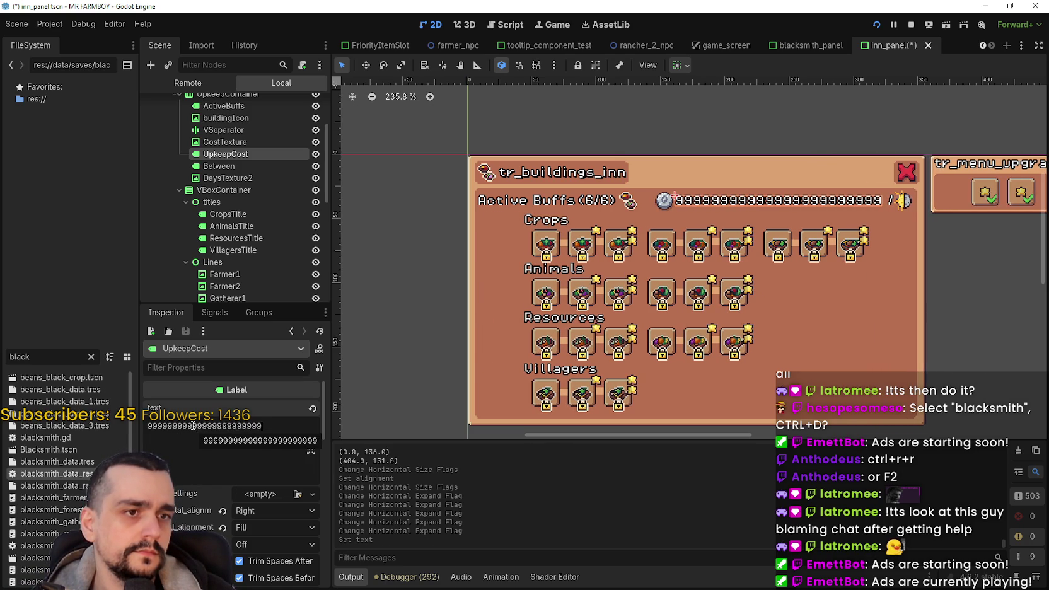
pyautogui.press('BackSpace')
pyautogui.press('BackSpace')
pyautogui.press('BackSpace')
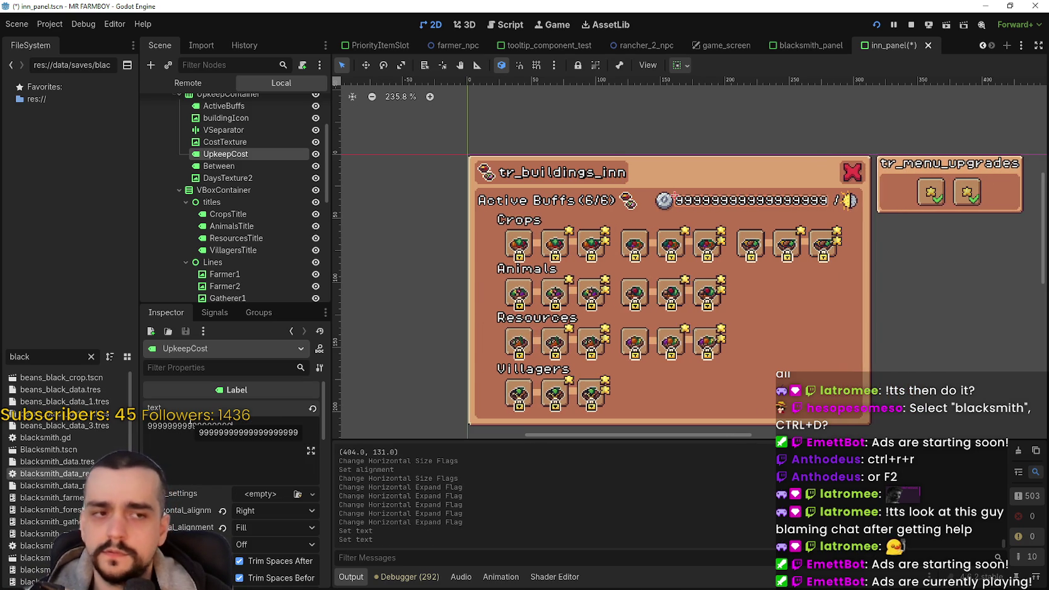
pyautogui.press('BackSpace')
pyautogui.press('BackSpace')
pyautogui.press('BackSpace')
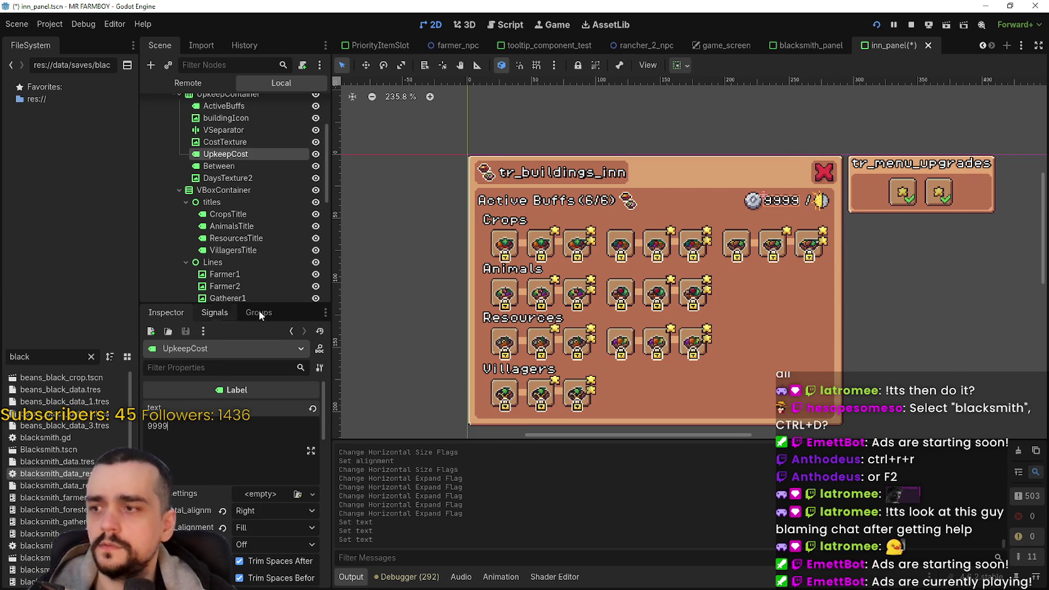
pyautogui.scroll(-4, 695, 203)
pyautogui.scroll(2, 740, 237)
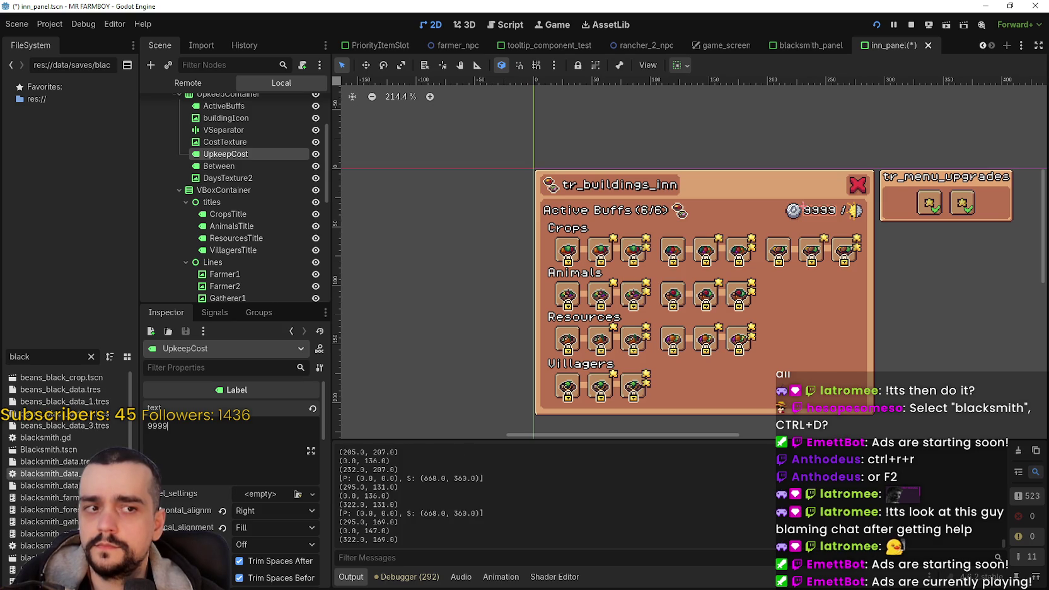
pyautogui.press('F8')
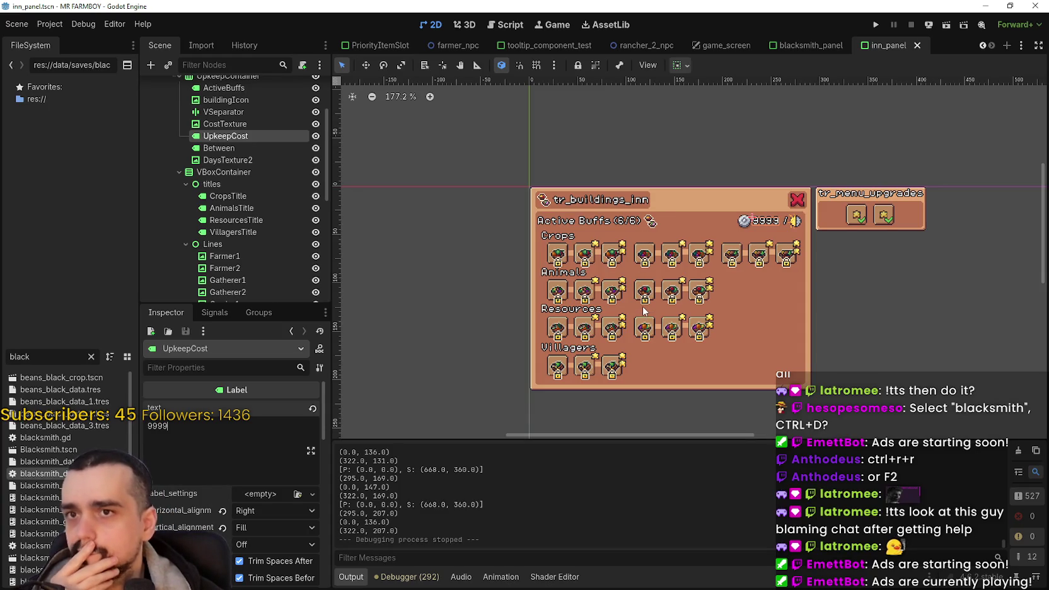
# Expand Skills and review FarmerDish2's Inn Farmer 2 buff data with 300 upkeep cost
pyautogui.scroll(3, 219, 147)
pyautogui.scroll(-10, 232, 169)
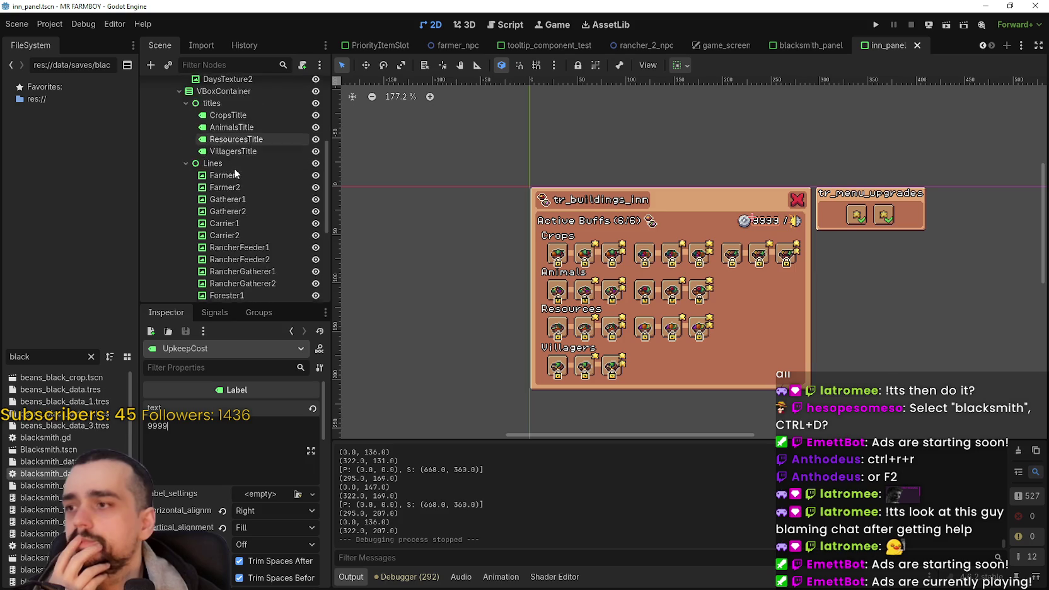
pyautogui.scroll(-5, 232, 170)
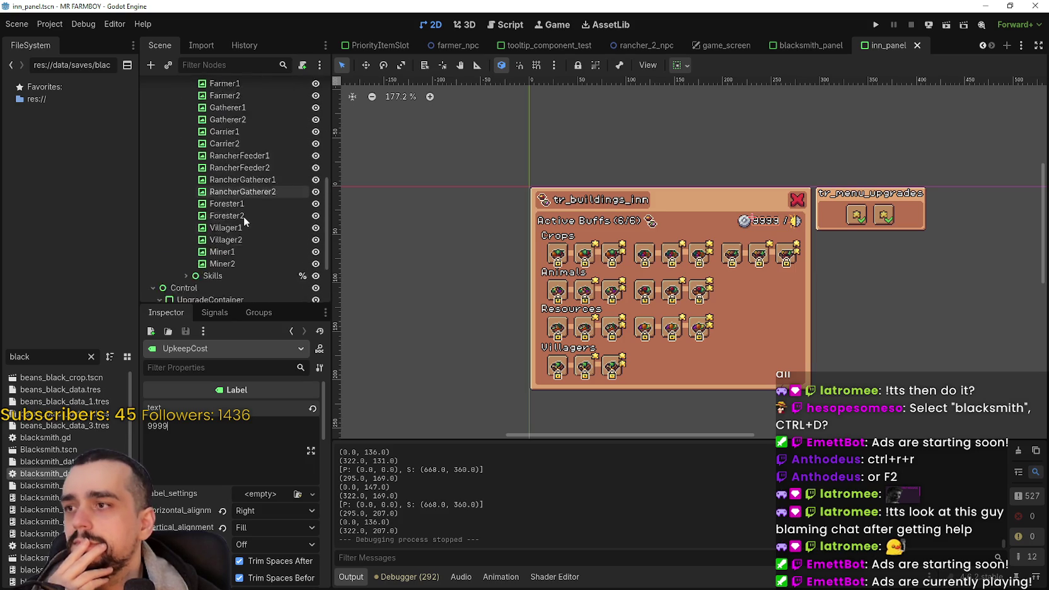
pyautogui.click(185, 221)
pyautogui.scroll(-3, 208, 208)
pyautogui.click(232, 217)
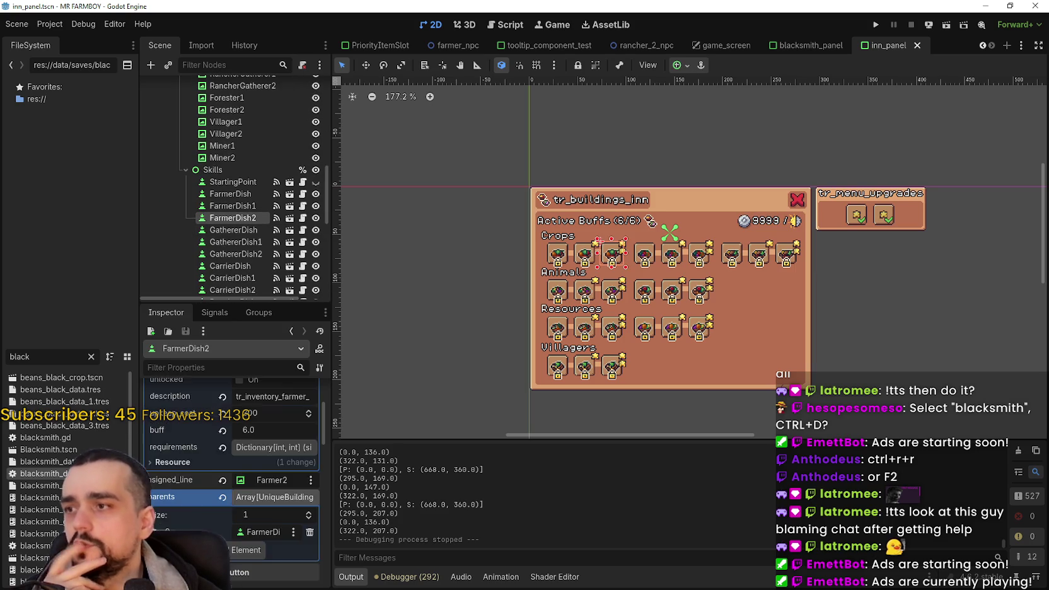
pyautogui.scroll(4, 246, 523)
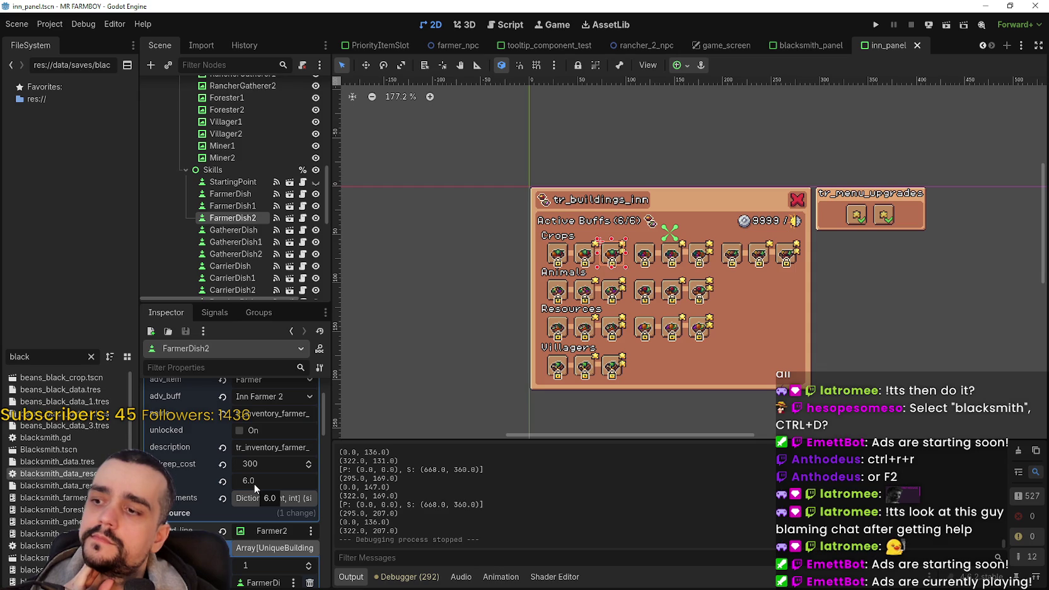
pyautogui.scroll(2, 254, 481)
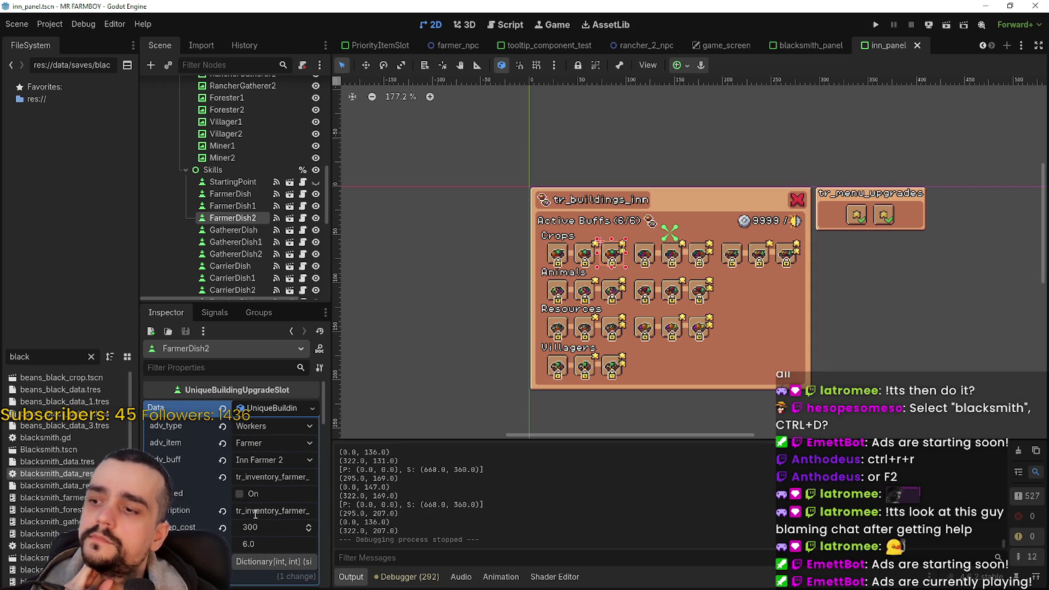
pyautogui.doubleClick(18, 356)
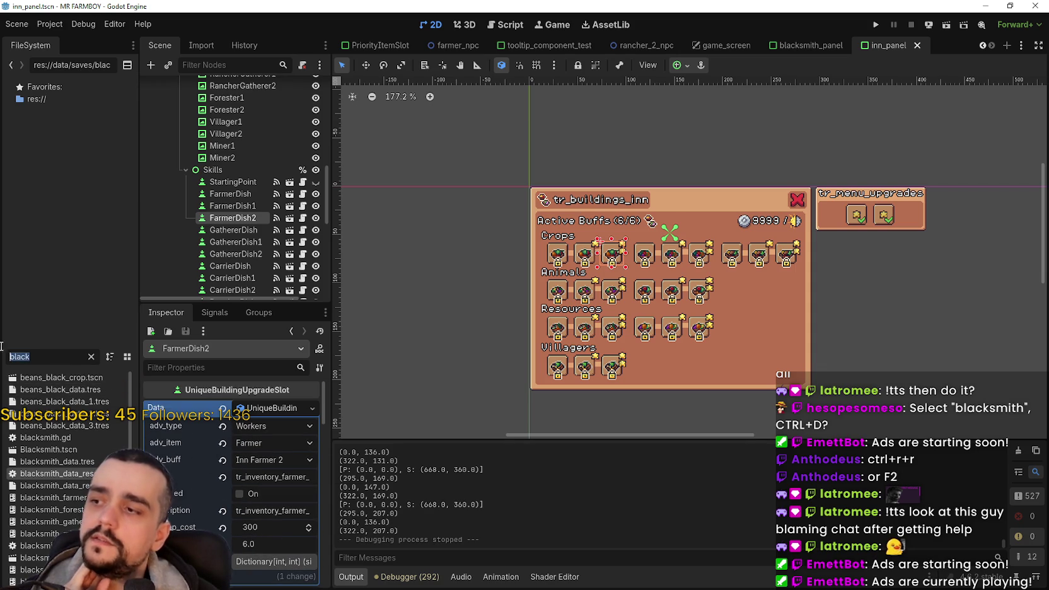
# Filter files by 'tooltip' and jump to setTooltipUniqueBuildingUpgrade via Lookup Symbol
pyautogui.write('tem')
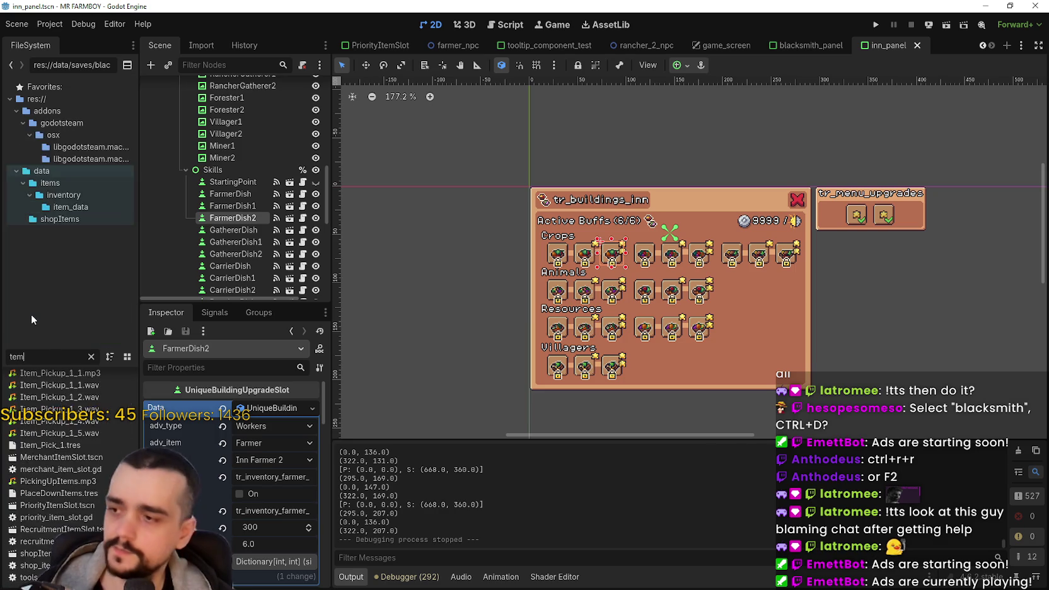
pyautogui.write('ool')
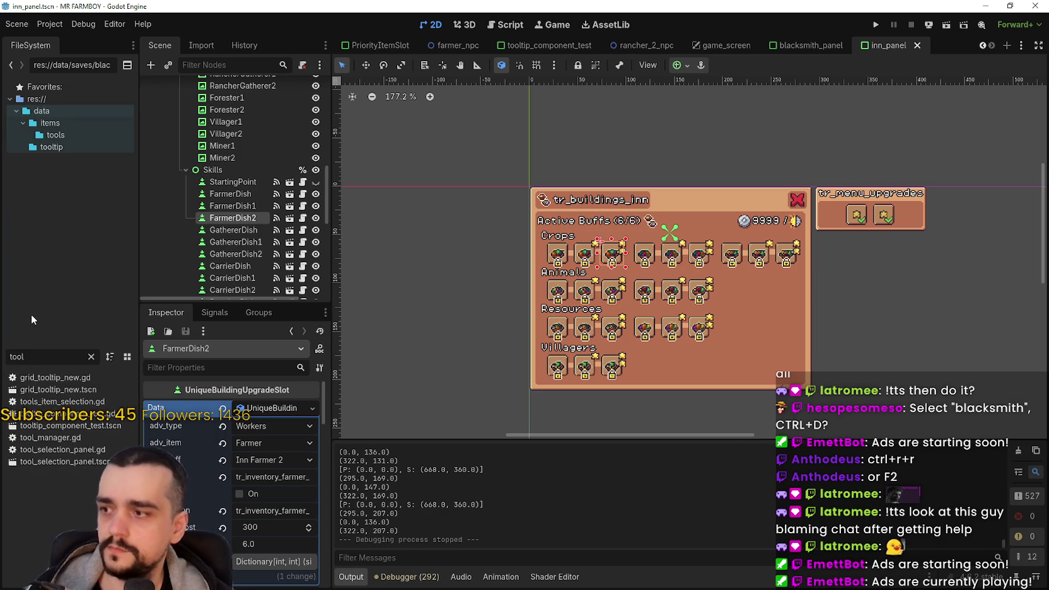
pyautogui.write('tip')
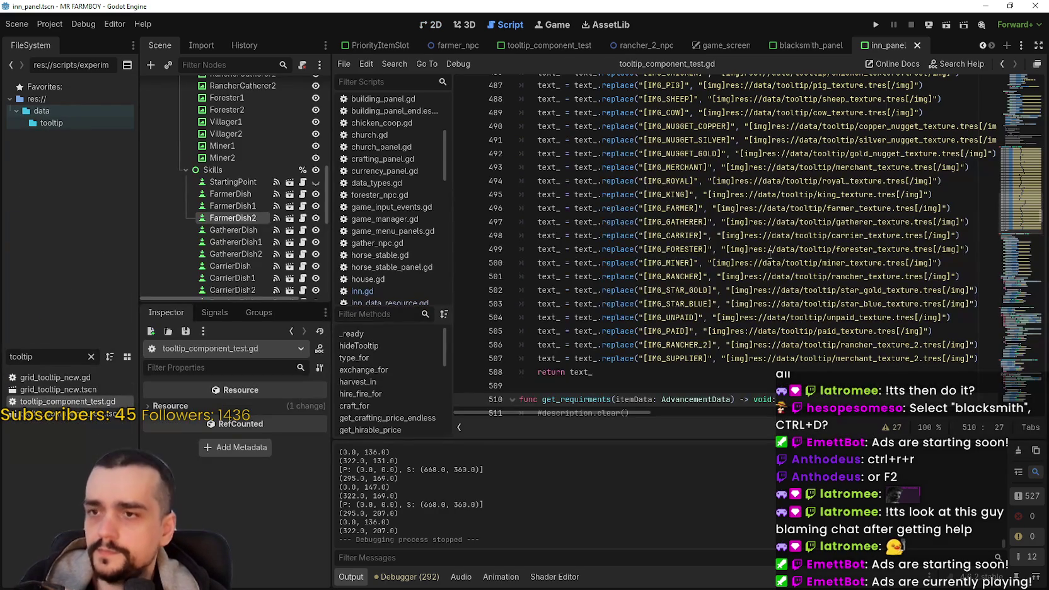
pyautogui.scroll(-5, 1037, 143)
pyautogui.scroll(5, 1037, 143)
pyautogui.scroll(10, 1034, 139)
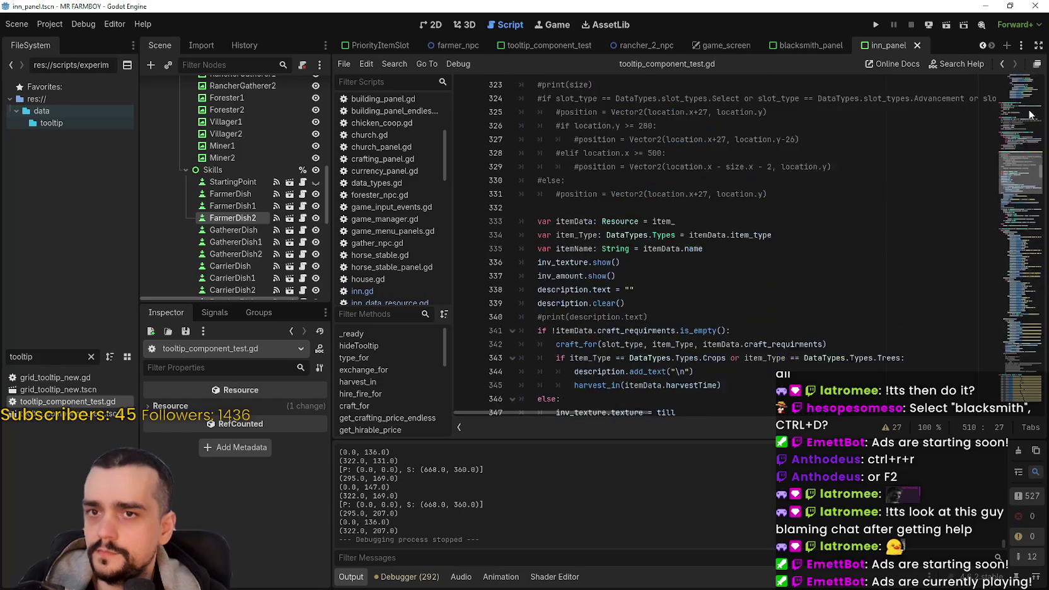
pyautogui.scroll(15, 1026, 114)
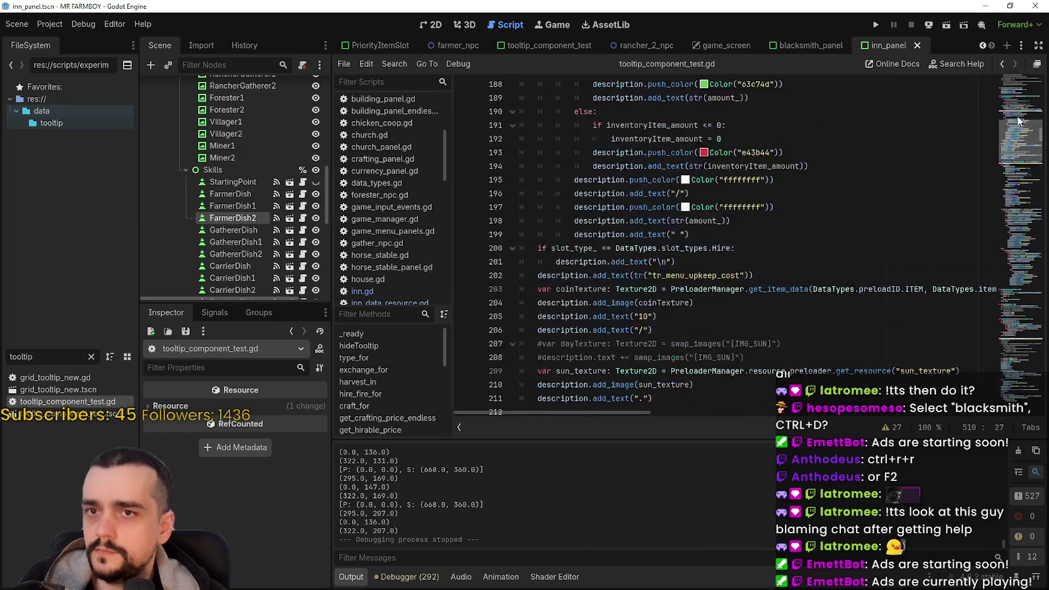
pyautogui.scroll(-2, 1014, 86)
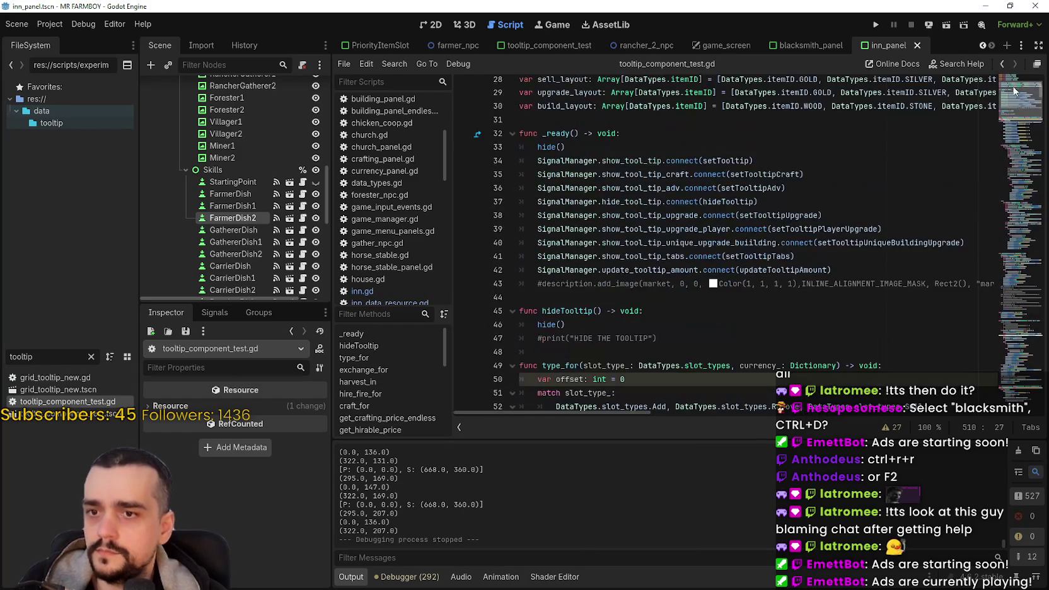
pyautogui.rightClick(878, 244)
pyautogui.click(908, 260)
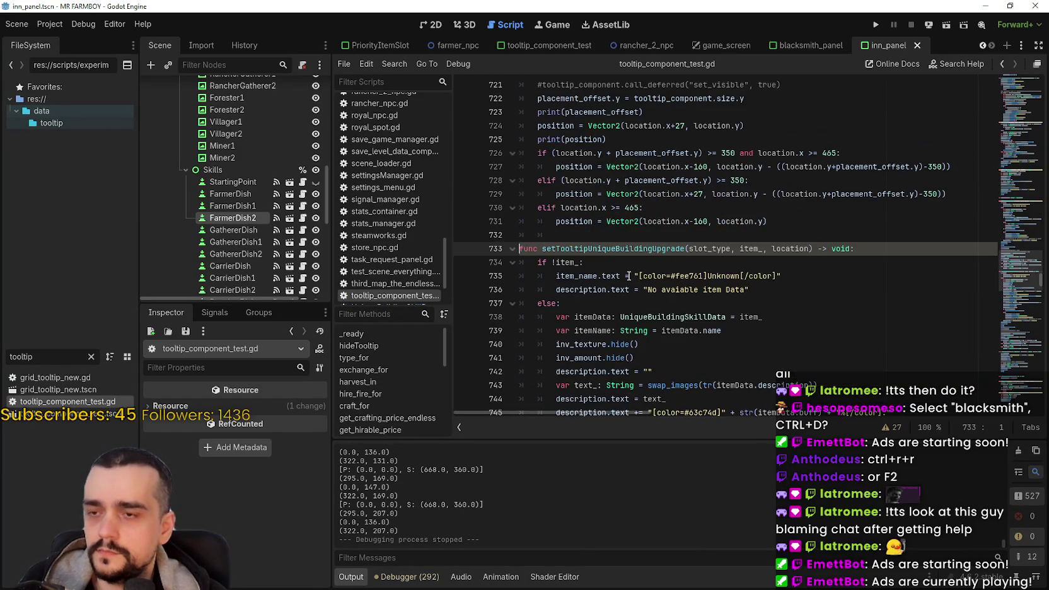
pyautogui.scroll(-5, 628, 274)
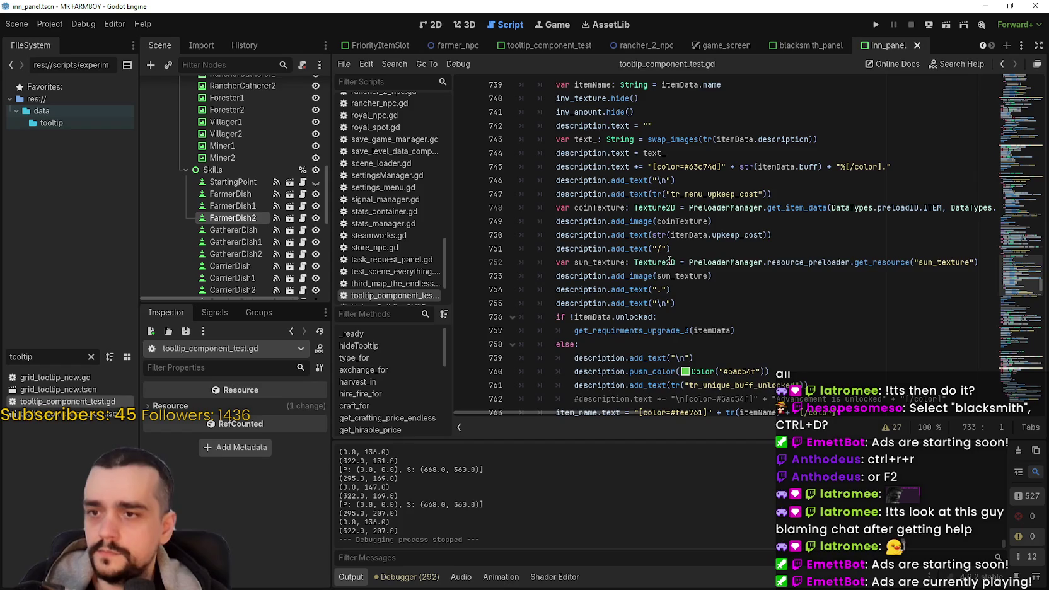
pyautogui.click(672, 262)
pyautogui.scroll(-2, 805, 297)
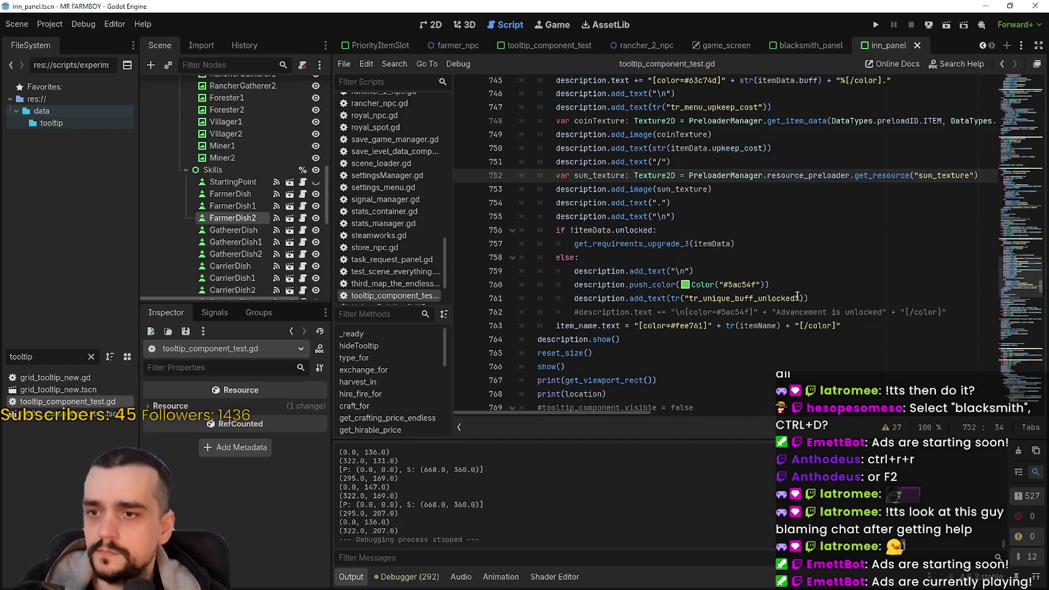
pyautogui.scroll(8, 807, 296)
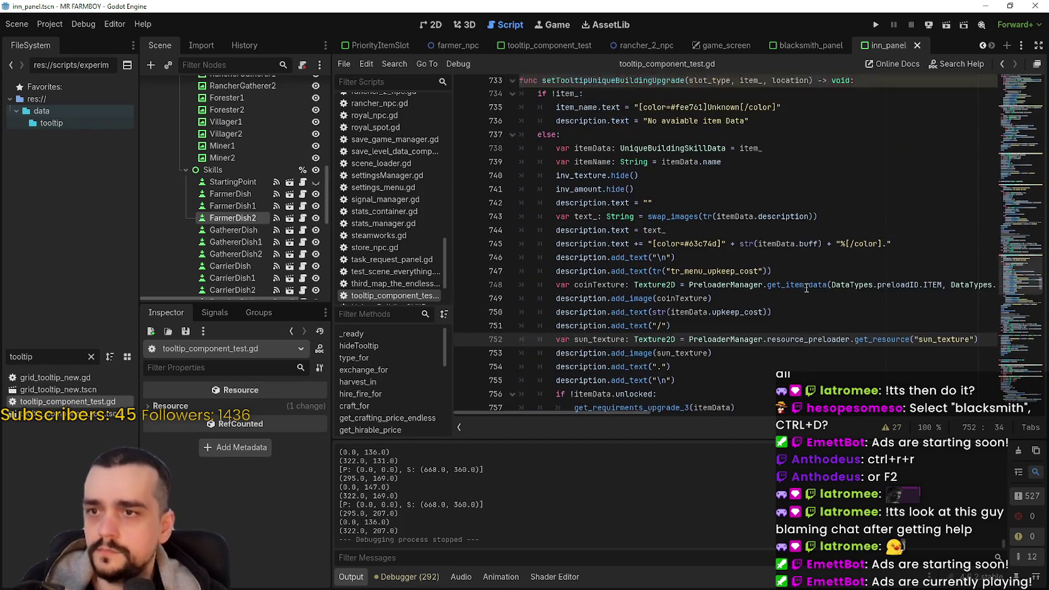
# Step through lines 741–754 of setTooltipUniqueBuildingUpgrade
pyautogui.scroll(-4, 806, 284)
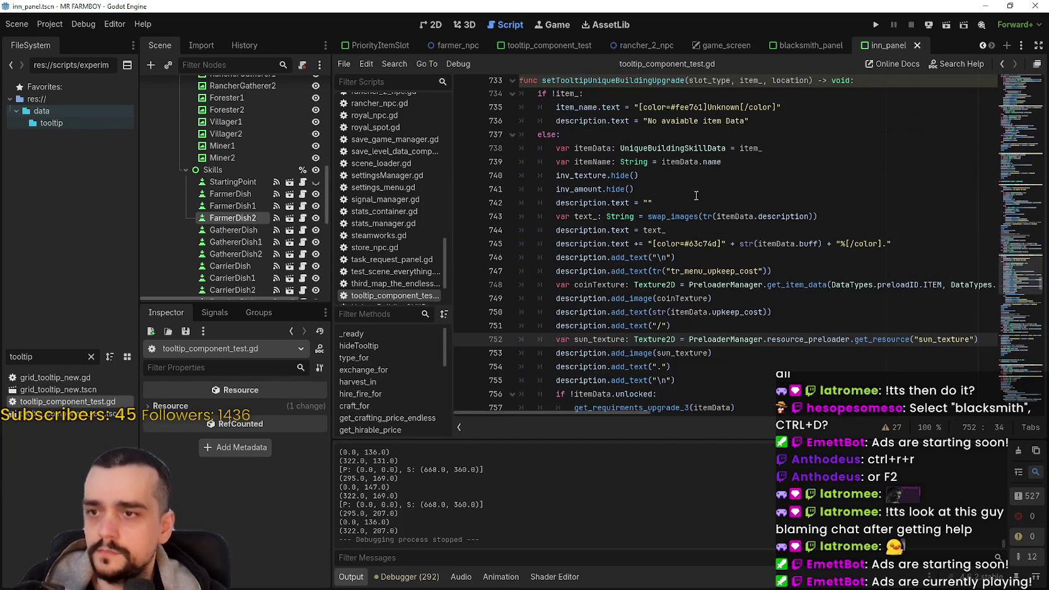
pyautogui.click(699, 189)
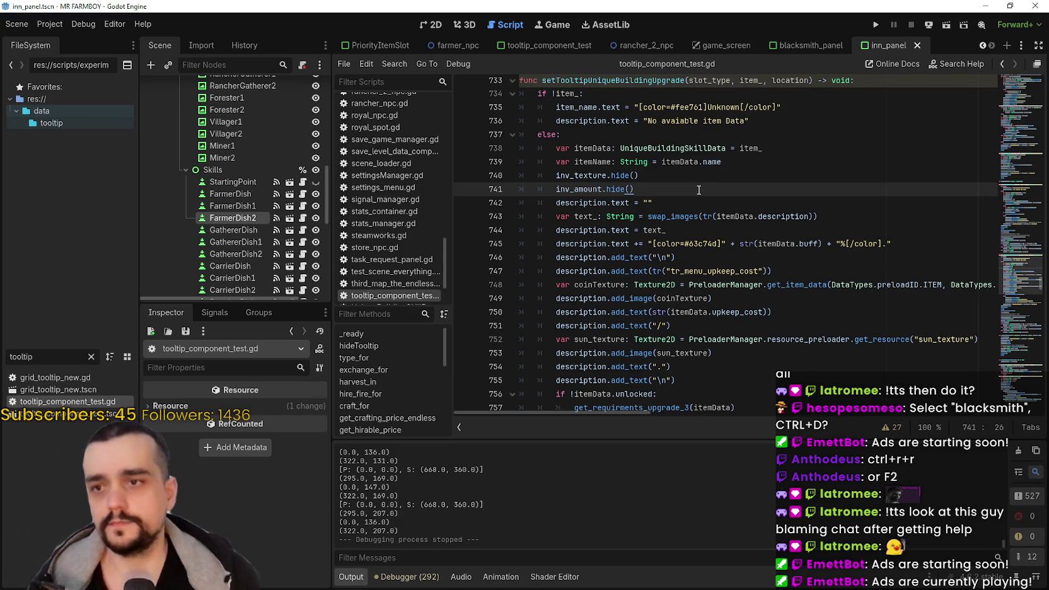
pyautogui.click(746, 254)
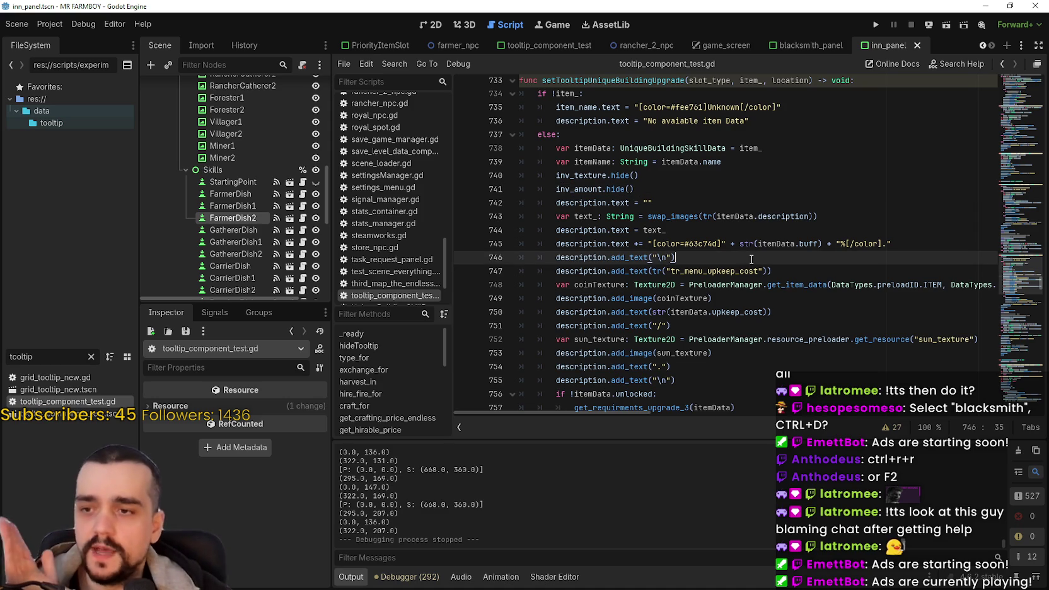
pyautogui.click(839, 304)
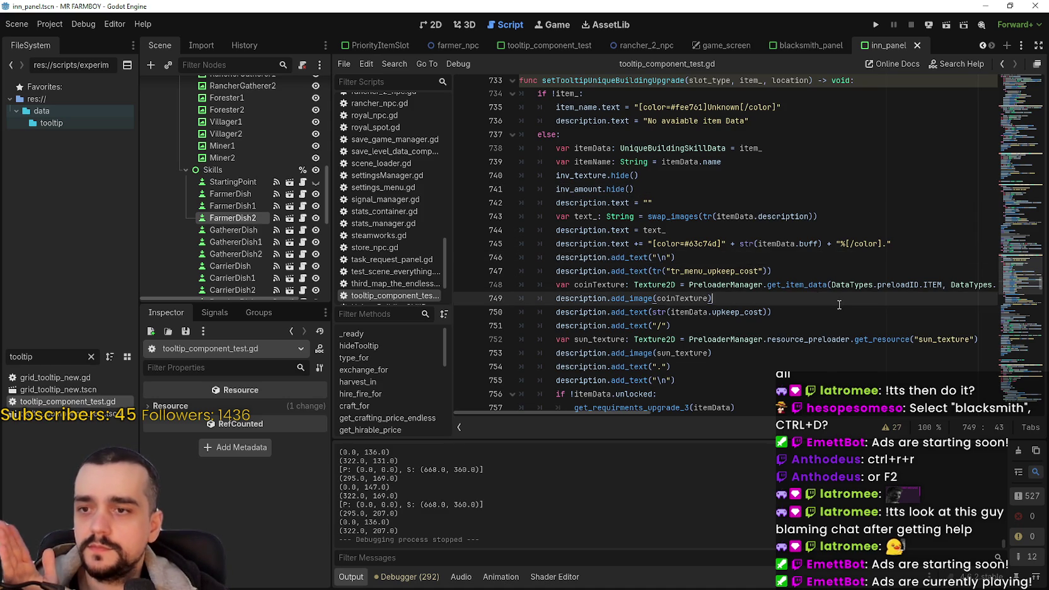
pyautogui.scroll(-2, 824, 289)
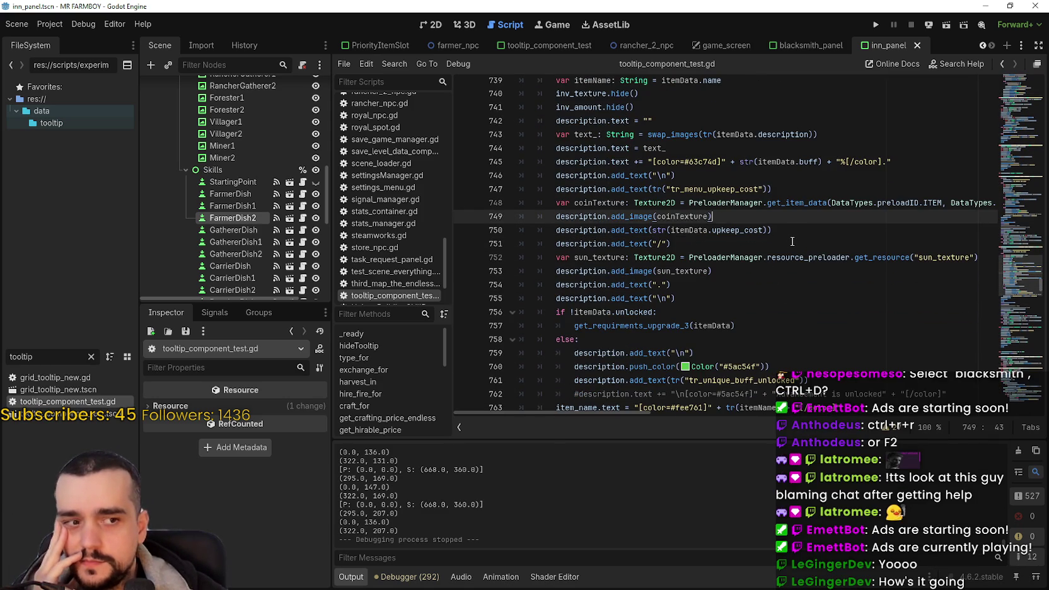
pyautogui.click(726, 250)
pyautogui.click(817, 288)
pyautogui.keyDown('shift'); pyautogui.click(810, 278); pyautogui.keyUp('shift')
pyautogui.click(807, 272)
# Inspect the sun_texture, upkeep_cost and buff lines, then select FarmerDish2 in the Scene dock
pyautogui.click(672, 256)
pyautogui.doubleClick(680, 270)
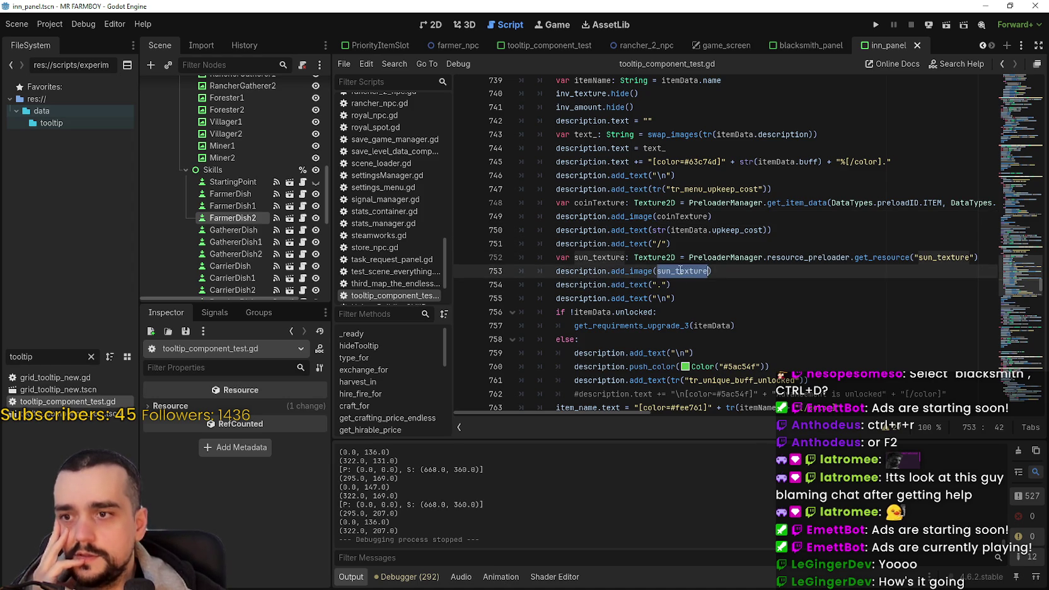
pyautogui.click(718, 230)
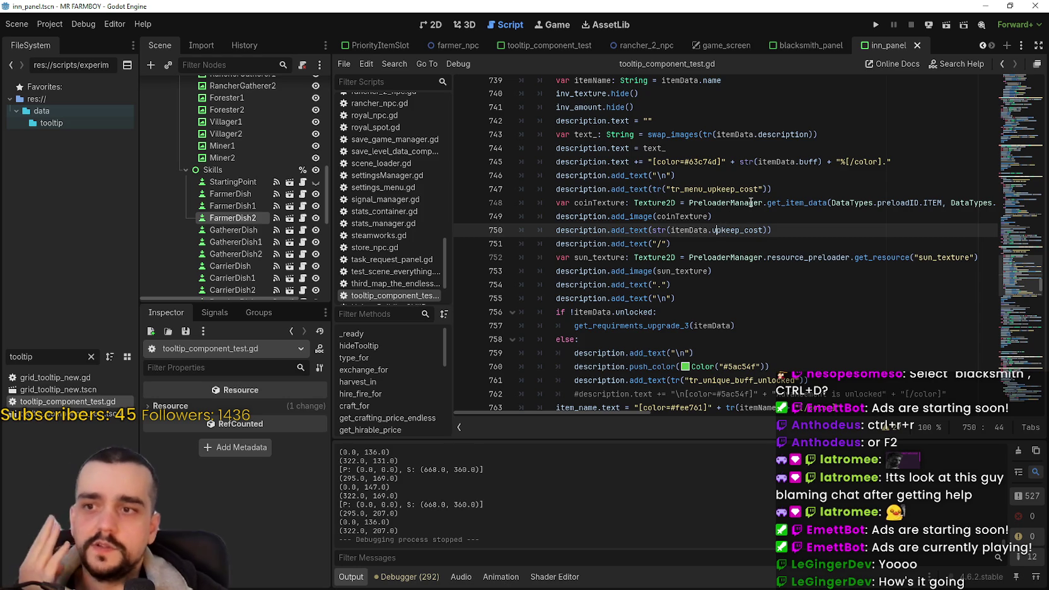
pyautogui.doubleClick(716, 188)
pyautogui.click(680, 162)
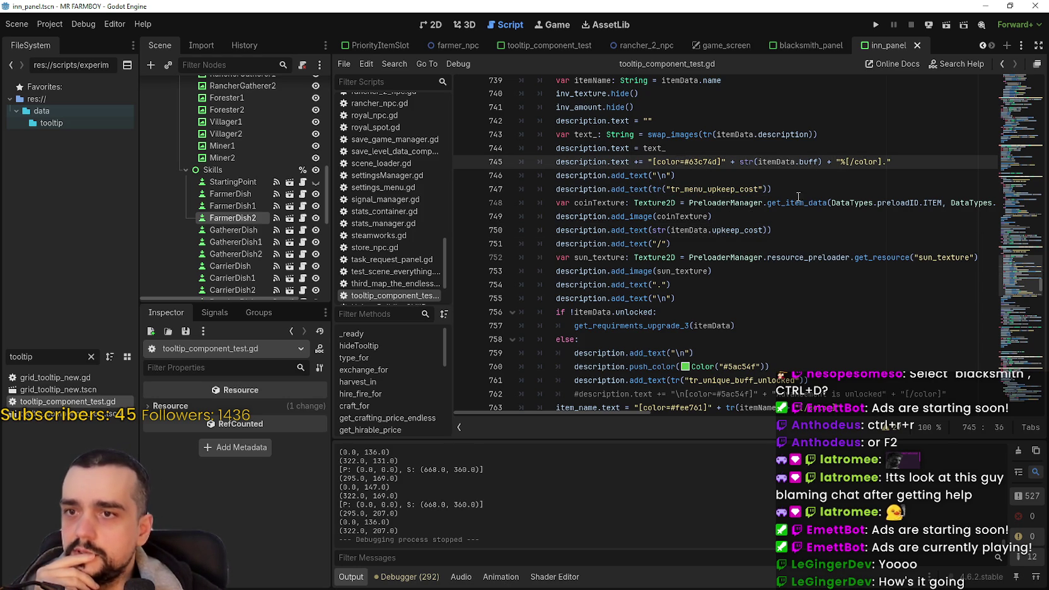
pyautogui.scroll(2, 690, 171)
pyautogui.moveTo(895, 243)
pyautogui.mouseDown()
pyautogui.moveTo(672, 257)
pyautogui.moveTo(649, 245)
pyautogui.mouseUp()
pyautogui.click(220, 220)
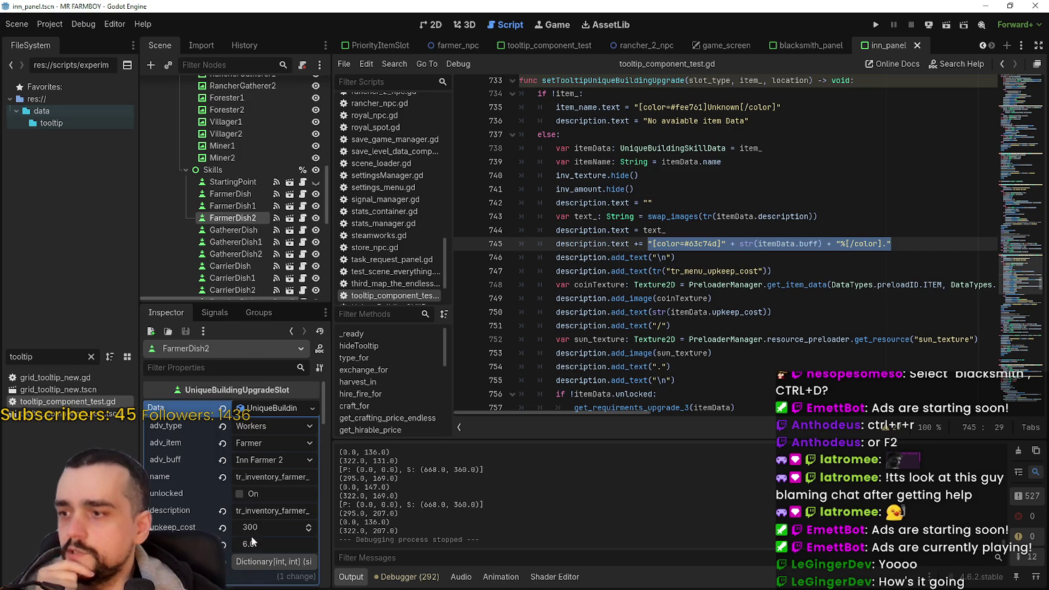
pyautogui.click(262, 461)
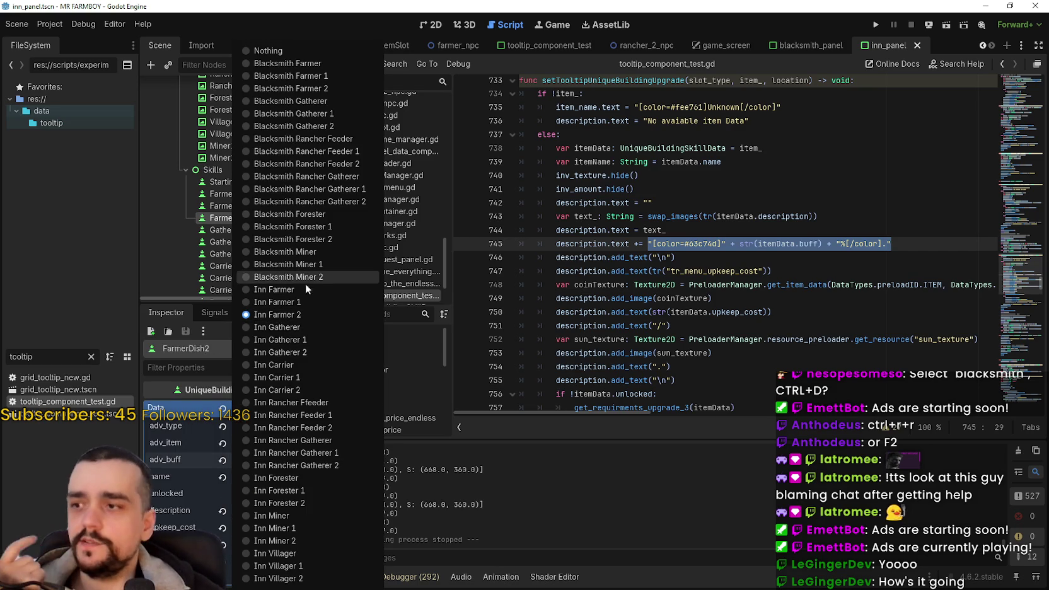
pyautogui.click(785, 222)
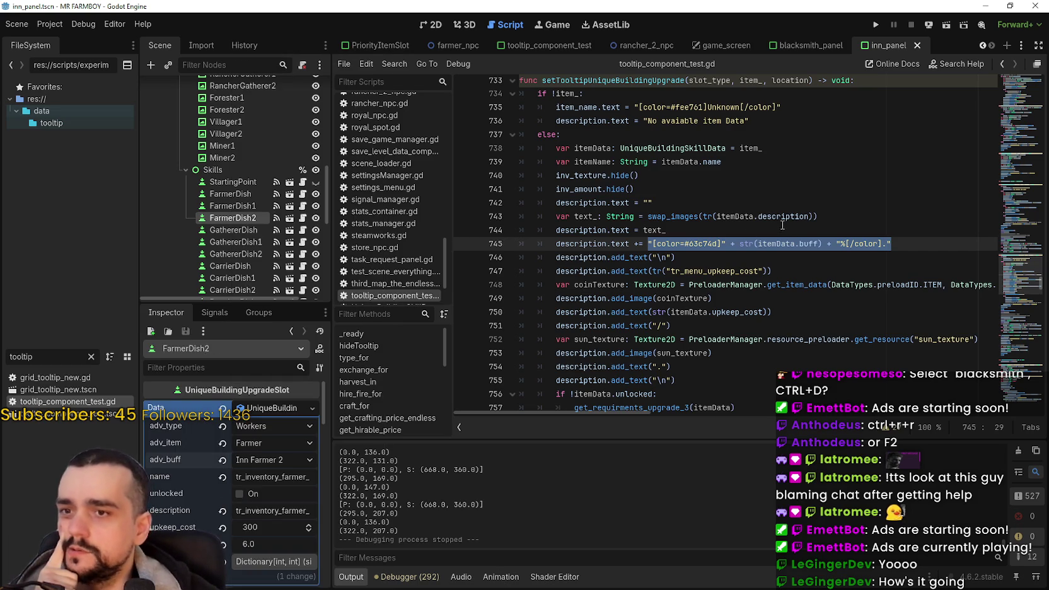
pyautogui.click(769, 231)
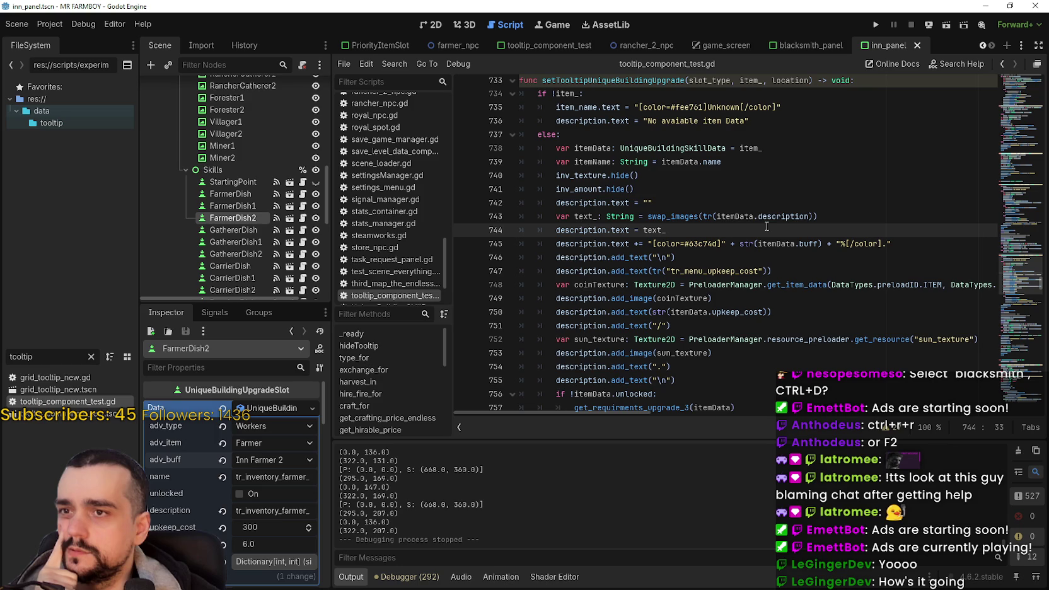
pyautogui.click(287, 441)
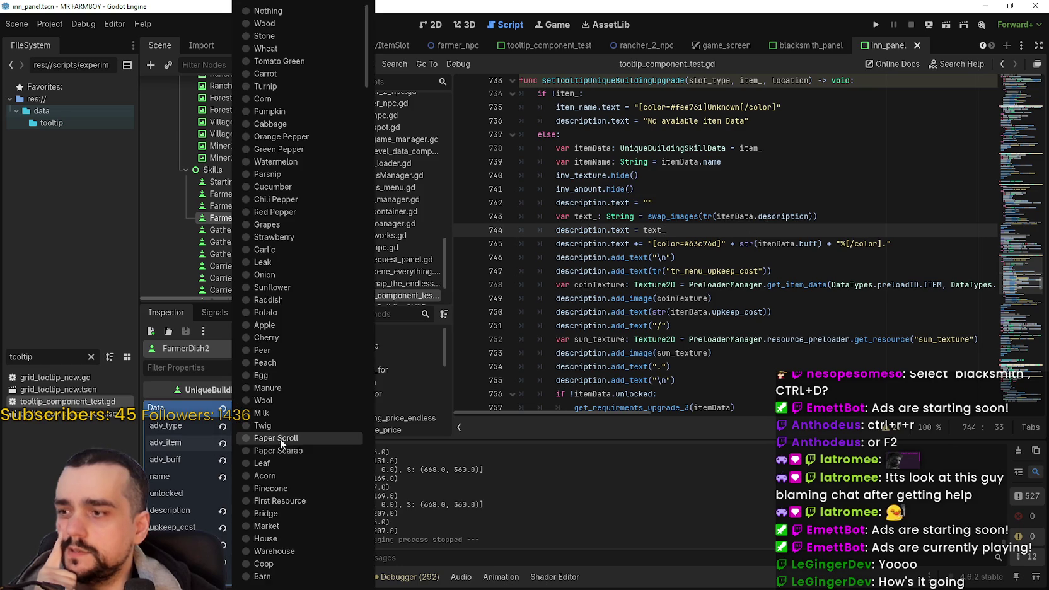
pyautogui.click(816, 209)
pyautogui.click(282, 425)
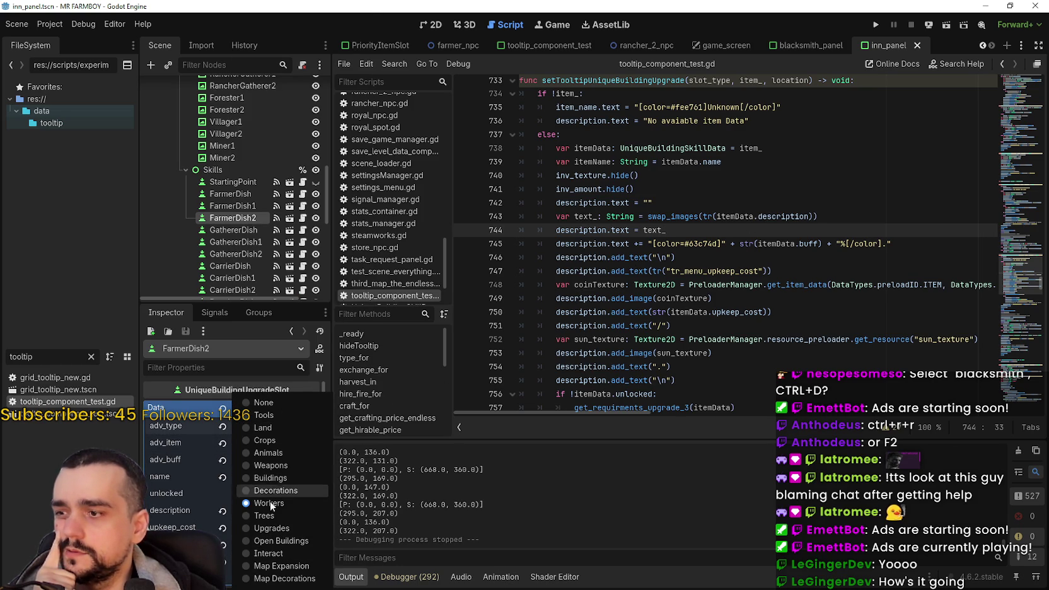
pyautogui.click(801, 253)
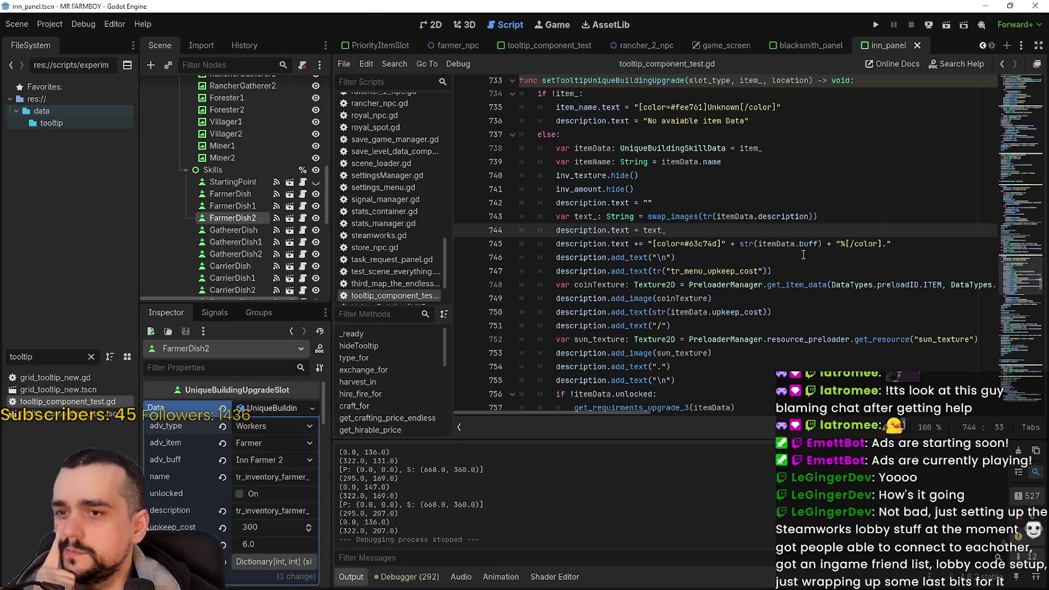
pyautogui.click(802, 243)
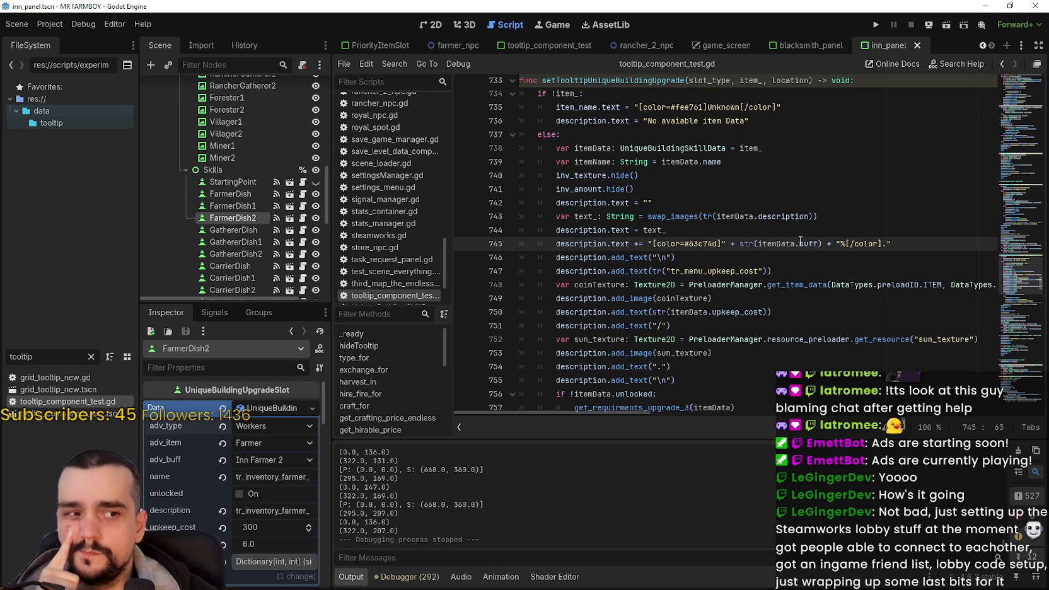
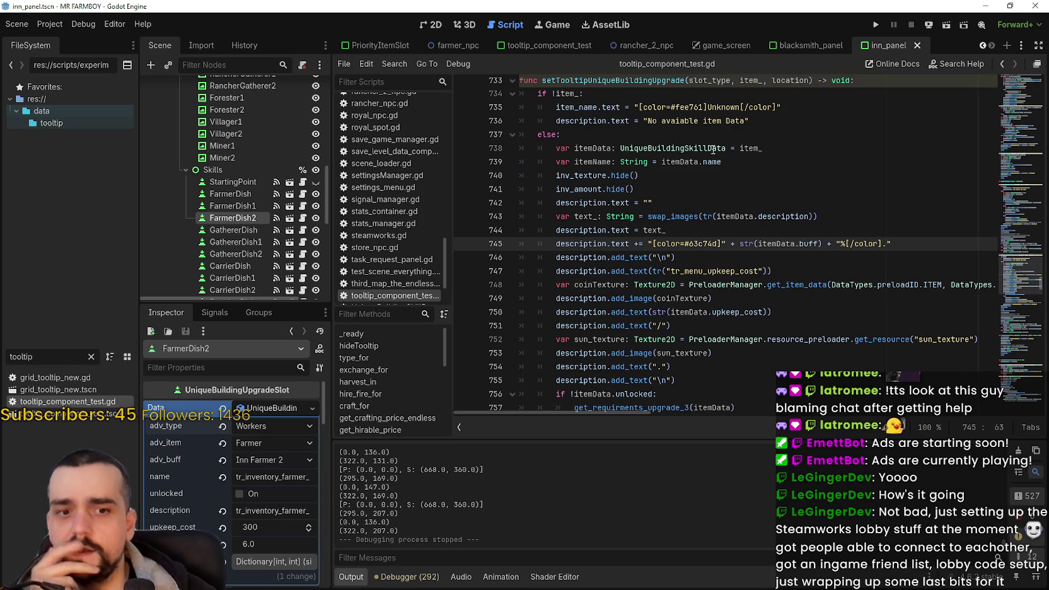
# Look over the tooltip script code around lines 742–755
pyautogui.click(710, 202)
pyautogui.scroll(1, 705, 276)
pyautogui.scroll(-1, 696, 268)
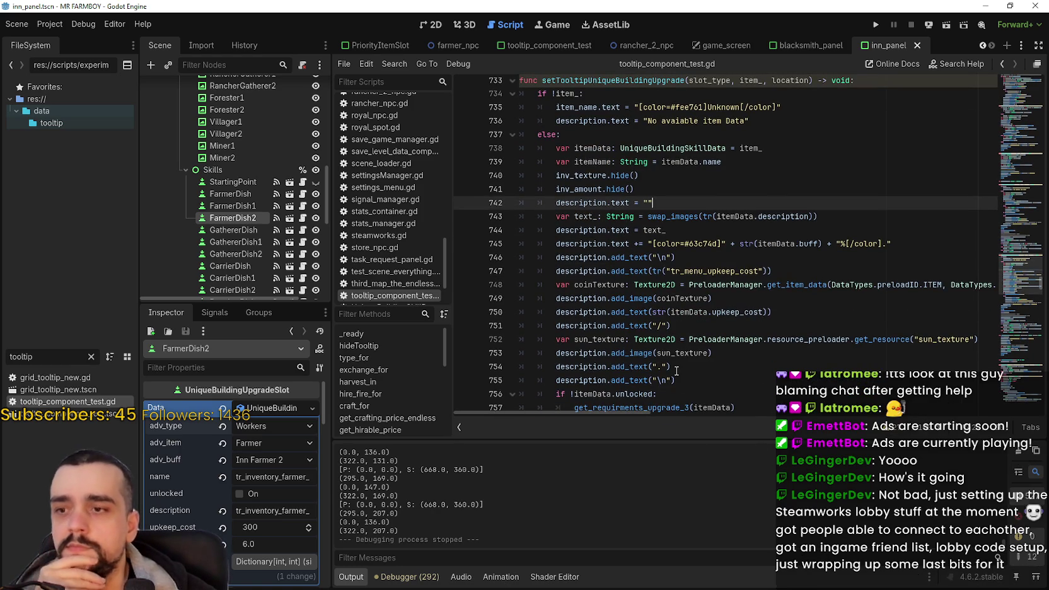
pyautogui.click(693, 380)
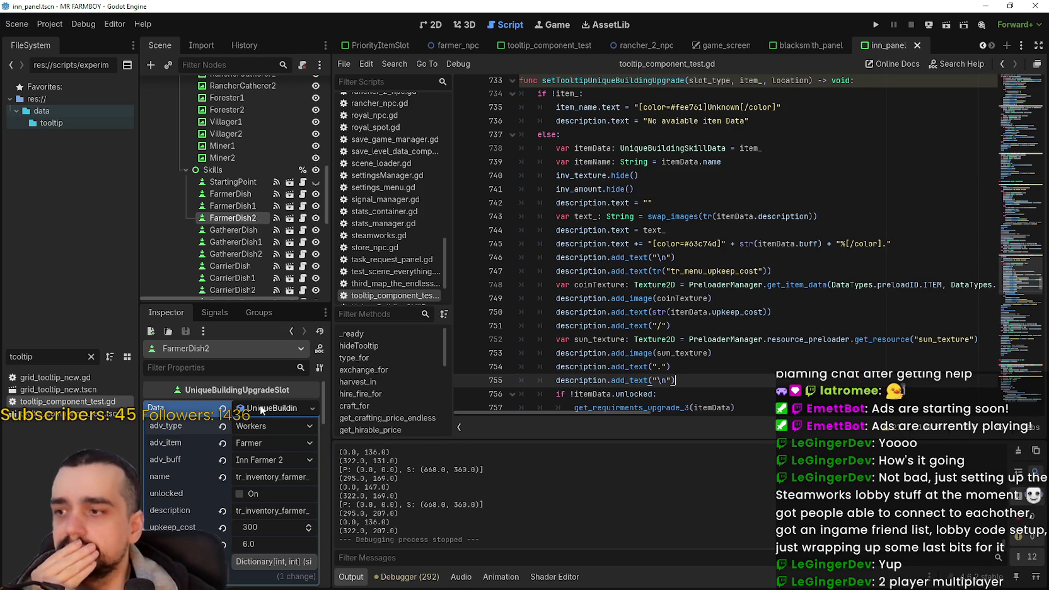
pyautogui.scroll(-3, 268, 414)
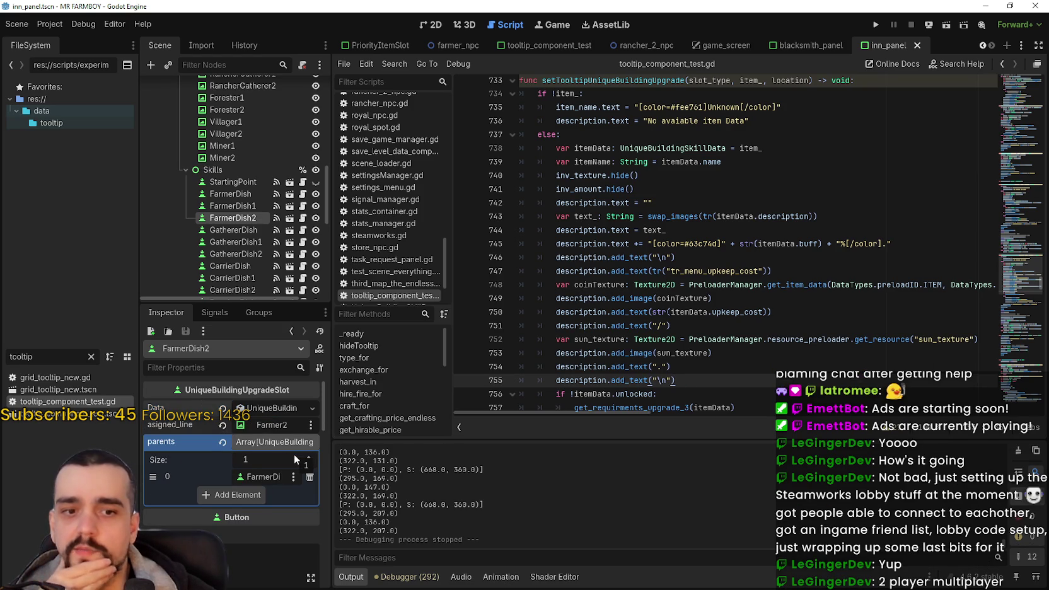
# Inspect FarmerDish2's and GathererDish's slot data against the buff code on lines 746–748
pyautogui.click(266, 413)
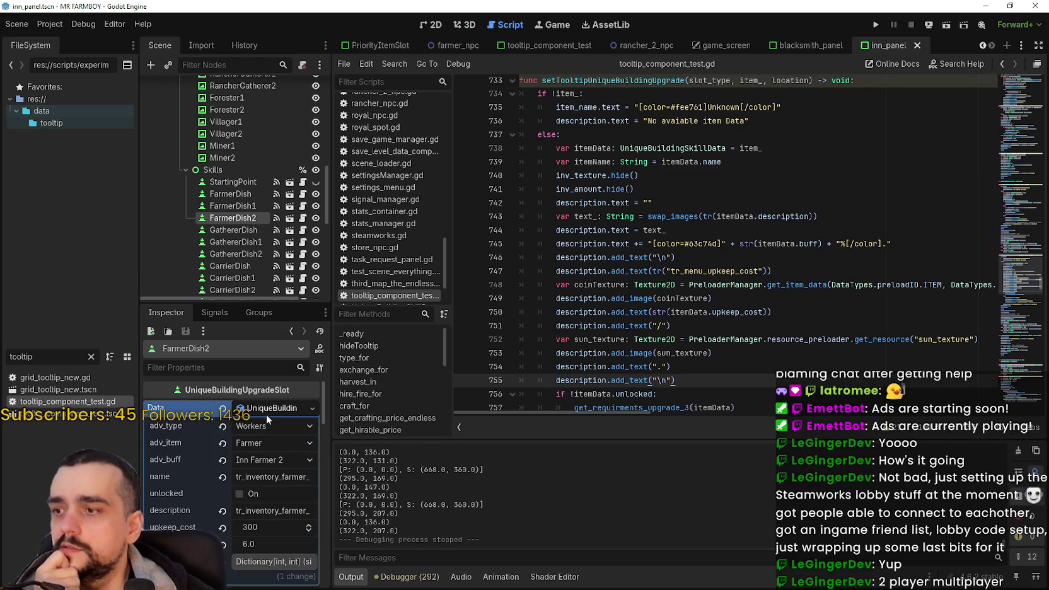
pyautogui.click(252, 232)
pyautogui.scroll(5, 266, 512)
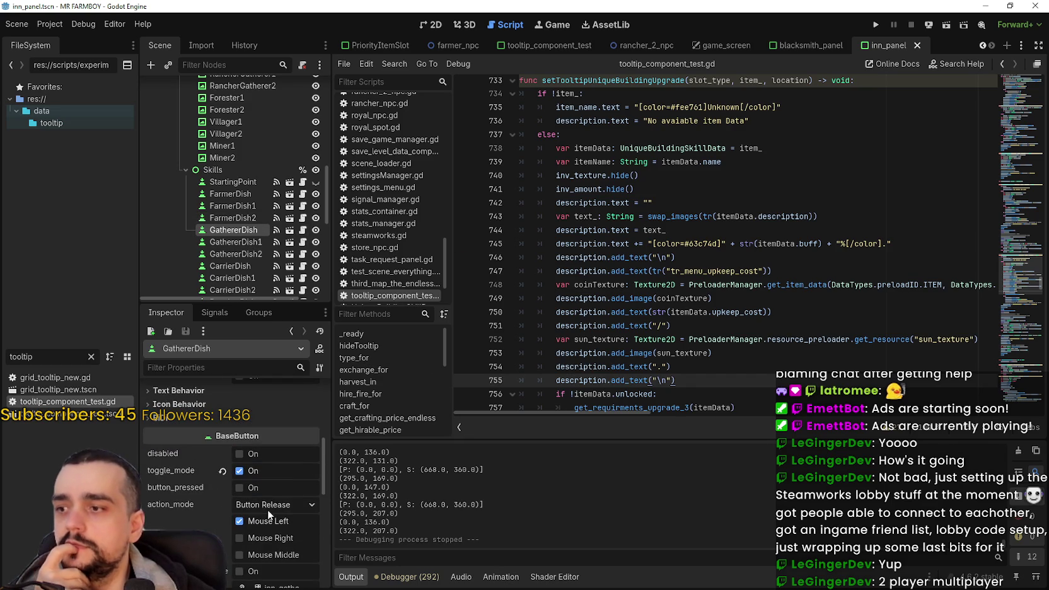
pyautogui.scroll(2, 272, 503)
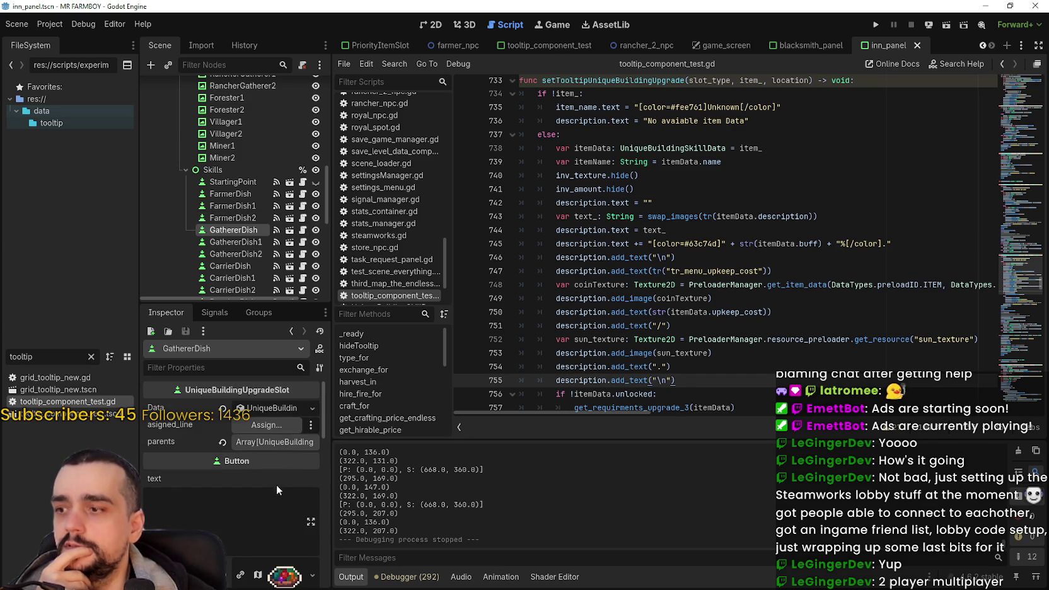
pyautogui.click(762, 257)
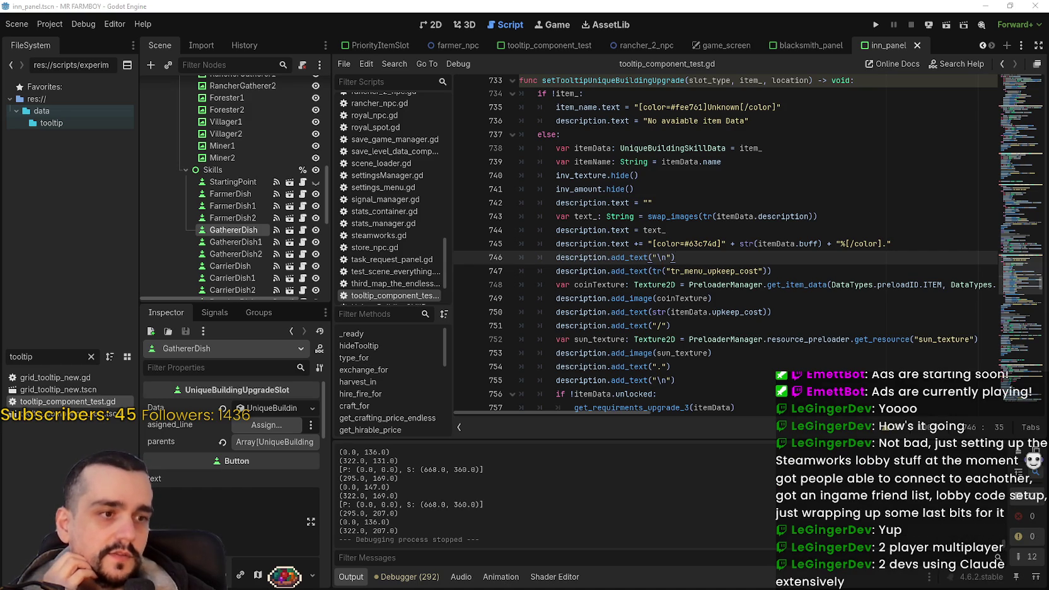
pyautogui.click(617, 285)
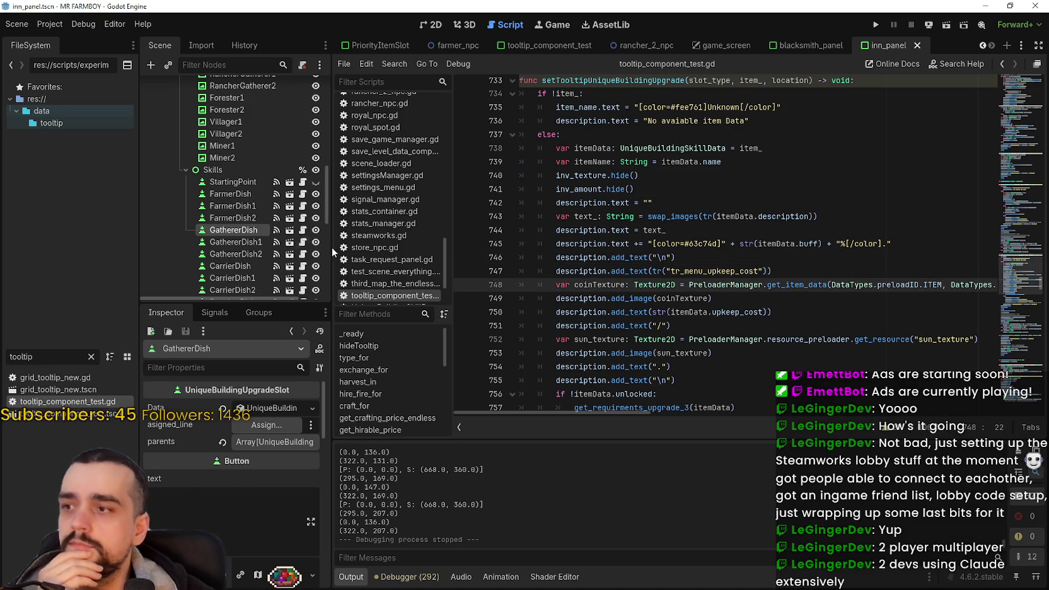
# Check GathererDish1 and GathererDish2 buff data, highlight lines 745–747, and switch to Chrome
pyautogui.click(253, 243)
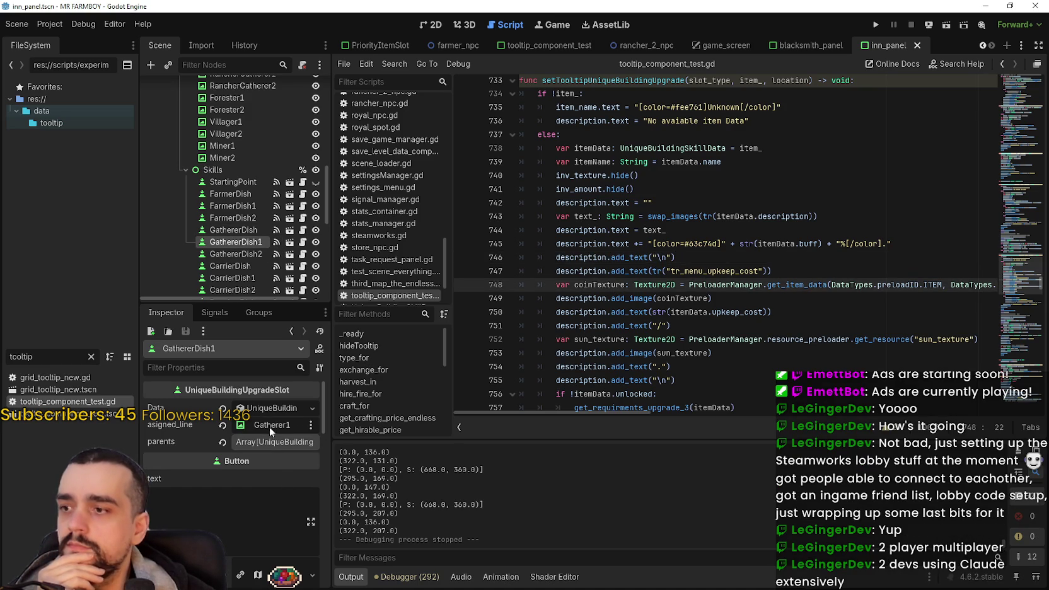
pyautogui.click(275, 410)
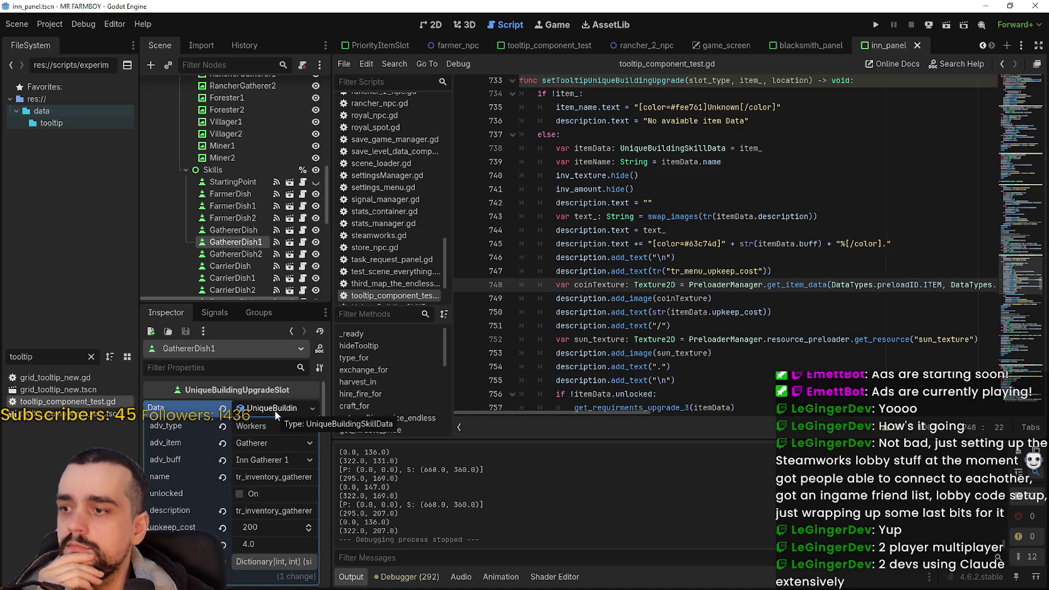
pyautogui.click(256, 254)
pyautogui.scroll(2, 301, 465)
pyautogui.scroll(5, 300, 457)
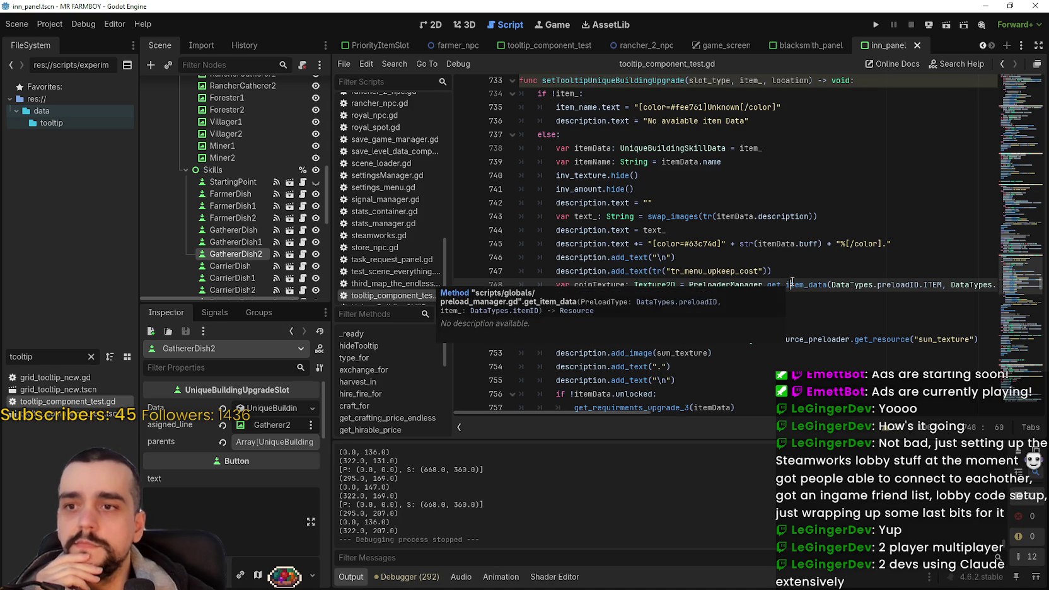
pyautogui.moveTo(787, 272)
pyautogui.mouseDown()
pyautogui.moveTo(676, 243)
pyautogui.moveTo(498, 243)
pyautogui.mouseUp()
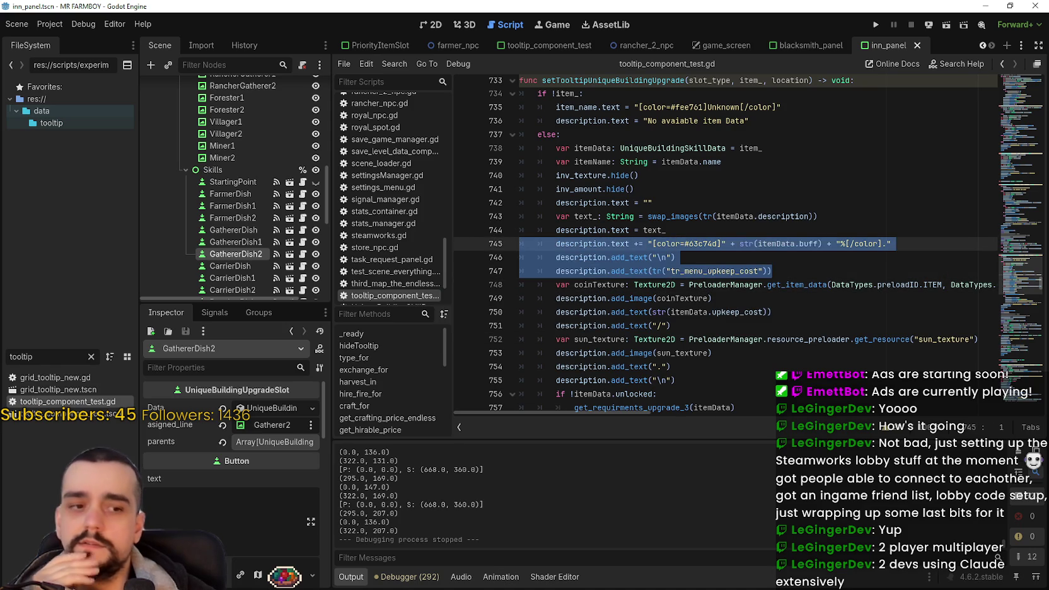
pyautogui.hotkey('alt', 'Tab')
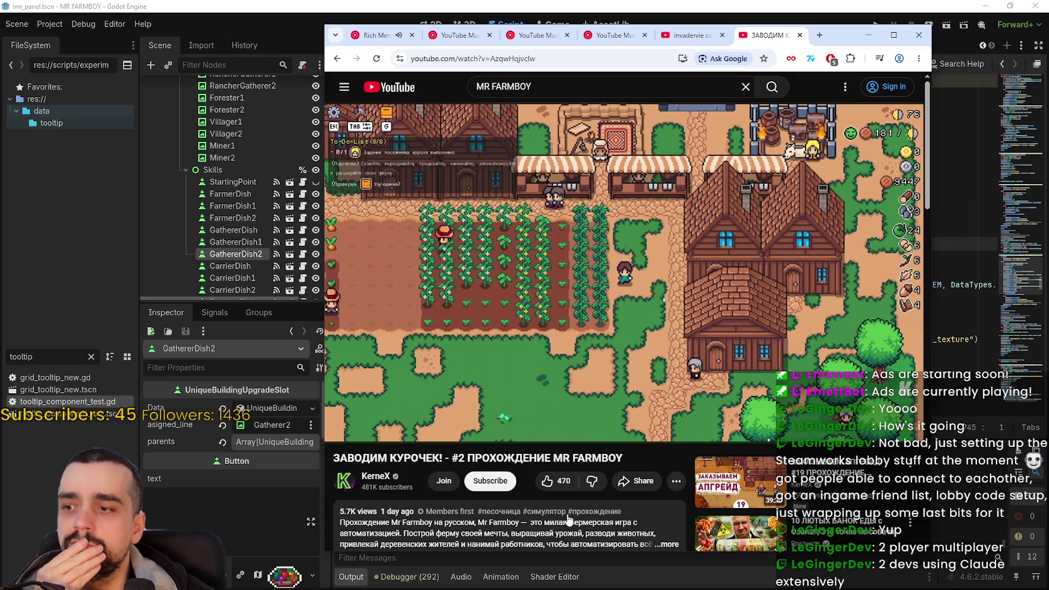
# Browse the video uploader's channel Videos list on YouTube
pyautogui.scroll(-2, 391, 429)
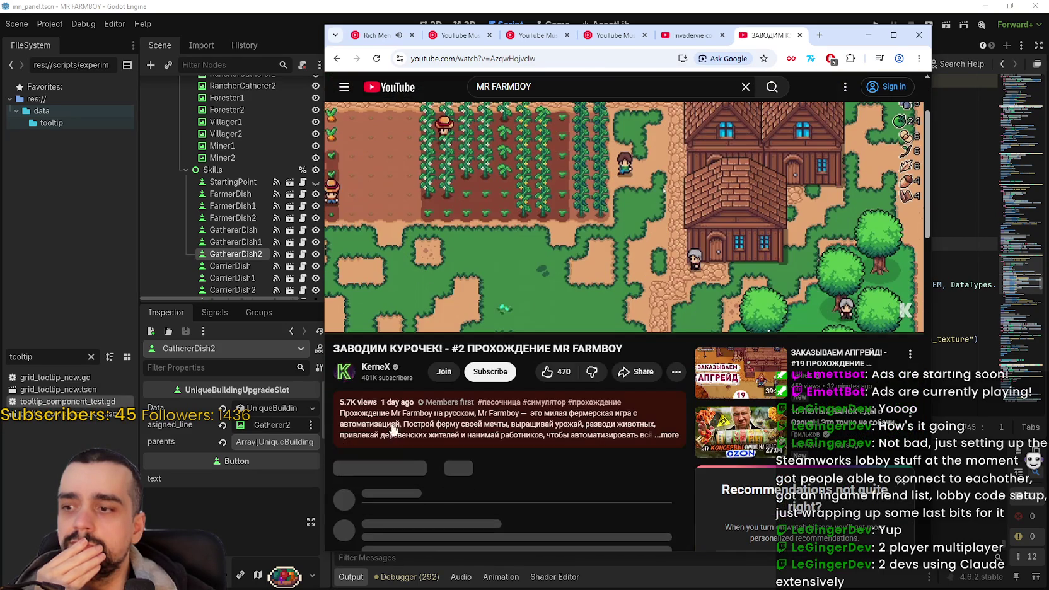
pyautogui.click(378, 368)
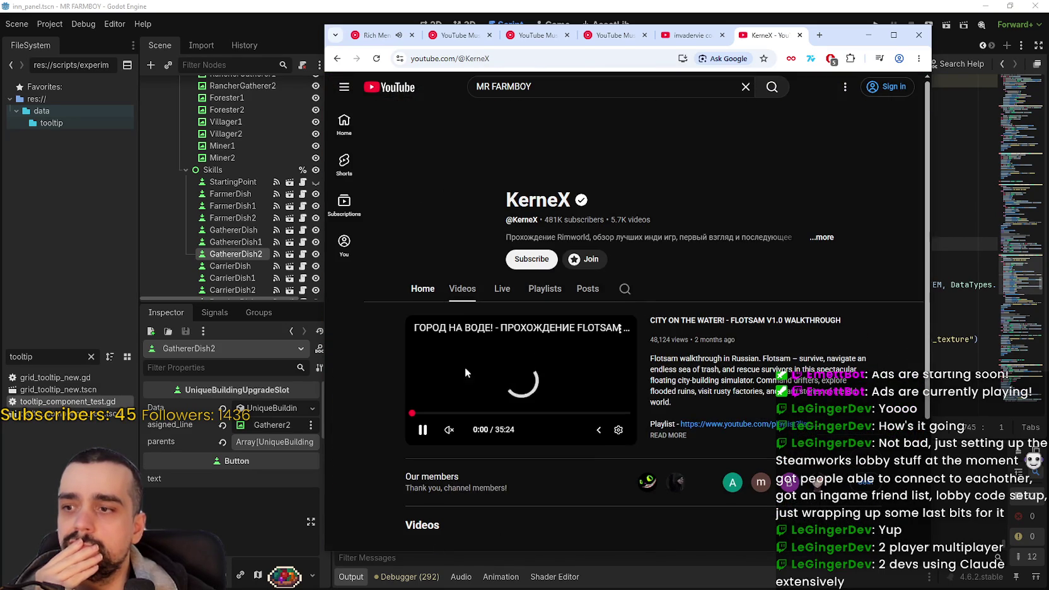
pyautogui.click(466, 290)
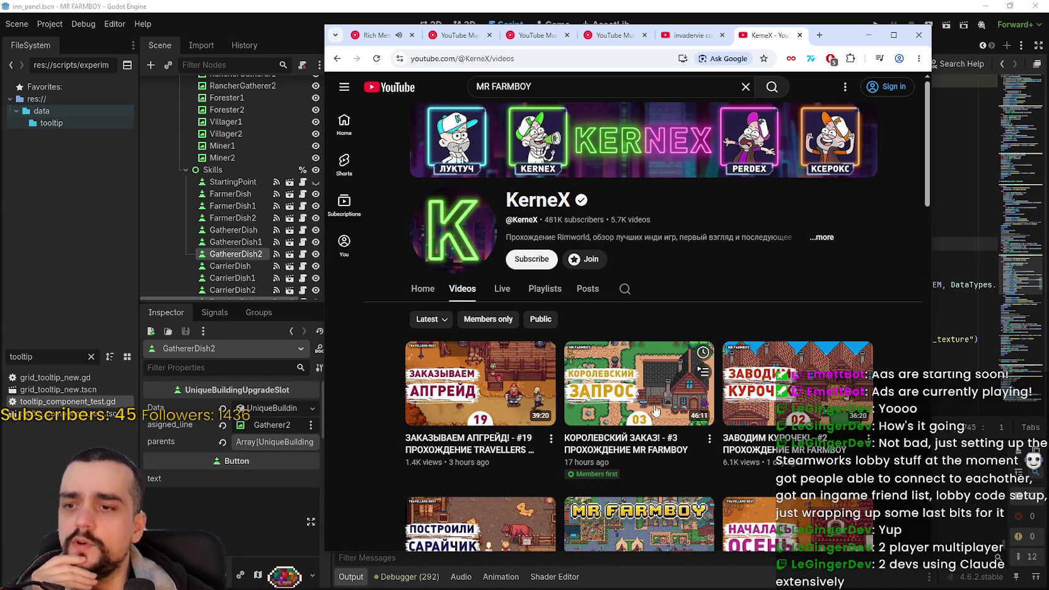
pyautogui.scroll(-1, 659, 386)
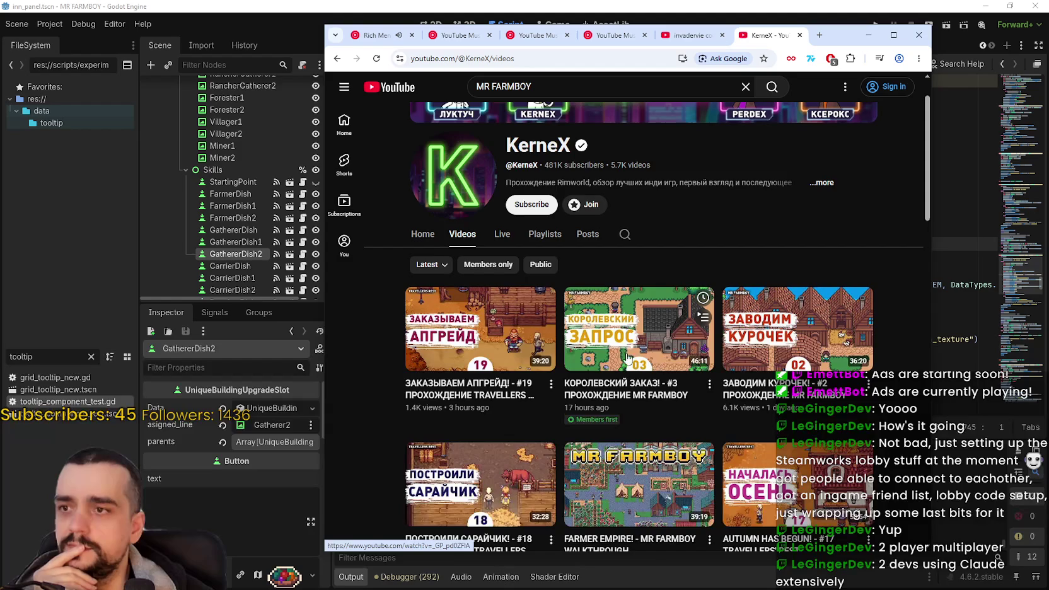
pyautogui.scroll(-1, 635, 358)
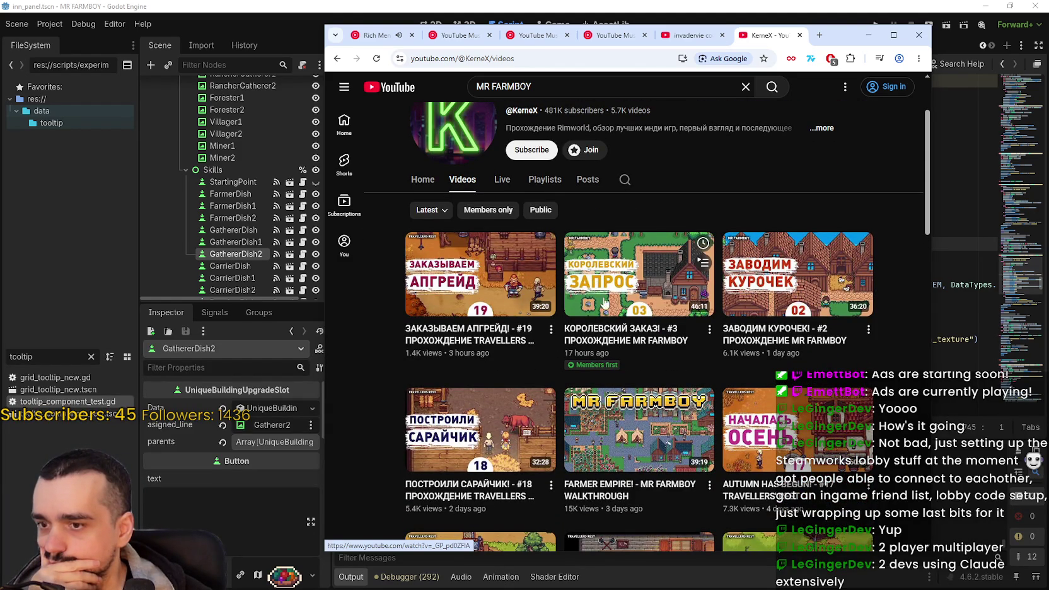
# Minimize Chrome and select tooltip code lines 745–746 in Godot
pyautogui.click(869, 34)
pyautogui.moveTo(765, 254)
pyautogui.mouseDown()
pyautogui.moveTo(769, 272)
pyautogui.moveTo(536, 233)
pyautogui.mouseUp()
pyautogui.click(732, 253)
pyautogui.moveTo(716, 258); pyautogui.dragTo(508, 231)
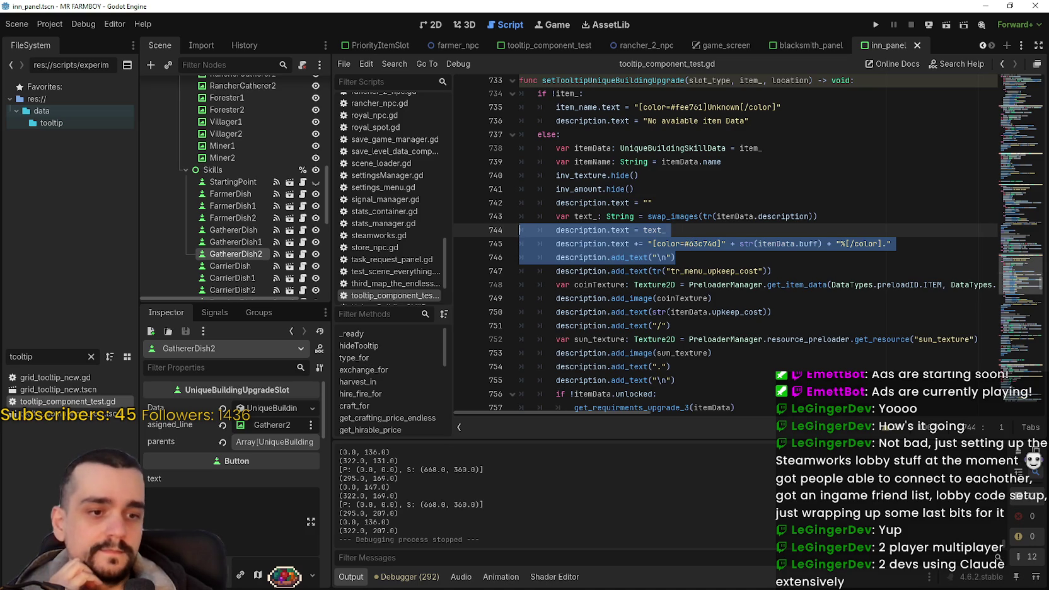
# Select the buff text code on lines 744–746, including itemData.buff
pyautogui.moveTo(673, 258); pyautogui.dragTo(520, 230)
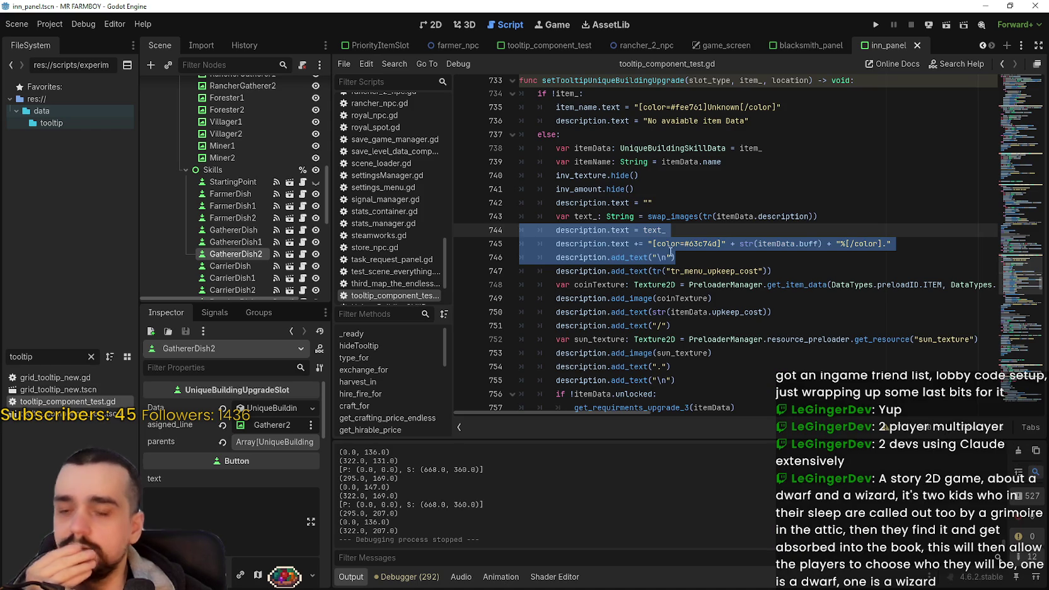
pyautogui.doubleClick(781, 244)
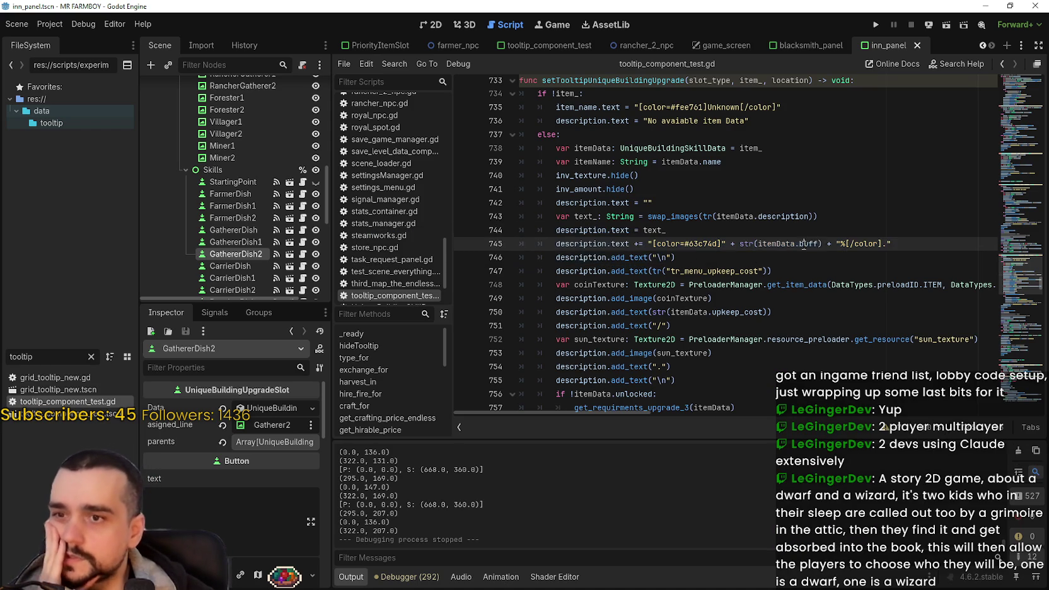
pyautogui.moveTo(673, 257); pyautogui.dragTo(520, 231)
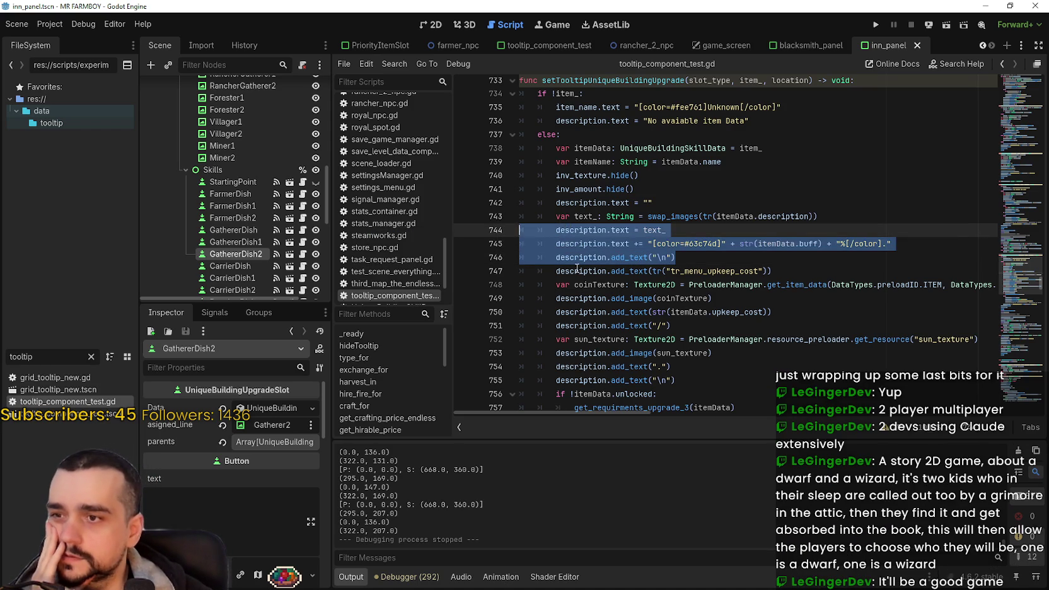
pyautogui.scroll(-5, 249, 512)
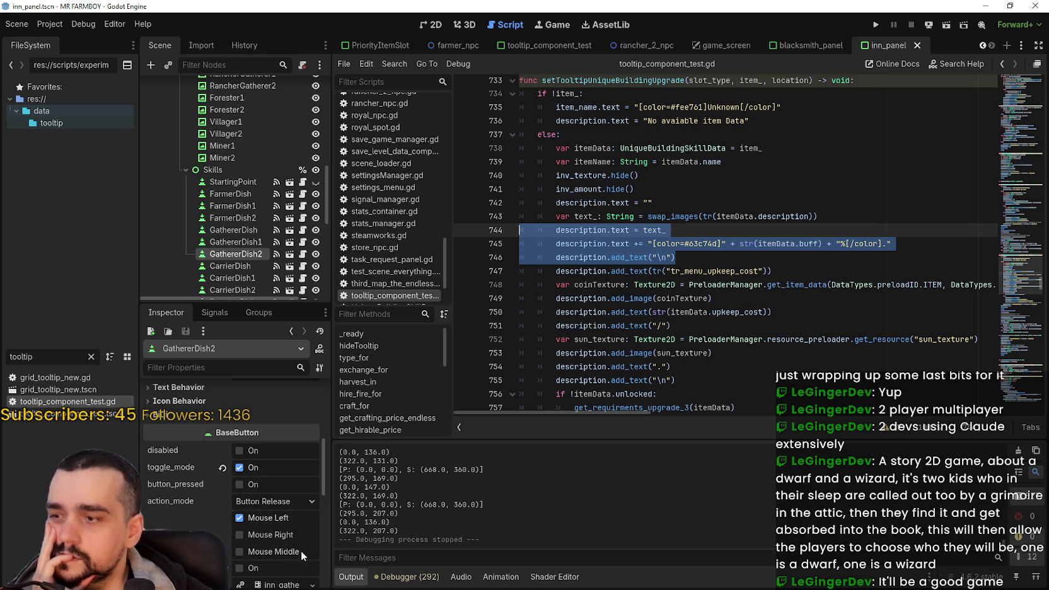
pyautogui.scroll(5, 296, 536)
pyautogui.scroll(-2, 232, 231)
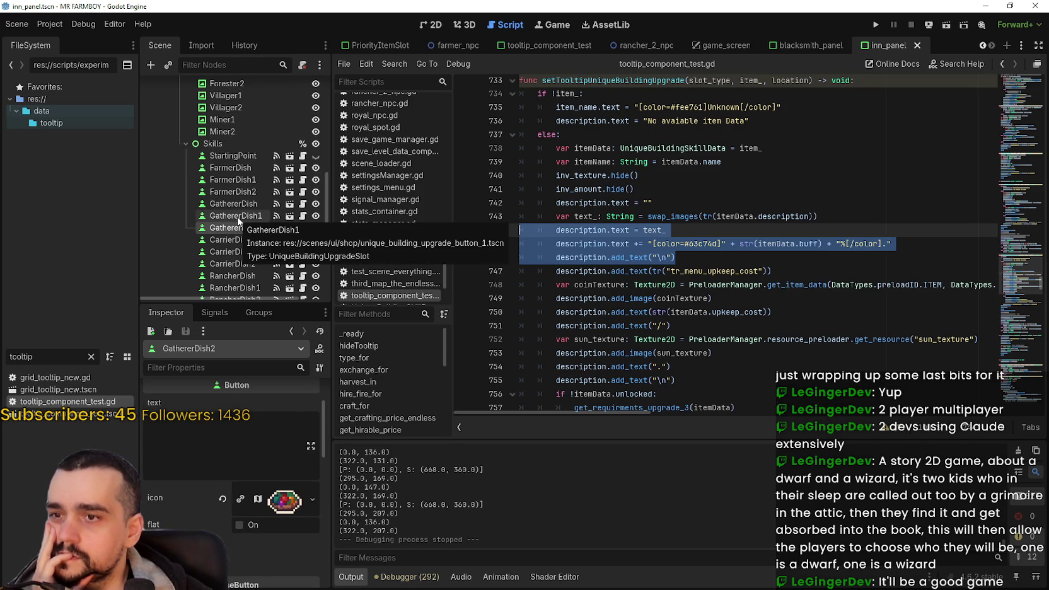
# Inspect the GathererDish1 and GathererDish slot properties
pyautogui.click(237, 216)
pyautogui.scroll(-6, 211, 481)
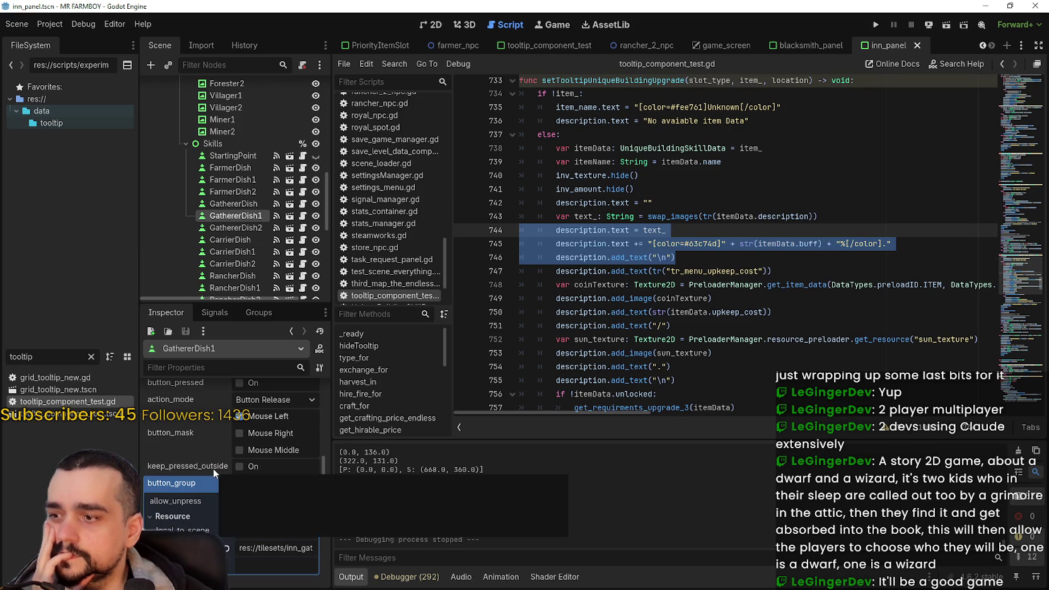
pyautogui.scroll(-5, 212, 469)
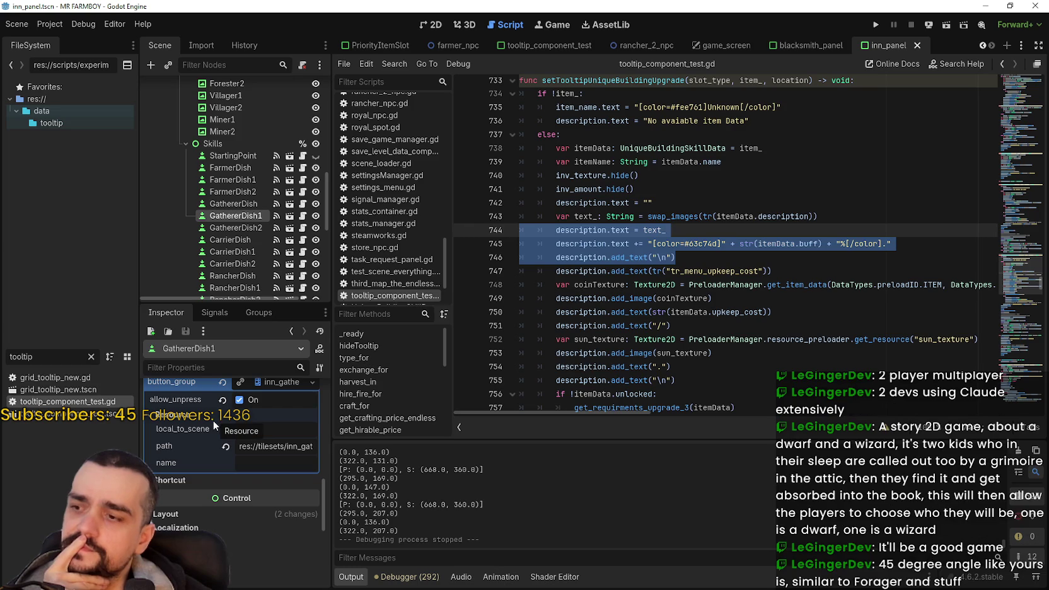
pyautogui.moveTo(210, 432)
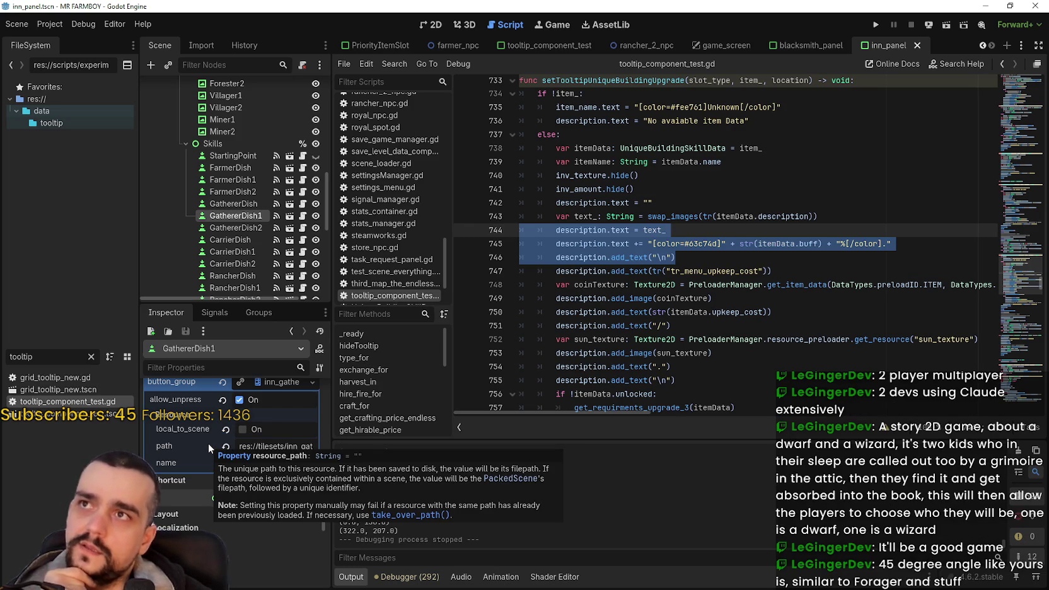
pyautogui.scroll(6, 311, 502)
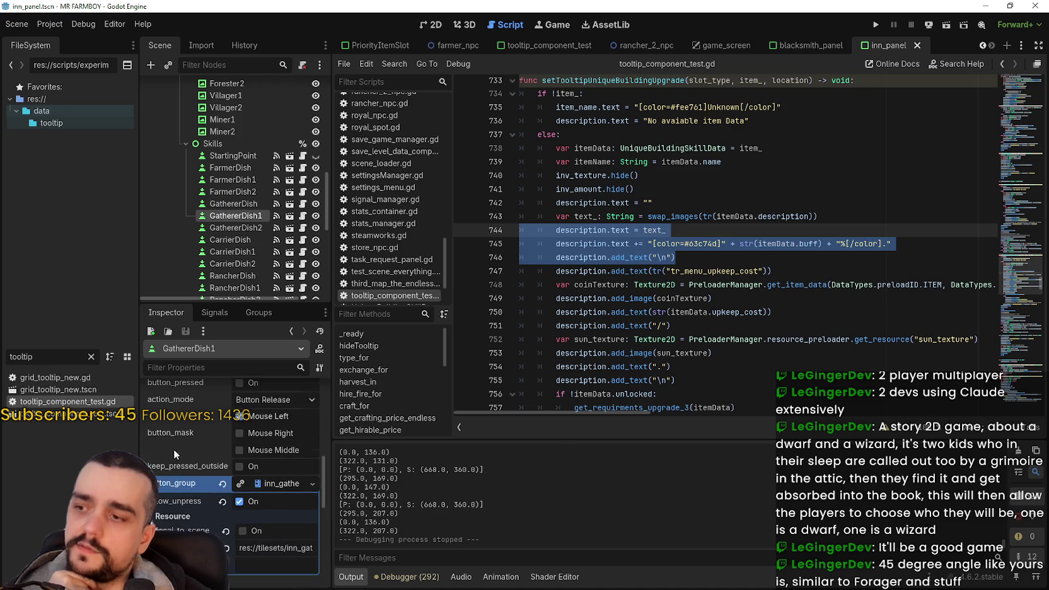
pyautogui.scroll(5, 300, 495)
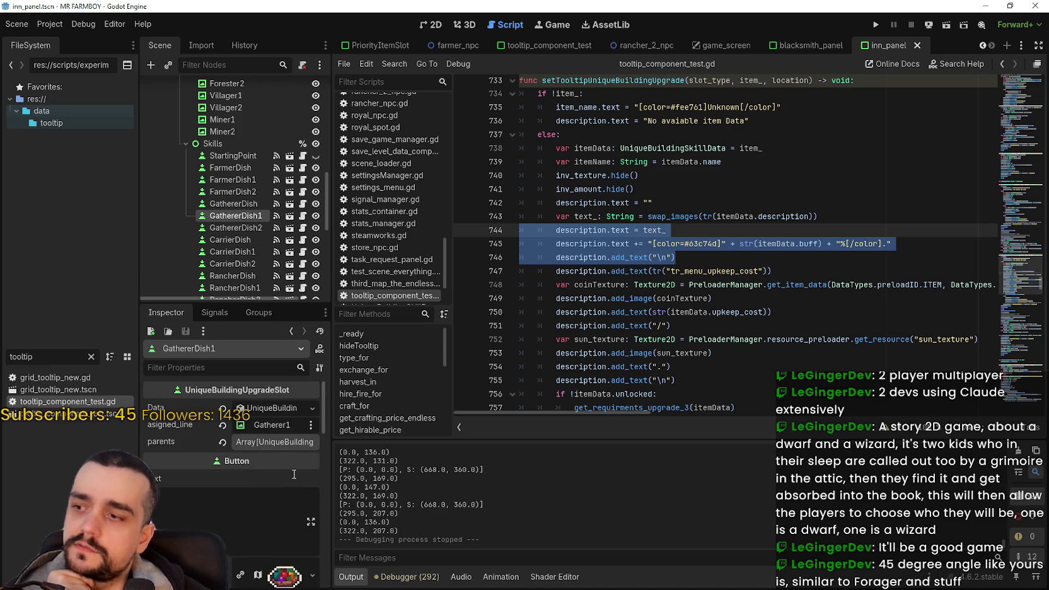
pyautogui.click(246, 207)
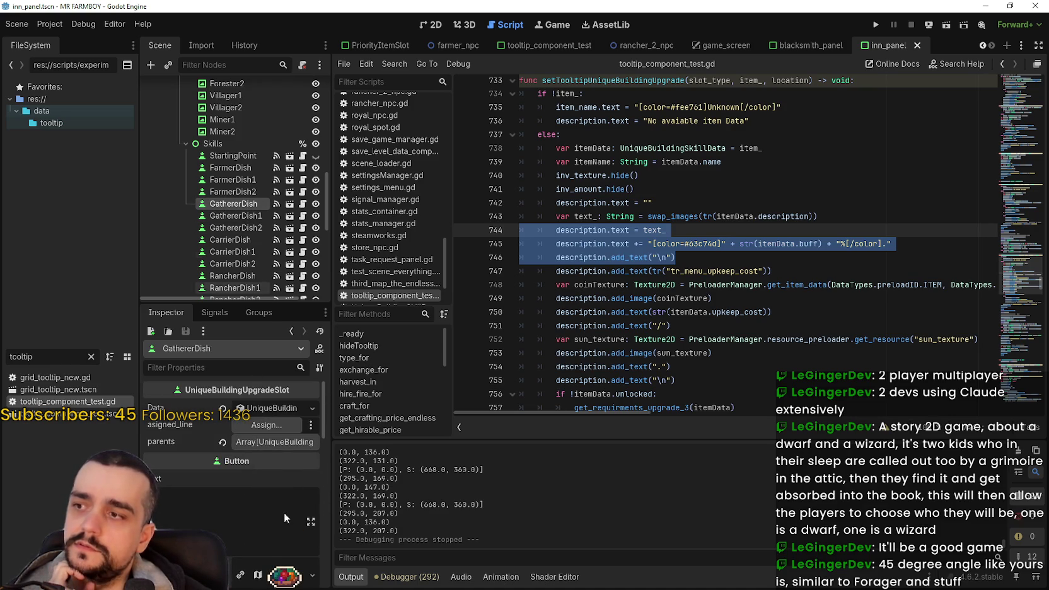
pyautogui.scroll(-3, 262, 555)
pyautogui.scroll(-3, 261, 550)
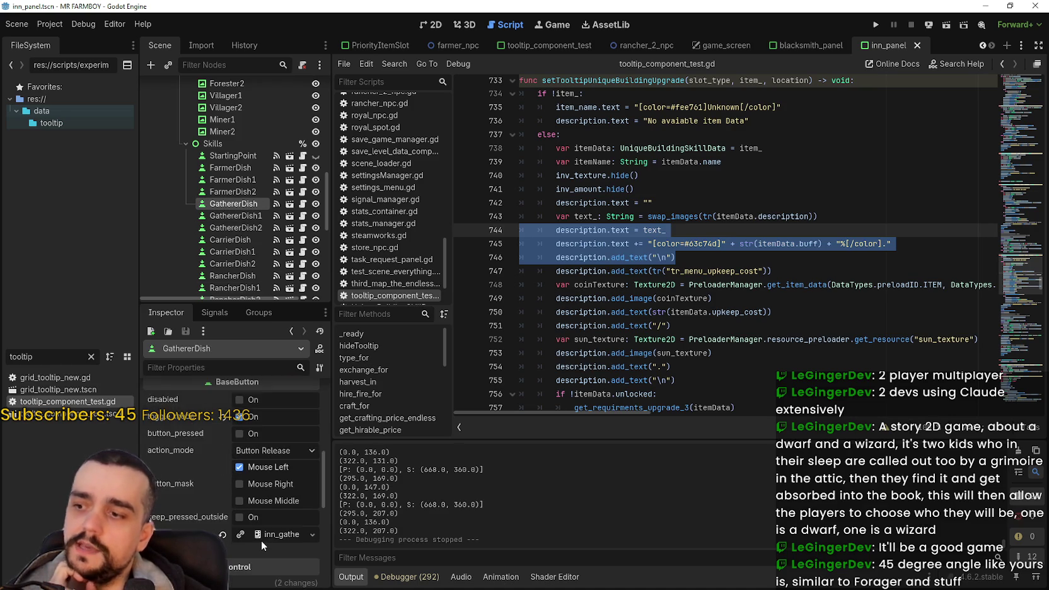
# Show FarmerDish1's upgrade data: Inn Farmer 1, upkeep 200, buff 4.0
pyautogui.click(233, 179)
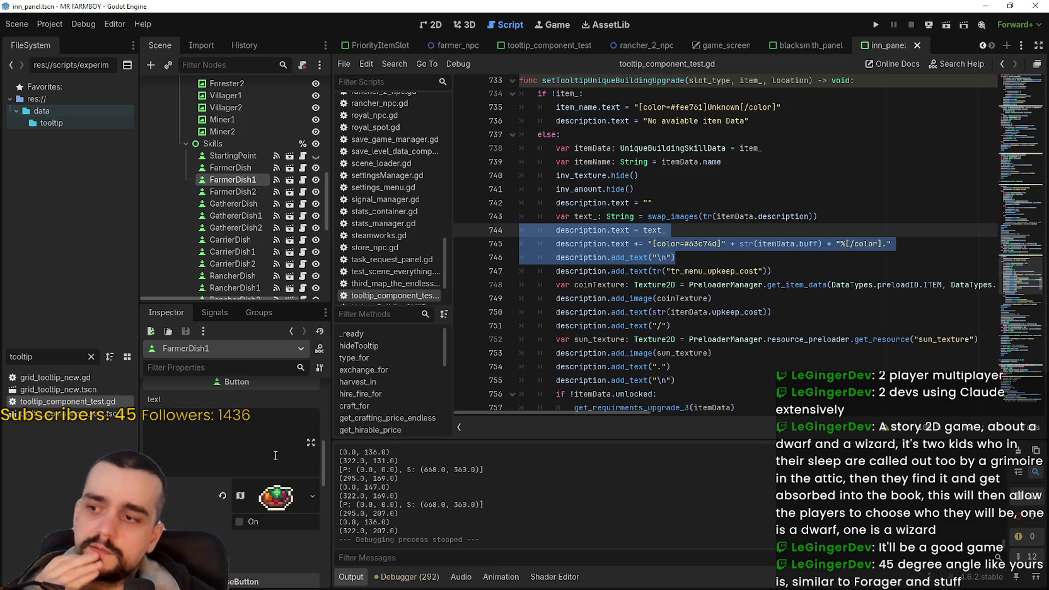
pyautogui.click(263, 385)
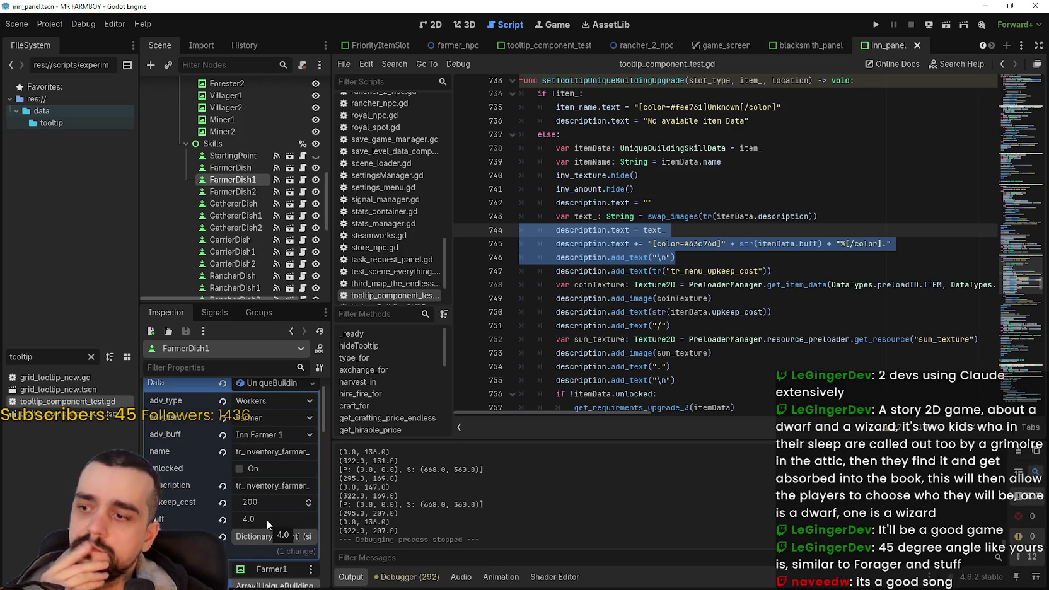
pyautogui.scroll(1, 266, 519)
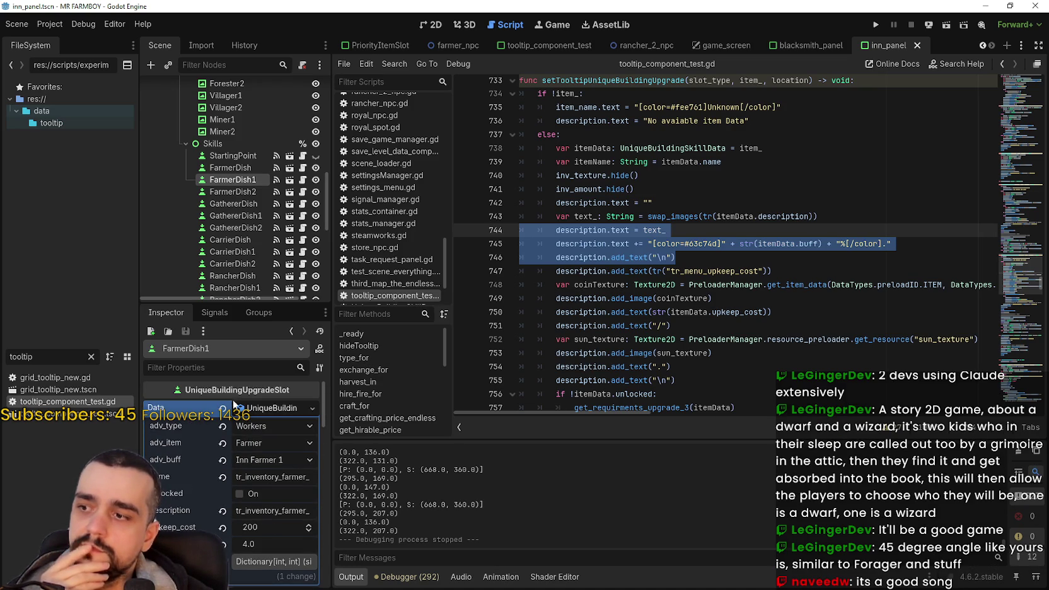
pyautogui.doubleClick(51, 356)
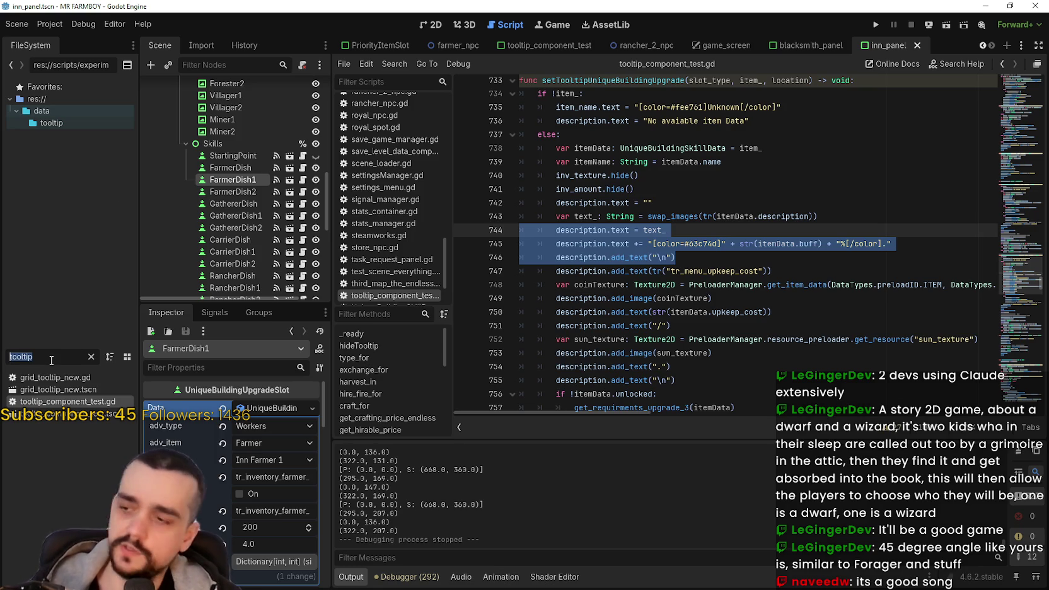
# In UniqueBuildingSkillData.gd, change line 11 to 'buff: int = 1' and save
pyautogui.write('u')
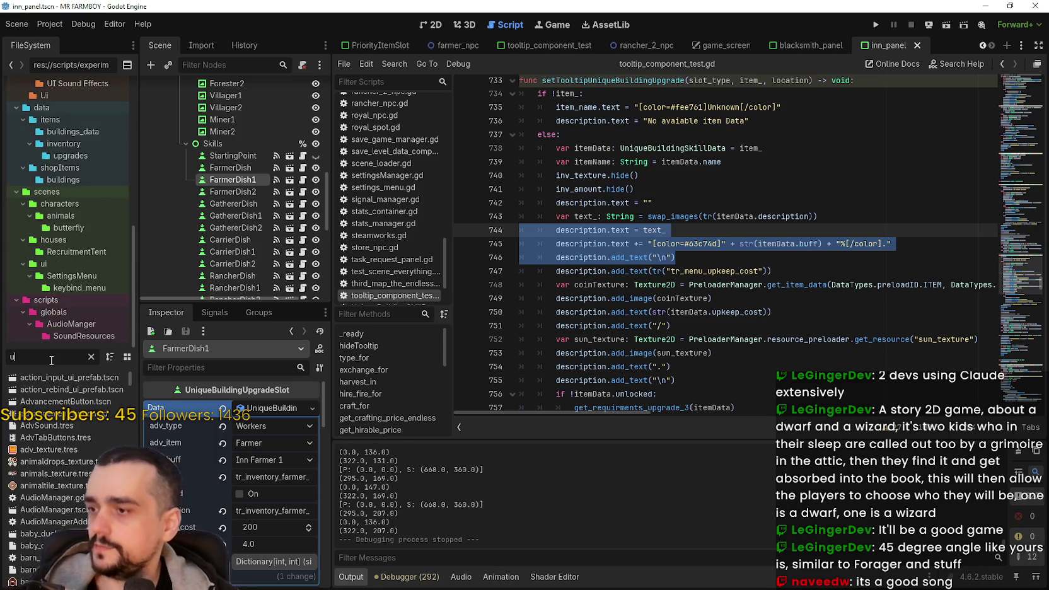
pyautogui.write('nique')
pyautogui.doubleClick(50, 378)
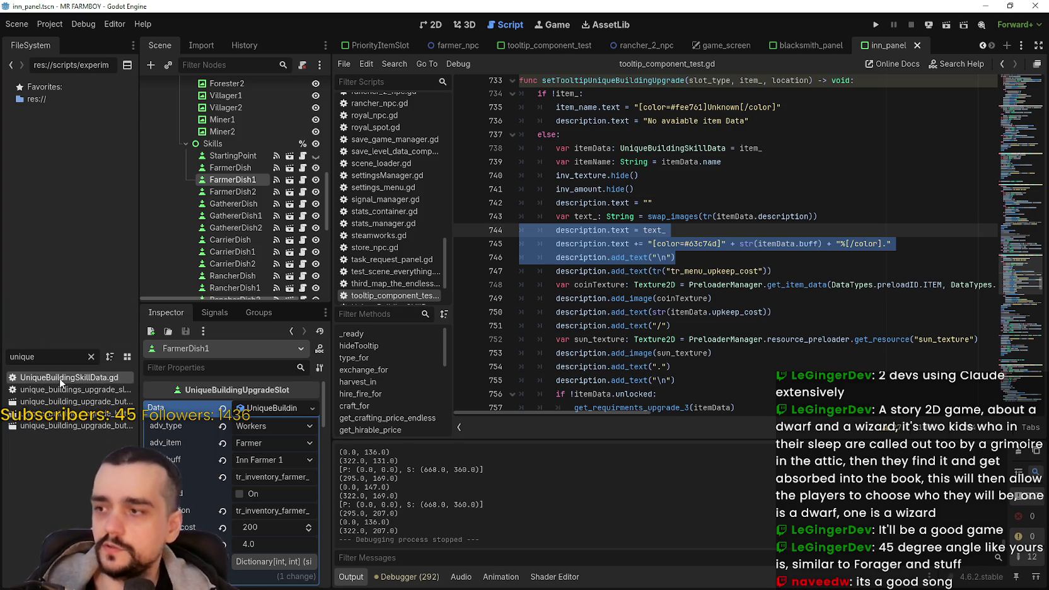
pyautogui.moveTo(658, 218); pyautogui.dragTo(596, 217)
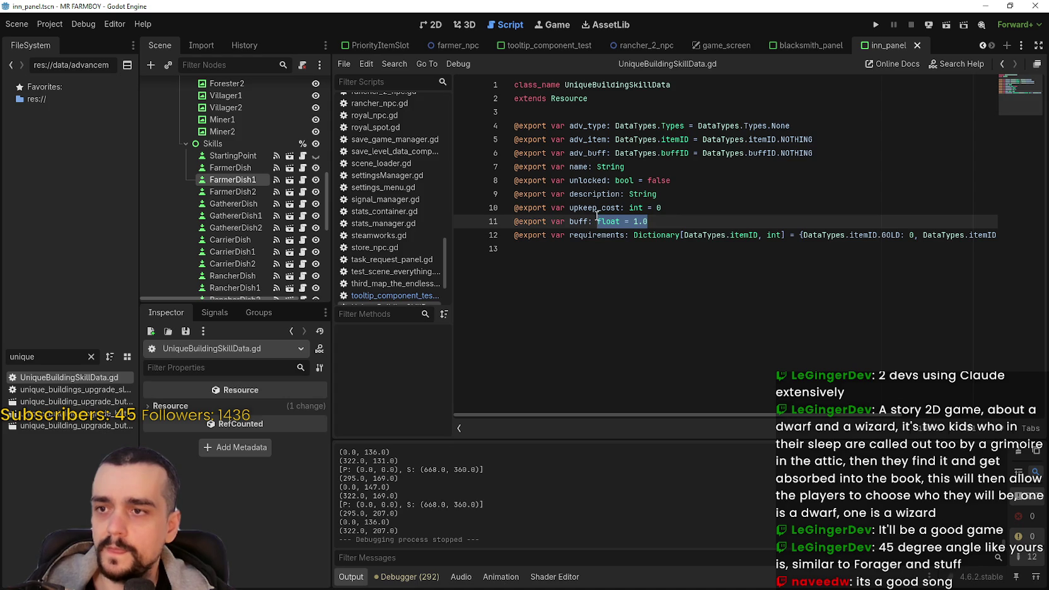
pyautogui.doubleClick(599, 222)
pyautogui.write('int')
pyautogui.moveTo(638, 221); pyautogui.dragTo(624, 219)
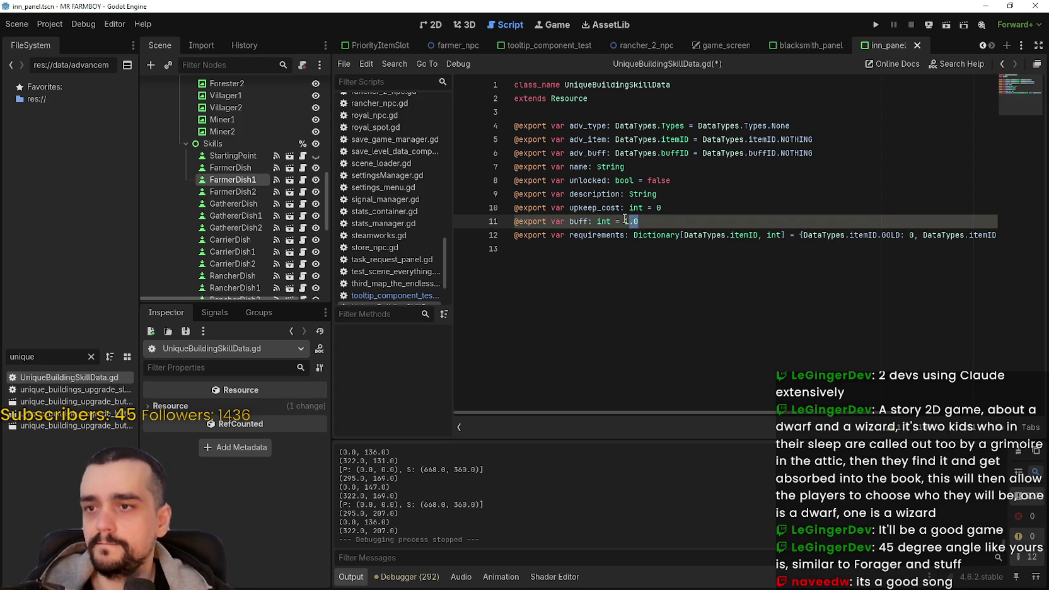
pyautogui.click(703, 192)
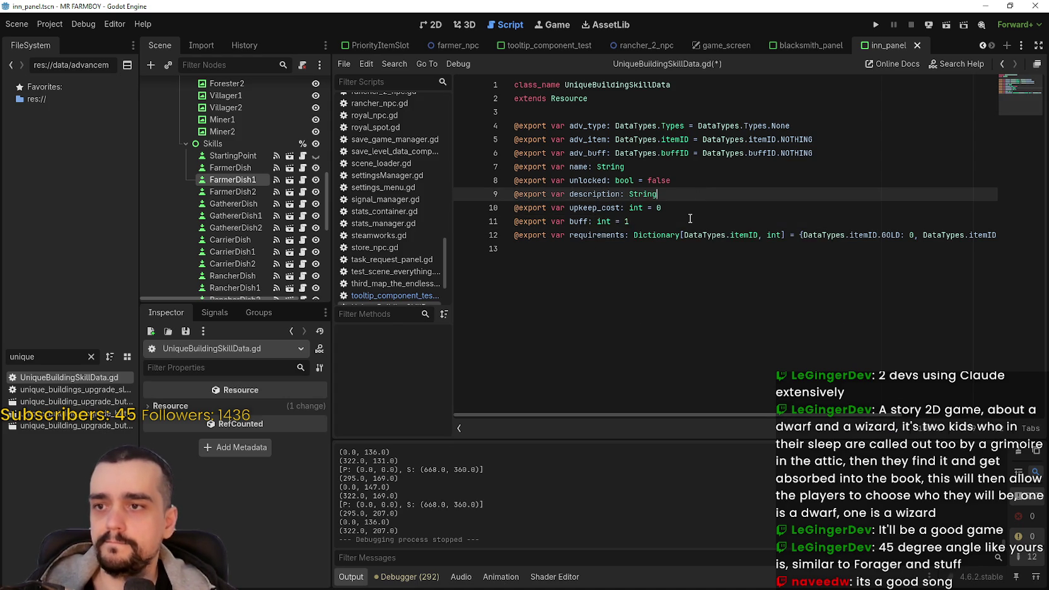
pyautogui.click(691, 221)
pyautogui.hotkey('ctrl', 's')
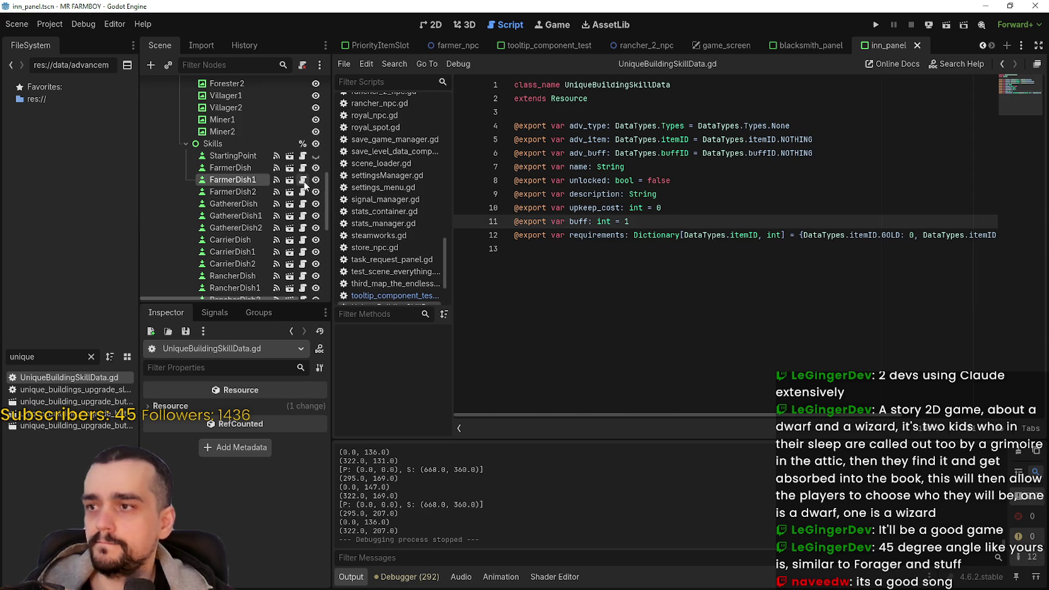
pyautogui.click(303, 180)
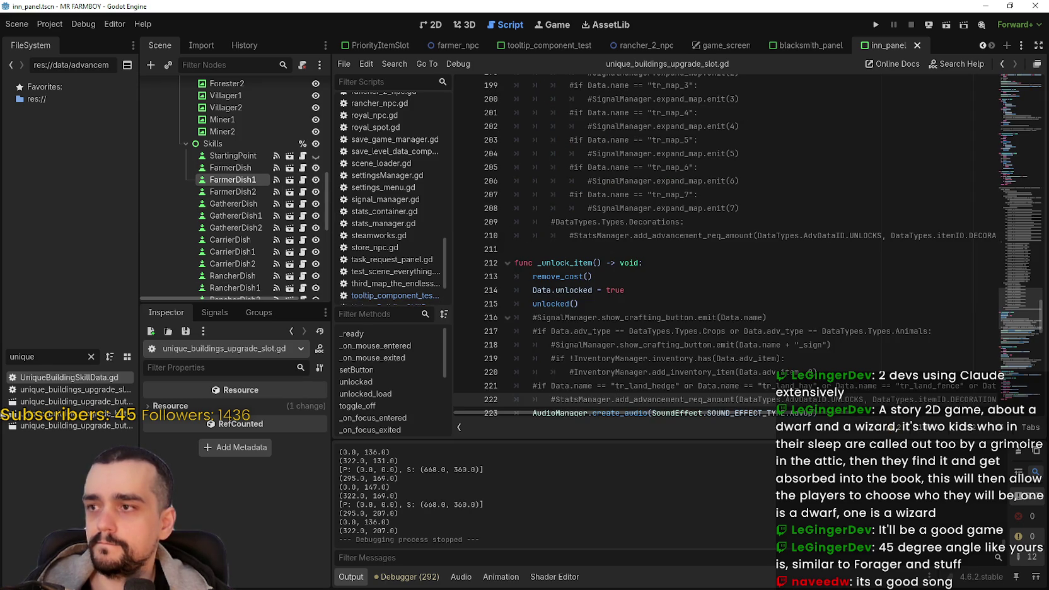
# Review the upgrade data of the GathererDish and GathererDish1 slots
pyautogui.write('tooltip')
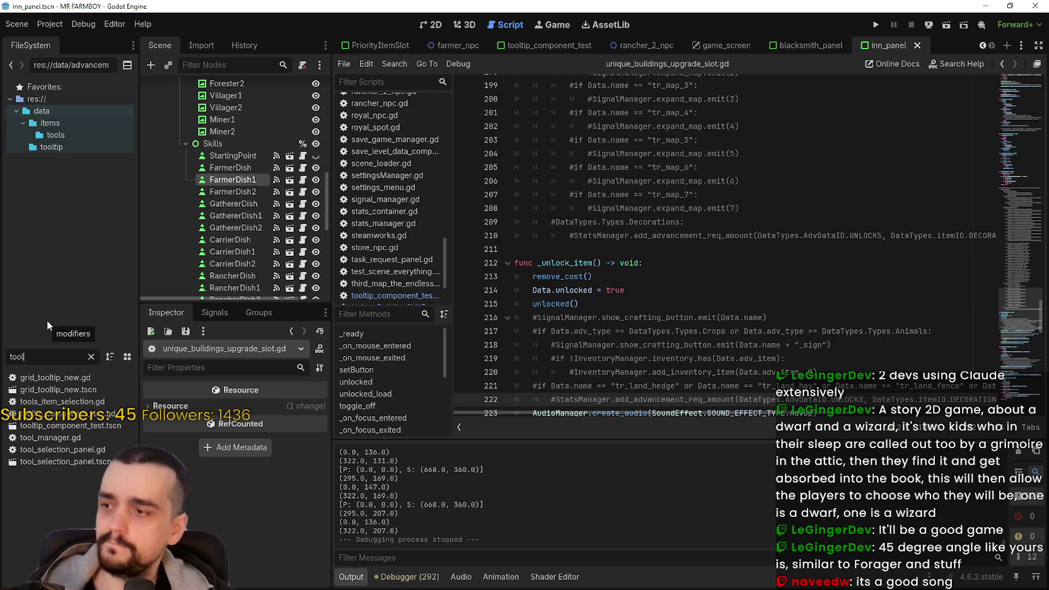
pyautogui.click(233, 203)
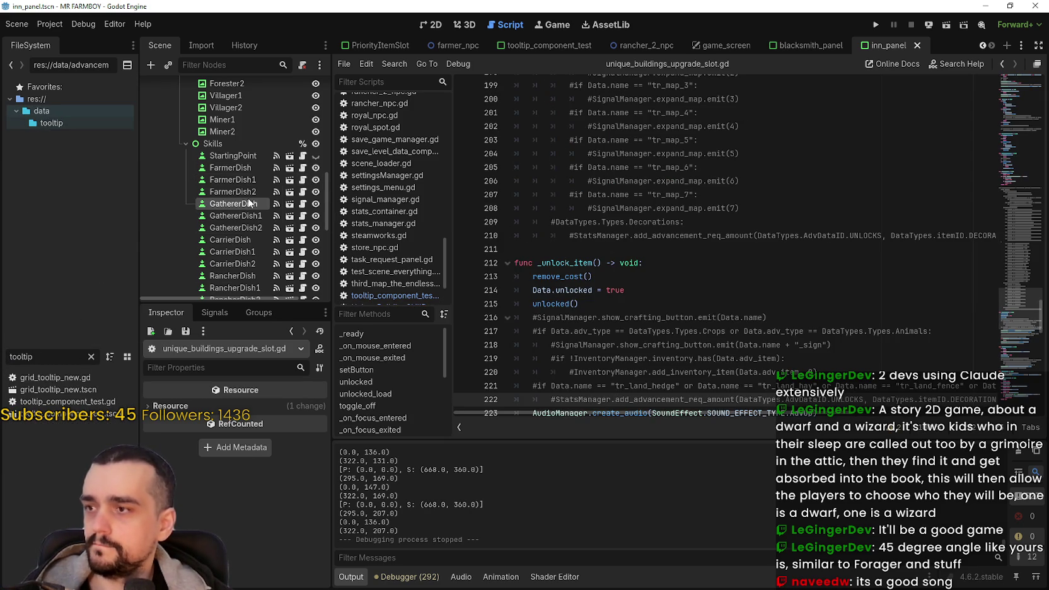
pyautogui.scroll(5, 285, 442)
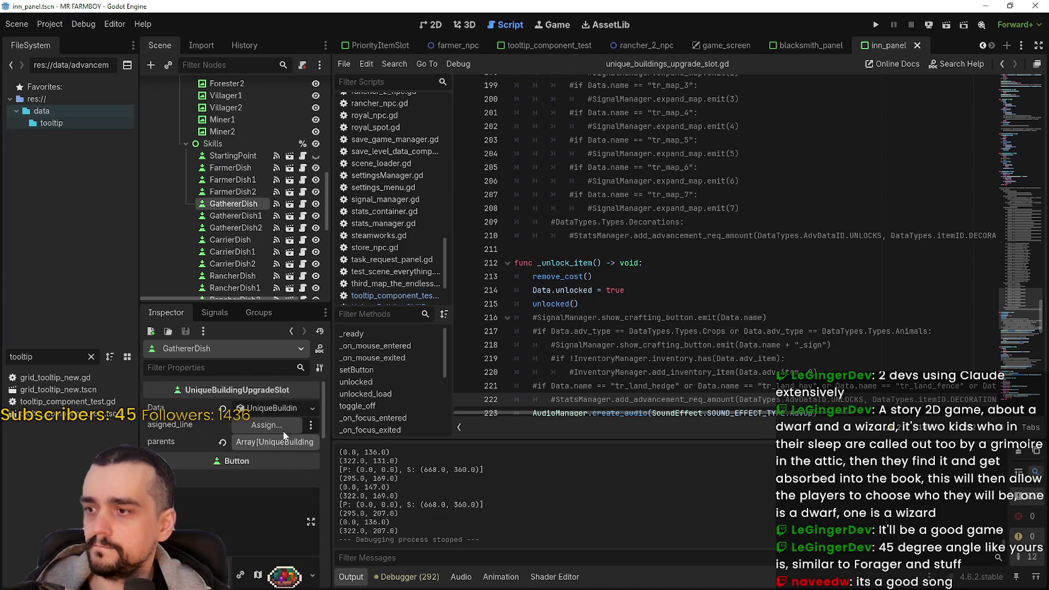
pyautogui.click(272, 408)
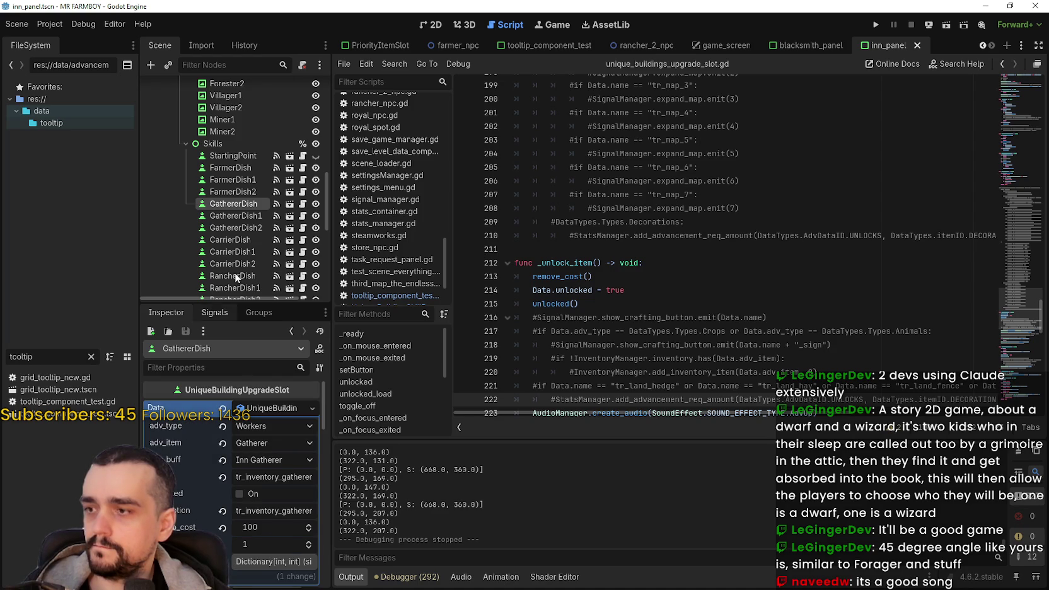
pyautogui.click(235, 214)
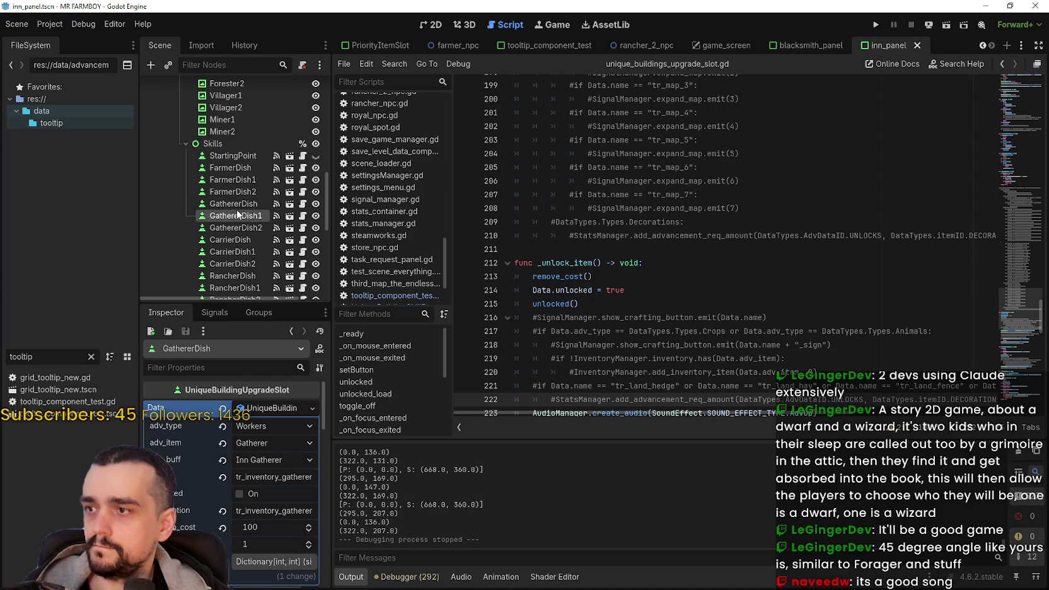
pyautogui.click(275, 410)
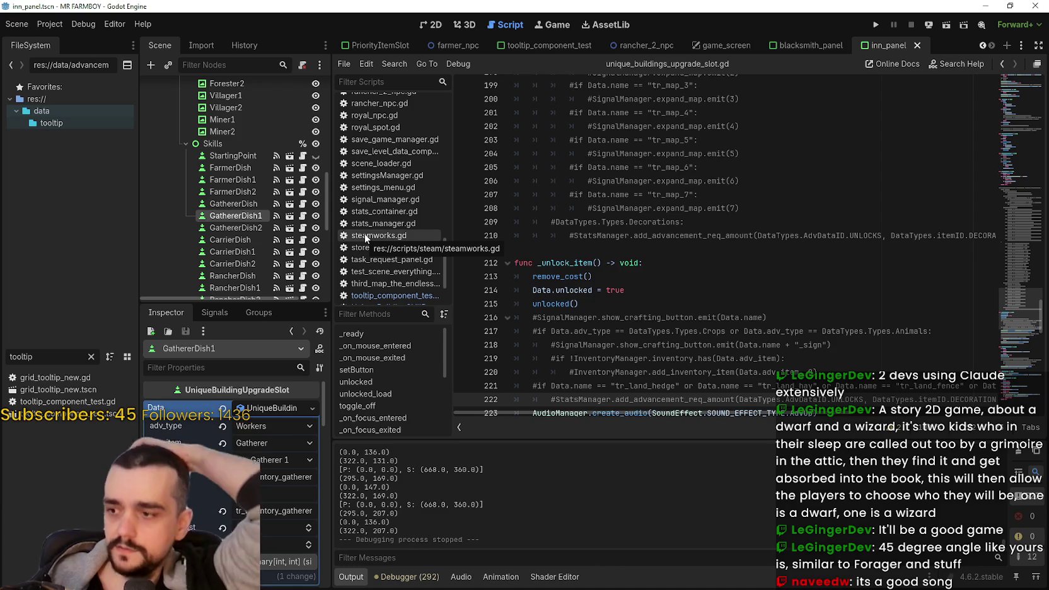
# Set FarmerDish, FarmerDish1 and FarmerDish2 buffs to 2, 4 and 6
pyautogui.click(230, 168)
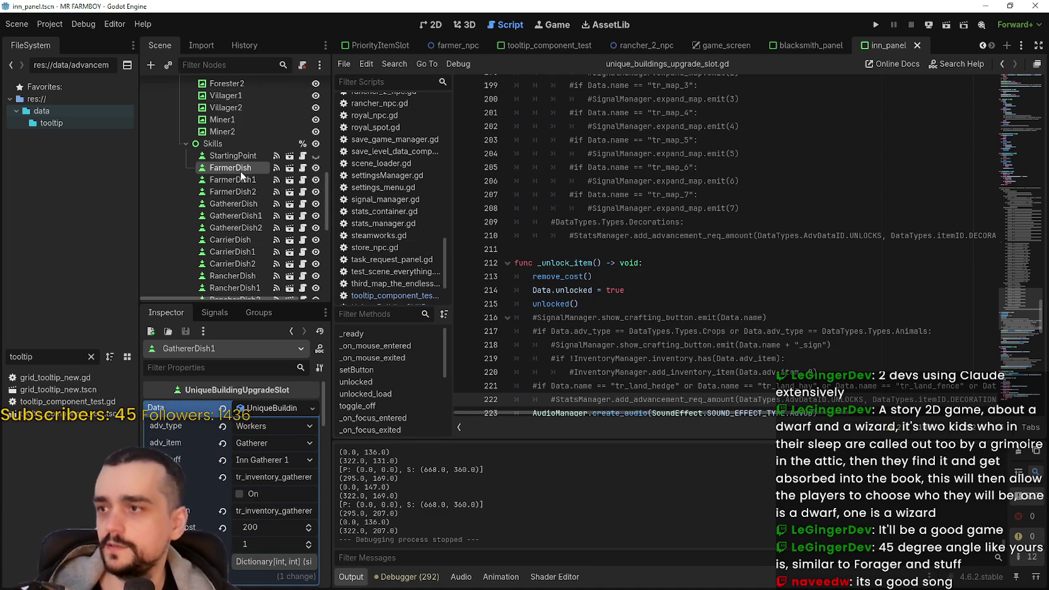
pyautogui.click(271, 408)
pyautogui.press('Return')
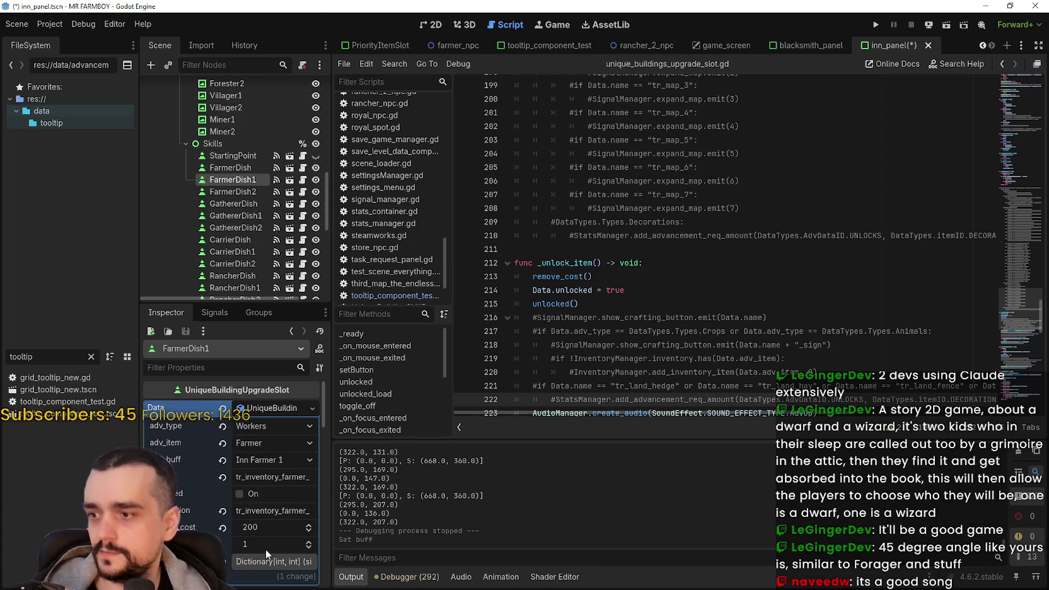
pyautogui.write('4')
pyautogui.press('Return')
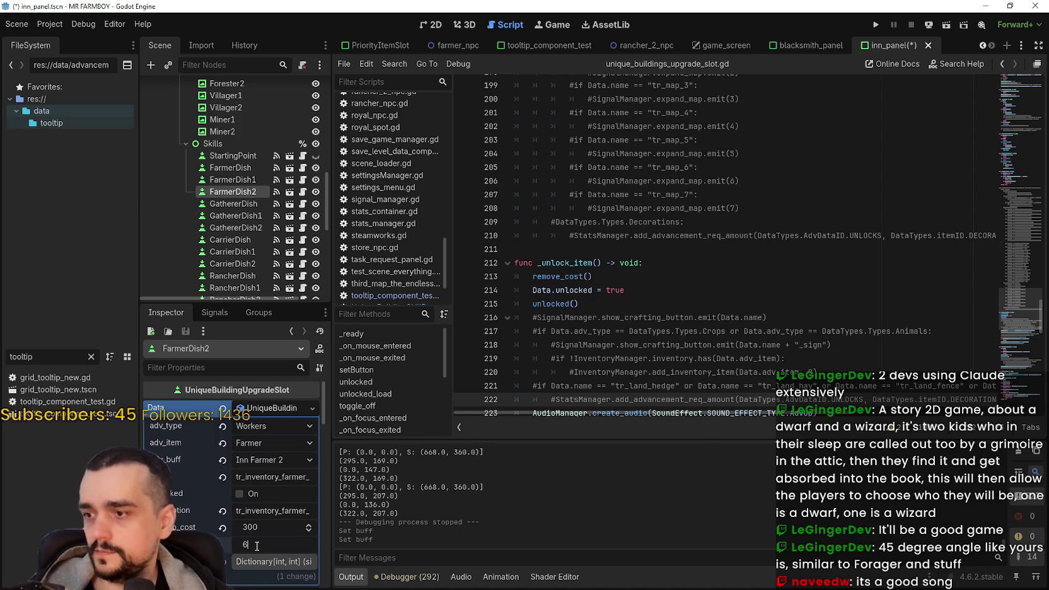
pyautogui.press('Return')
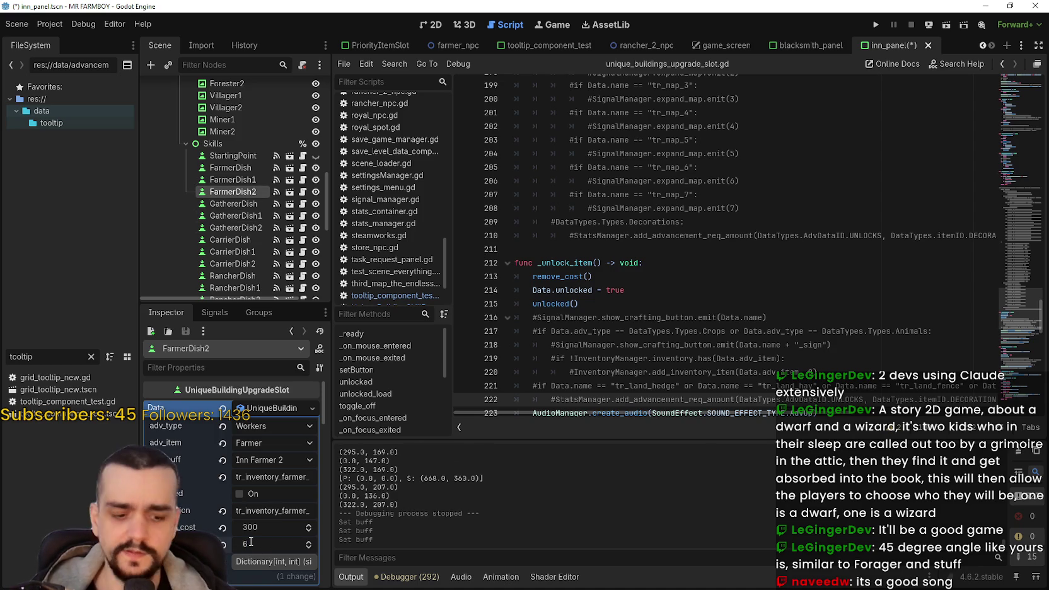
# Set GathererDish's buff to 3 and GathererDish1's buff to 6
pyautogui.click(245, 203)
pyautogui.write('3')
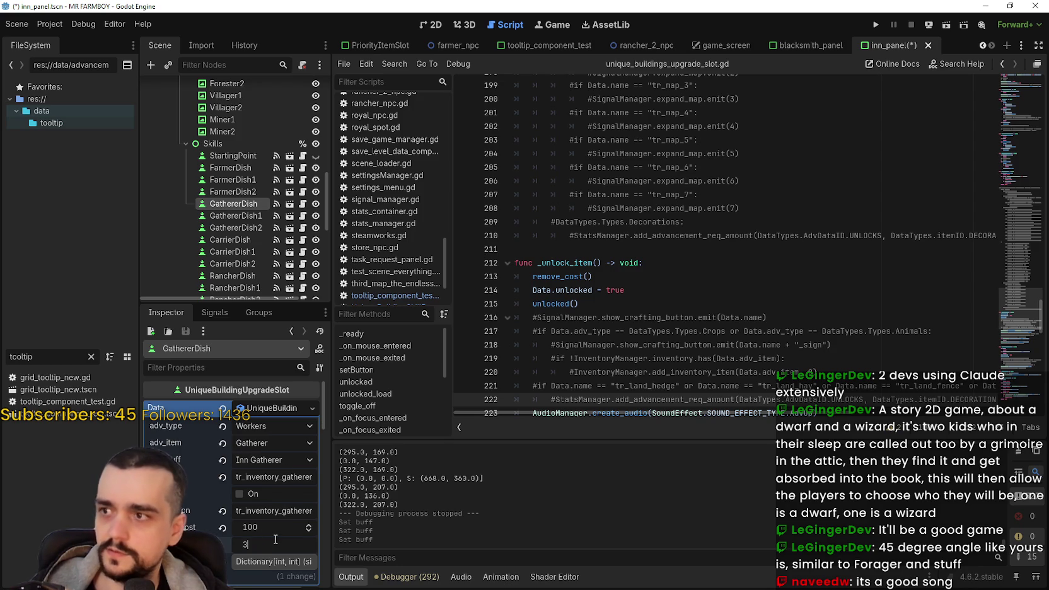
pyautogui.press('Return')
pyautogui.click(224, 216)
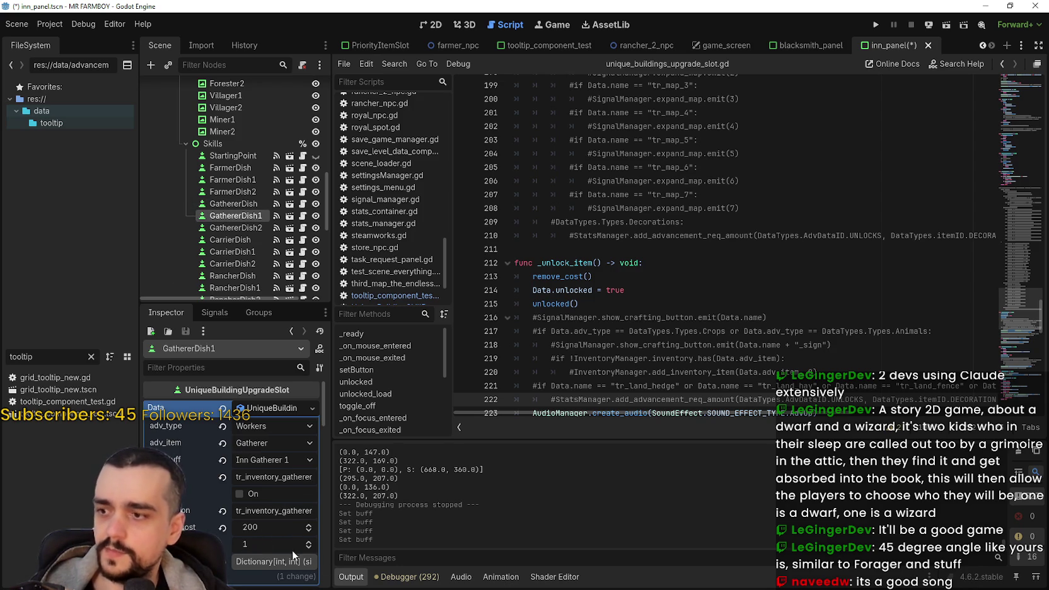
pyautogui.write('6')
pyautogui.press('Return')
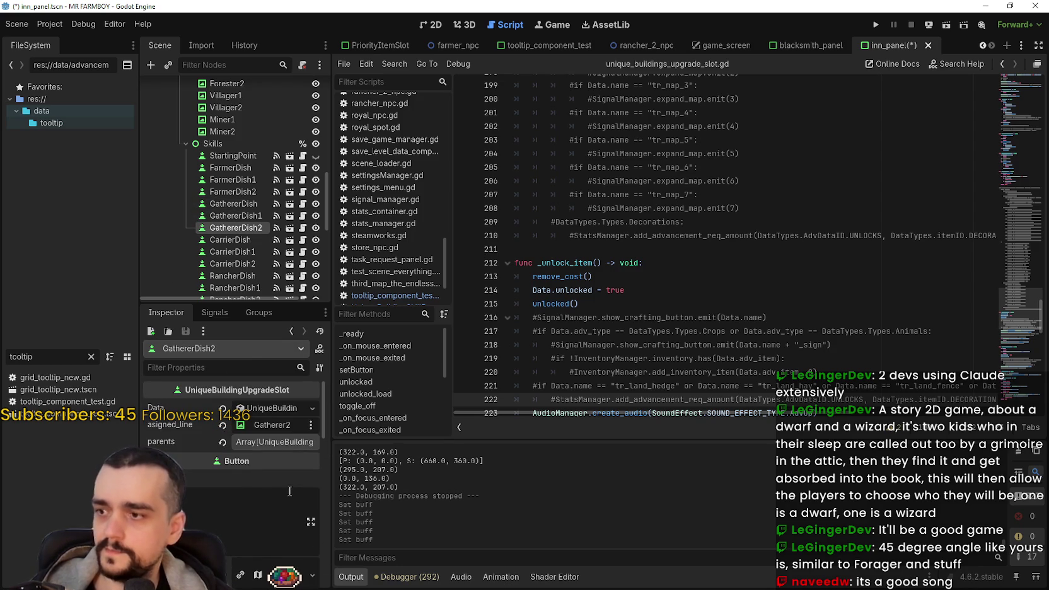
# Change GathererDish2's buff from 1 to 9 and save inn_panel
pyautogui.click(270, 410)
pyautogui.click(254, 520)
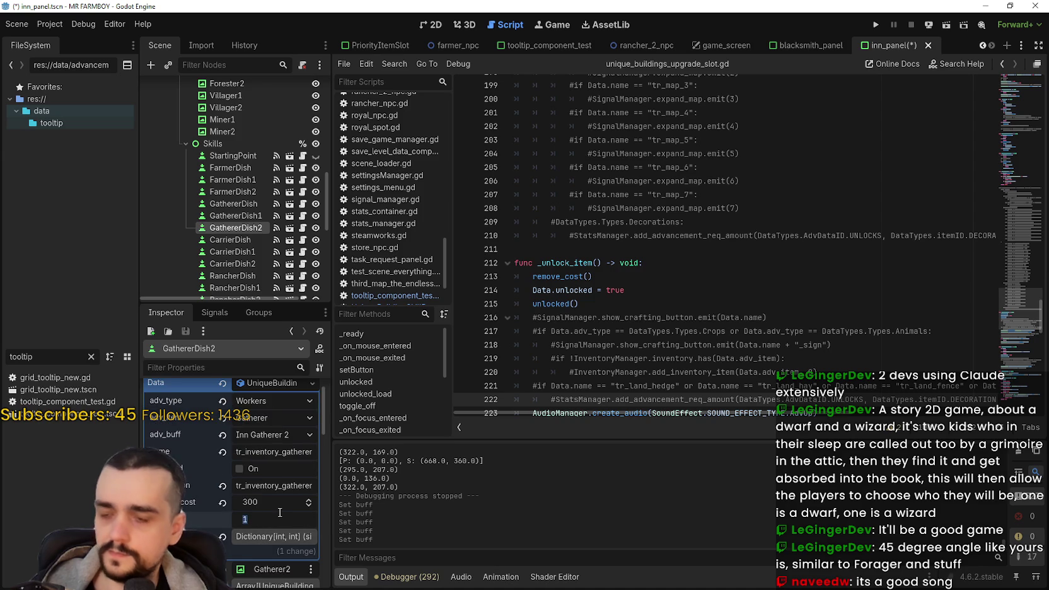
pyautogui.write('9')
pyautogui.press('Return')
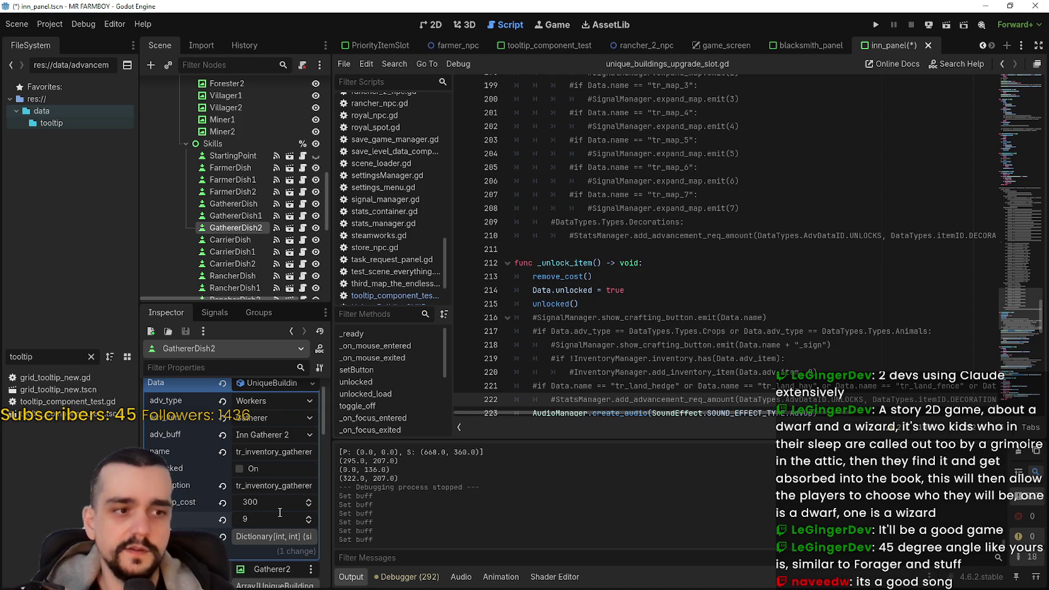
pyautogui.hotkey('ctrl', 's')
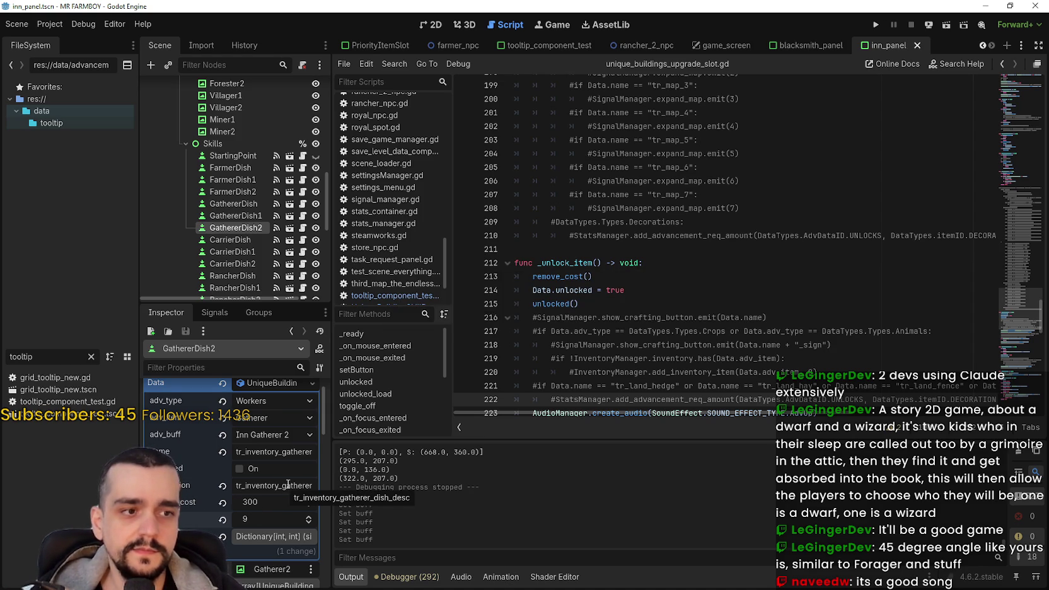
# Set CarrierDish, CarrierDish1 and CarrierDish2 values to 3, 6 and 9, then save
pyautogui.click(249, 240)
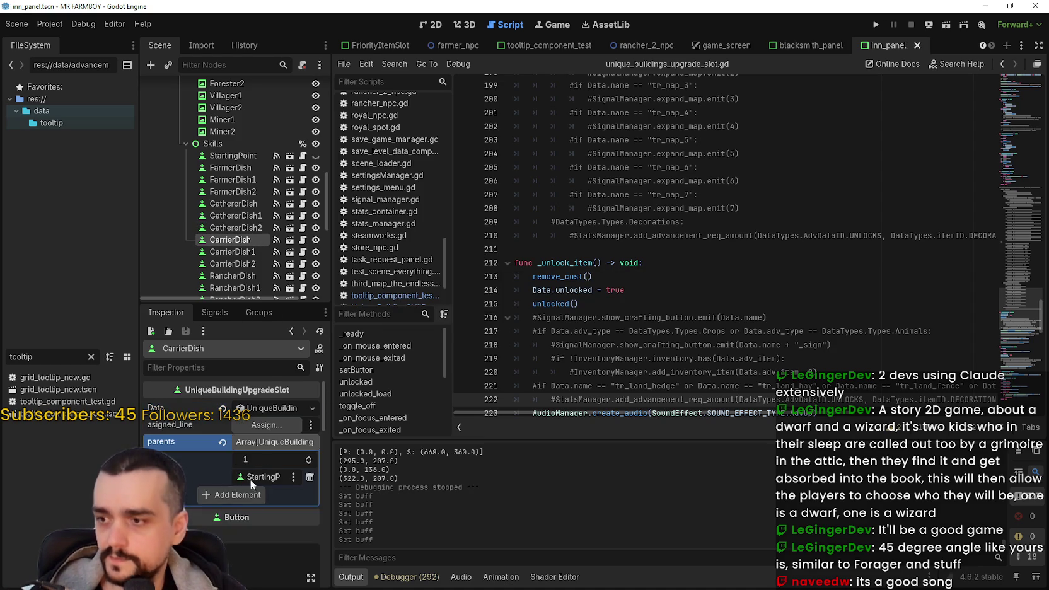
pyautogui.write('3')
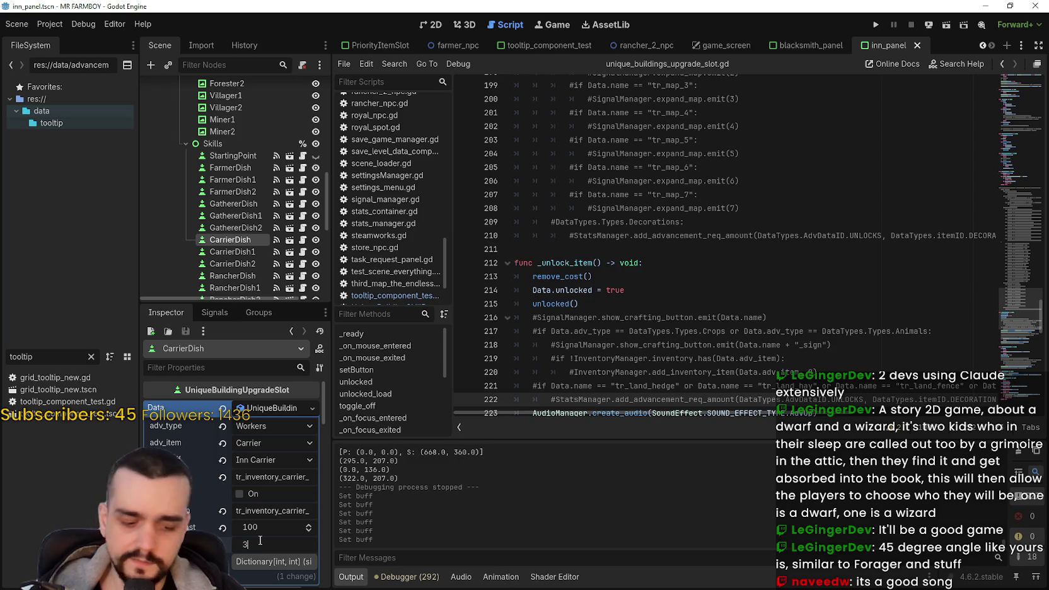
pyautogui.press('Return')
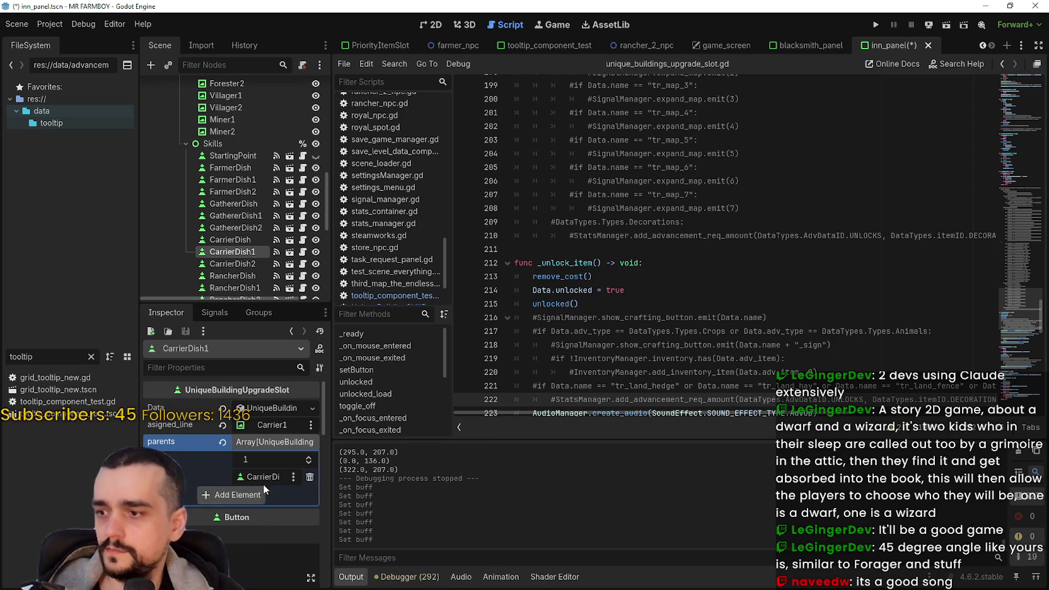
pyautogui.click(273, 408)
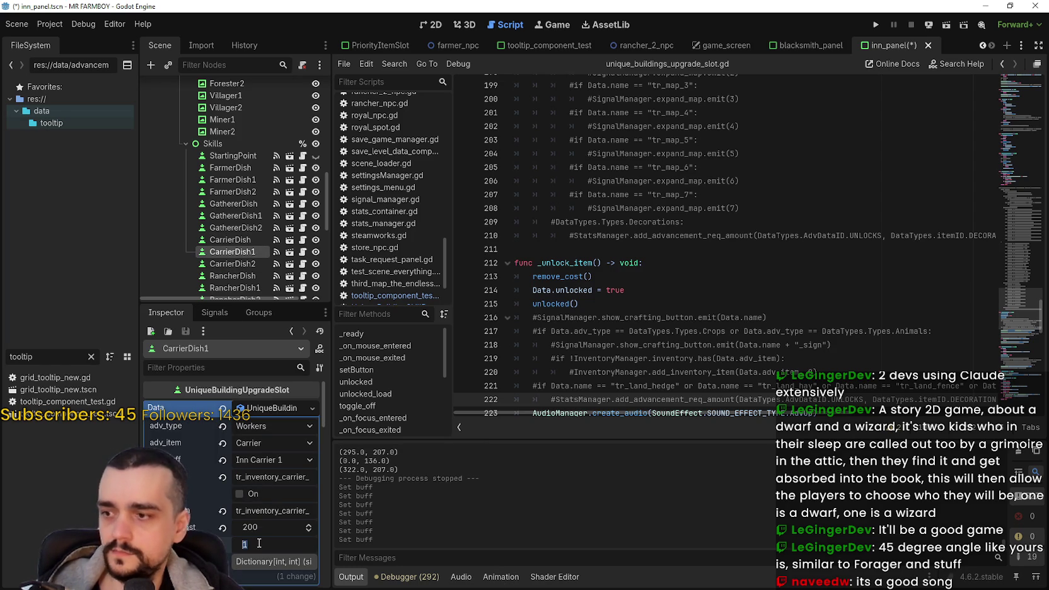
pyautogui.write('6')
pyautogui.click(245, 265)
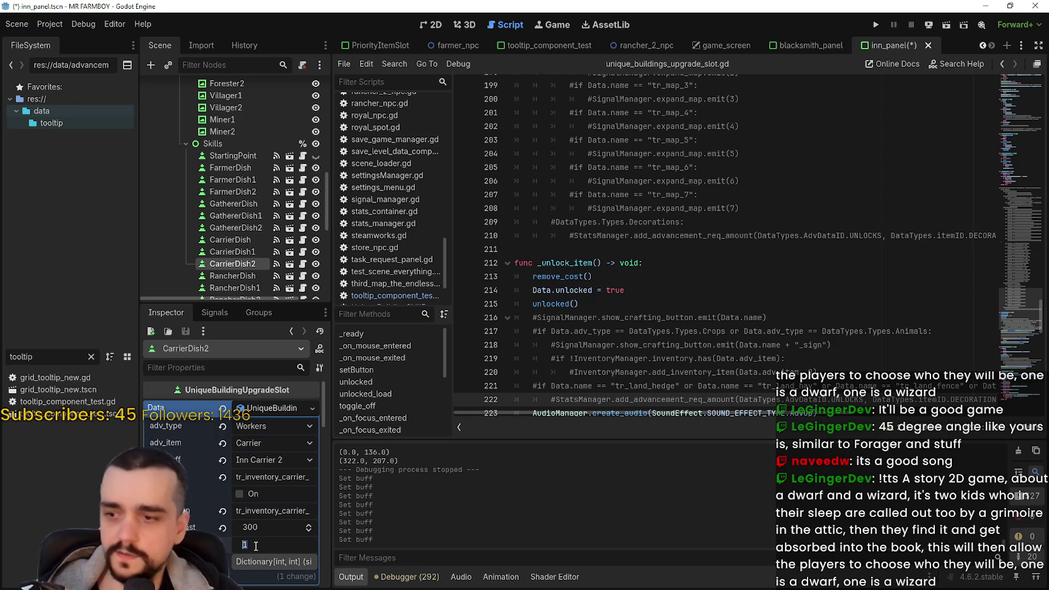
pyautogui.write('9')
pyautogui.press('Return')
pyautogui.hotkey('ctrl', 's')
# Set RancherDish, RancherDish1 and RancherDish2 values to 3, 6 and 9, then save
pyautogui.scroll(-2, 246, 252)
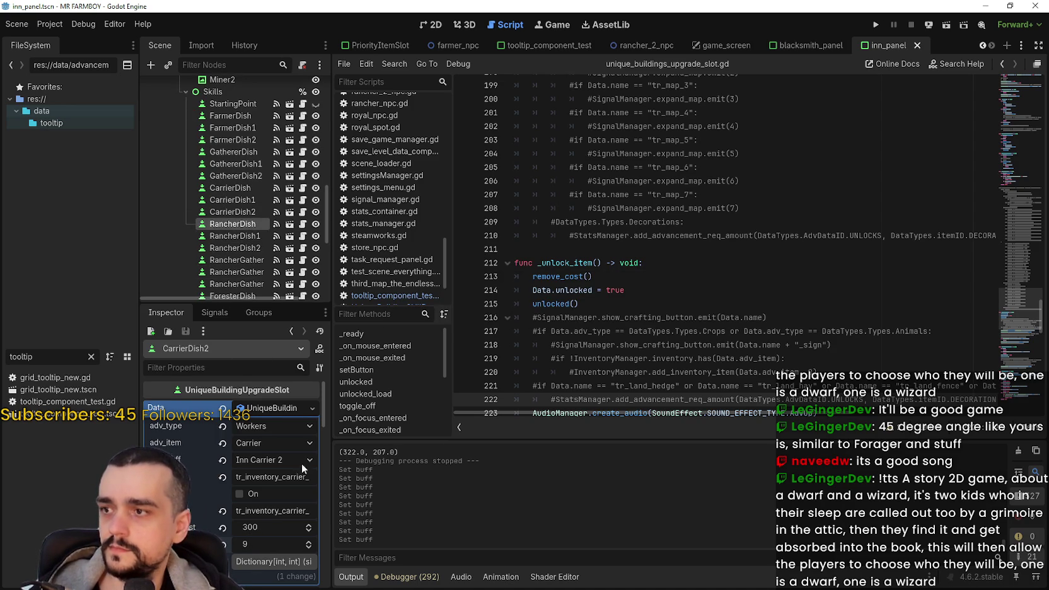
pyautogui.scroll(5, 281, 424)
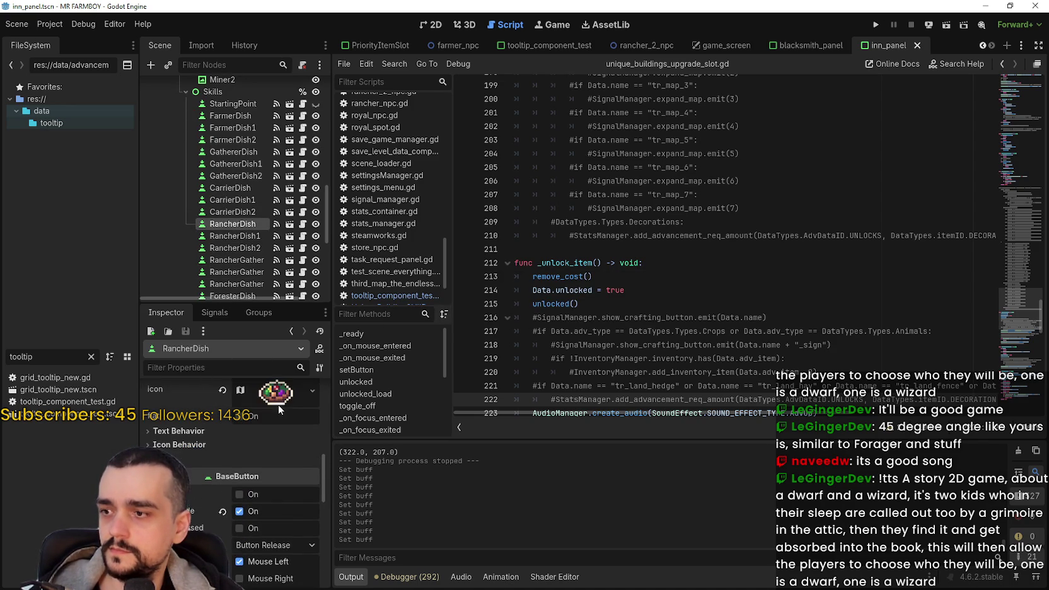
pyautogui.scroll(5, 276, 408)
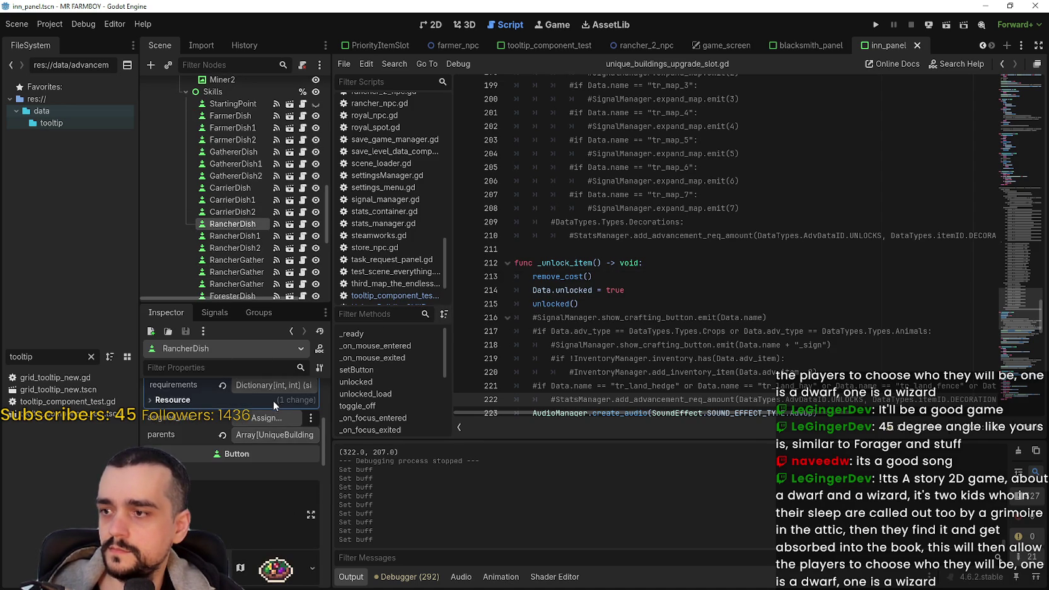
pyautogui.scroll(3, 273, 403)
pyautogui.click(271, 468)
pyautogui.write('3')
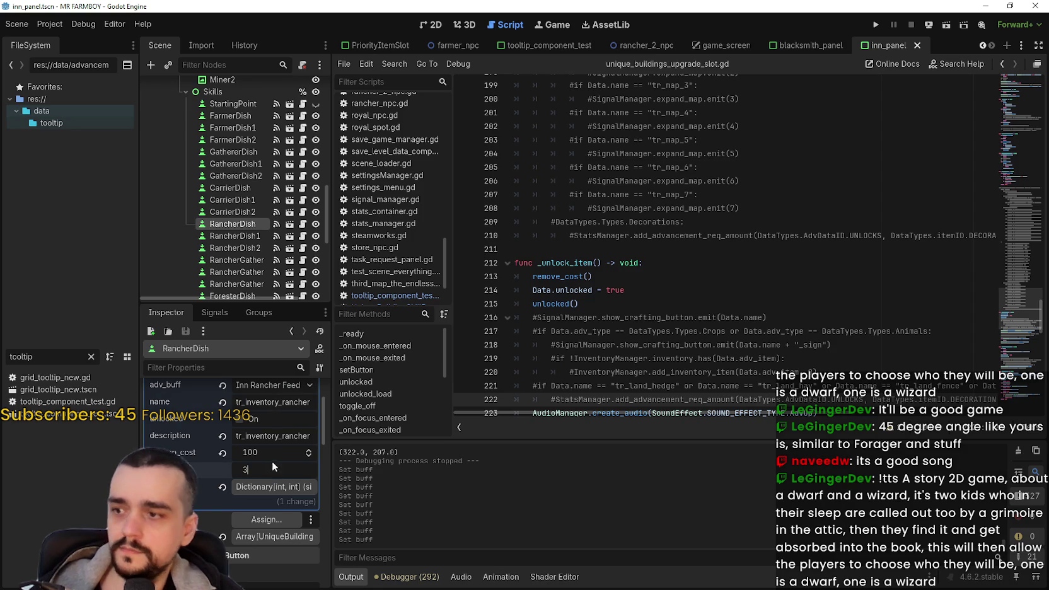
pyautogui.press('Return')
pyautogui.click(235, 237)
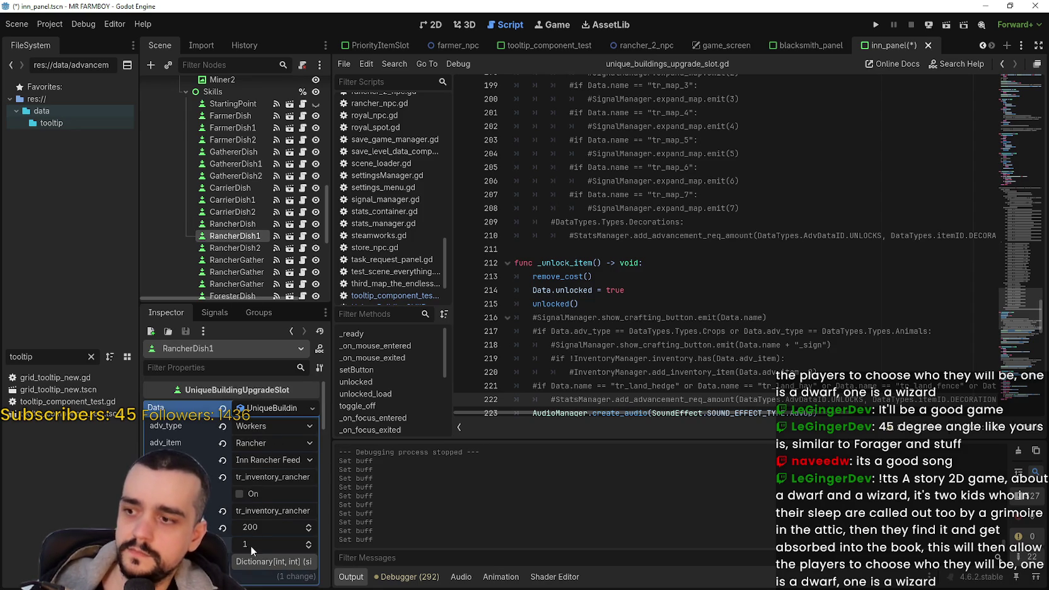
pyautogui.press('Down')
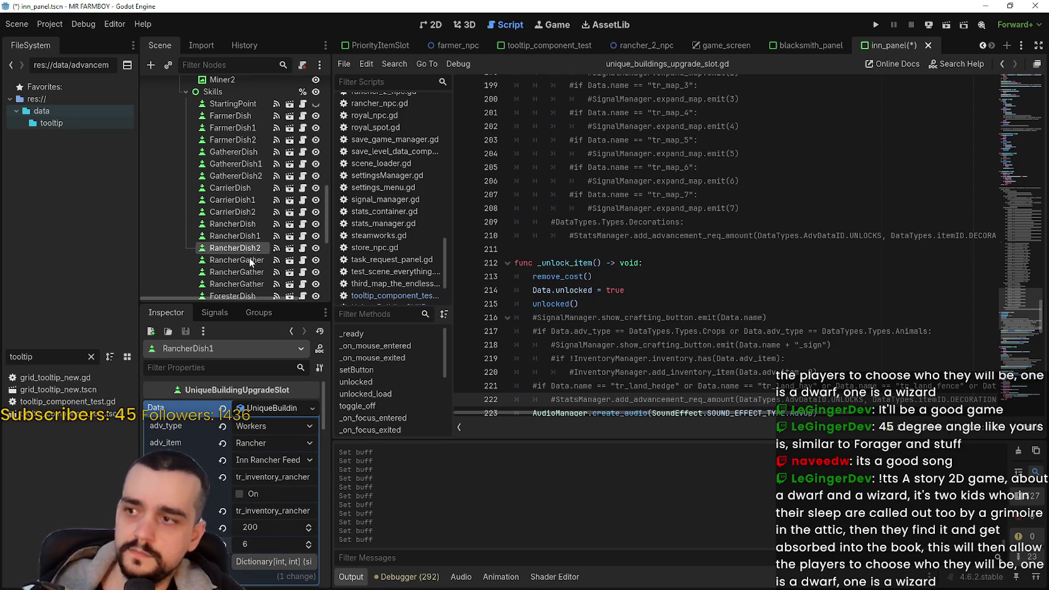
pyautogui.write('9')
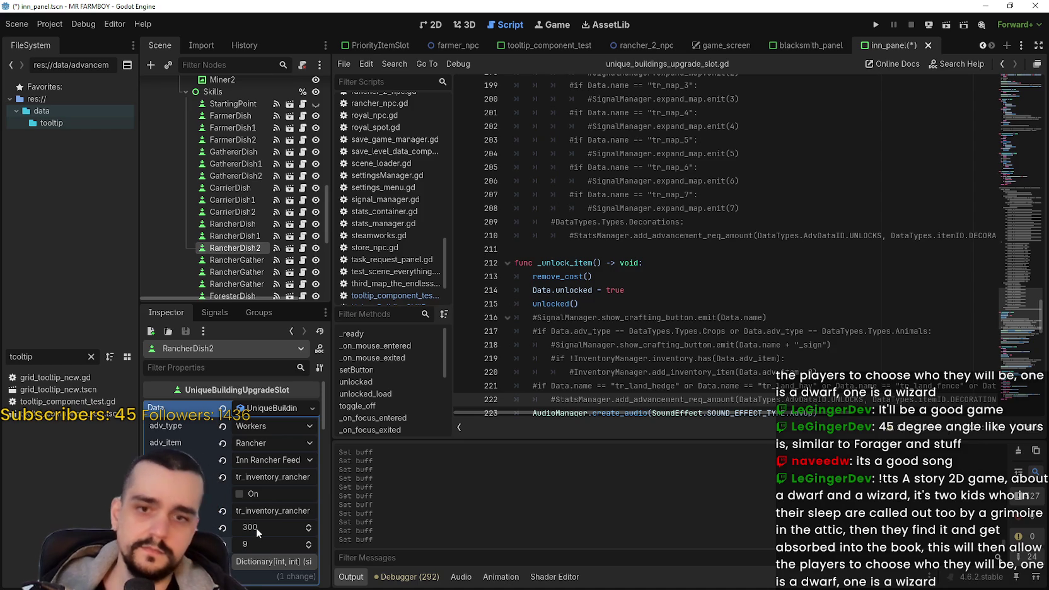
pyautogui.hotkey('ctrl', 's')
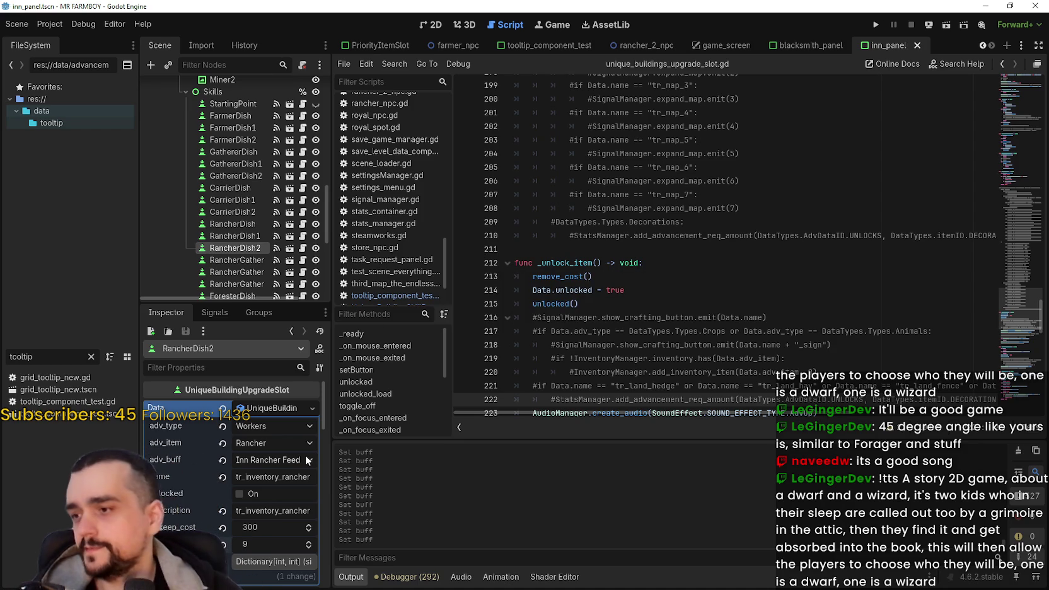
pyautogui.scroll(-3, 265, 209)
# Set RancherGathererDish to 3 and RancherGathererDish1 to 6
pyautogui.click(225, 208)
pyautogui.scroll(-3, 283, 488)
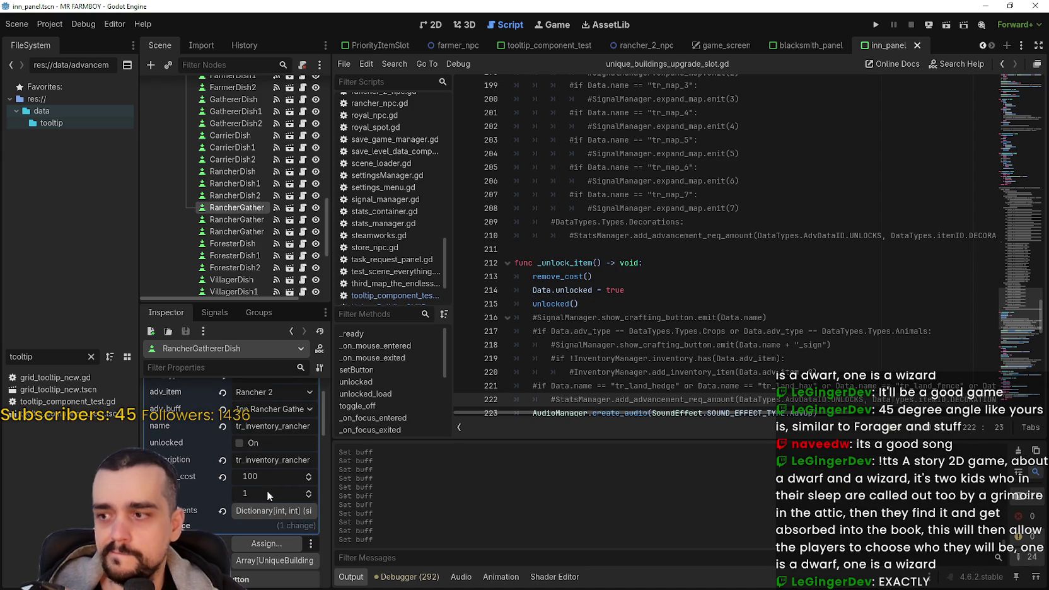
pyautogui.click(266, 497)
pyautogui.write('3')
pyautogui.press('Return')
pyautogui.click(238, 220)
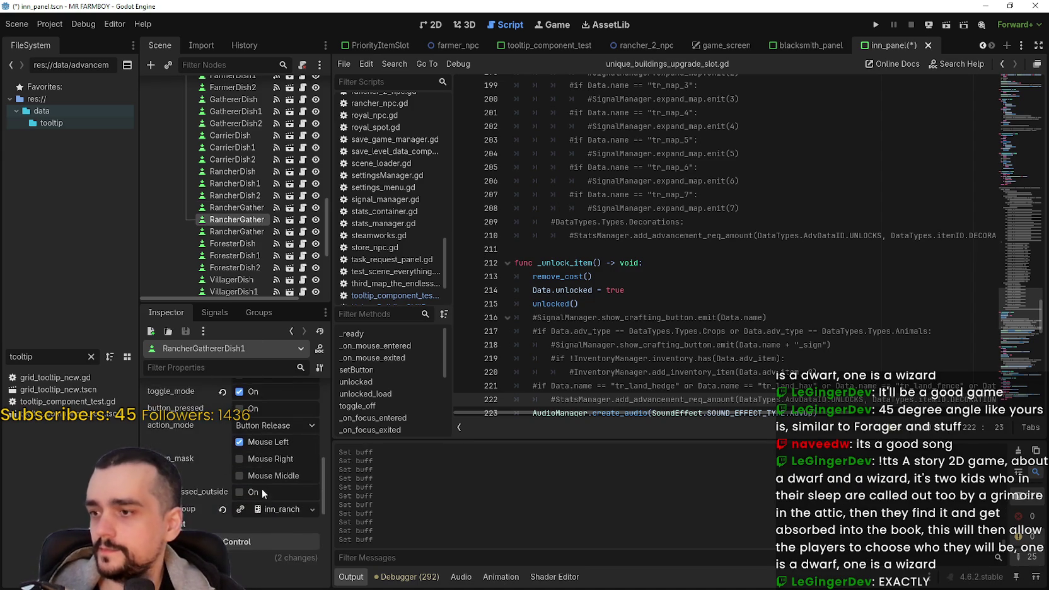
pyautogui.scroll(5, 264, 489)
pyautogui.scroll(4, 282, 445)
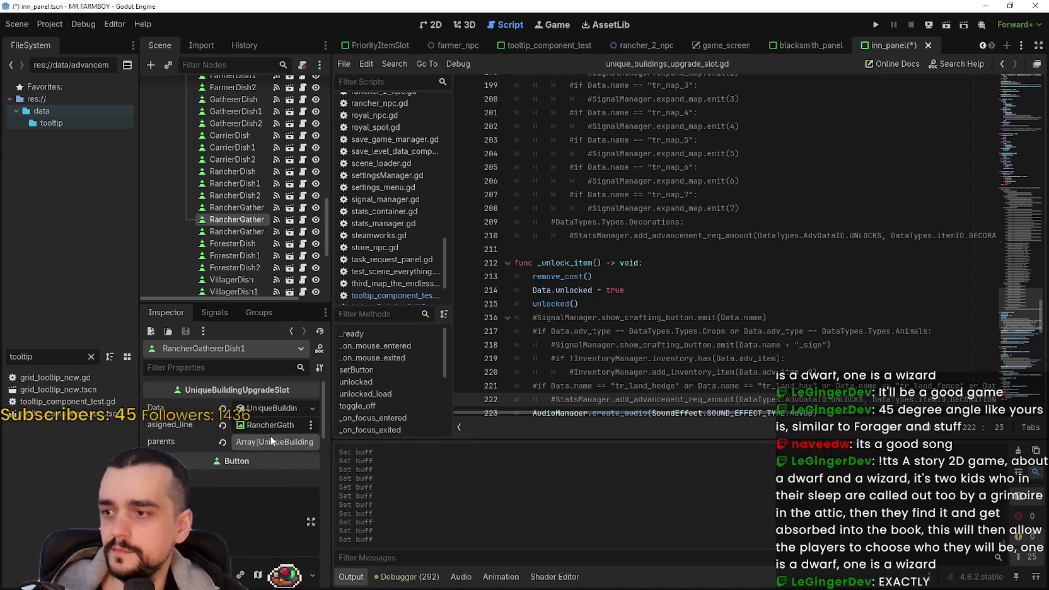
pyautogui.click(263, 411)
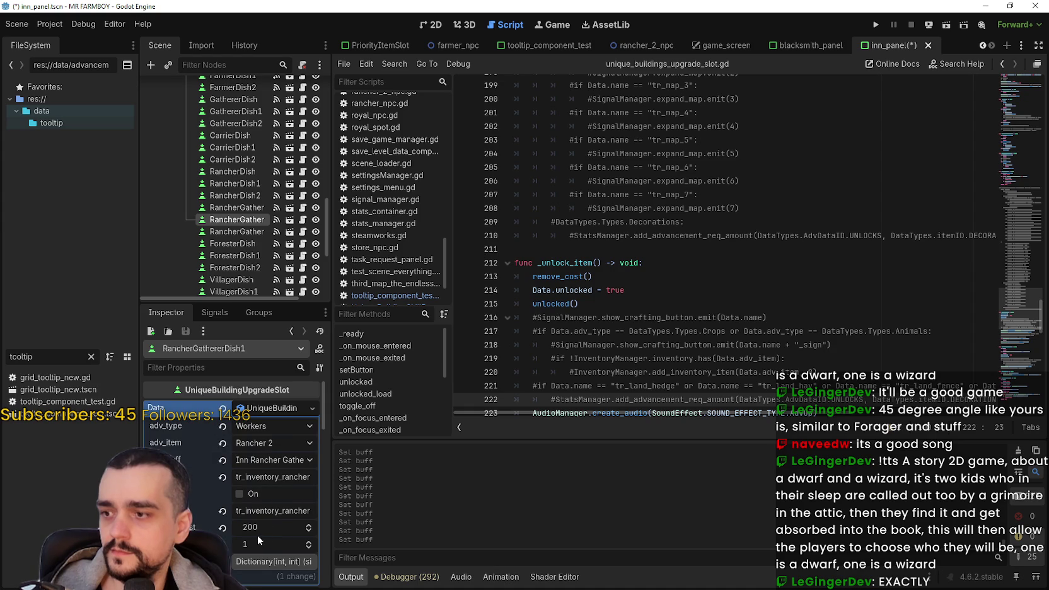
pyautogui.click(257, 541)
pyautogui.write('6')
pyautogui.press('Return')
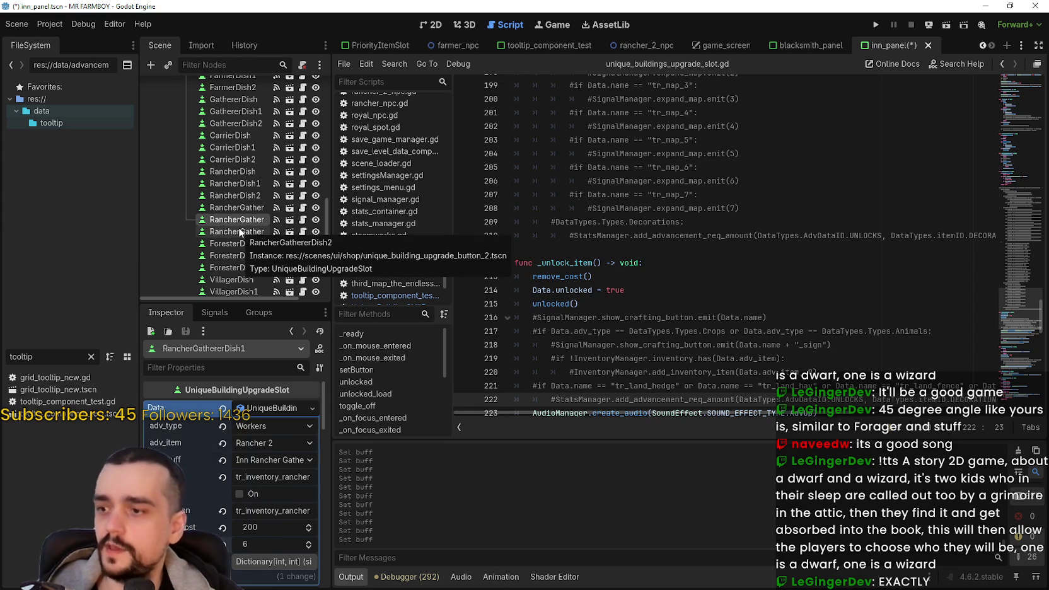
# Set RancherGathererDish2 to 9 and save the inn_panel scene
pyautogui.click(240, 232)
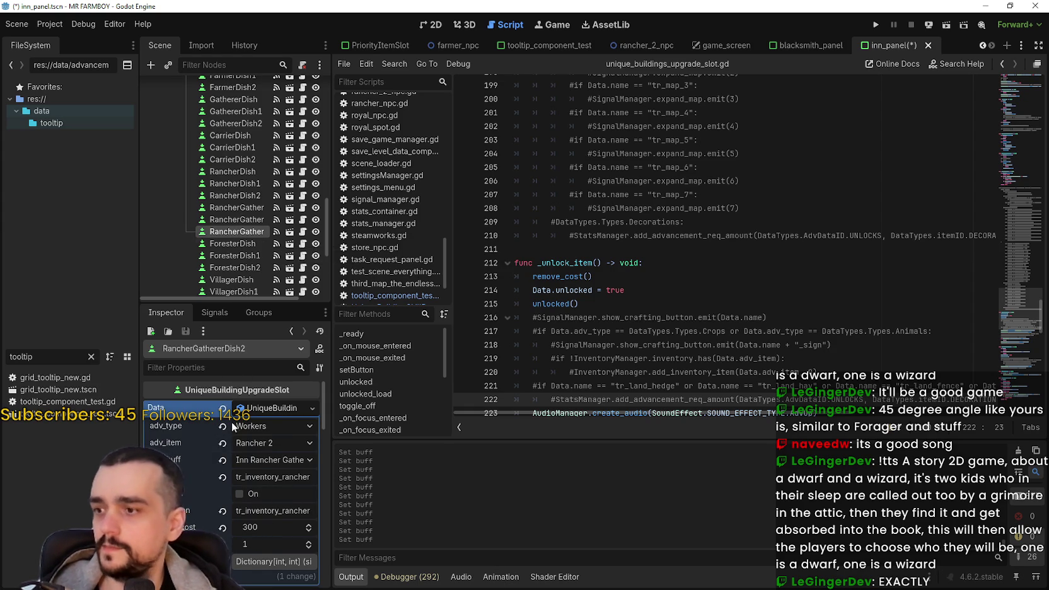
pyautogui.doubleClick(253, 546)
pyautogui.write('9')
pyautogui.press('Return')
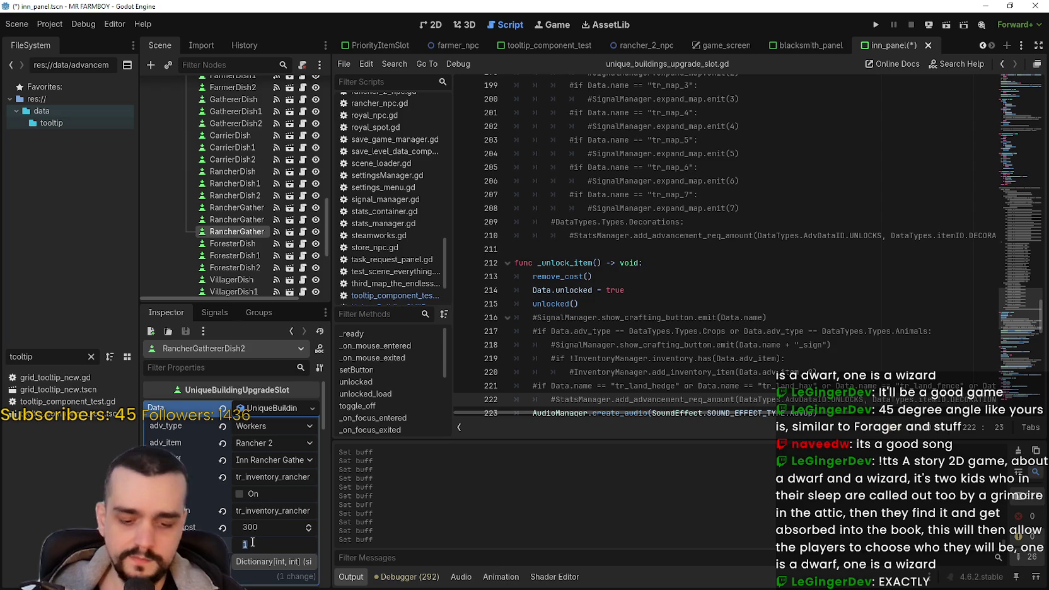
pyautogui.hotkey('ctrl', 's')
pyautogui.scroll(-2, 259, 251)
# Lower GathererDish's buff from 3 to 2 and set GathererDish1's buff to 4
pyautogui.click(234, 193)
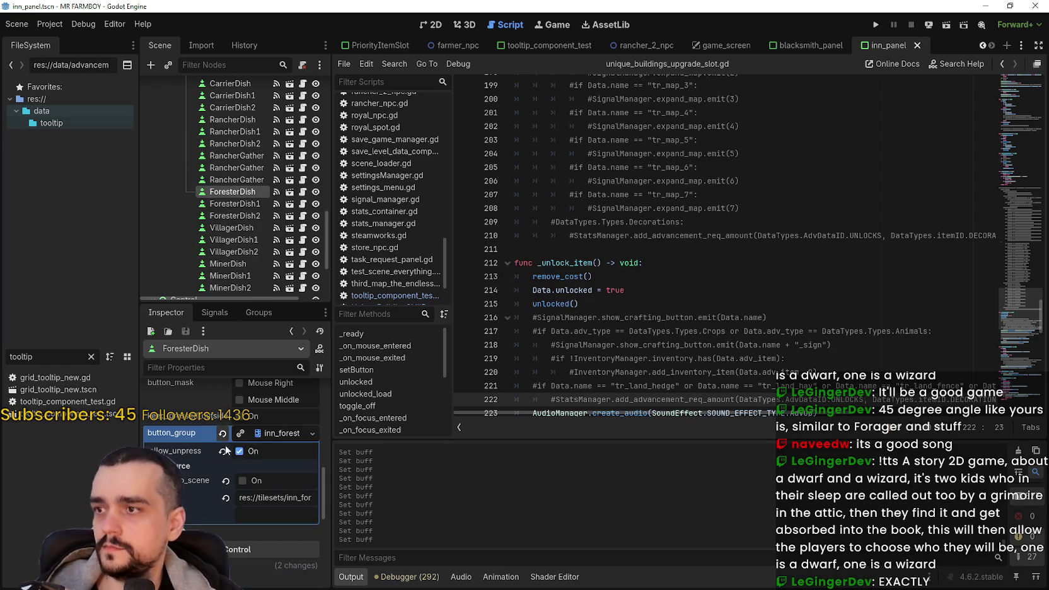
pyautogui.scroll(2, 283, 460)
pyautogui.scroll(5, 275, 425)
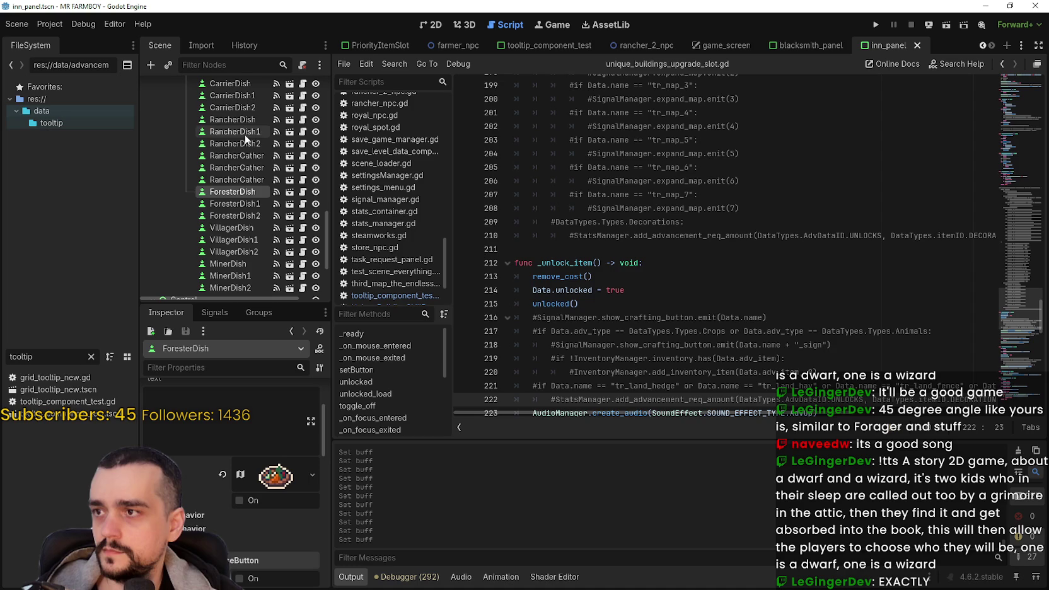
pyautogui.scroll(3, 249, 135)
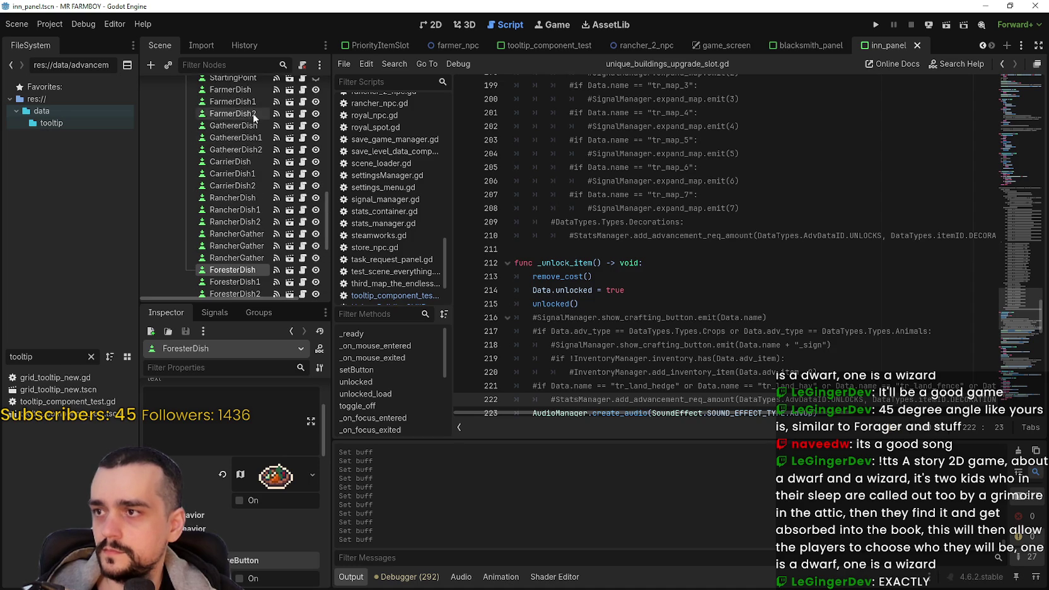
pyautogui.click(247, 127)
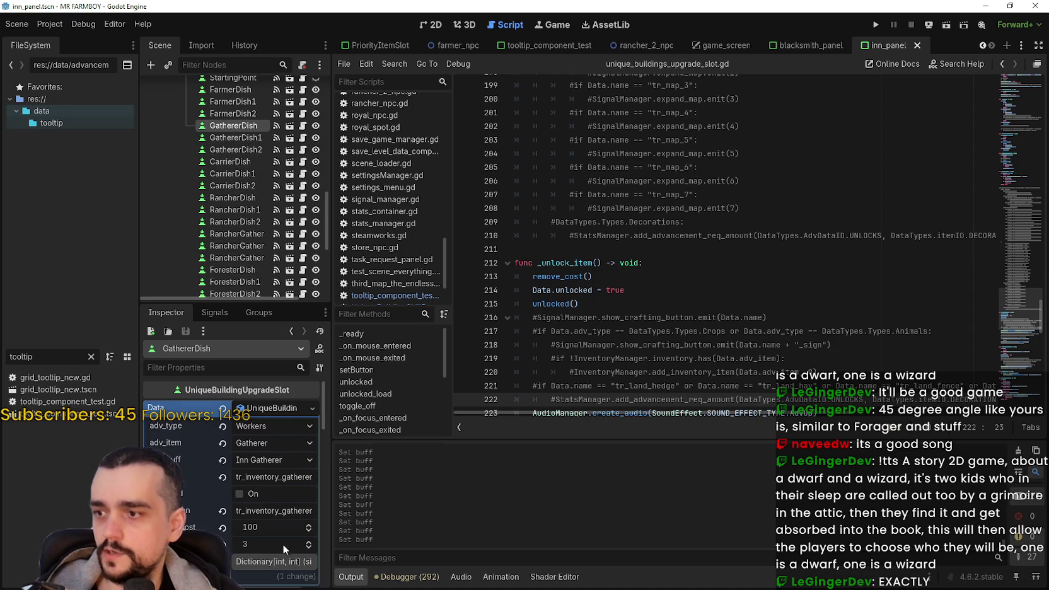
pyautogui.click(308, 547)
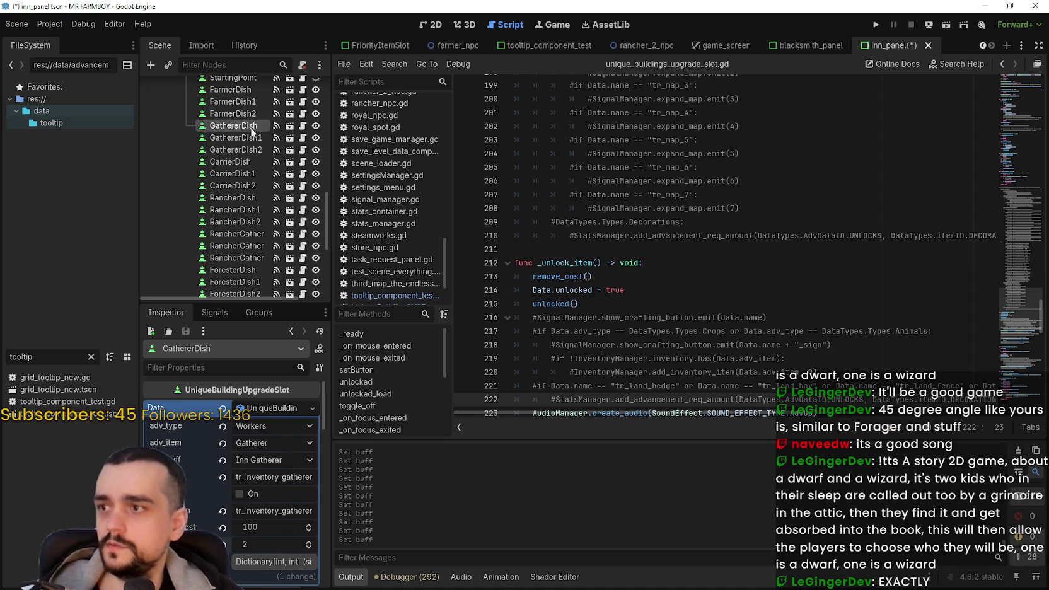
pyautogui.click(252, 136)
pyautogui.click(259, 546)
pyautogui.write('4')
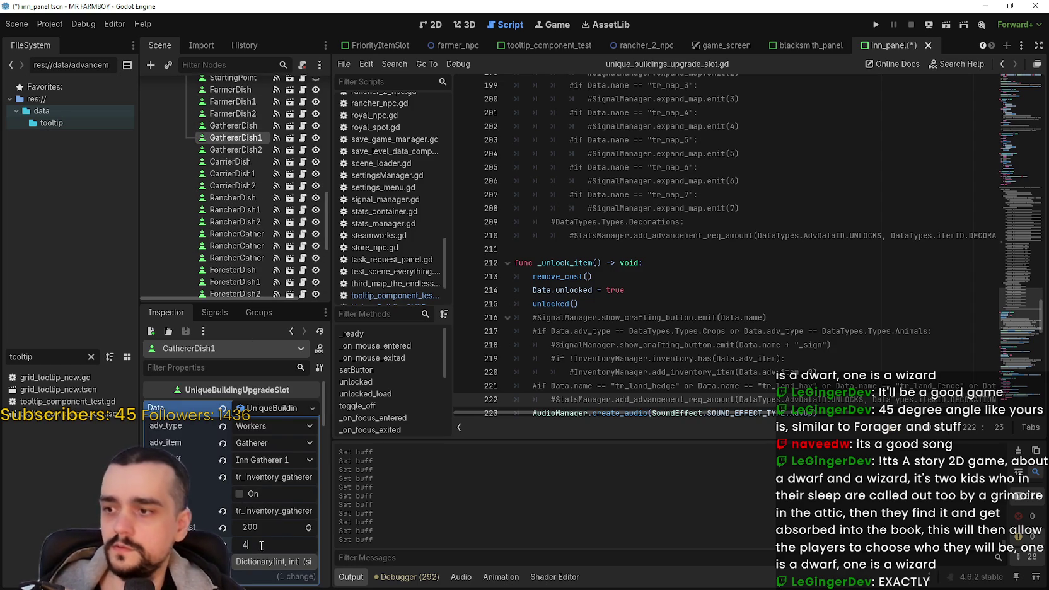
pyautogui.click(239, 149)
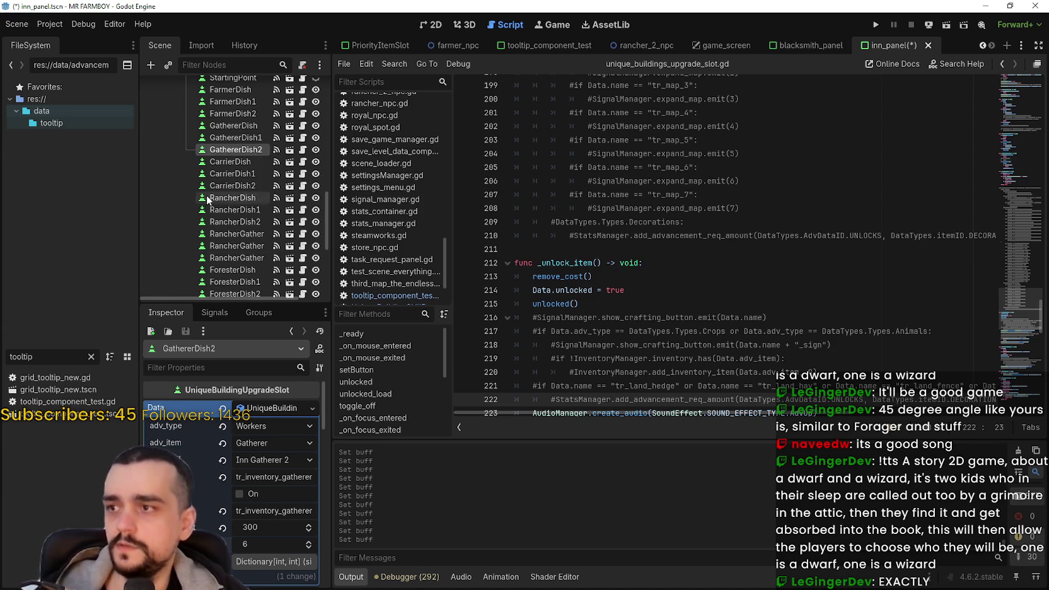
# Open the ForesterDish, ForesterDish1 and ForesterDish2 buff data, ending at ForesterDish2's buff 9
pyautogui.scroll(-2, 207, 196)
pyautogui.click(240, 190)
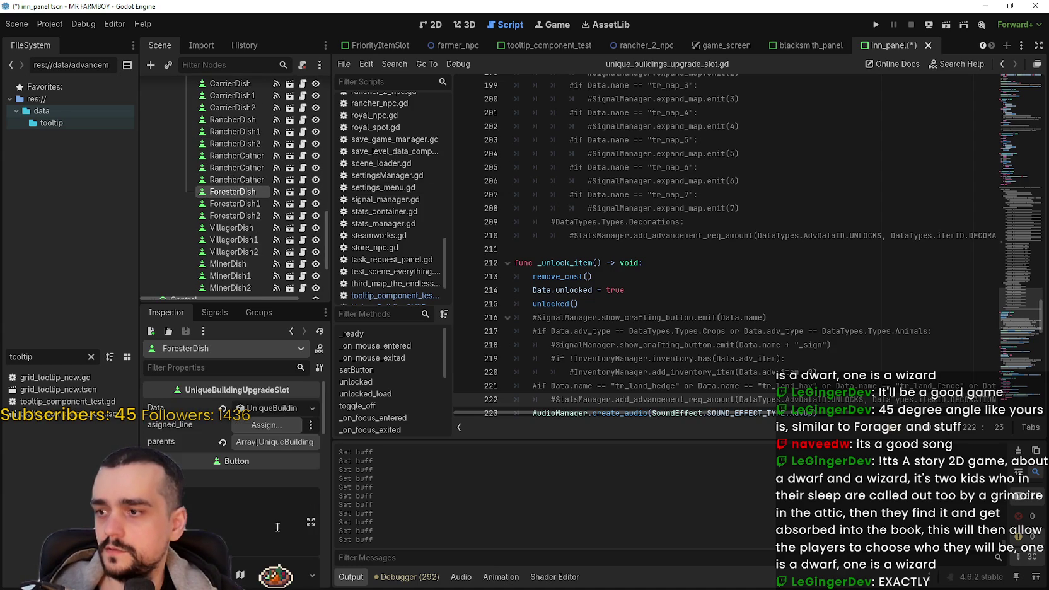
pyautogui.click(280, 409)
pyautogui.click(257, 495)
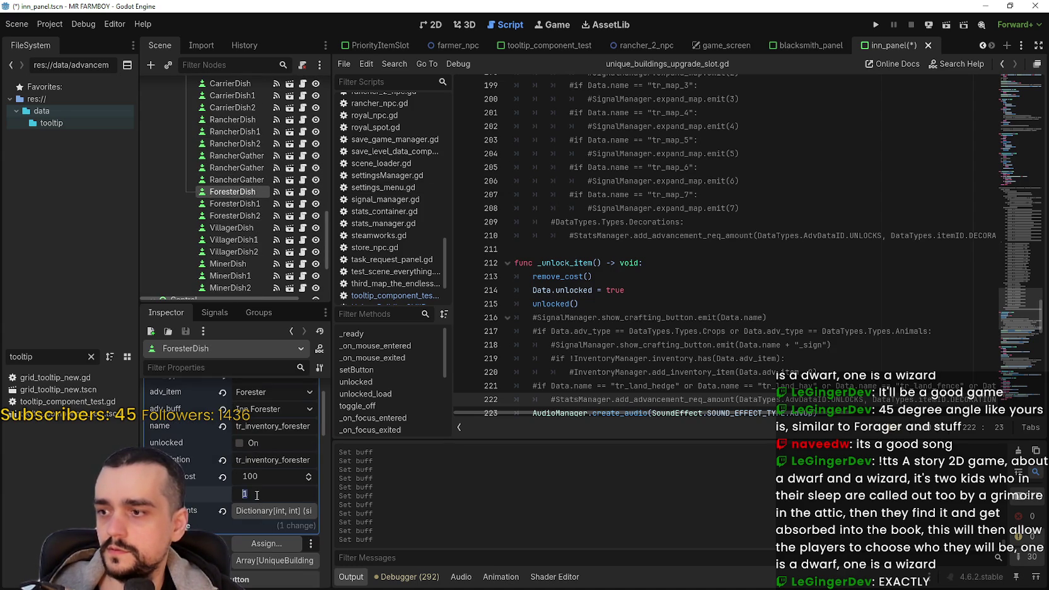
pyautogui.click(233, 204)
pyautogui.scroll(5, 263, 474)
pyautogui.scroll(5, 256, 520)
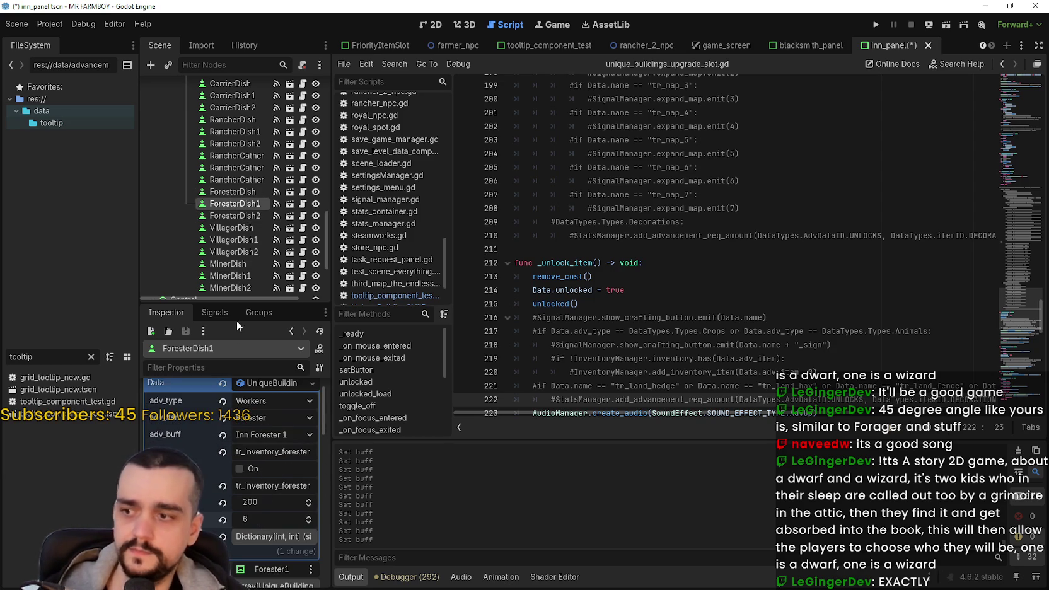
pyautogui.click(234, 216)
pyautogui.click(268, 410)
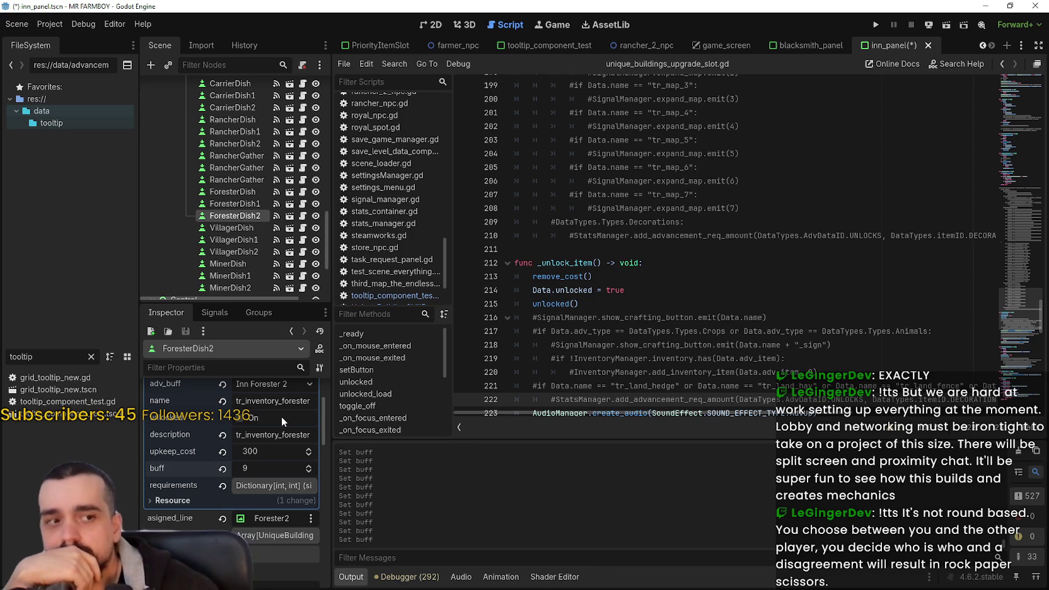
# Set VillagerDish's buff value to 20 in its Data resource
pyautogui.click(683, 275)
pyautogui.scroll(-2, 683, 303)
pyautogui.scroll(-2, 669, 283)
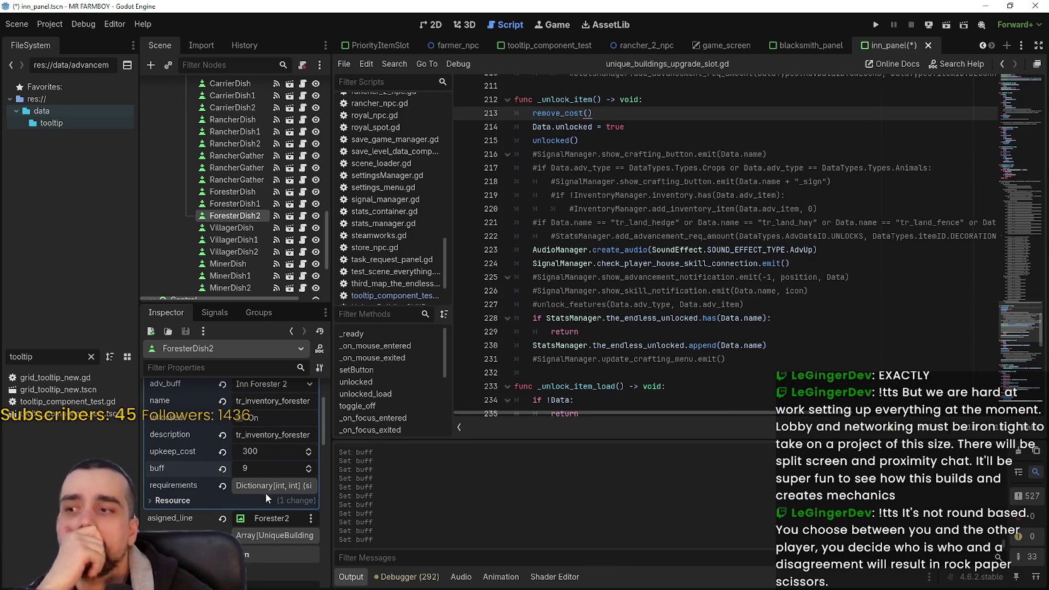
pyautogui.click(246, 228)
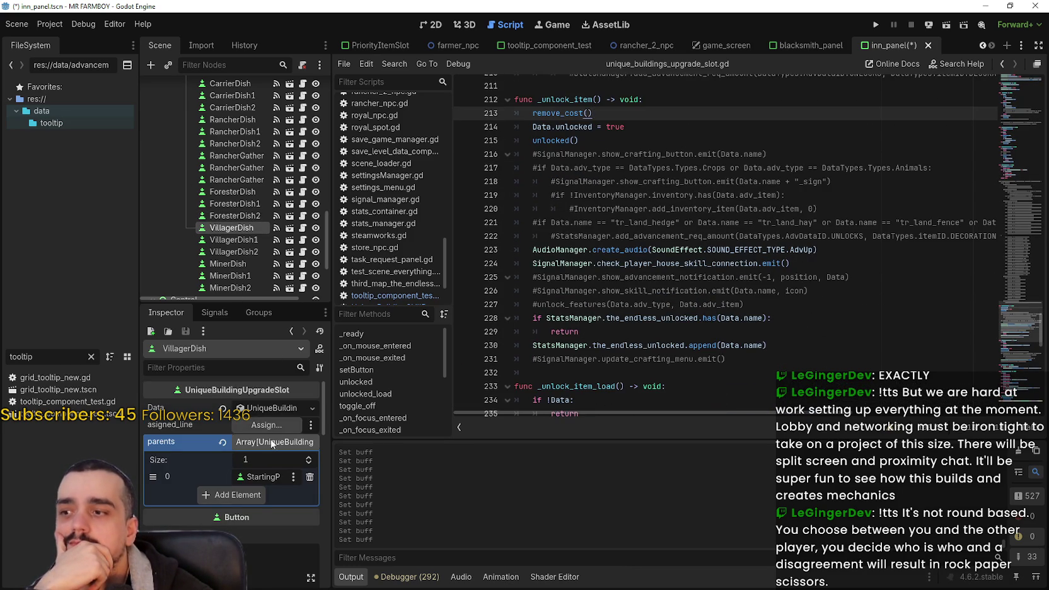
pyautogui.click(271, 409)
pyautogui.click(266, 543)
pyautogui.write('20')
pyautogui.press('Return')
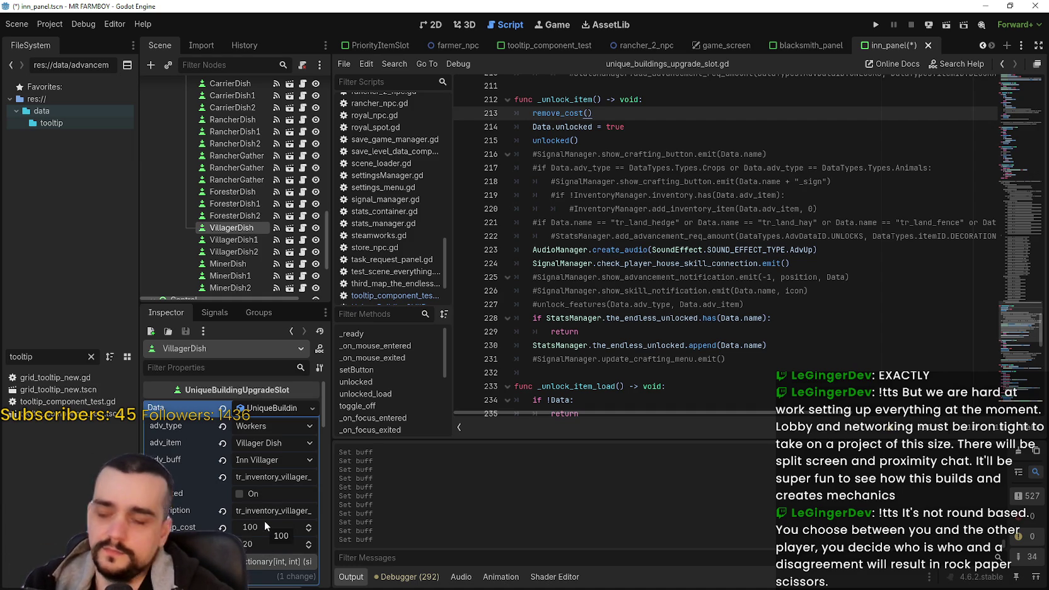
# Set VillagerDish1's buff value to 40
pyautogui.click(254, 237)
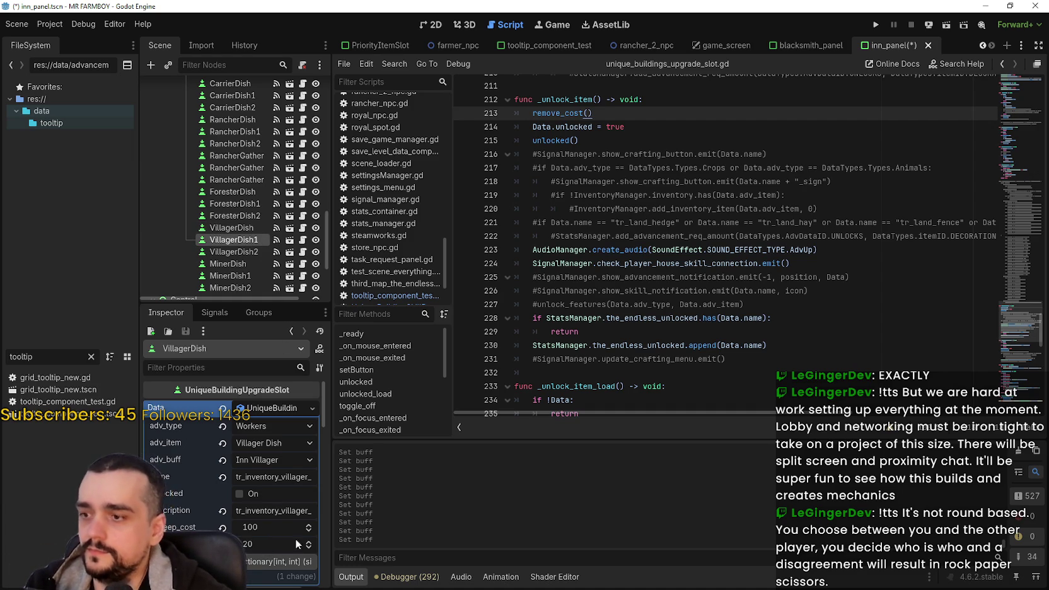
pyautogui.click(271, 408)
pyautogui.click(265, 543)
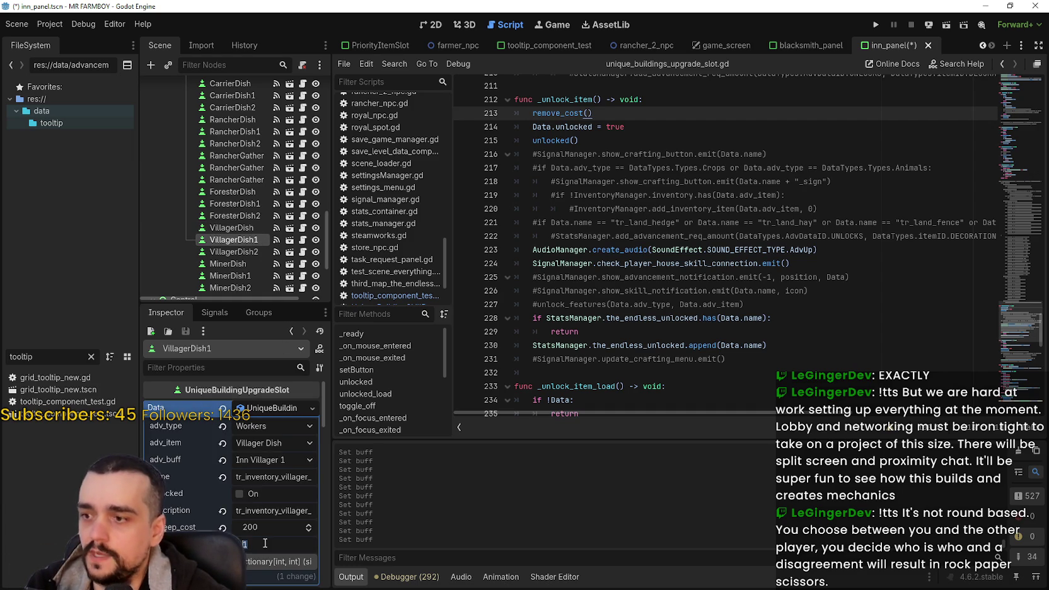
pyautogui.write('40')
pyautogui.press('Return')
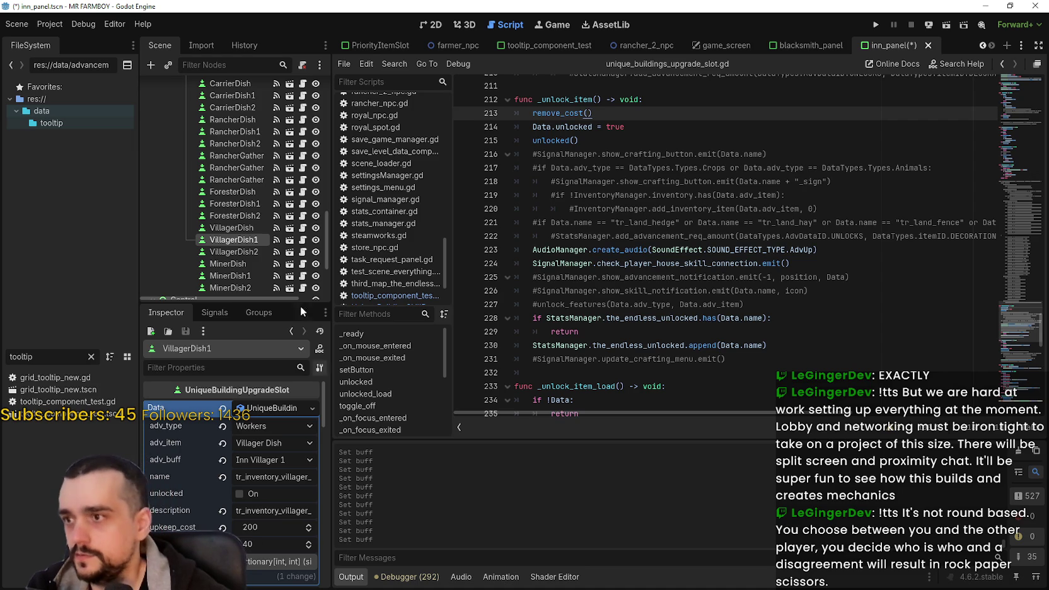
# Set VillagerDish2's buff value to 60, then select the MinerDish slot
pyautogui.click(233, 251)
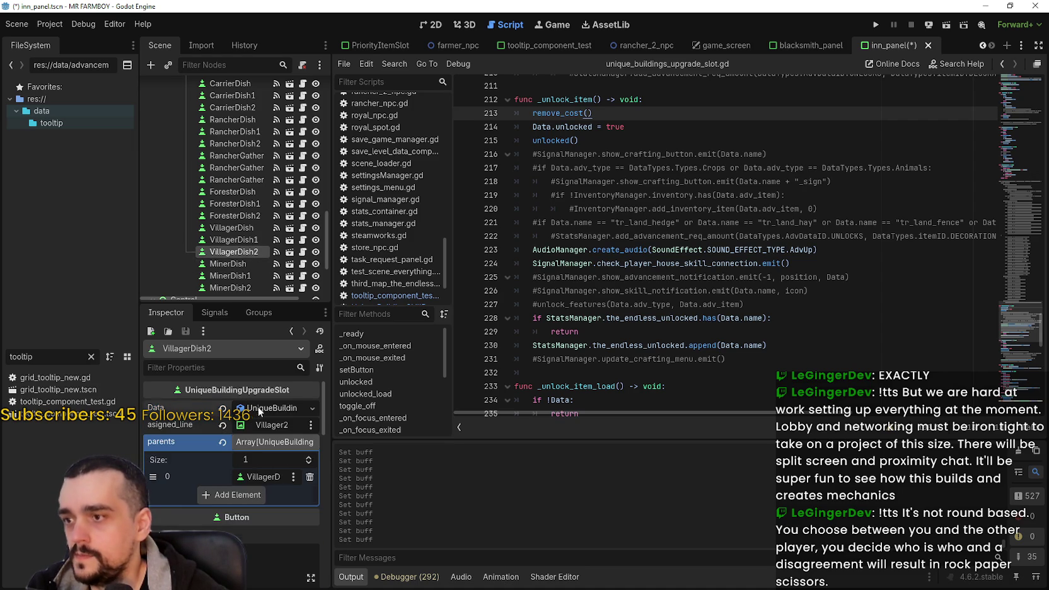
pyautogui.click(267, 545)
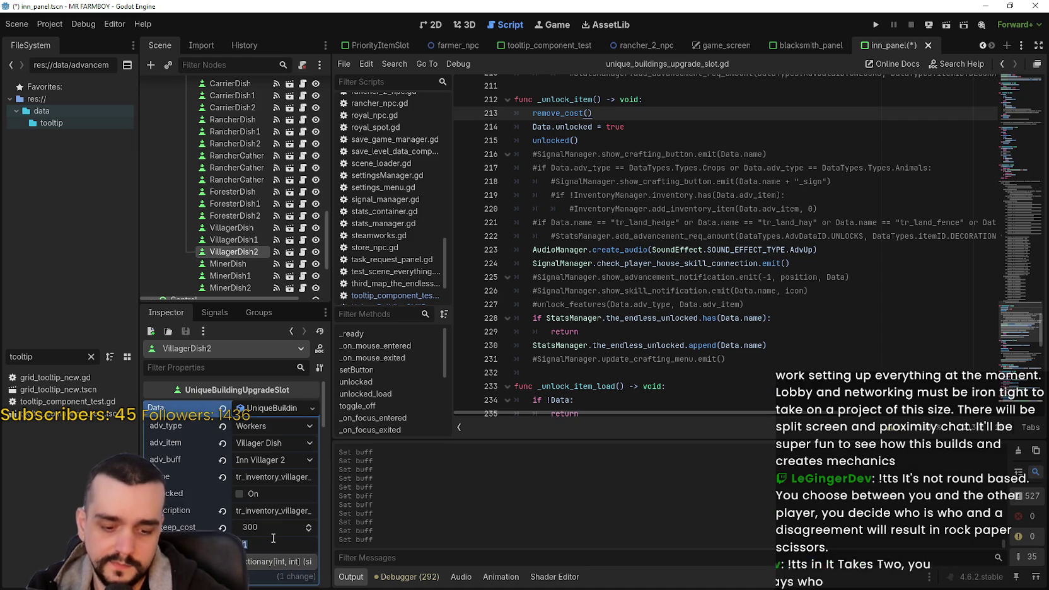
pyautogui.write('60')
pyautogui.press('Return')
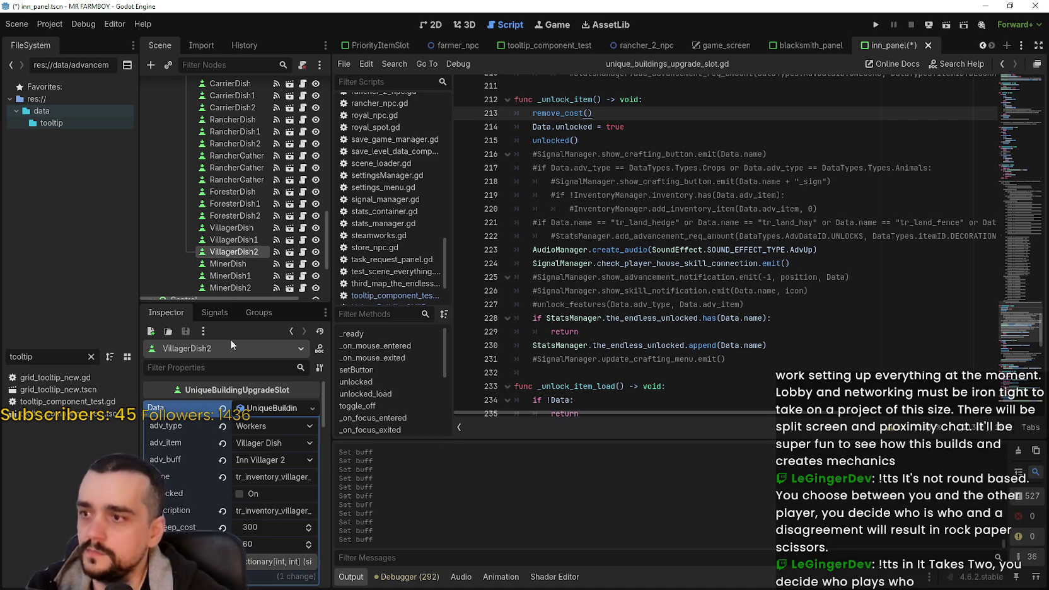
pyautogui.scroll(-1, 216, 263)
pyautogui.scroll(-1, 217, 262)
pyautogui.click(240, 212)
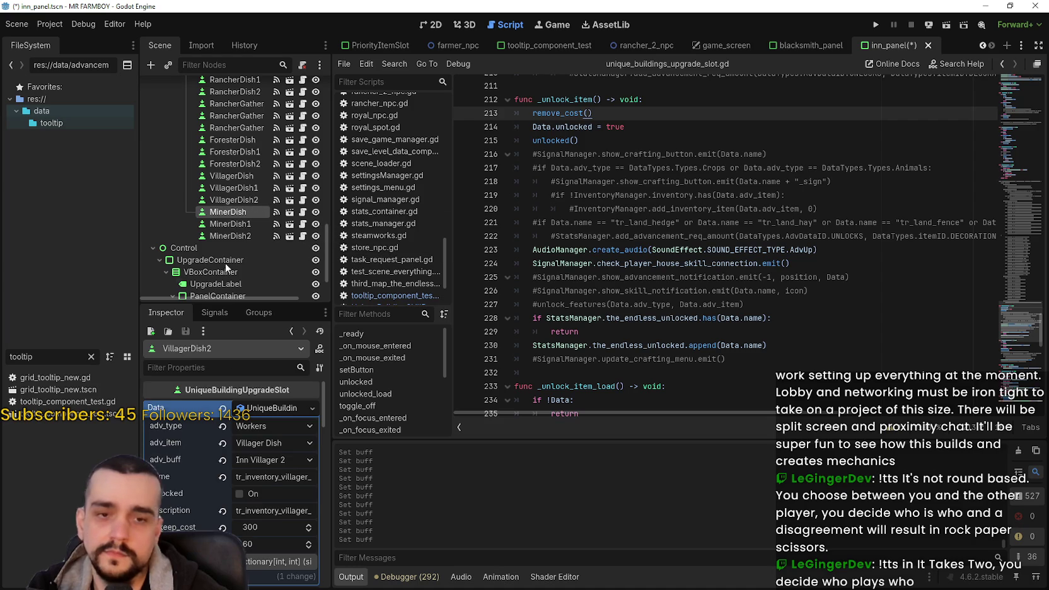
# Set MinerDish's buff value to 3
pyautogui.scroll(8, 278, 391)
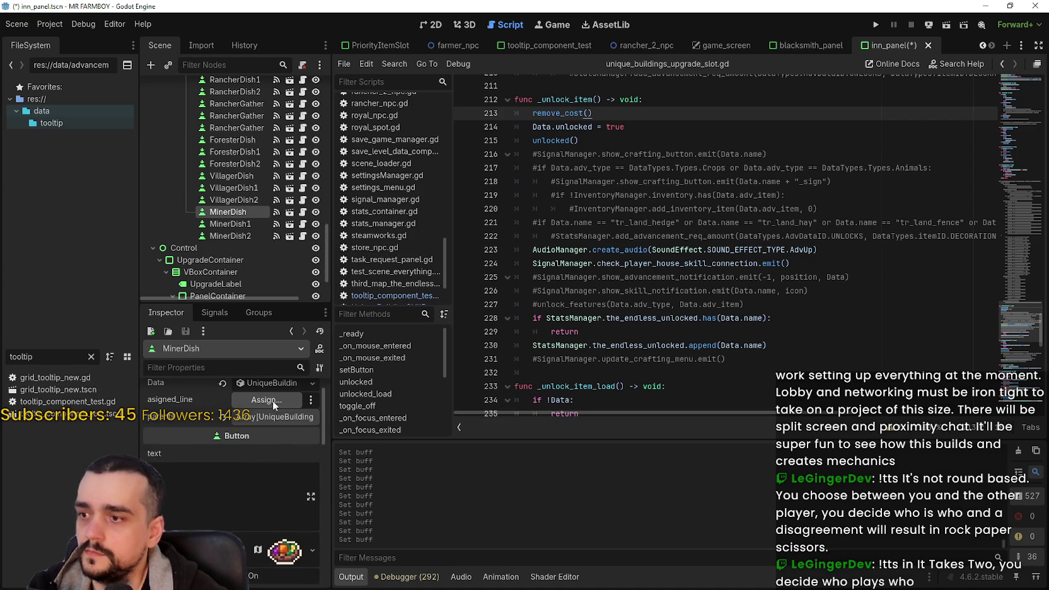
pyautogui.click(266, 385)
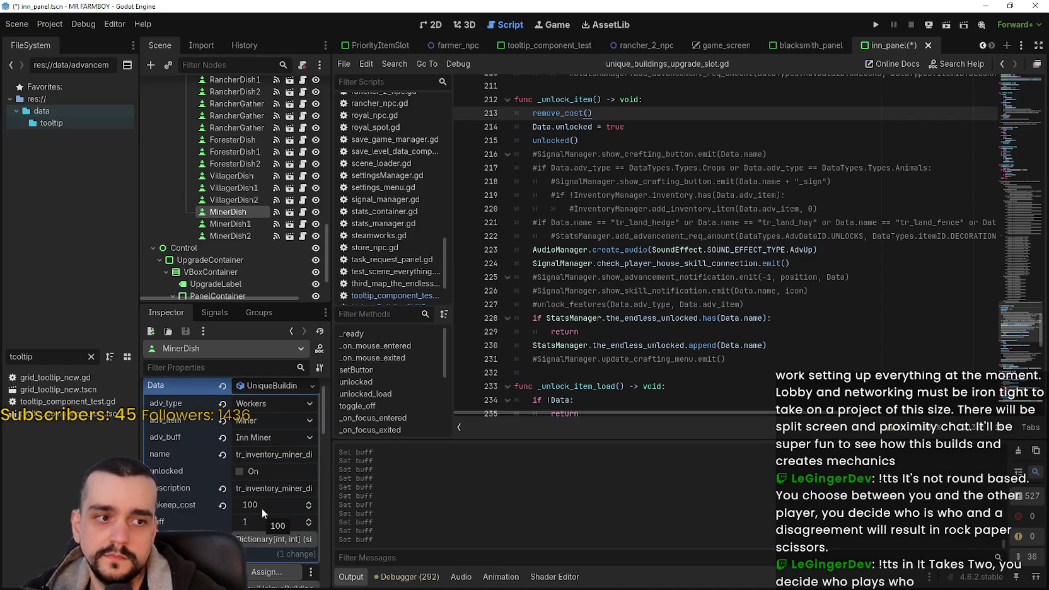
pyautogui.scroll(-1, 262, 508)
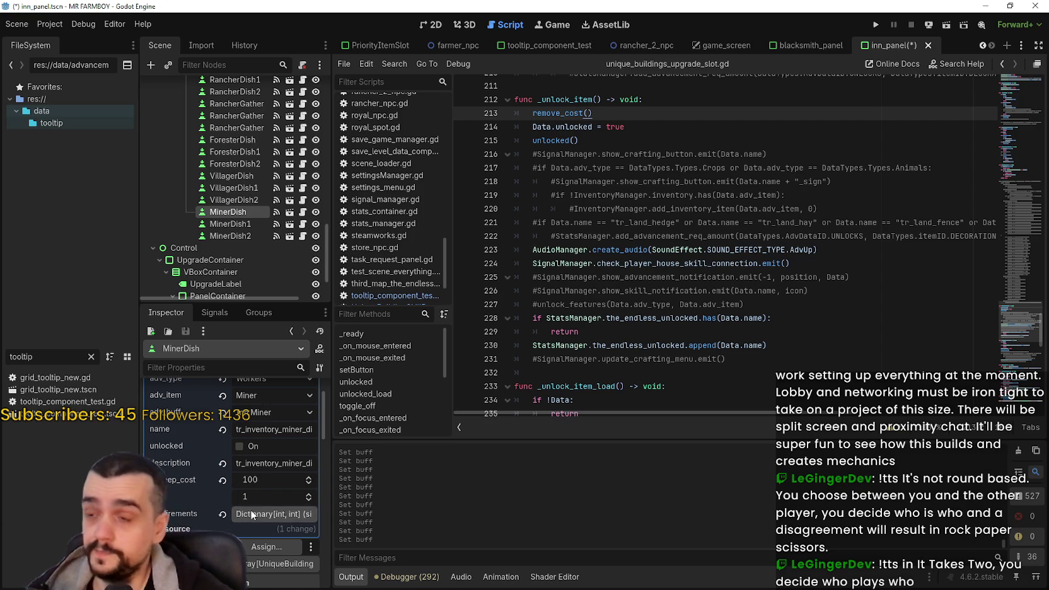
pyautogui.click(264, 491)
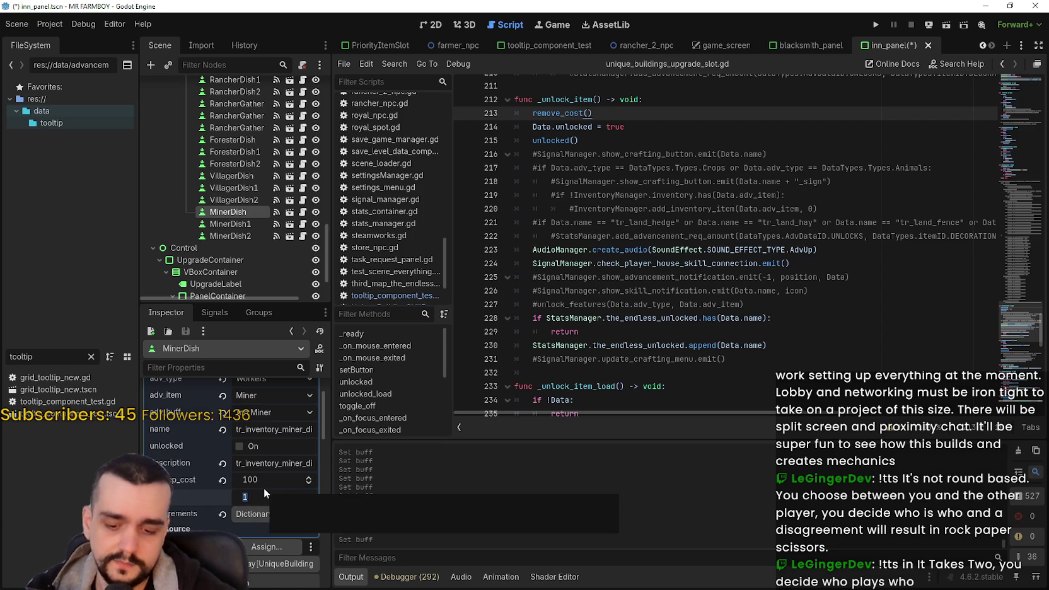
pyautogui.write('3')
pyautogui.press('Return')
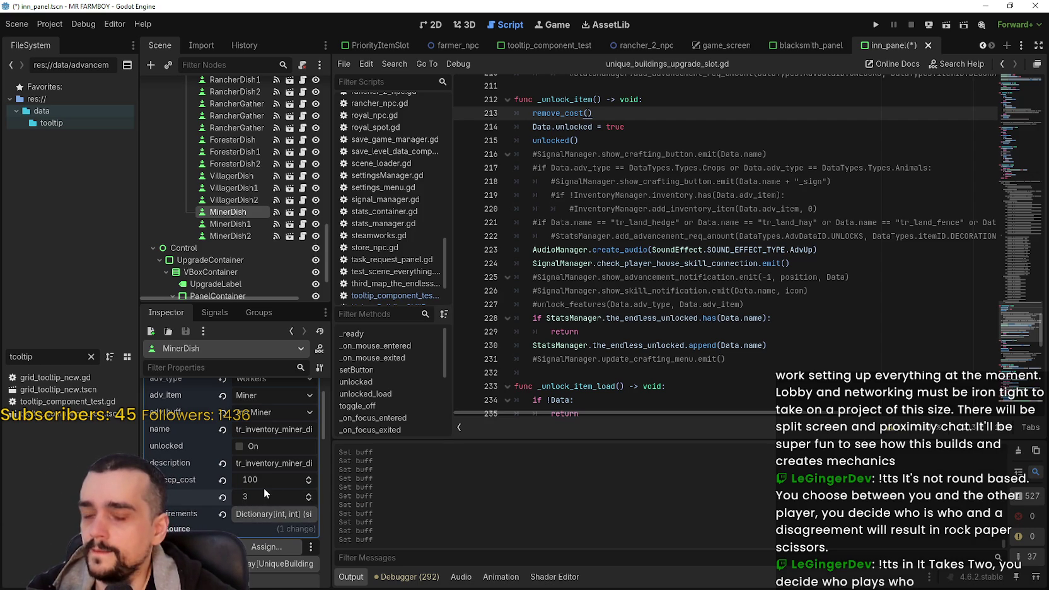
# Raise MinerDish1's buff from 1 to 6
pyautogui.click(231, 224)
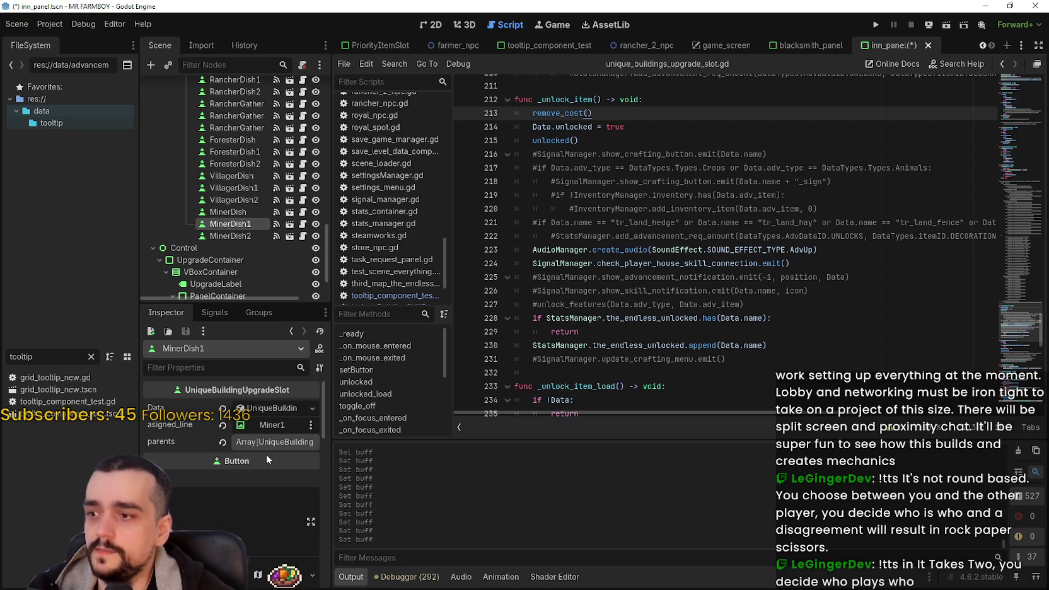
pyautogui.click(272, 408)
pyautogui.moveTo(264, 512); pyautogui.dragTo(269, 510)
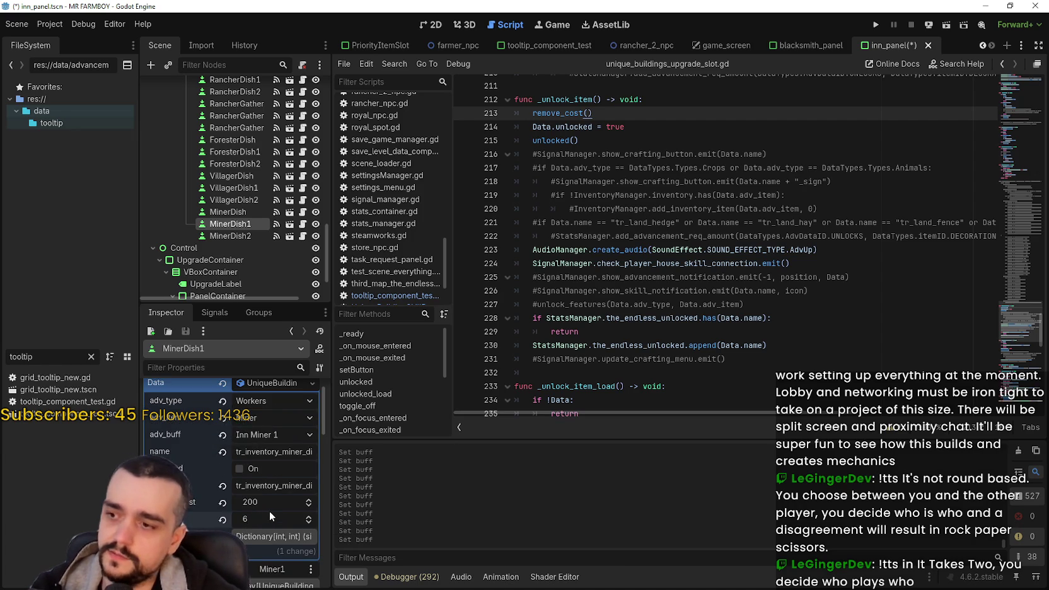
# Select MinerDish2's buff field and save the inn_panel scene with Ctrl+S
pyautogui.click(227, 235)
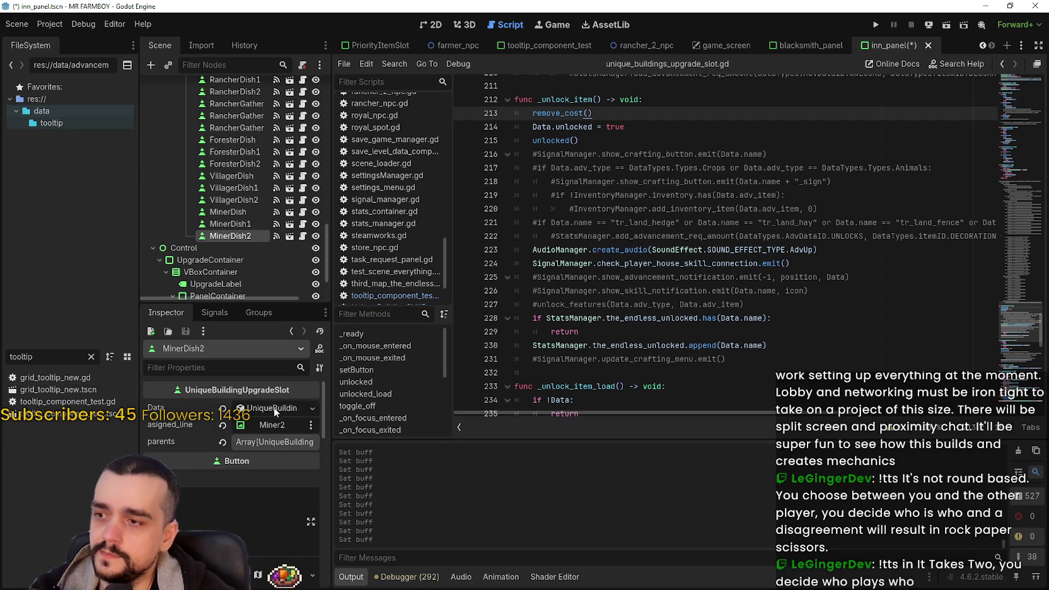
pyautogui.click(274, 410)
pyautogui.click(267, 545)
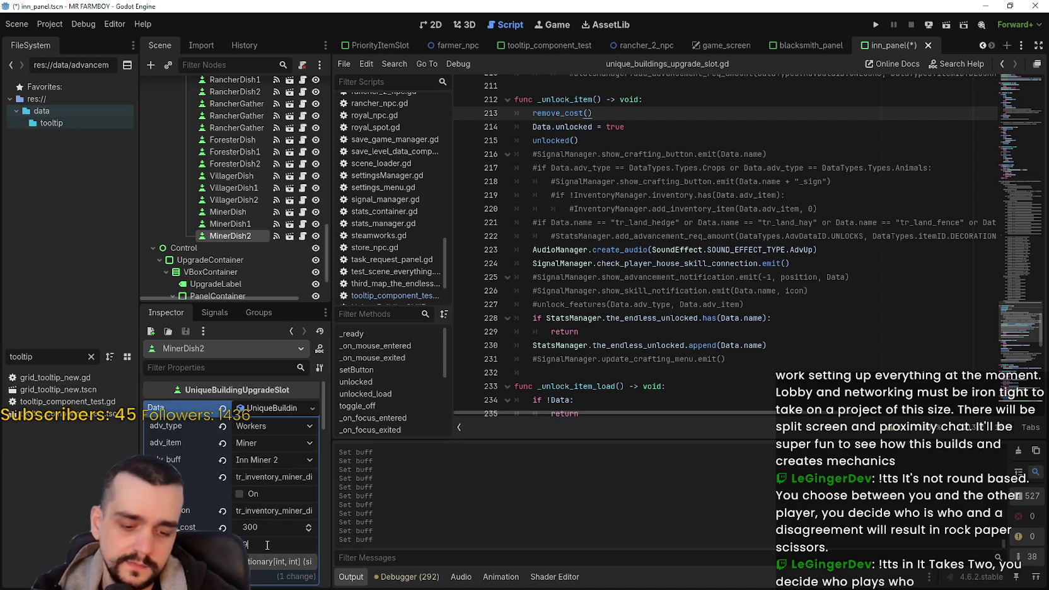
pyautogui.hotkey('ctrl', 's')
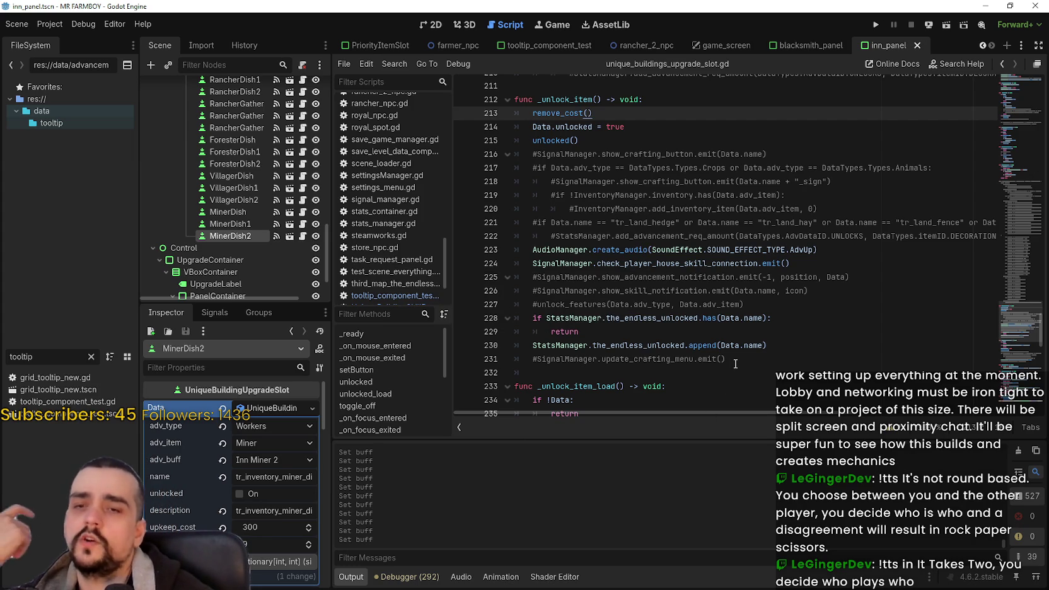
# Select the commented-out lines 224–227 of the unlock function
pyautogui.click(843, 294)
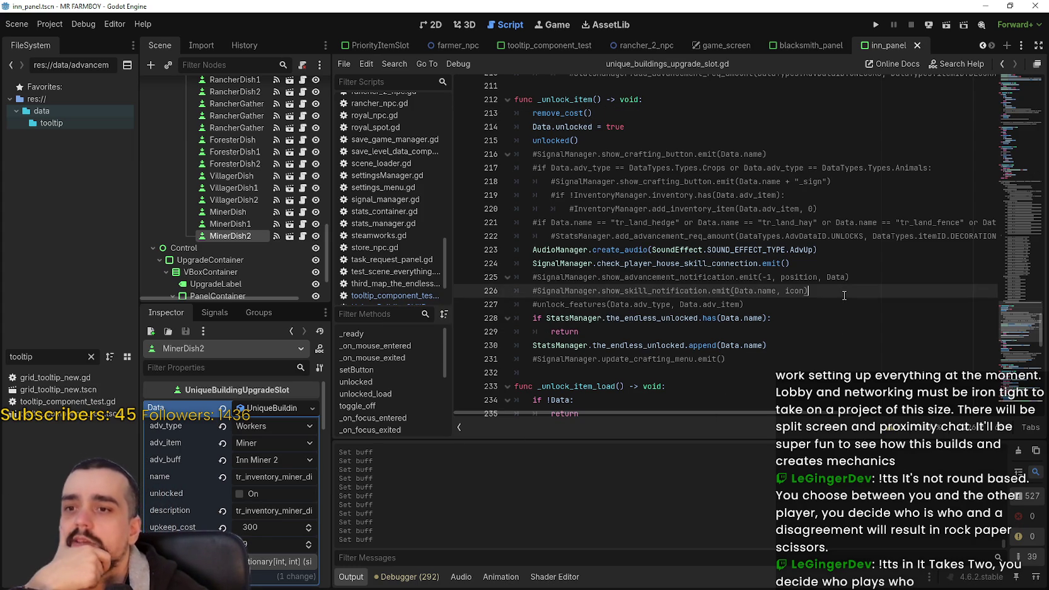
pyautogui.moveTo(844, 309); pyautogui.dragTo(494, 280)
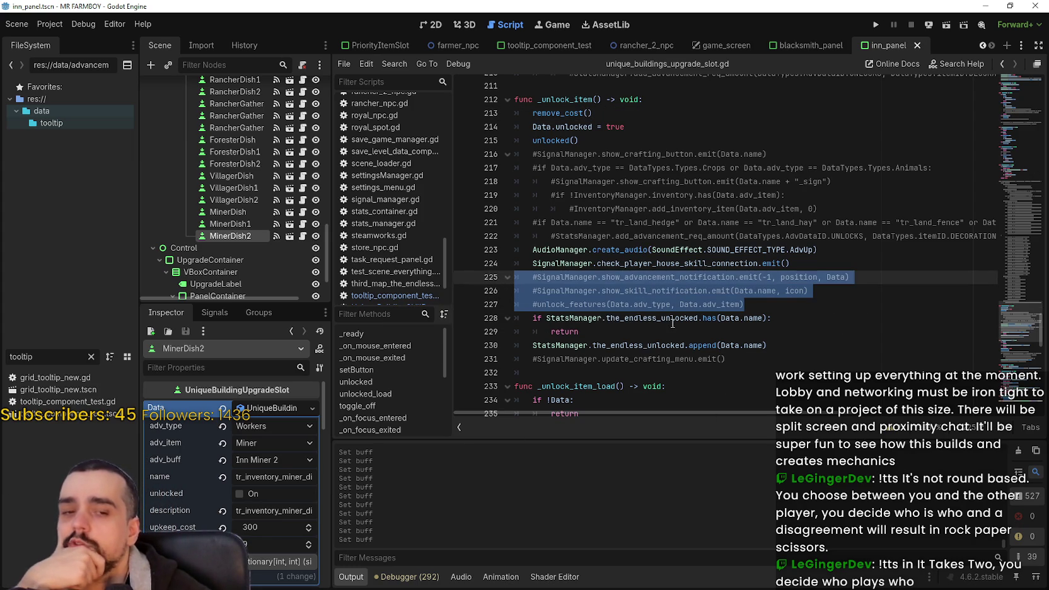
pyautogui.click(850, 305)
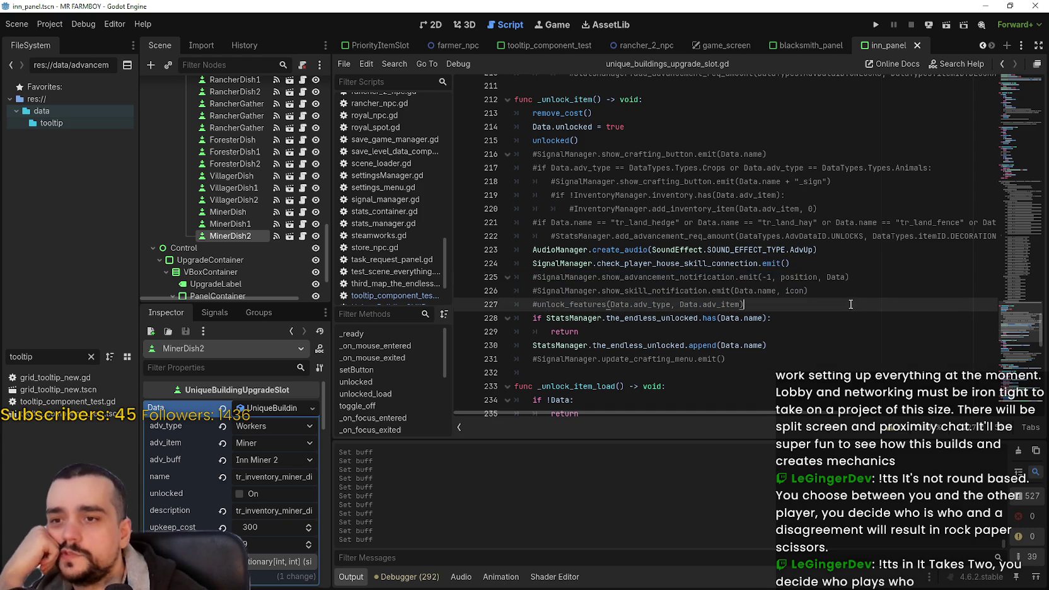
pyautogui.hotkey('shift', 'Up')
pyautogui.hotkey('shift', 'Up')
pyautogui.hotkey('shift', 'Home')
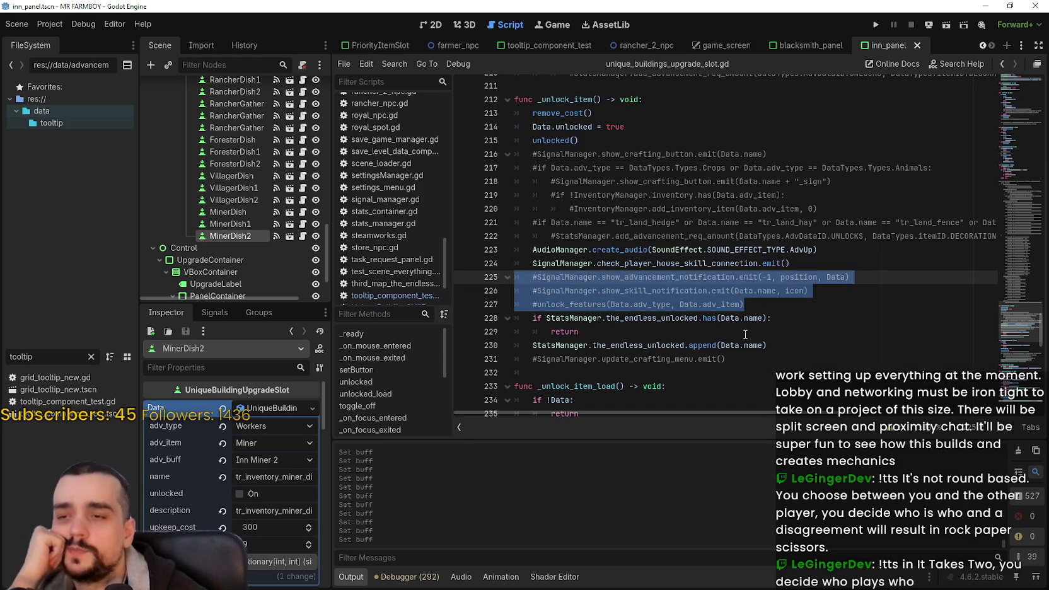
pyautogui.click(726, 334)
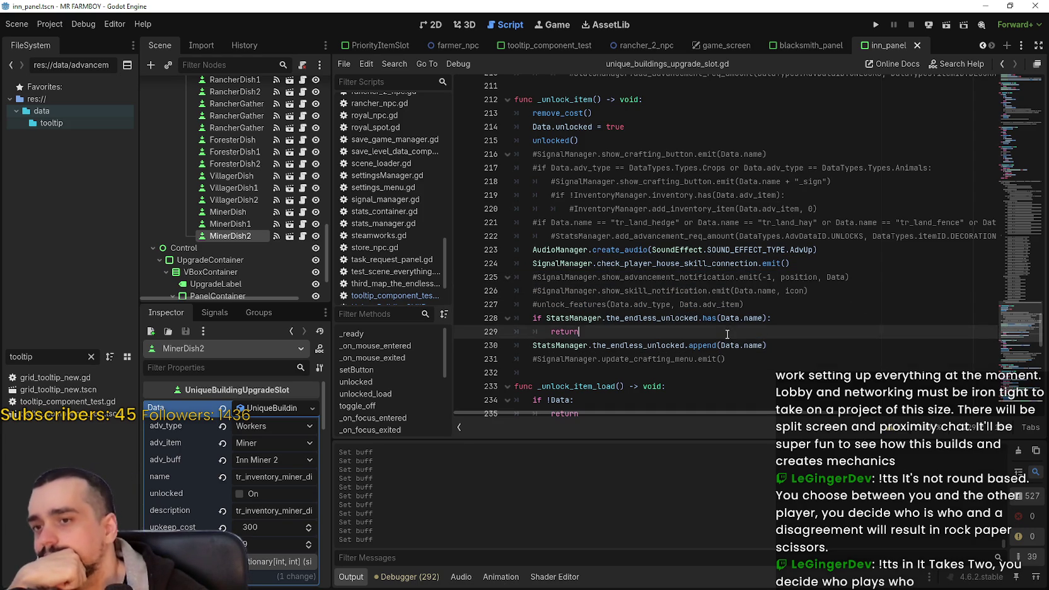
pyautogui.click(770, 315)
pyautogui.moveTo(782, 300)
pyautogui.mouseDown()
pyautogui.moveTo(530, 269)
pyautogui.moveTo(527, 279)
pyautogui.mouseUp()
# Review MinerDish2's Data resource and parents array in the Inspector
pyautogui.click(274, 412)
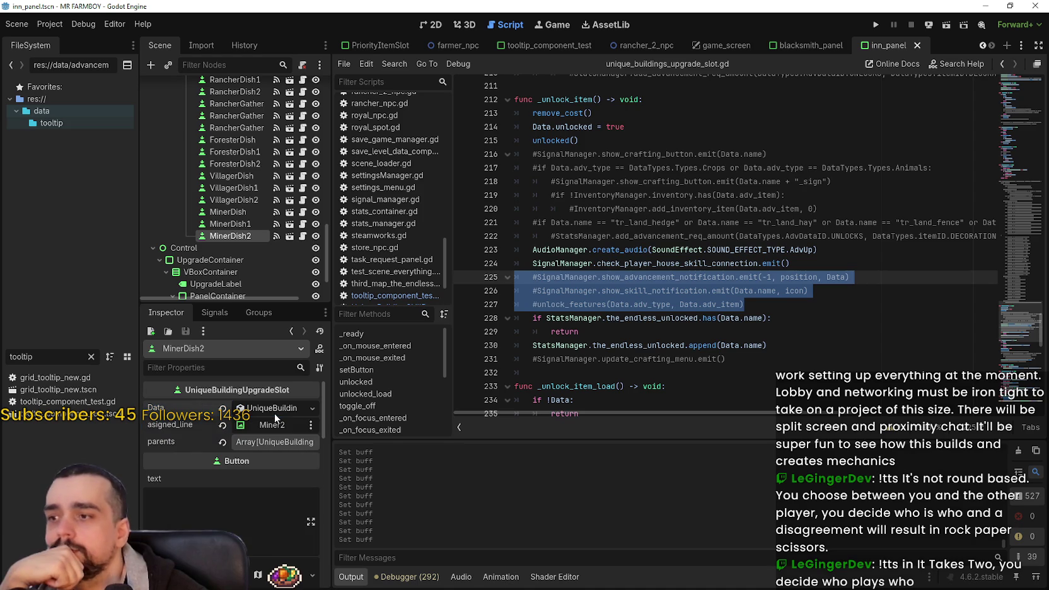
pyautogui.click(278, 443)
pyautogui.click(276, 442)
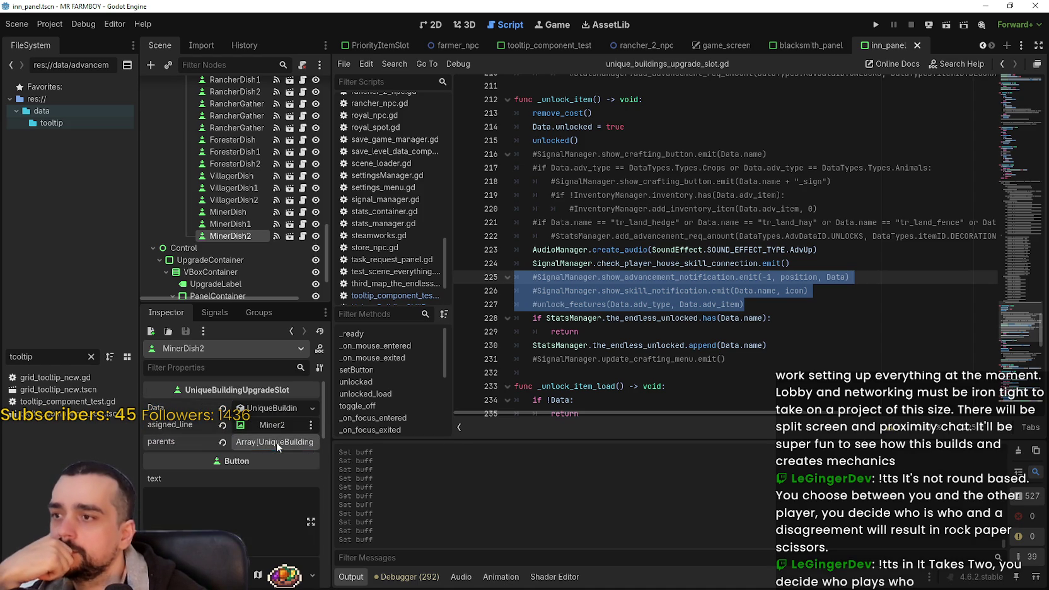
pyautogui.scroll(3, 235, 252)
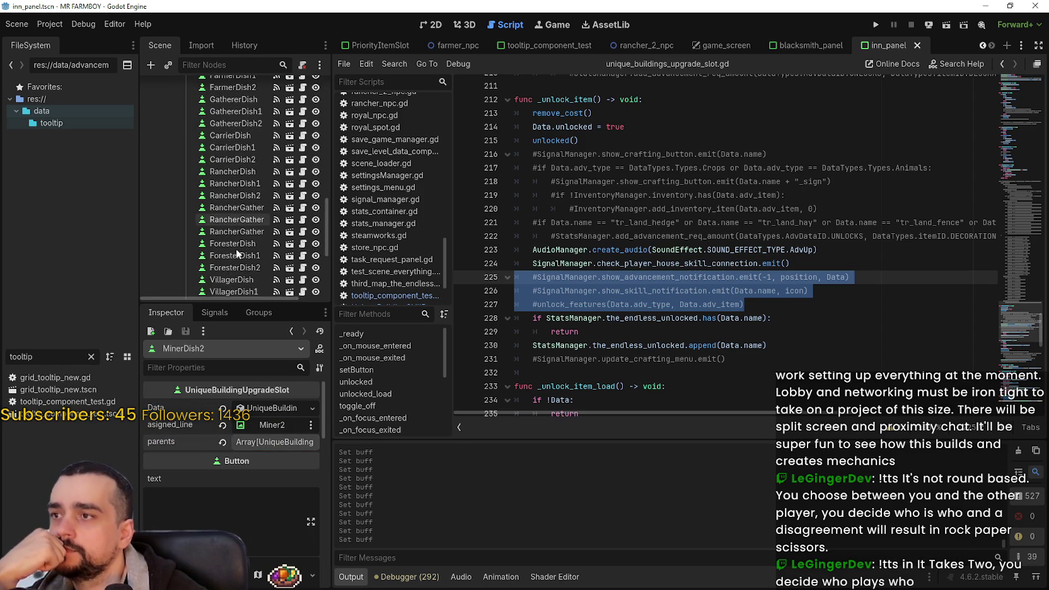
pyautogui.scroll(-5, 236, 248)
pyautogui.scroll(5, 234, 221)
pyautogui.scroll(-3, 234, 221)
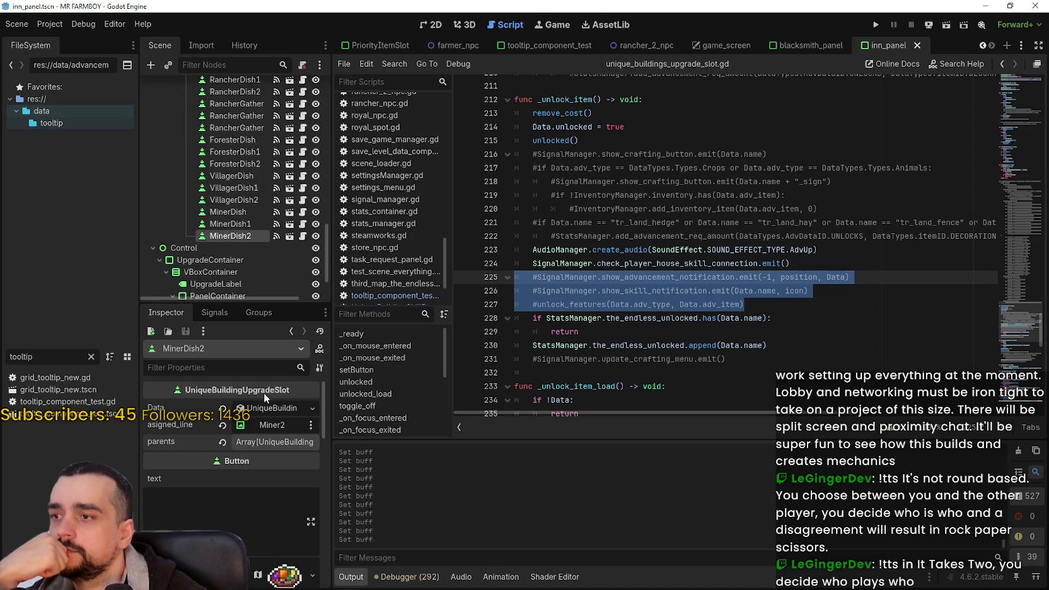
pyautogui.click(264, 410)
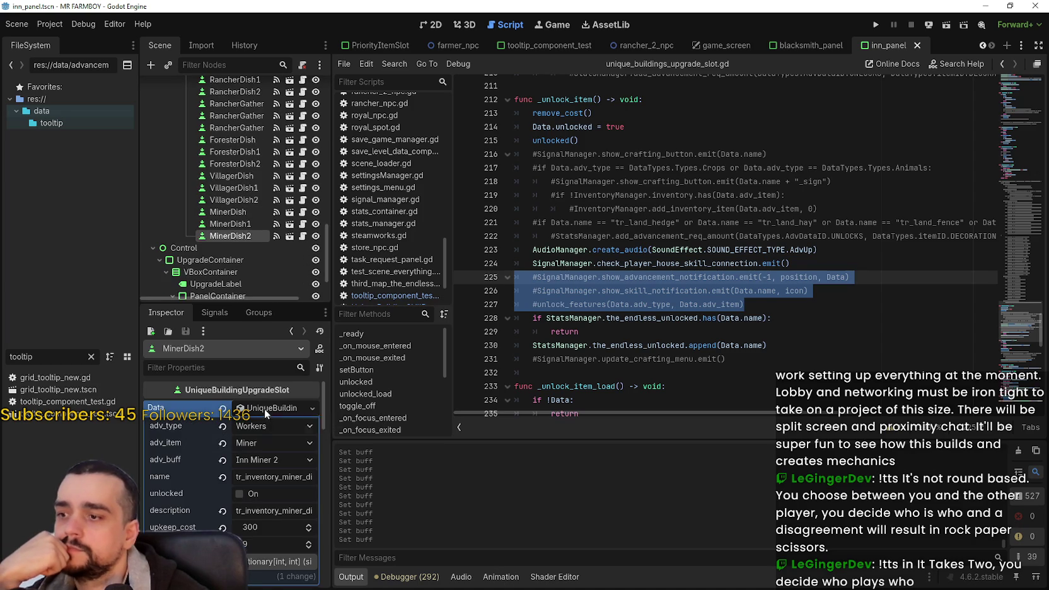
pyautogui.click(264, 408)
# Inspect MinerDish's data: adv_buff Inn Miner, upkeep_cost 100, buff 3
pyautogui.click(232, 215)
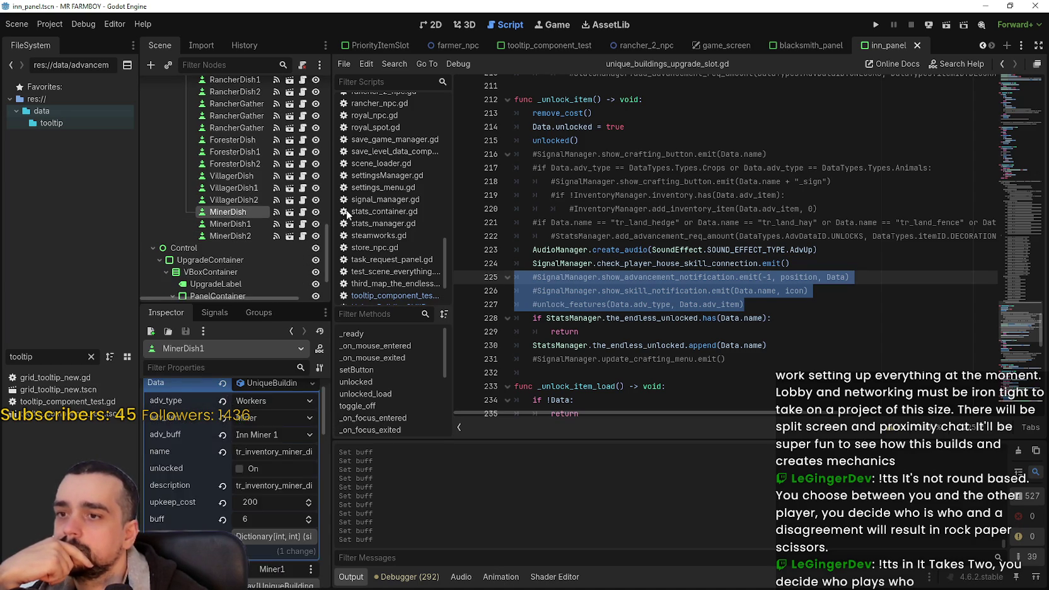
pyautogui.click(762, 222)
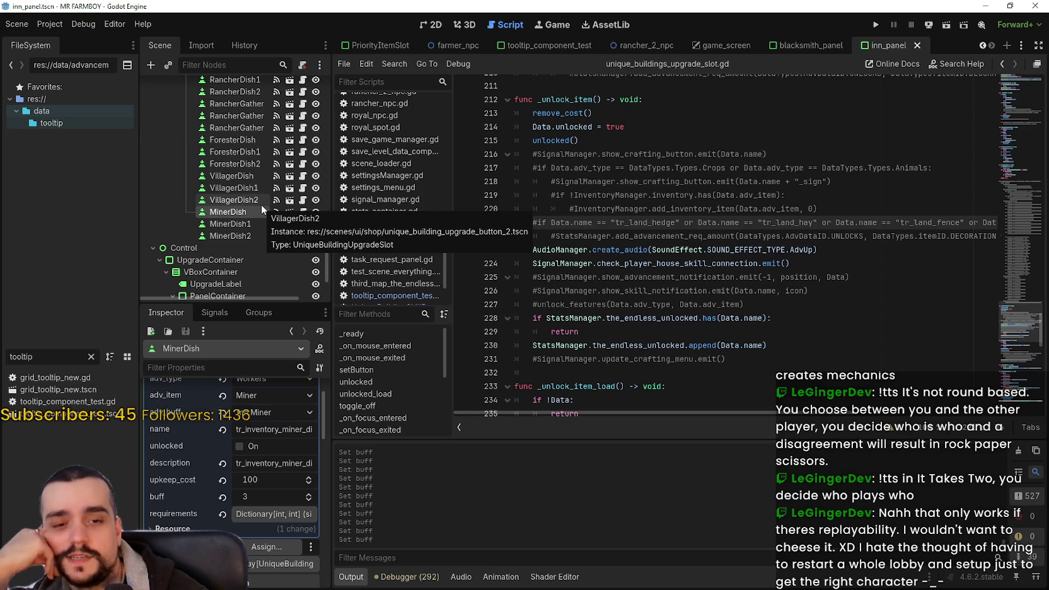
pyautogui.scroll(1, 296, 452)
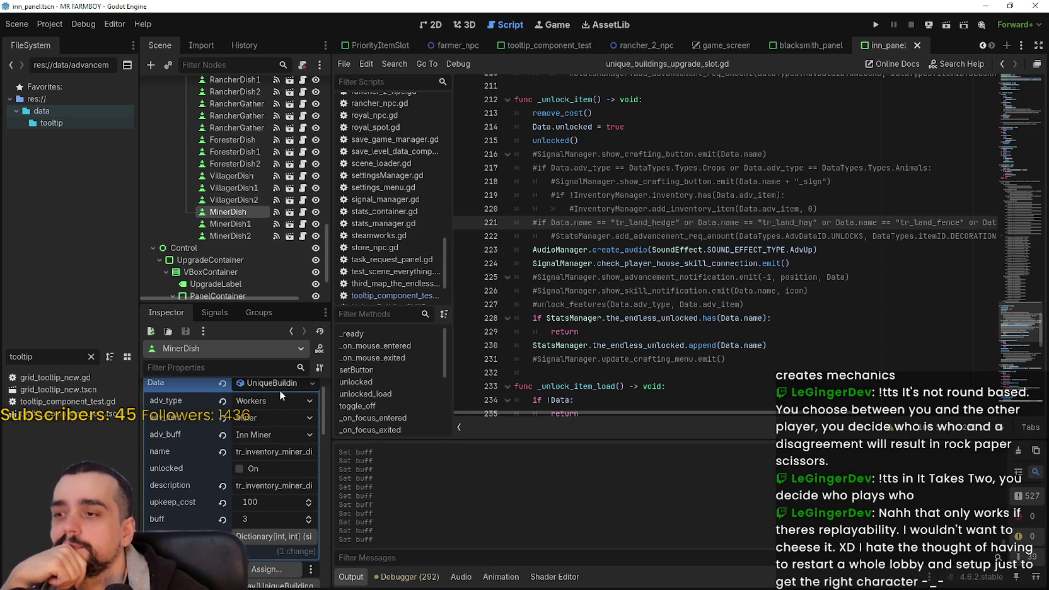
pyautogui.scroll(2, 279, 390)
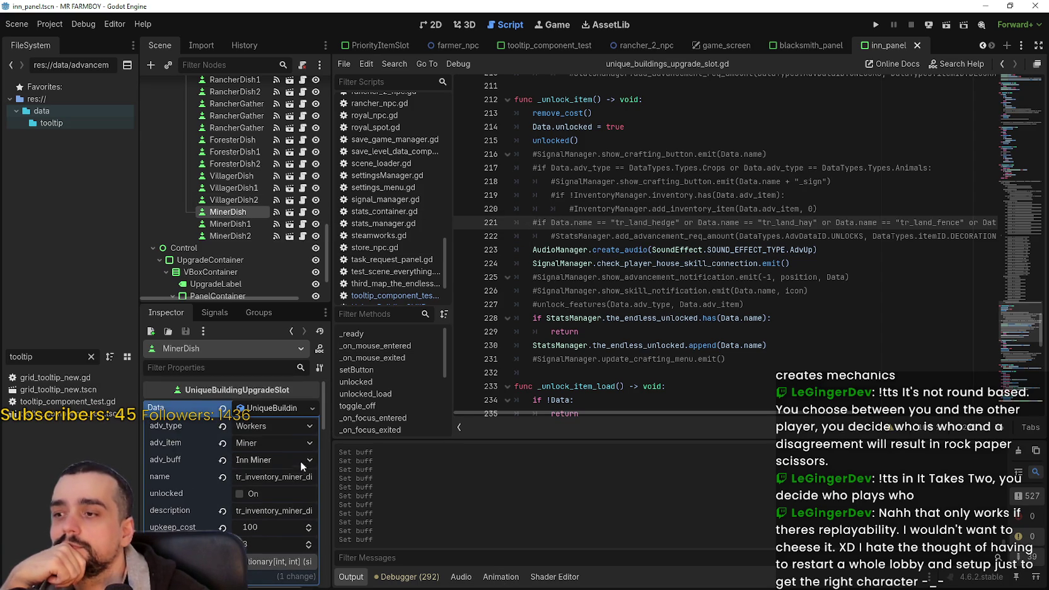
pyautogui.scroll(-2, 277, 213)
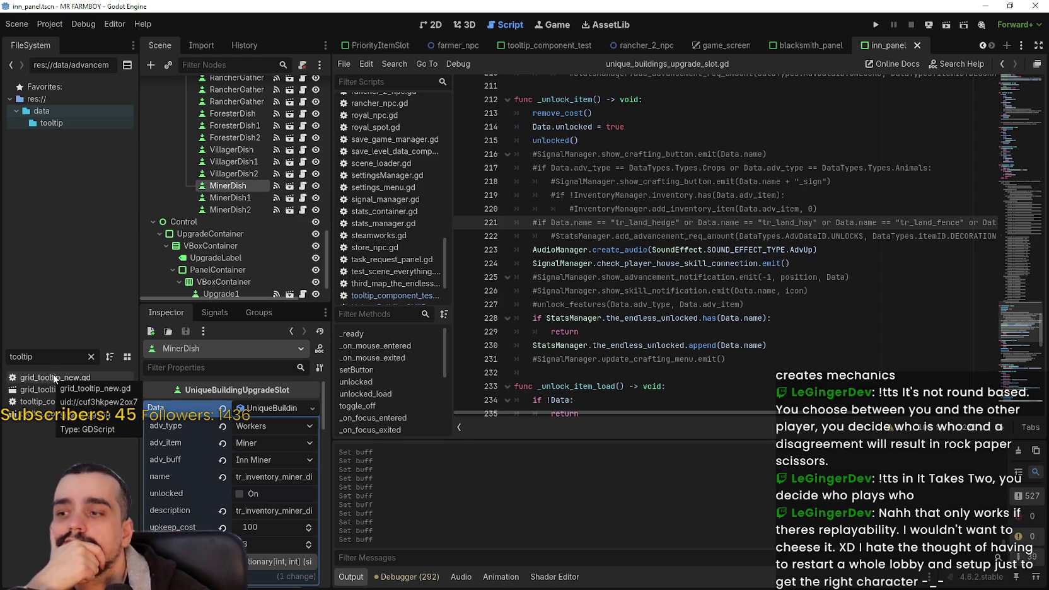
# Open tooltip_component_test.gd and select the description setup lines 742–744
pyautogui.click(77, 381)
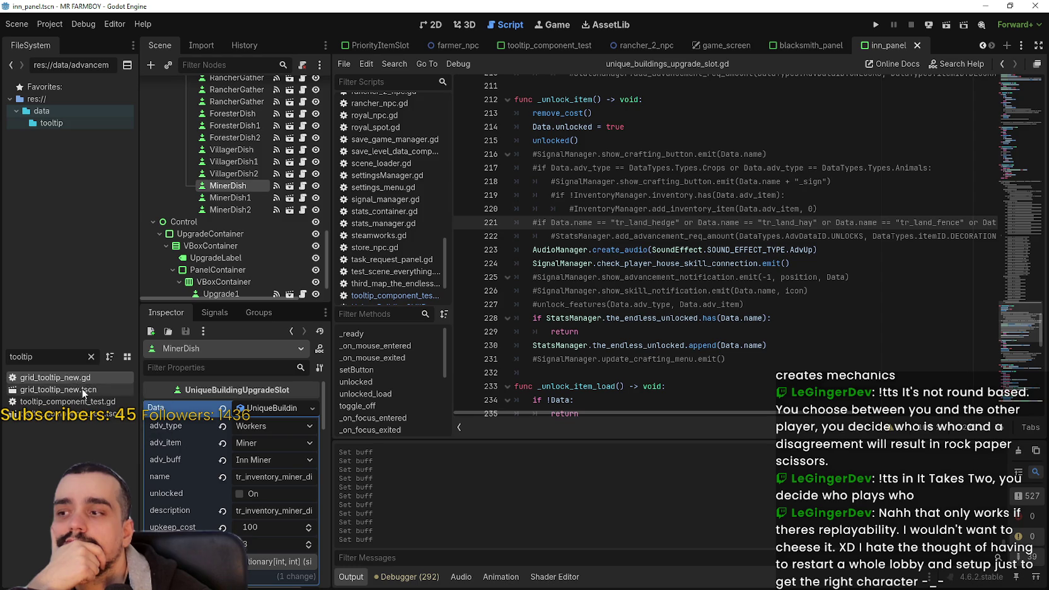
pyautogui.doubleClick(70, 401)
pyautogui.click(724, 263)
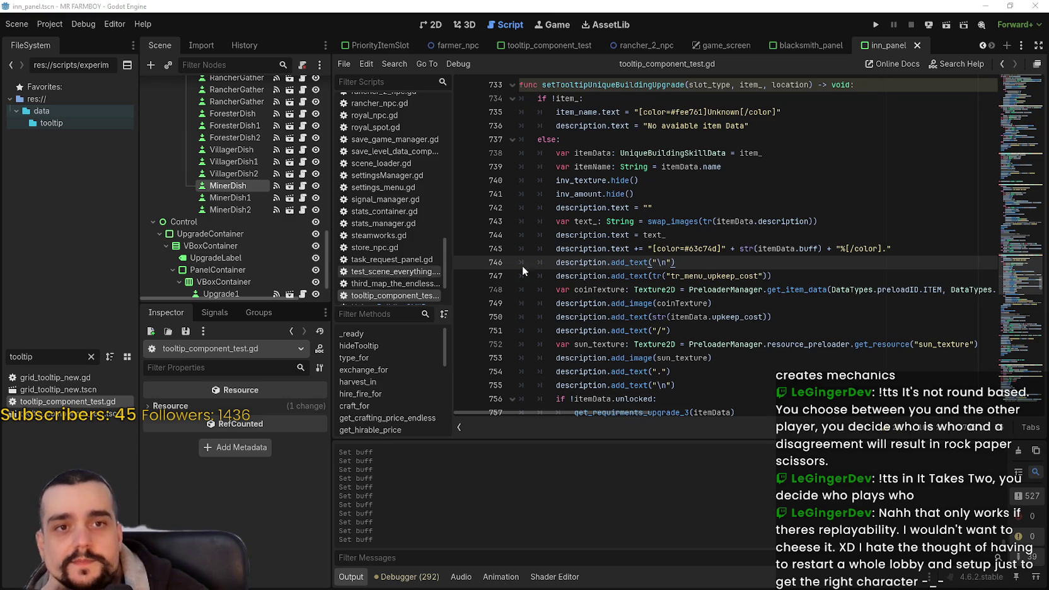
pyautogui.click(720, 248)
pyautogui.click(721, 241)
pyautogui.moveTo(722, 241)
pyautogui.mouseDown()
pyautogui.moveTo(507, 217)
pyautogui.moveTo(491, 203)
pyautogui.mouseUp()
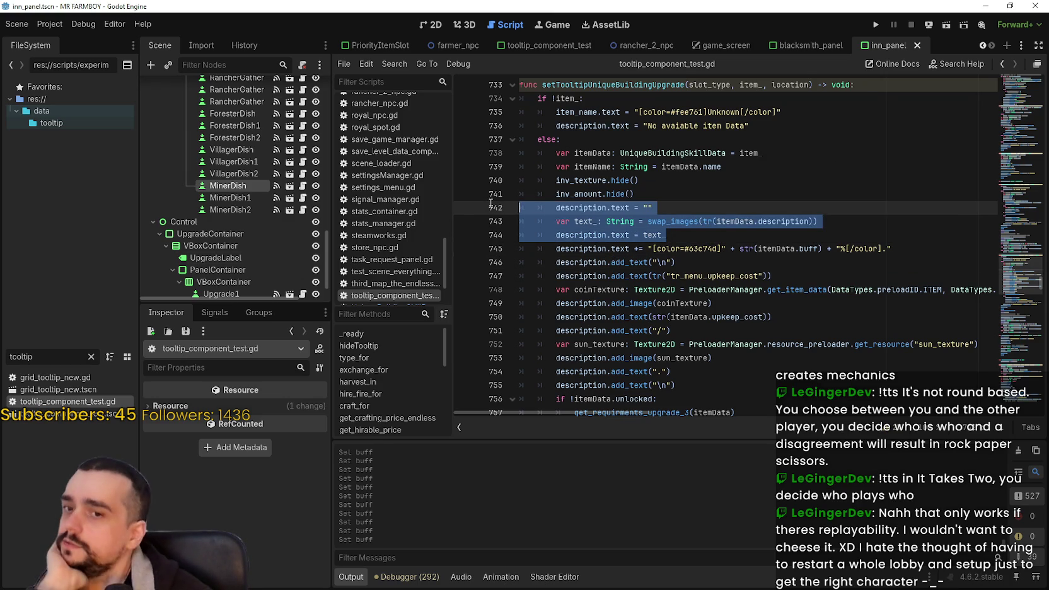
pyautogui.click(712, 234)
pyautogui.moveTo(707, 231)
pyautogui.mouseDown()
pyautogui.moveTo(546, 208)
pyautogui.moveTo(560, 216)
pyautogui.mouseUp()
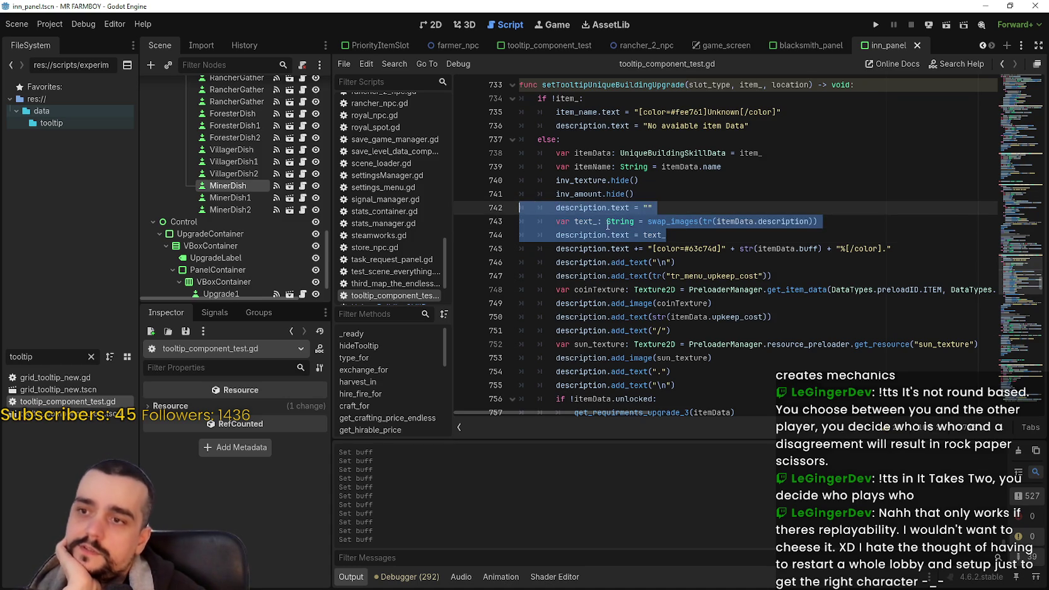
pyautogui.click(666, 236)
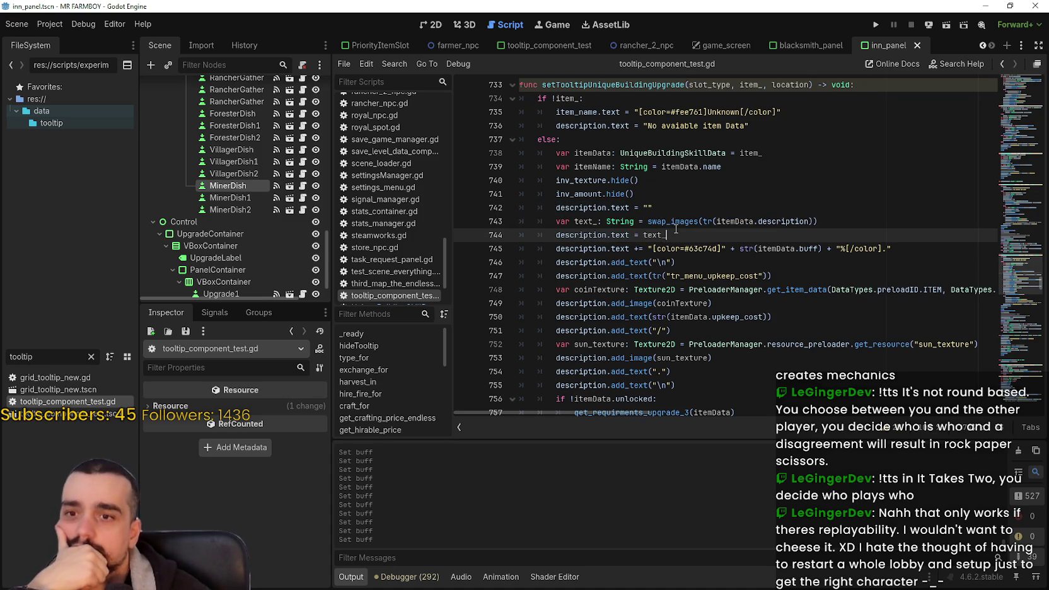
# Select lines 743–745 of the description code with the keyboard
pyautogui.moveTo(649, 219)
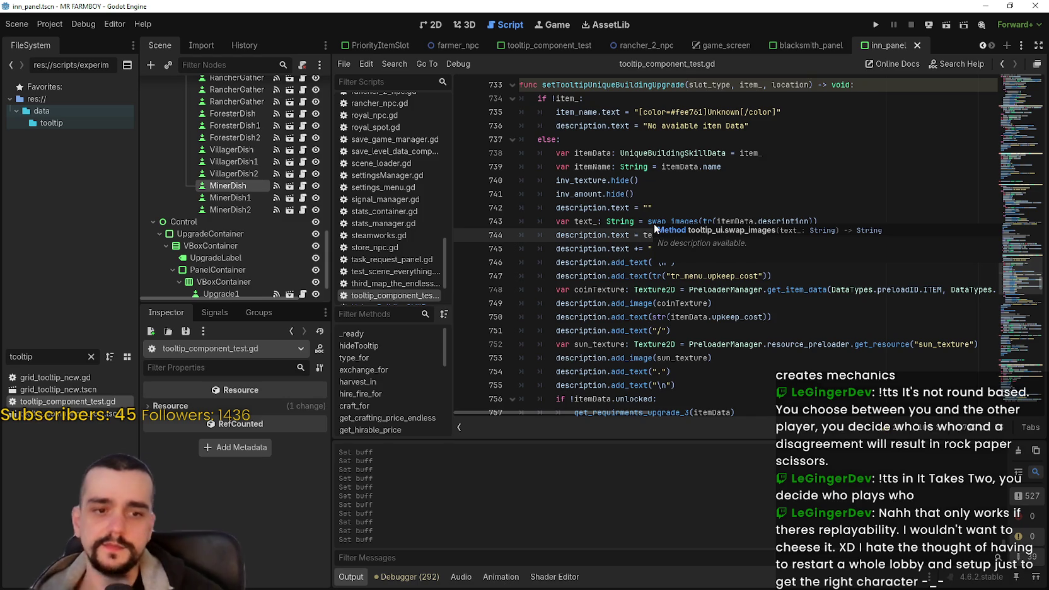
pyautogui.click(725, 260)
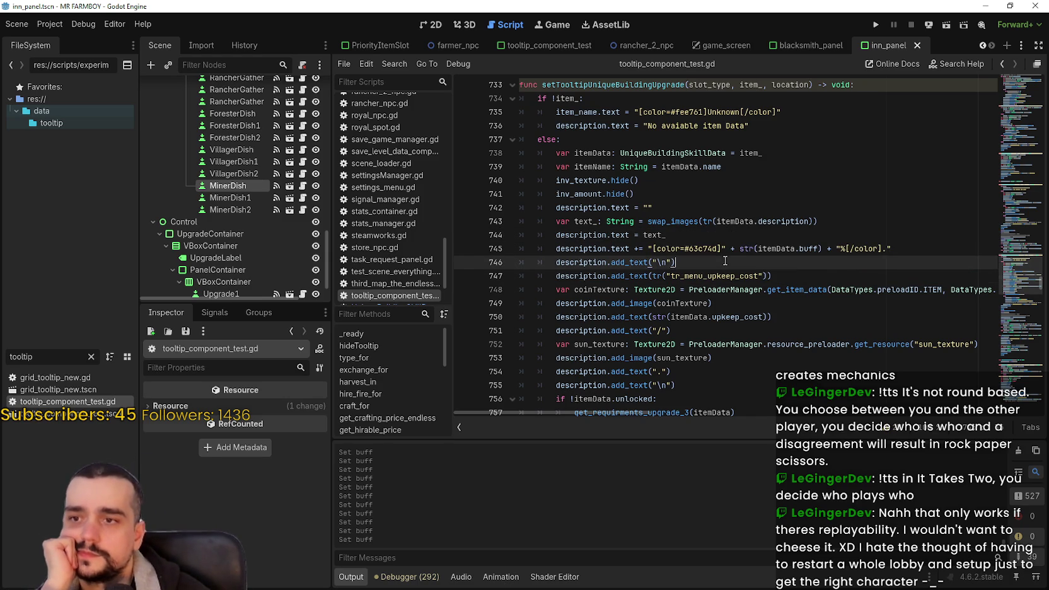
pyautogui.hotkey('shift', 'Up')
pyautogui.hotkey('shift', 'Up')
pyautogui.hotkey('shift', 'Up')
pyautogui.press('Down')
pyautogui.press('Down')
pyautogui.press('End')
pyautogui.hotkey('shift', 'Up')
pyautogui.hotkey('shift', 'Up')
pyautogui.hotkey('shift', 'Home')
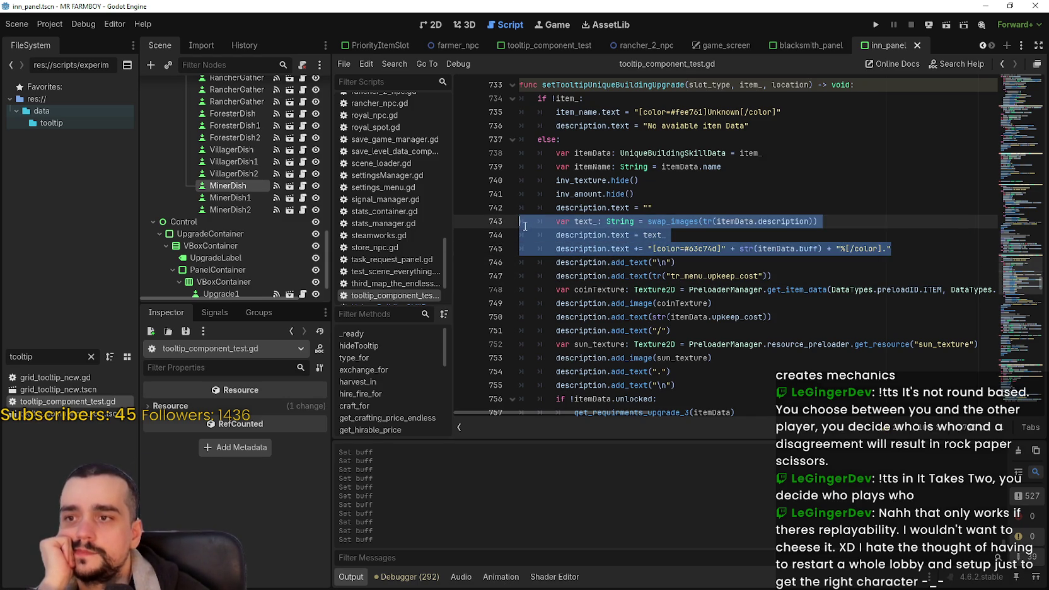
pyautogui.press('Right')
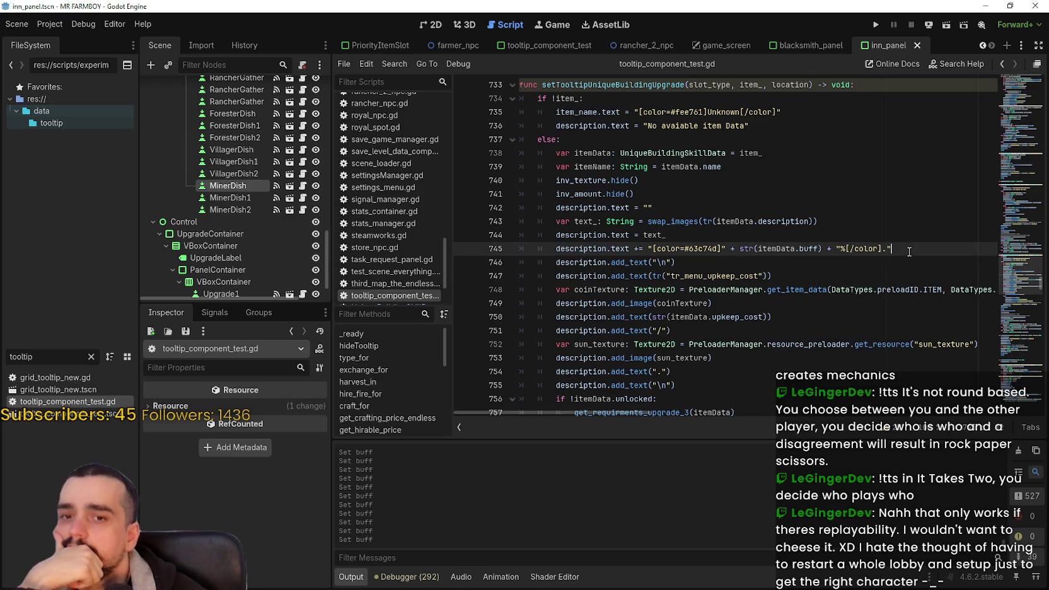
# Reselect lines 742–744, then widen the FileSystem and Scene tree docks
pyautogui.press('Up')
pyautogui.hotkey('shift', 'Up')
pyautogui.hotkey('shift', 'Up')
pyautogui.press('Right')
pyautogui.hotkey('shift', 'Up')
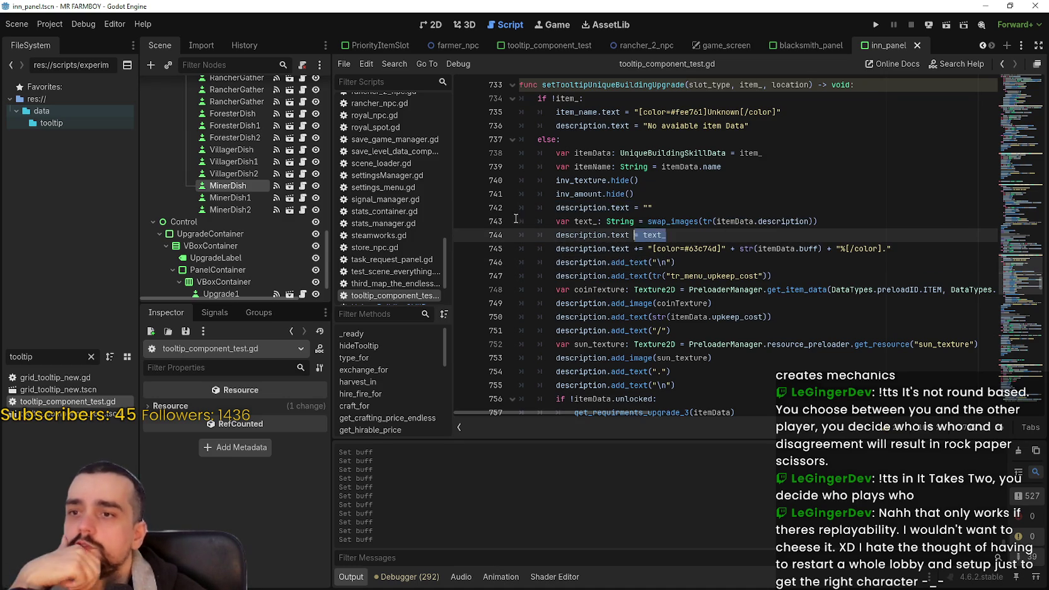
pyautogui.hotkey('shift', 'Home')
pyautogui.press('Right')
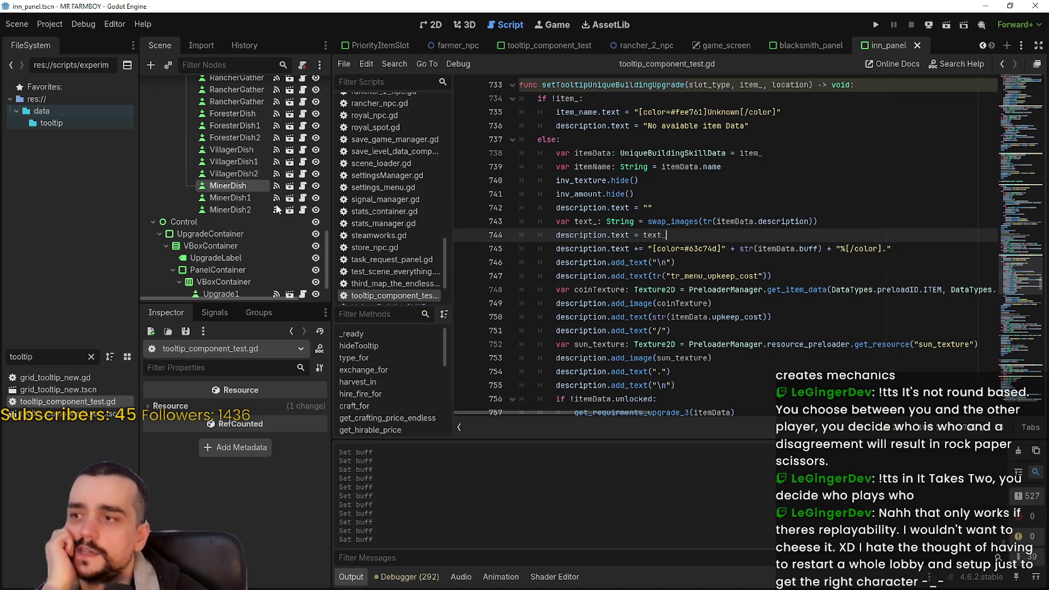
pyautogui.moveTo(139, 246); pyautogui.dragTo(155, 246)
pyautogui.moveTo(329, 249); pyautogui.dragTo(380, 254)
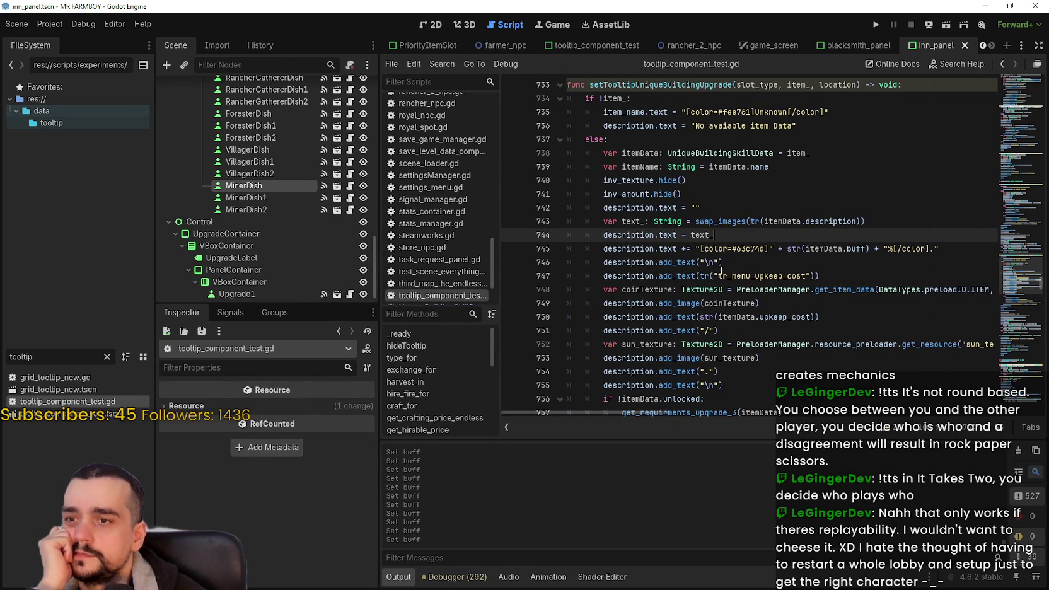
# Review the tooltip code, selecting lines 744–747 and the lines around 751
pyautogui.press('Down')
pyautogui.press('Down')
pyautogui.press('Down')
pyautogui.scroll(1, 786, 292)
pyautogui.click(786, 292)
pyautogui.scroll(1, 758, 251)
pyautogui.moveTo(725, 209); pyautogui.dragTo(740, 295)
pyautogui.click(738, 221)
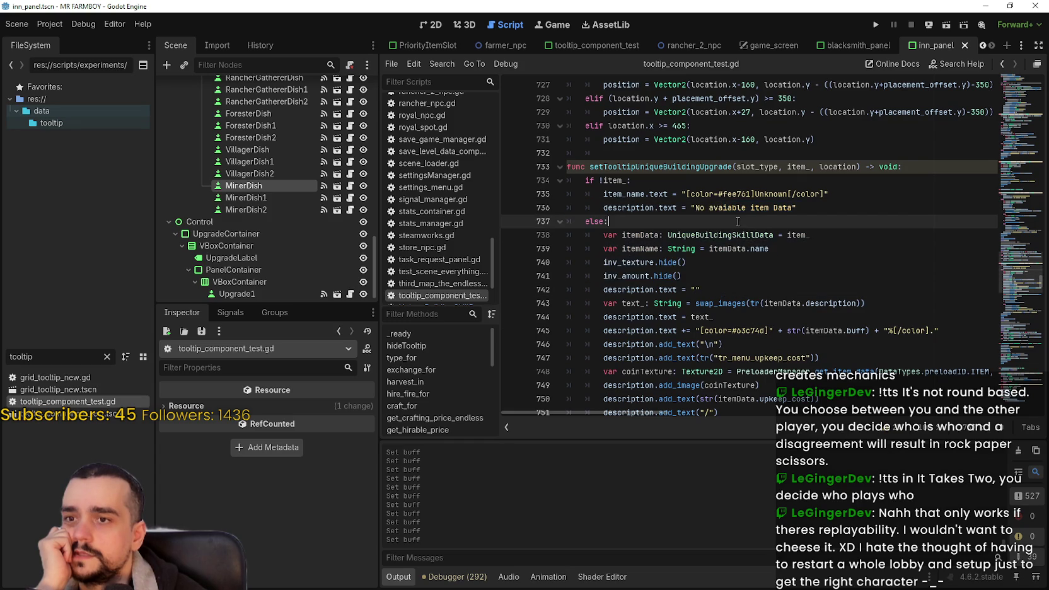
pyautogui.scroll(-2, 819, 271)
pyautogui.moveTo(825, 278)
pyautogui.mouseDown()
pyautogui.moveTo(599, 271)
pyautogui.moveTo(444, 238)
pyautogui.mouseUp()
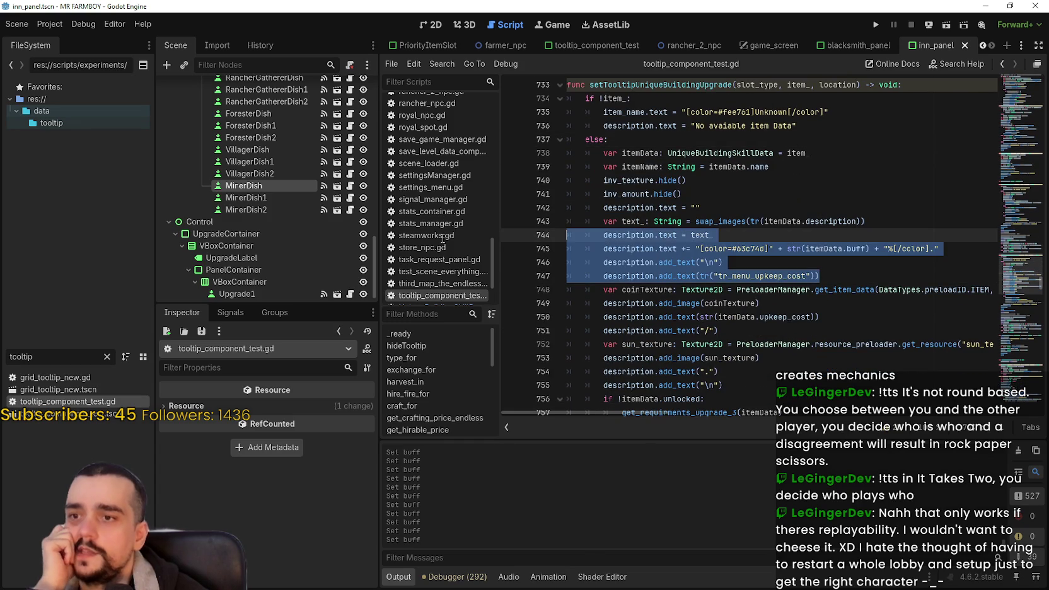
pyautogui.click(739, 329)
pyautogui.scroll(-1, 681, 377)
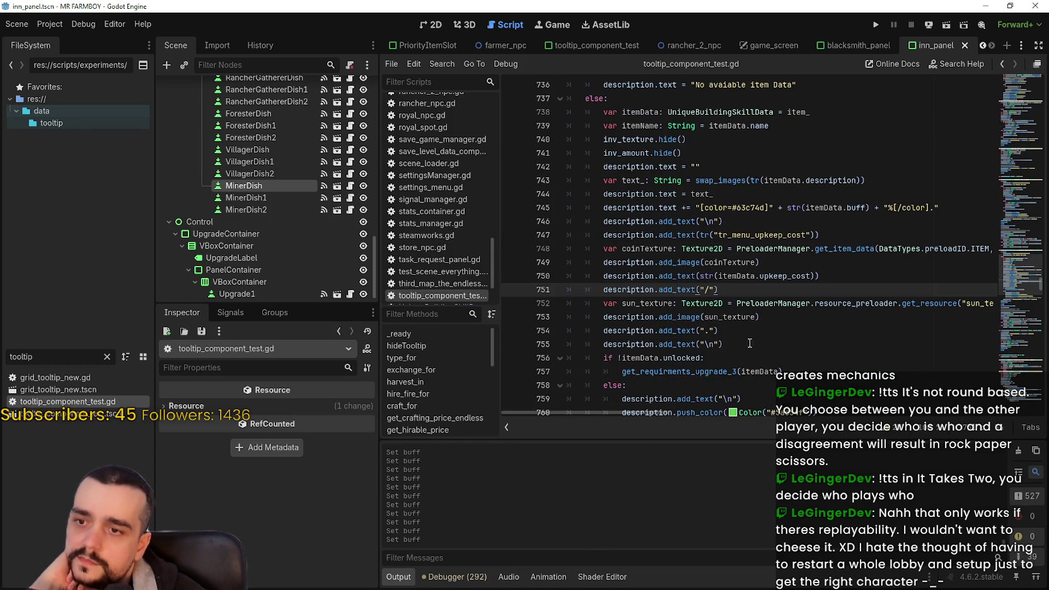
pyautogui.moveTo(723, 345); pyautogui.dragTo(547, 310)
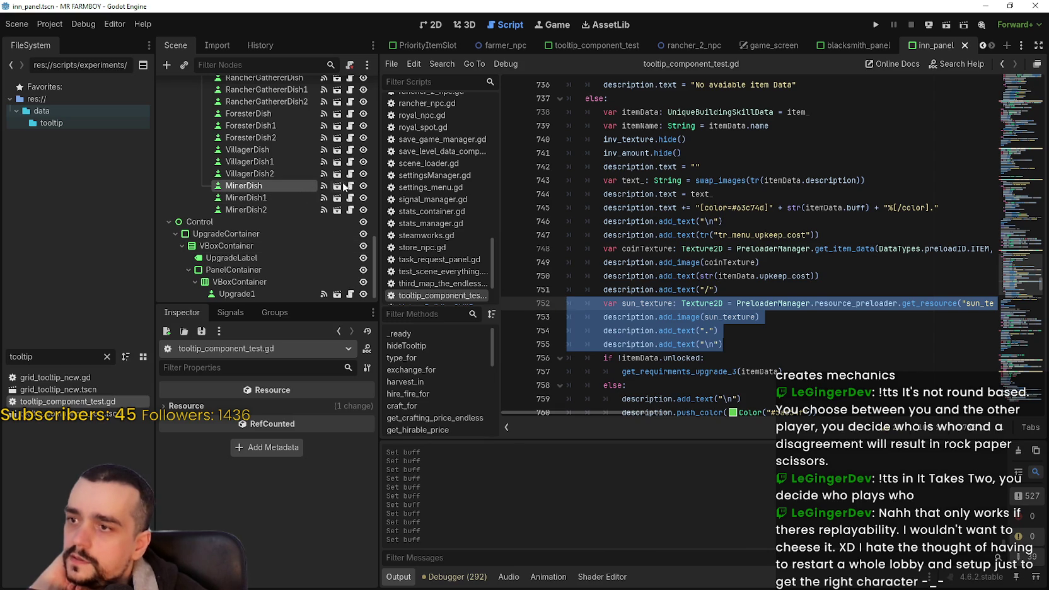
# Select VillagerDish1, collapse its Data resource, and run the project
pyautogui.click(299, 165)
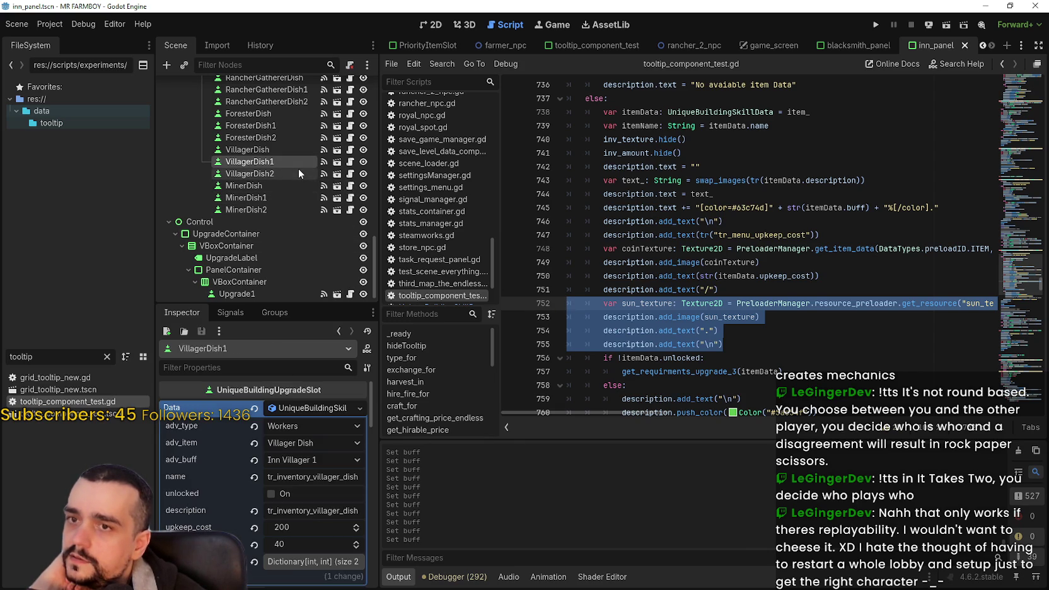
pyautogui.click(309, 408)
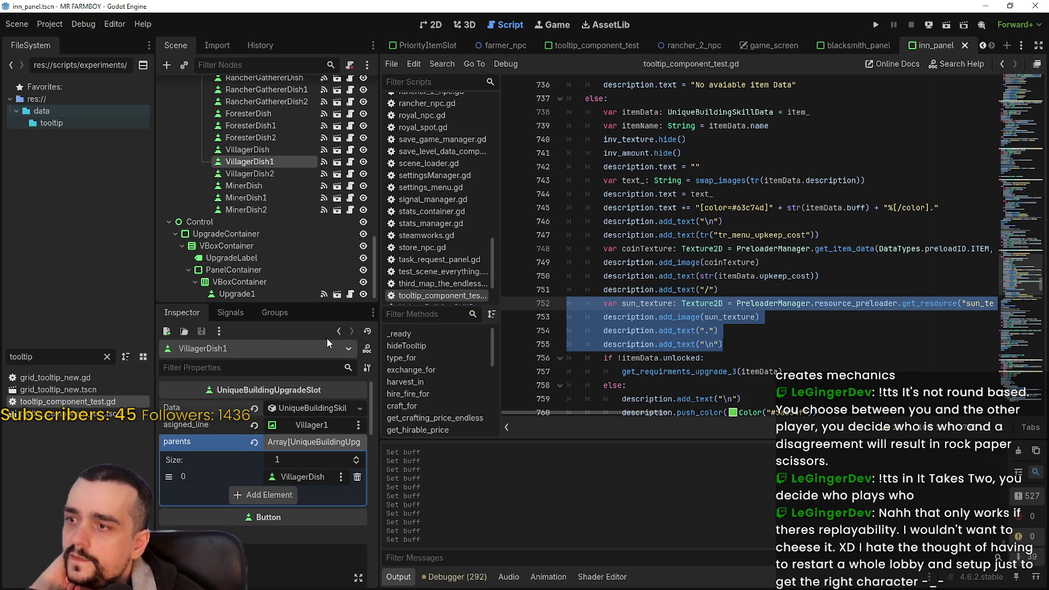
pyautogui.click(728, 267)
pyautogui.click(875, 24)
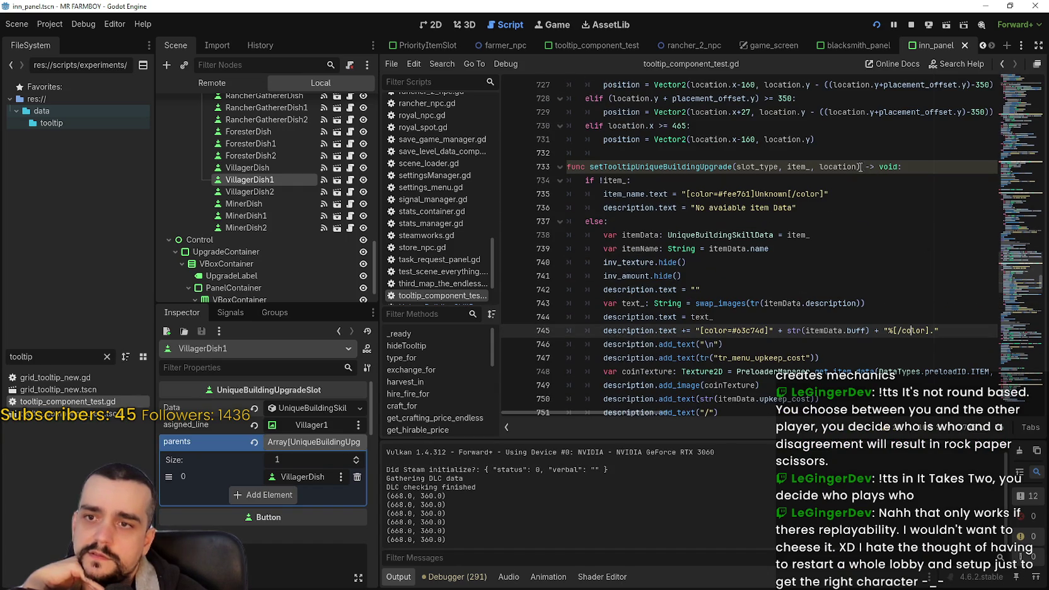
# Inspect VillagerDish's Data (parent StartingPoint), collapse it, and clear the FileSystem filter
pyautogui.click(859, 166)
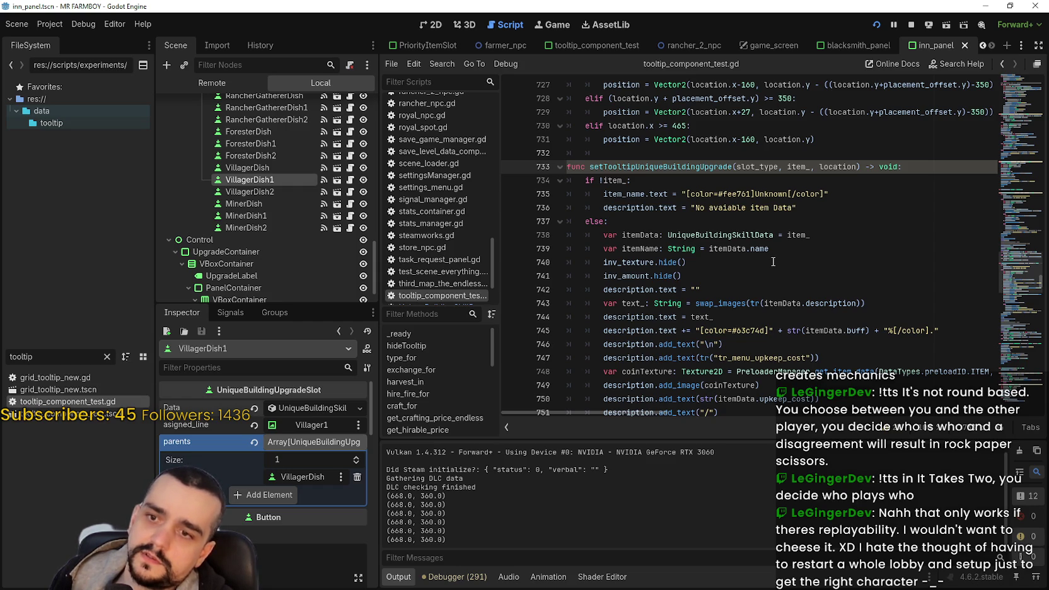
pyautogui.click(273, 169)
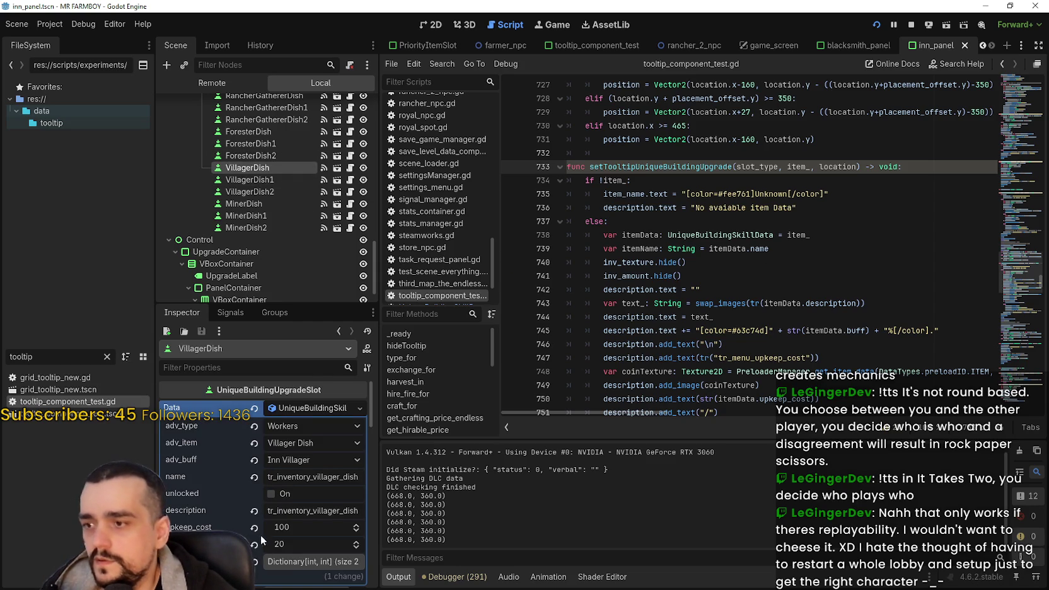
pyautogui.scroll(-1, 284, 543)
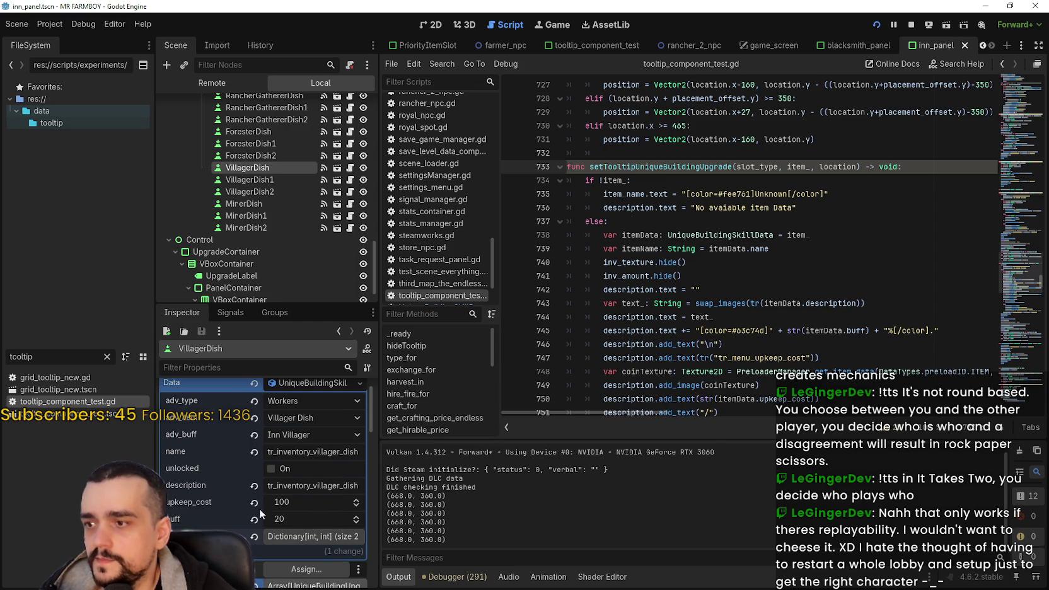
pyautogui.scroll(1, 309, 459)
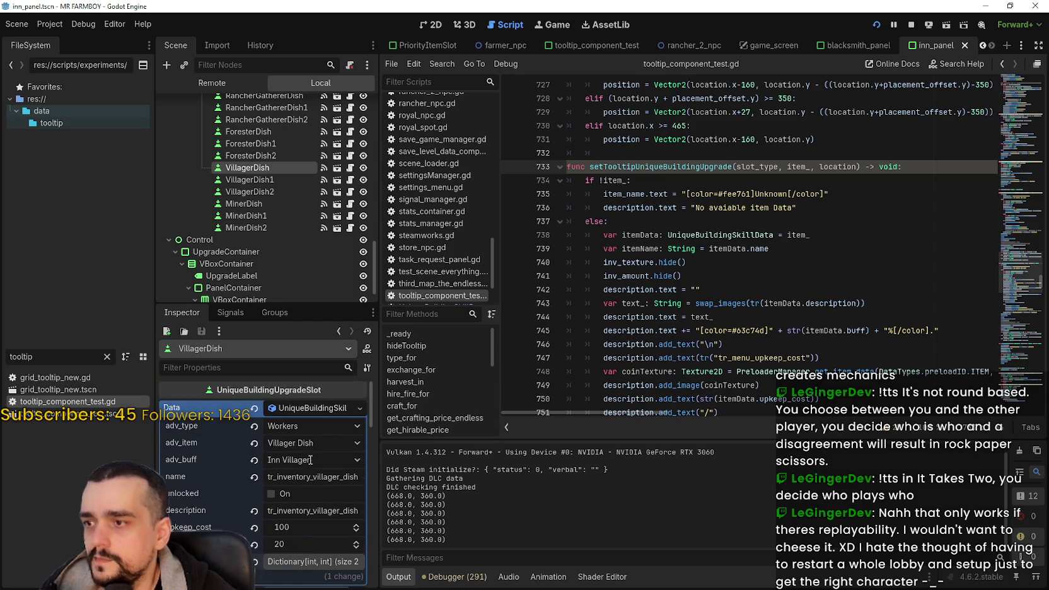
pyautogui.click(305, 407)
pyautogui.click(106, 357)
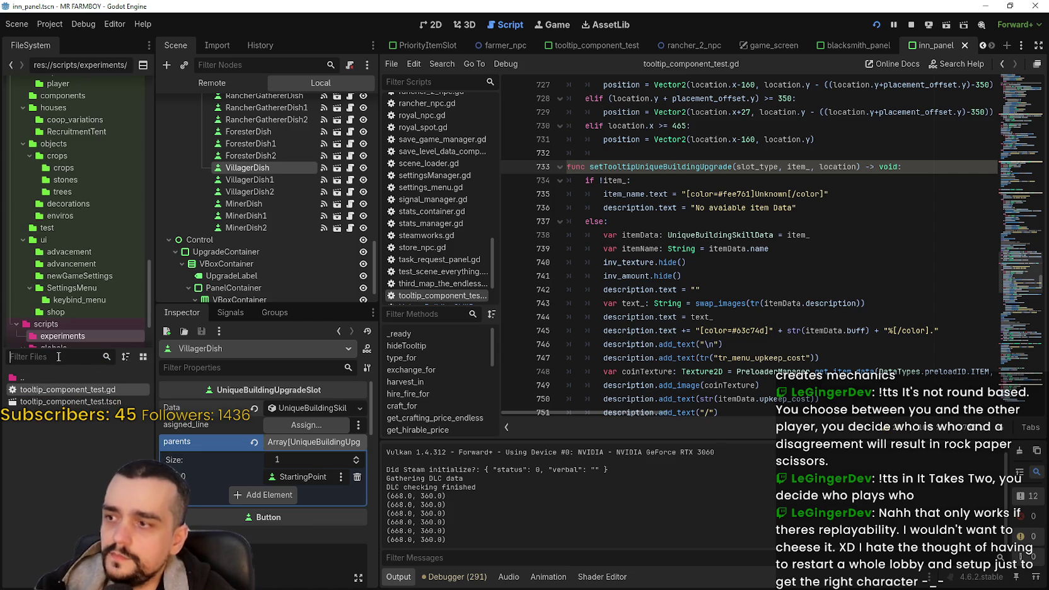
pyautogui.click(58, 357)
pyautogui.write('unique')
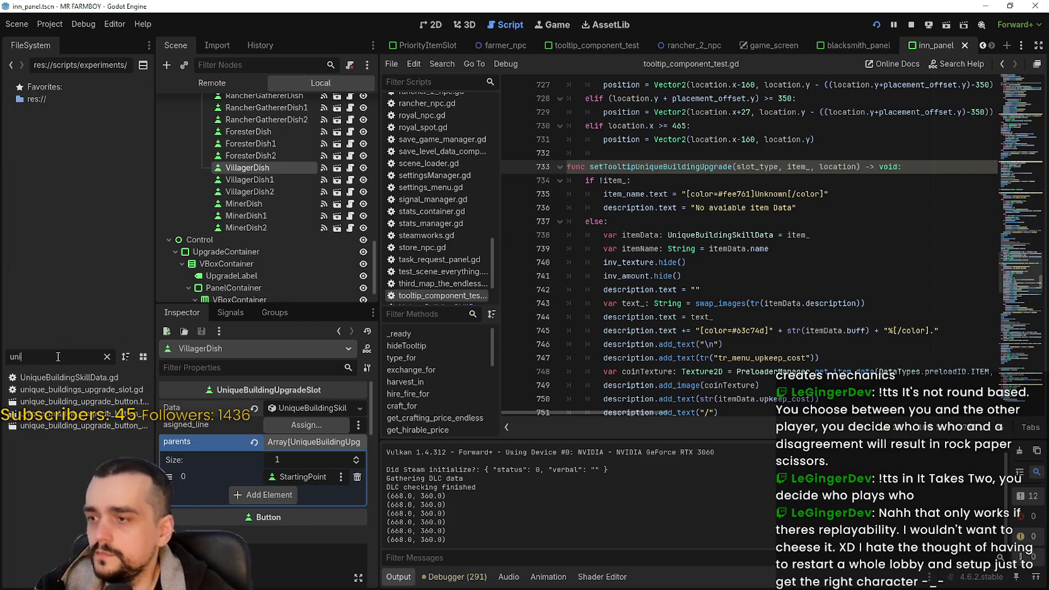
pyautogui.doubleClick(56, 378)
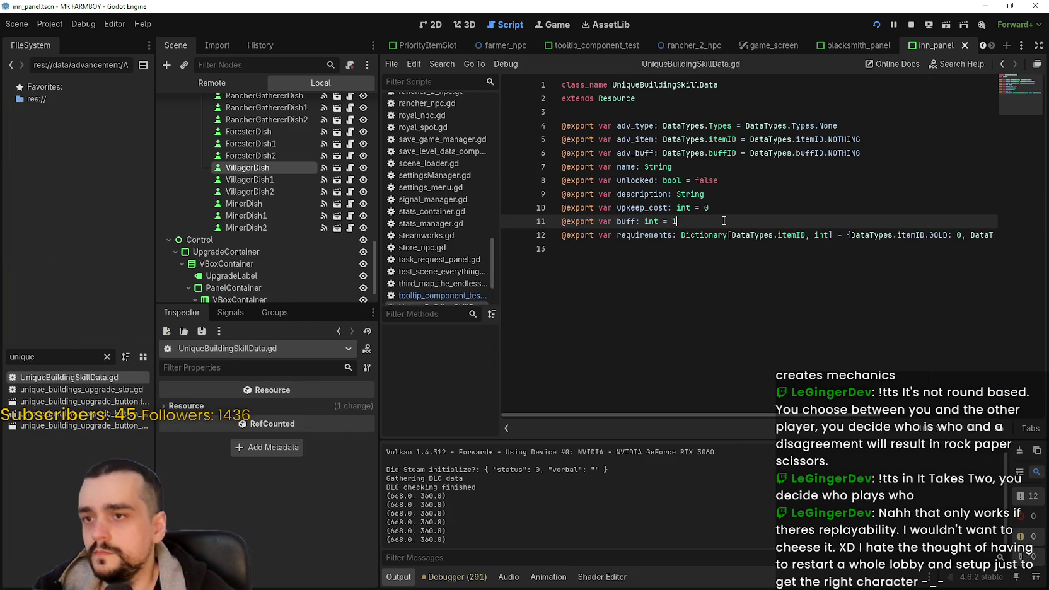
pyautogui.press('Return')
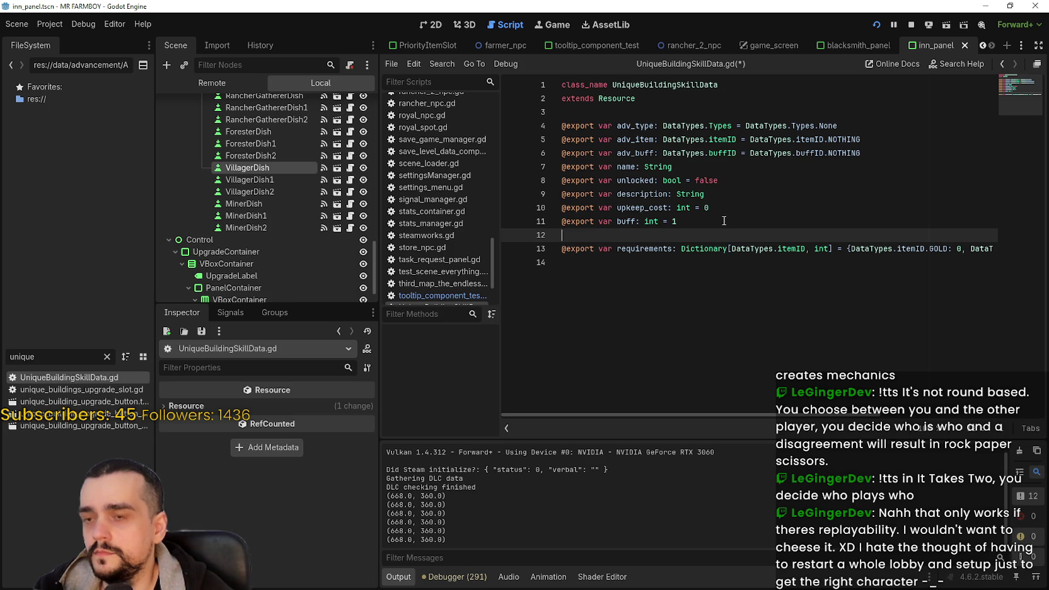
pyautogui.write('@exp')
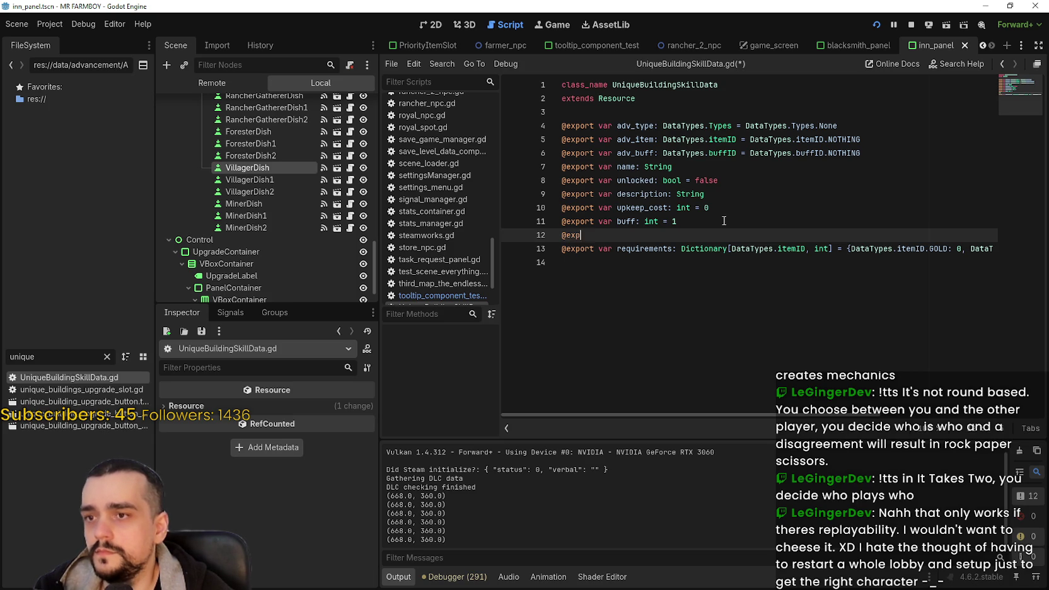
pyautogui.write('ort var buff_float: b')
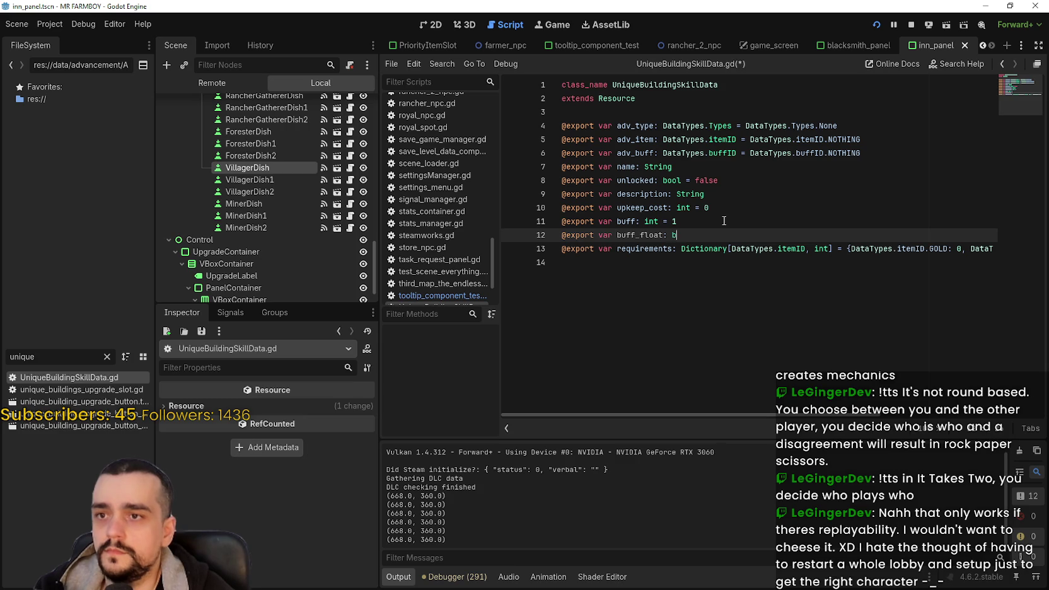
pyautogui.write('ool = false')
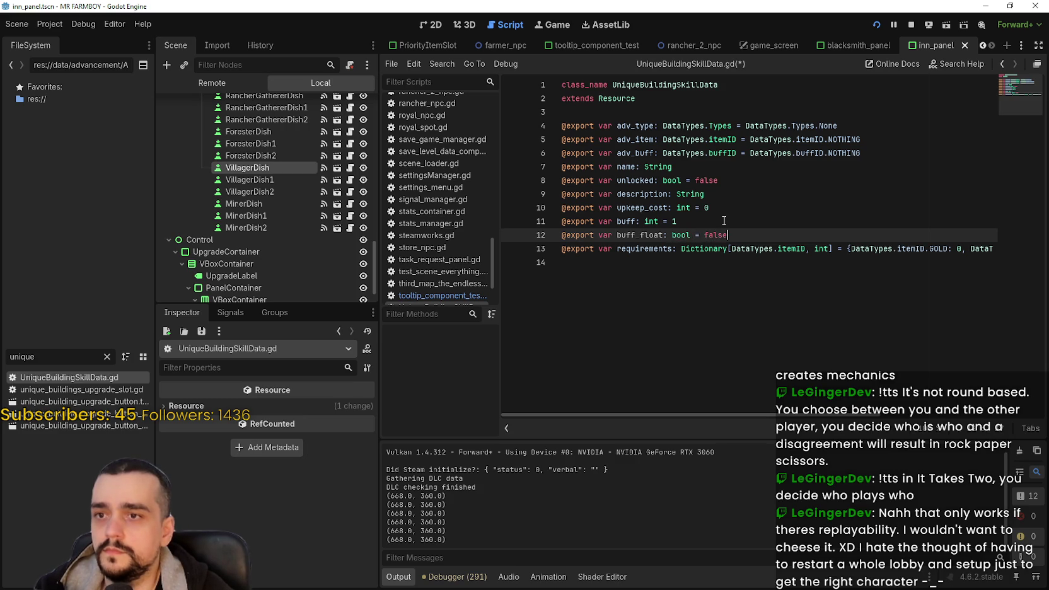
pyautogui.hotkey('ctrl', 's')
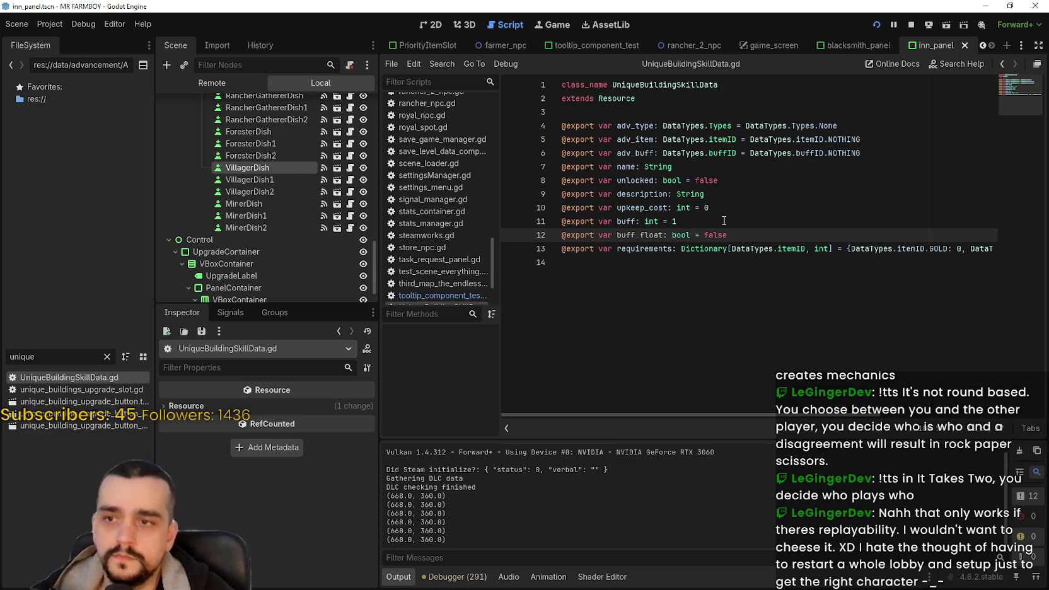
# Check the buff_float declaration, stop the running game, and select VillagerDish
pyautogui.doubleClick(646, 232)
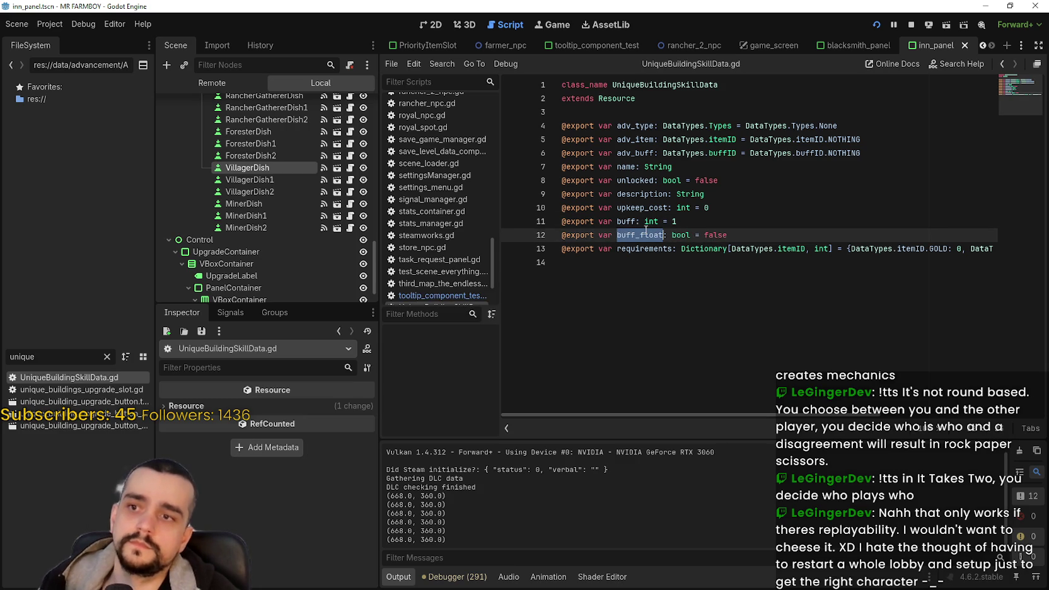
pyautogui.click(748, 227)
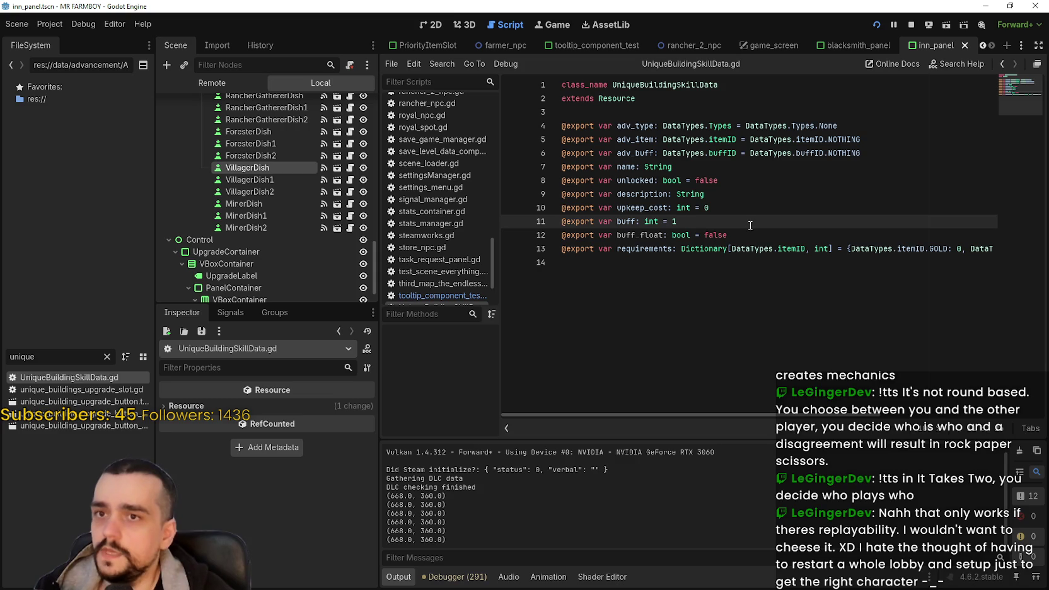
pyautogui.doubleClick(653, 234)
pyautogui.click(911, 25)
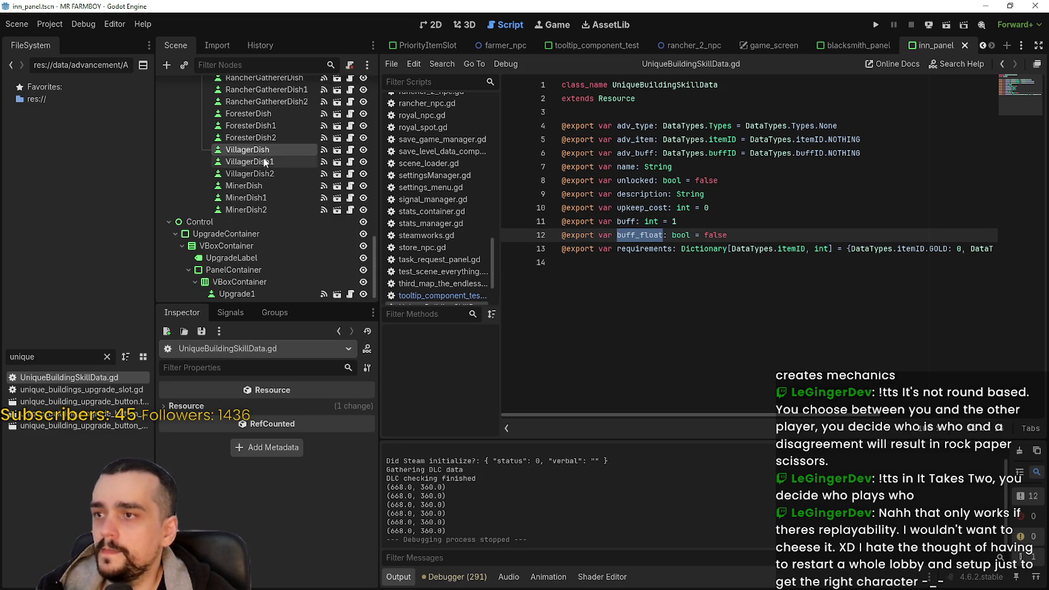
pyautogui.click(262, 211)
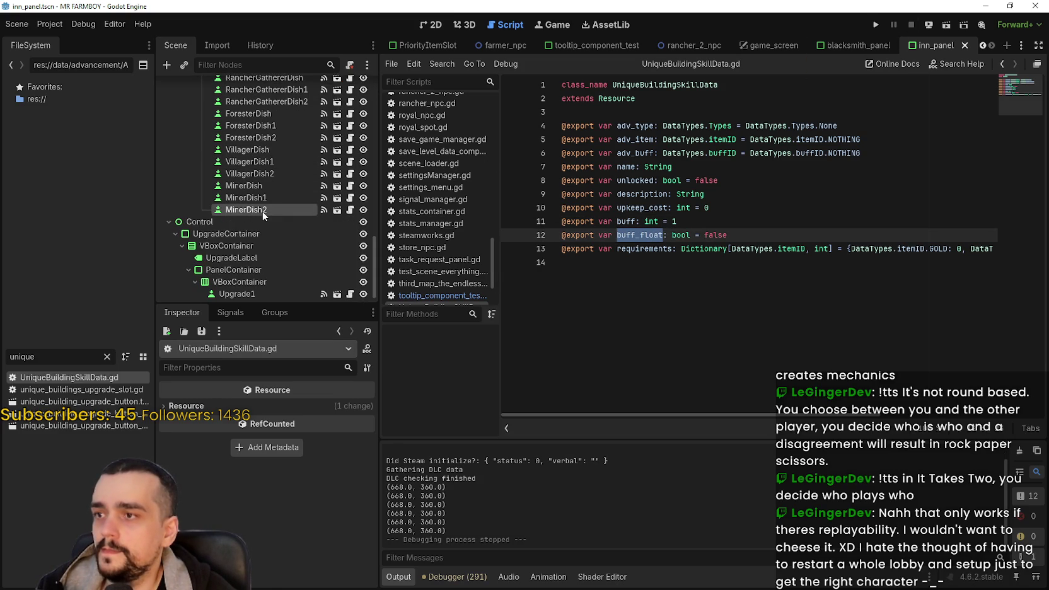
pyautogui.click(255, 150)
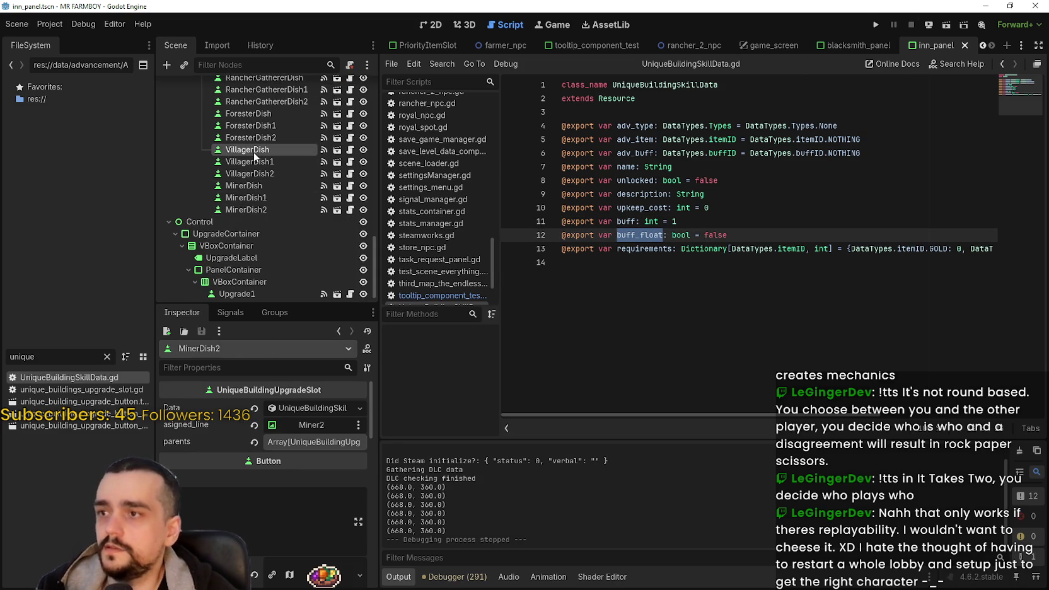
# Tick buff_float On in VillagerDish's and VillagerDish1's Data, then save with Ctrl+S
pyautogui.click(302, 407)
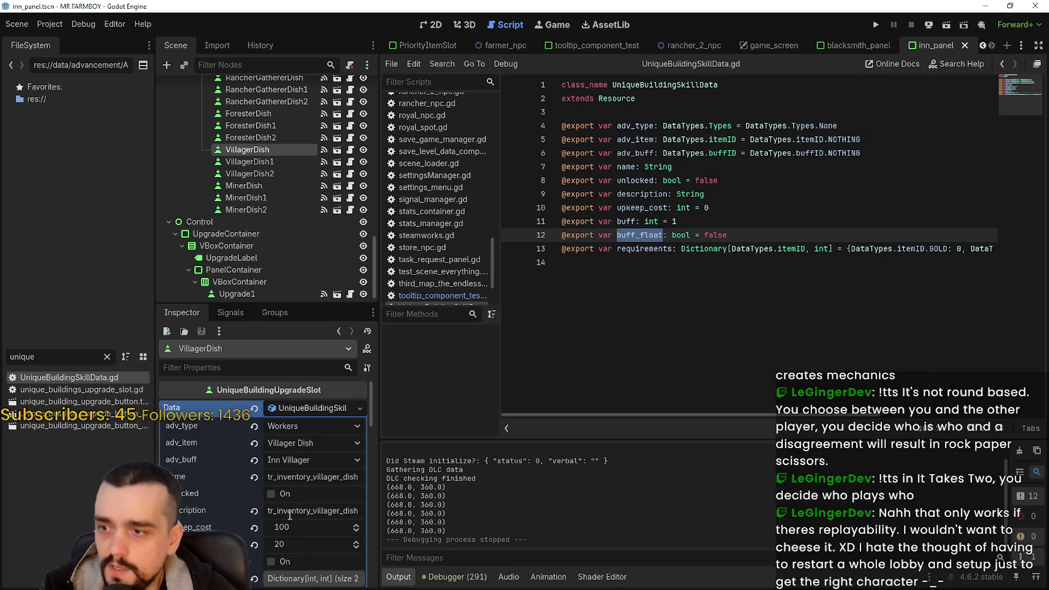
pyautogui.click(271, 561)
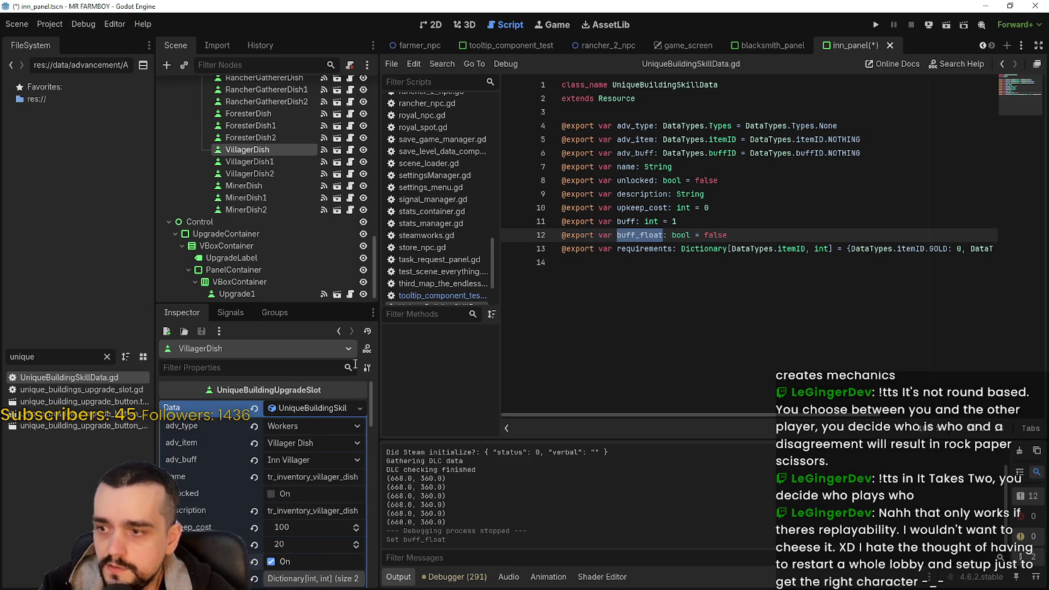
pyautogui.click(294, 160)
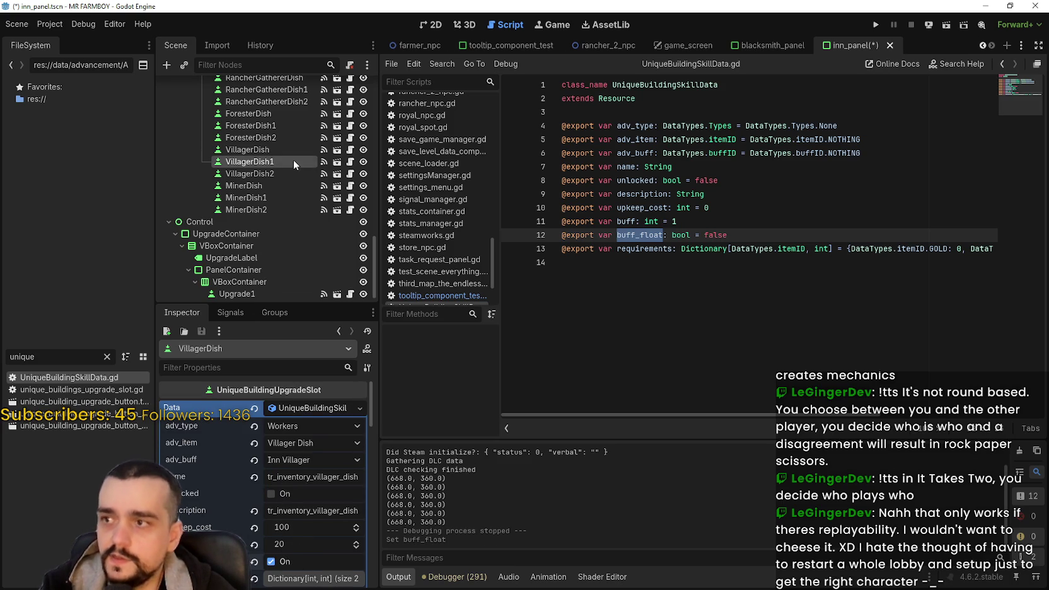
pyautogui.click(314, 408)
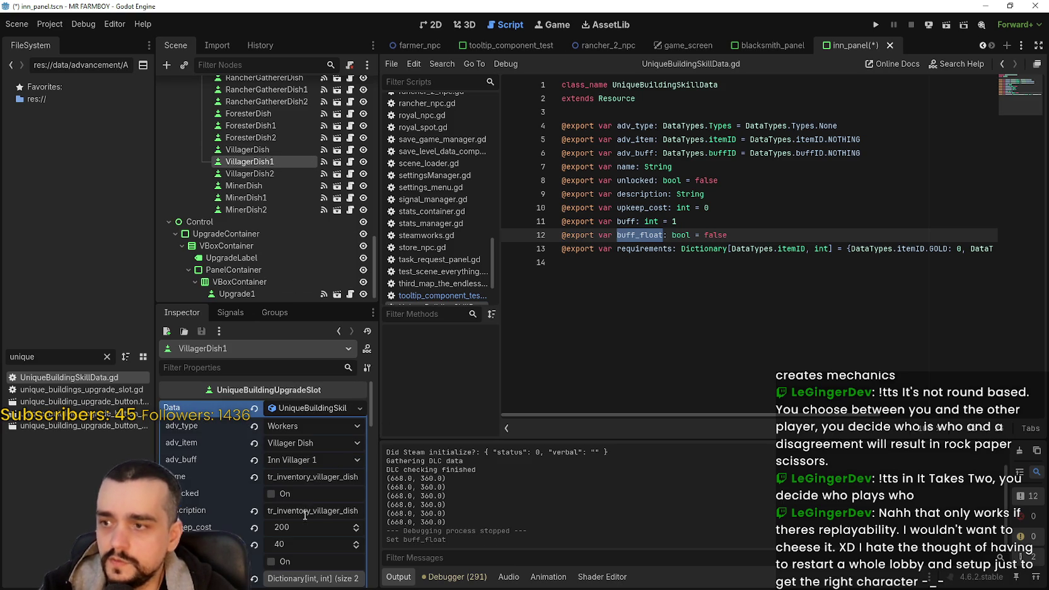
pyautogui.scroll(5, 282, 177)
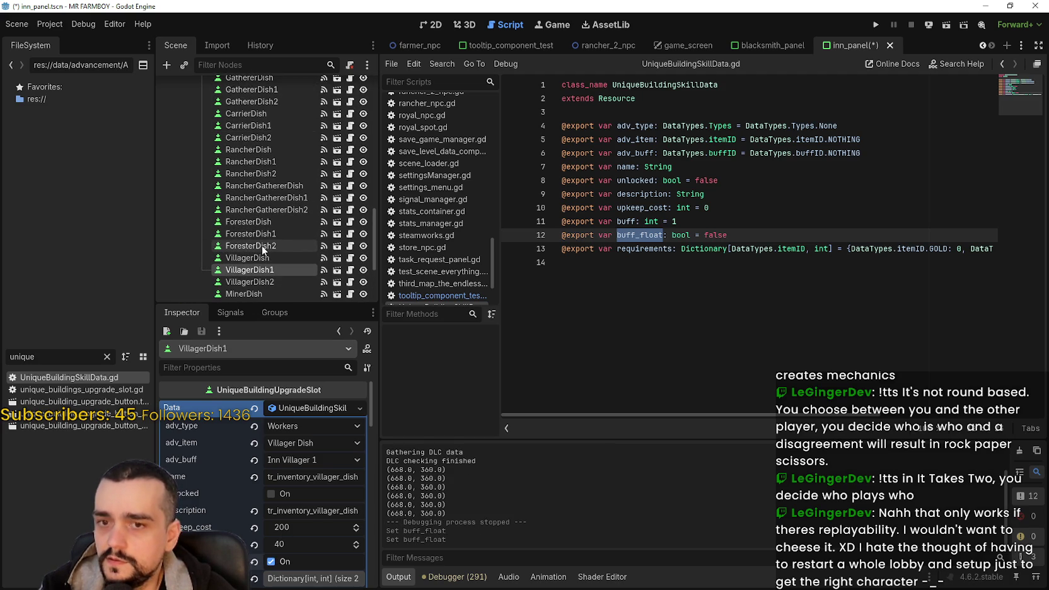
pyautogui.click(626, 209)
pyautogui.hotkey('ctrl', 's')
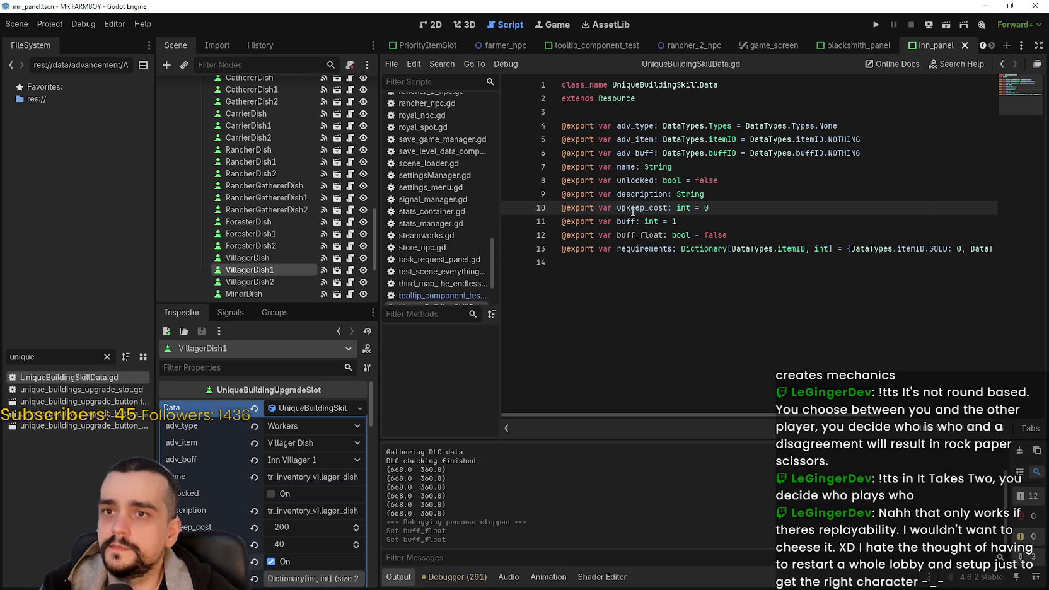
pyautogui.click(743, 282)
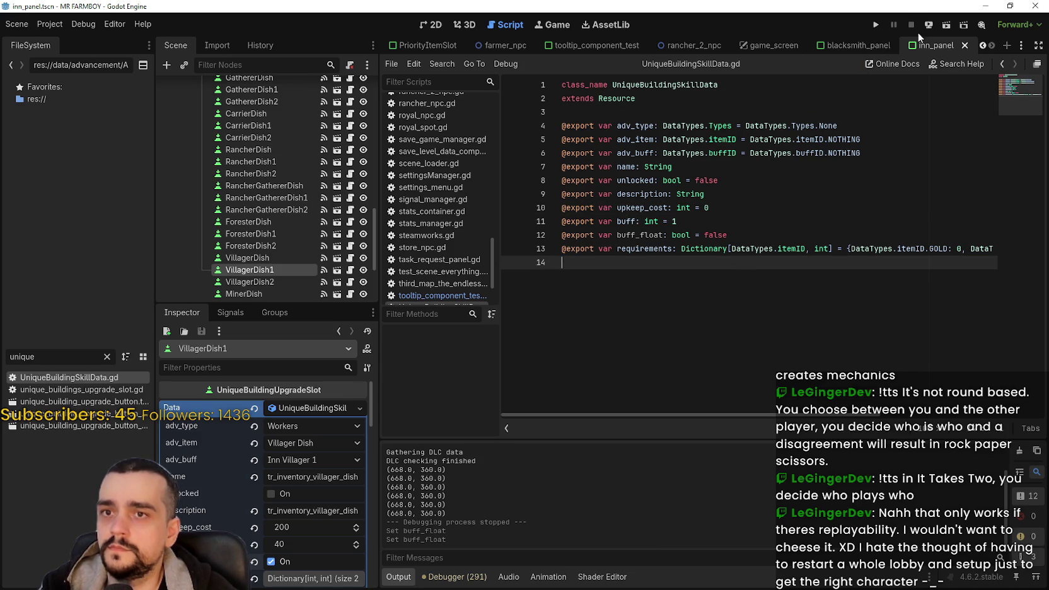
pyautogui.moveTo(31, 355); pyautogui.dragTo(2, 351)
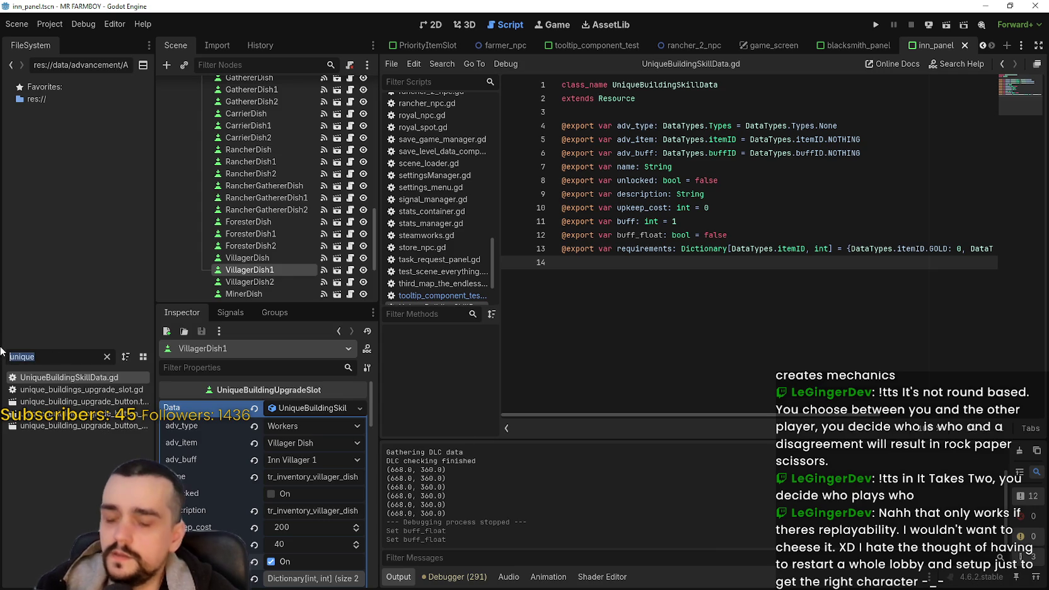
# Open tooltip_component_test.gd and find where item_ and the buff text line are used
pyautogui.write('test')
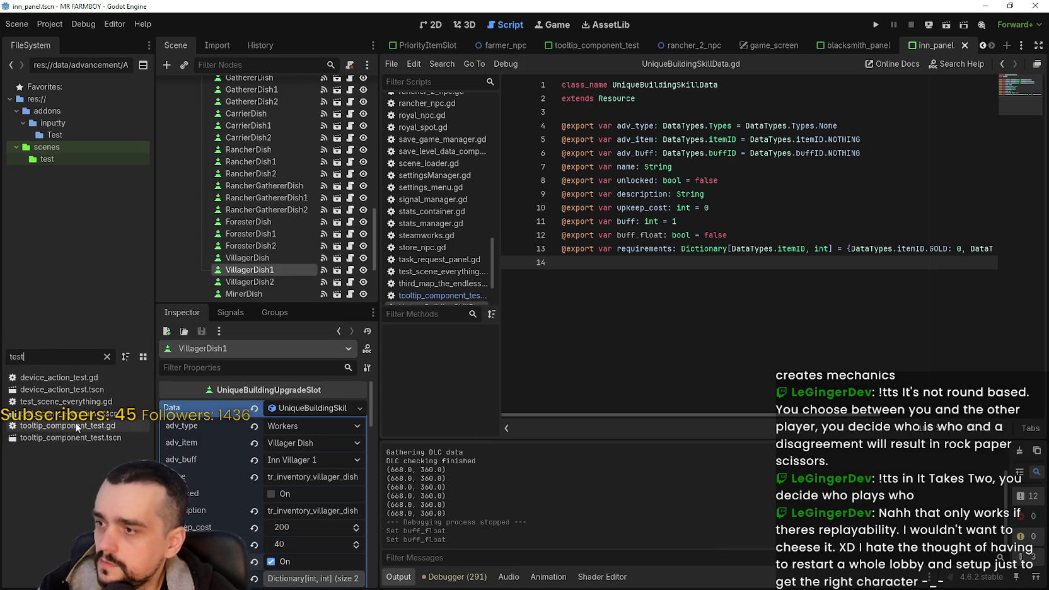
pyautogui.doubleClick(76, 426)
pyautogui.click(812, 235)
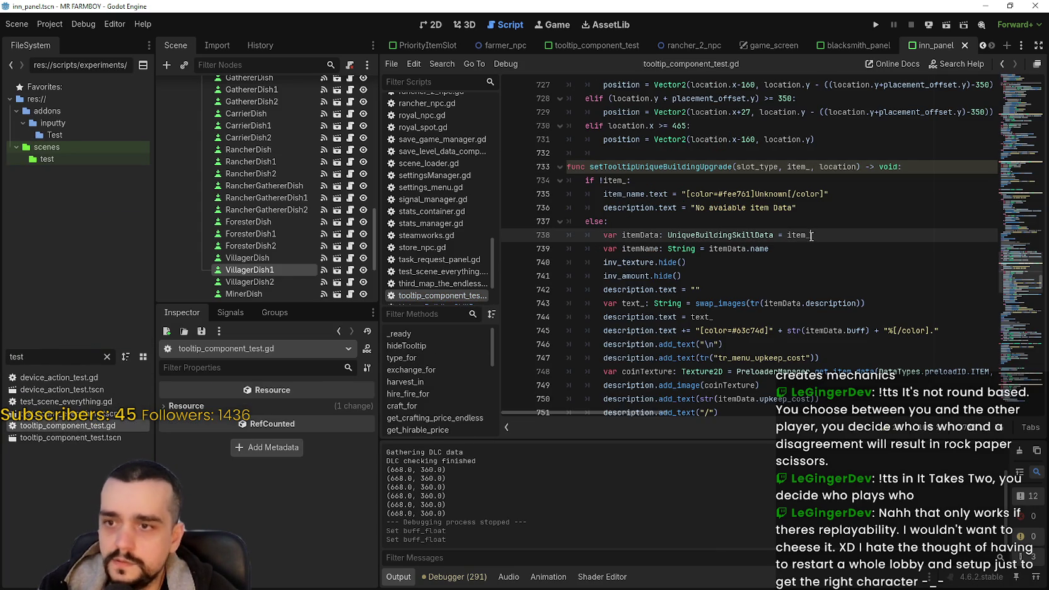
pyautogui.scroll(-3, 808, 235)
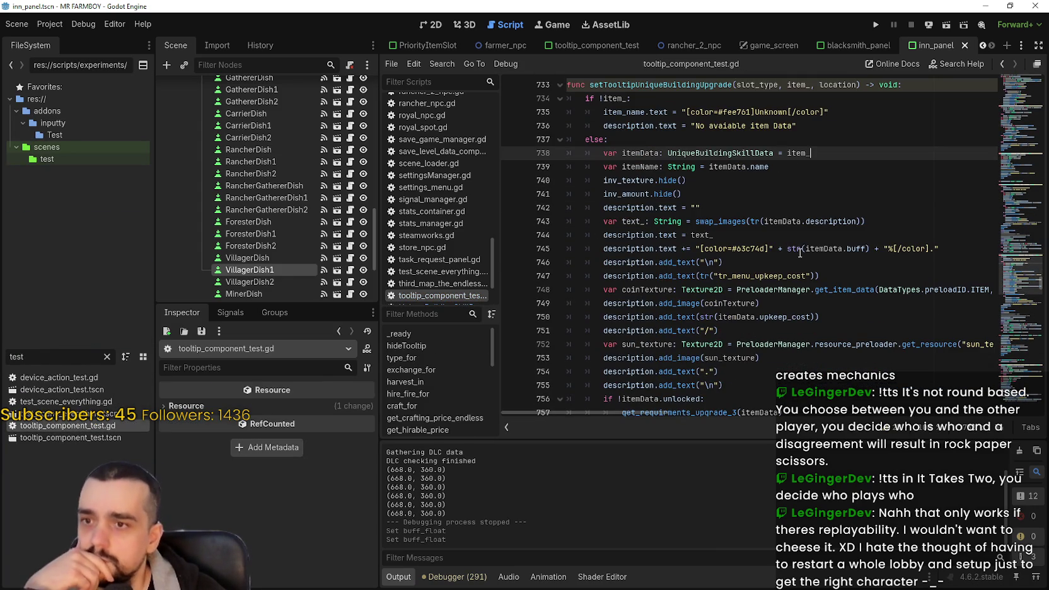
pyautogui.scroll(-2, 800, 253)
pyautogui.click(813, 318)
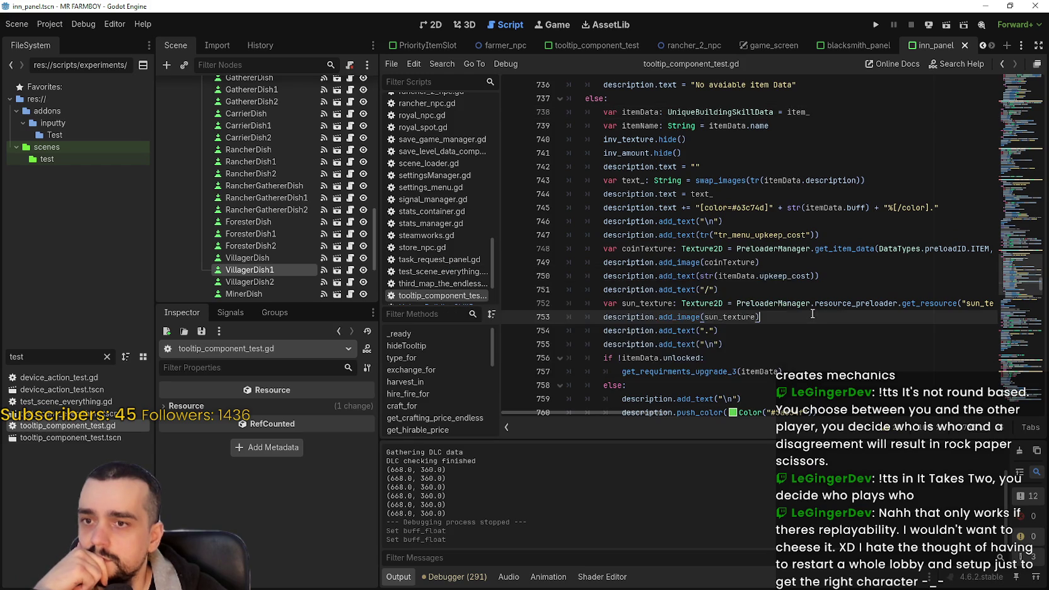
pyautogui.scroll(2, 815, 297)
pyautogui.scroll(3, 815, 299)
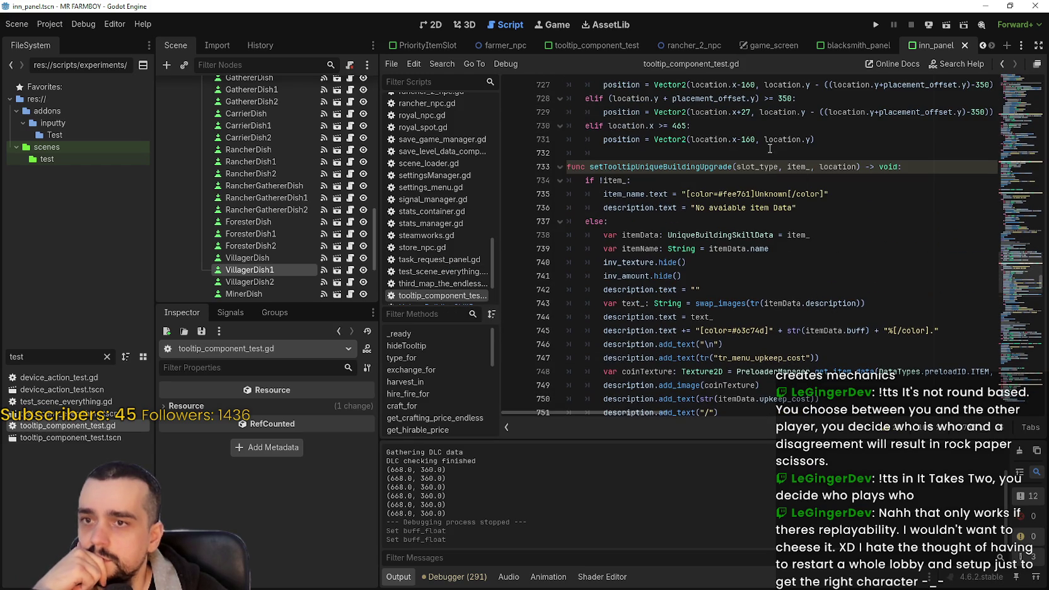
pyautogui.doubleClick(800, 166)
pyautogui.scroll(-2, 827, 353)
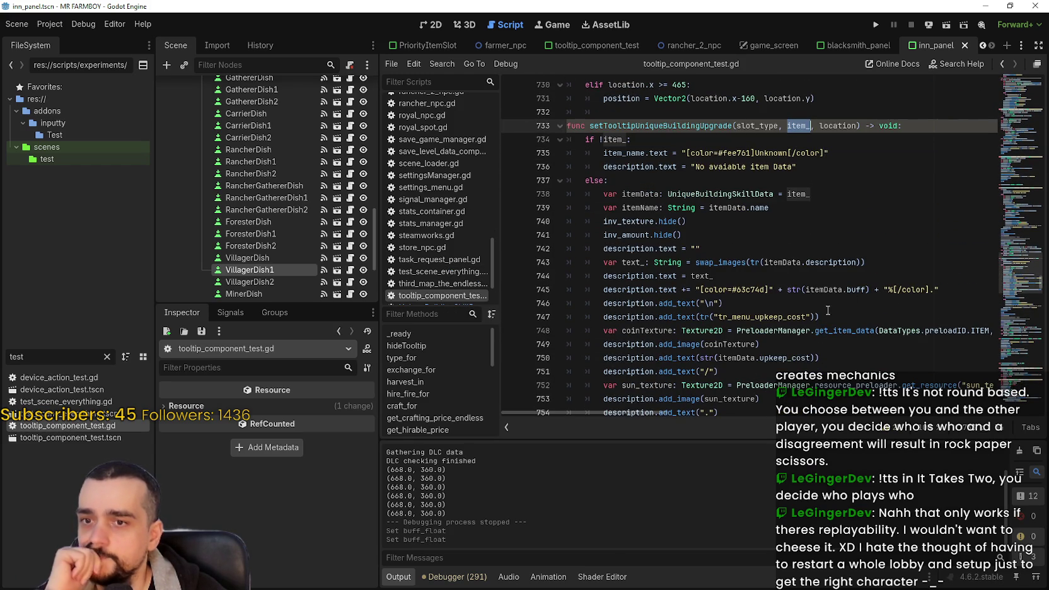
# Insert an 'if item_.buff_float:' condition above the buff text line
pyautogui.click(961, 288)
pyautogui.hotkey('shift', 'Home')
pyautogui.press('Left')
pyautogui.press('Left')
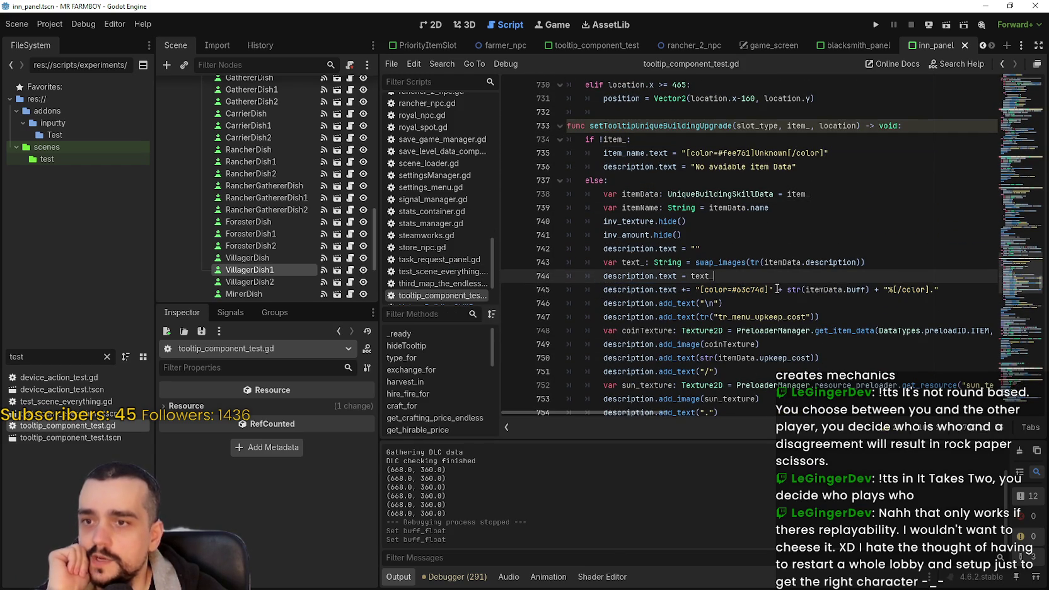
pyautogui.press('Return')
pyautogui.write('if')
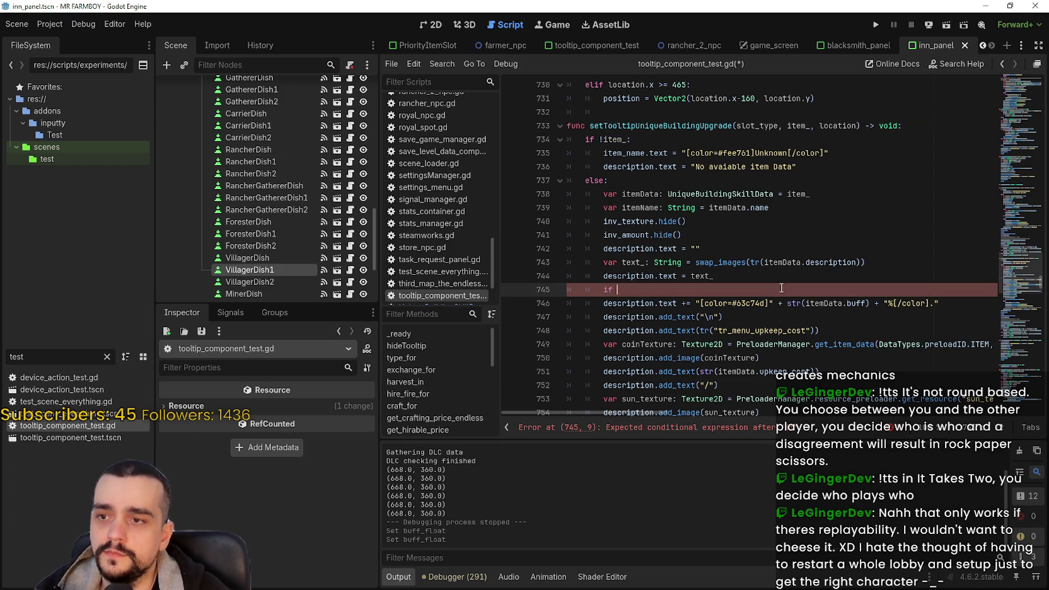
pyautogui.write(' buff_float')
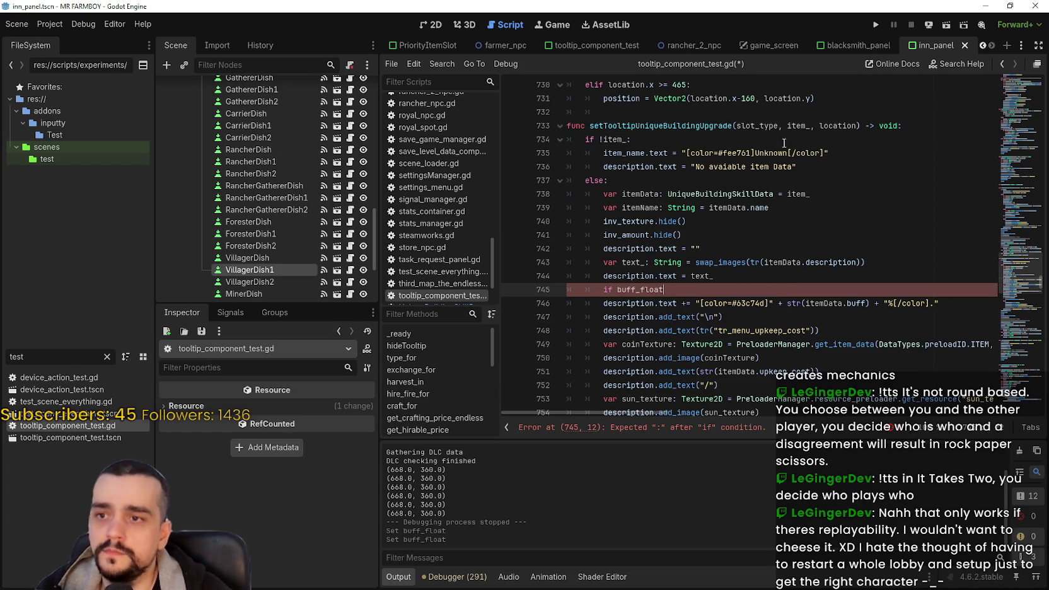
pyautogui.doubleClick(805, 128)
pyautogui.hotkey('ctrl', 'c')
pyautogui.click(616, 289)
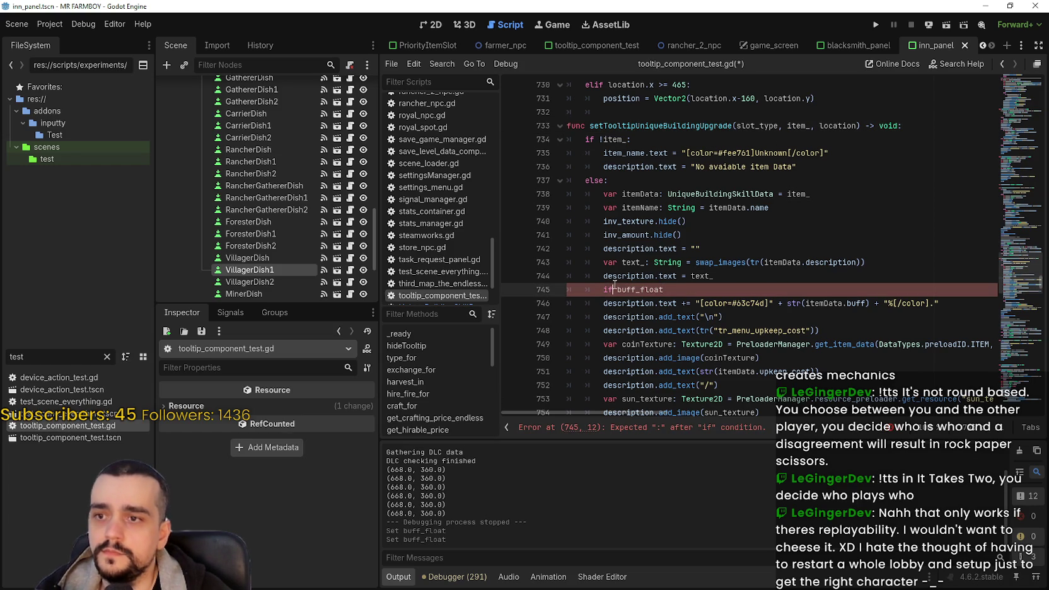
pyautogui.hotkey('ctrl', 'v')
pyautogui.write('.')
pyautogui.click(741, 291)
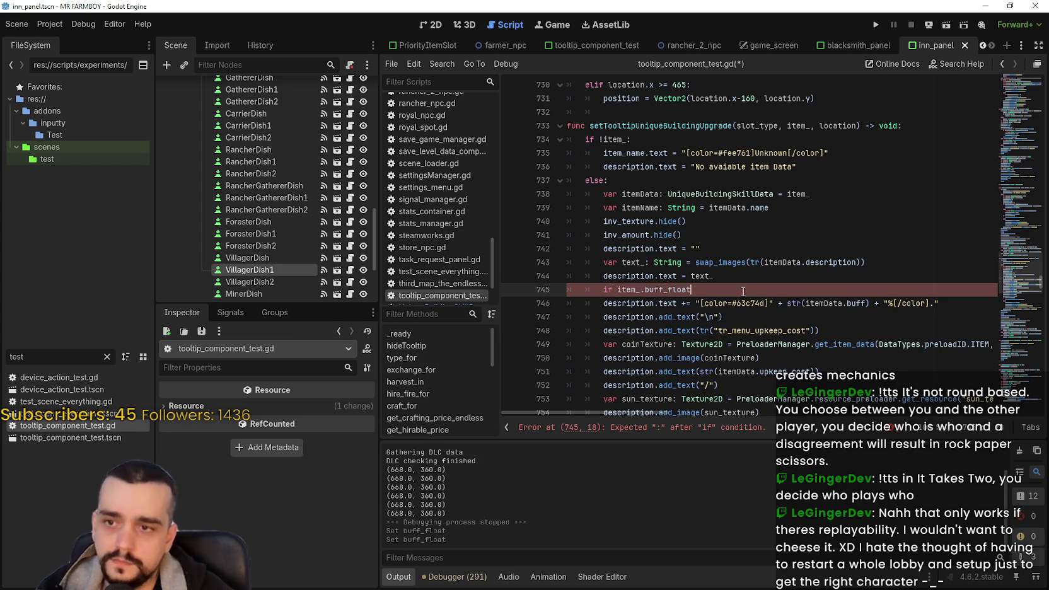
# Indent the buff text under the if, and add an else copy without the '%' sign
pyautogui.click(594, 300)
pyautogui.press('Tab')
pyautogui.moveTo(957, 303); pyautogui.dragTo(614, 307)
pyautogui.hotkey('ctrl', 'c')
pyautogui.click(967, 307)
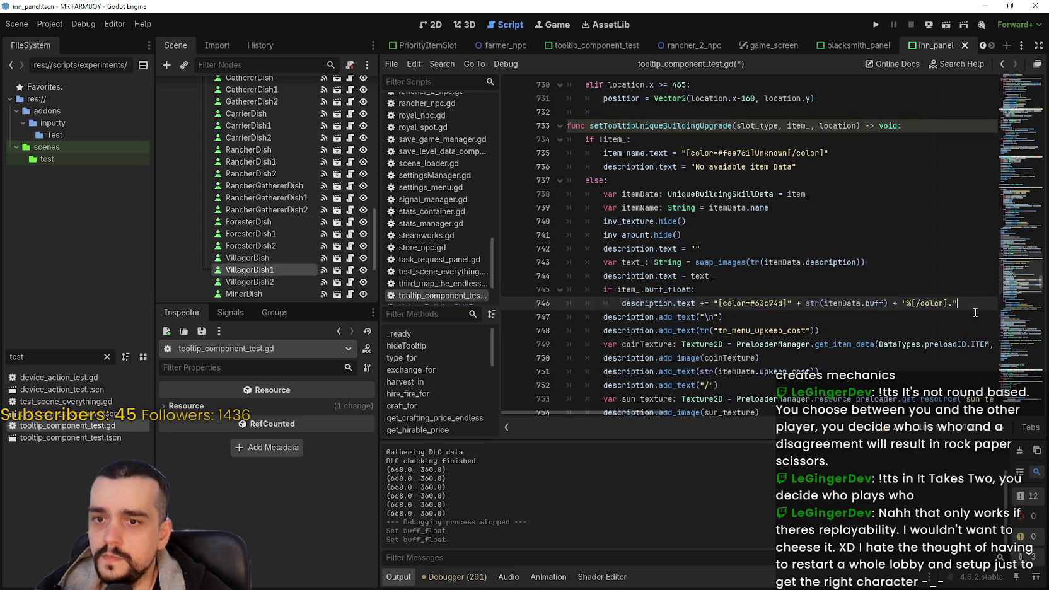
pyautogui.press('Return')
pyautogui.press('BackSpace')
pyautogui.write('el')
pyautogui.press('Return')
pyautogui.hotkey('ctrl', 'v')
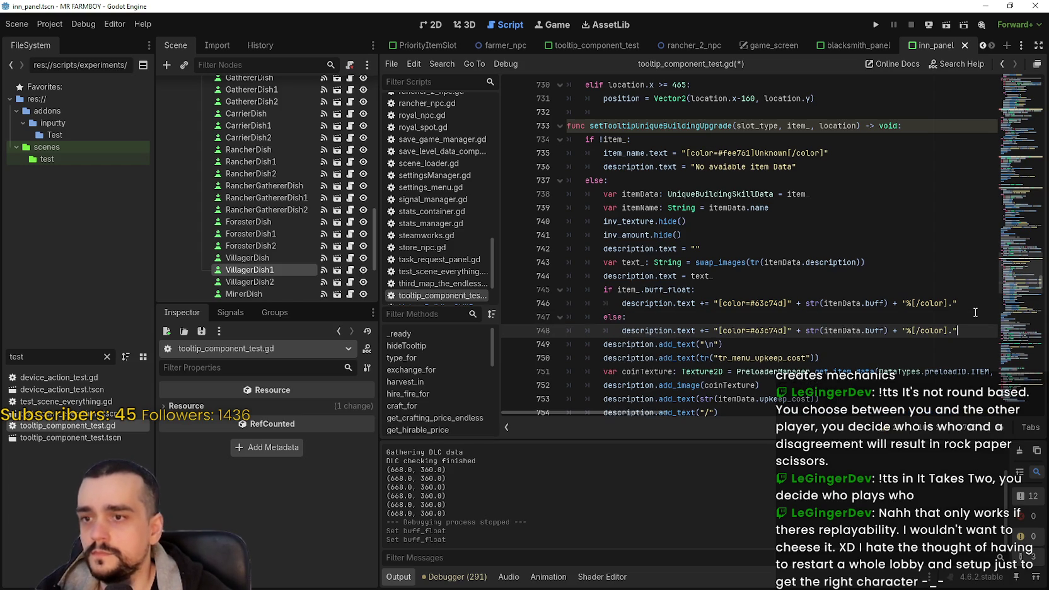
pyautogui.click(909, 325)
pyautogui.press('BackSpace')
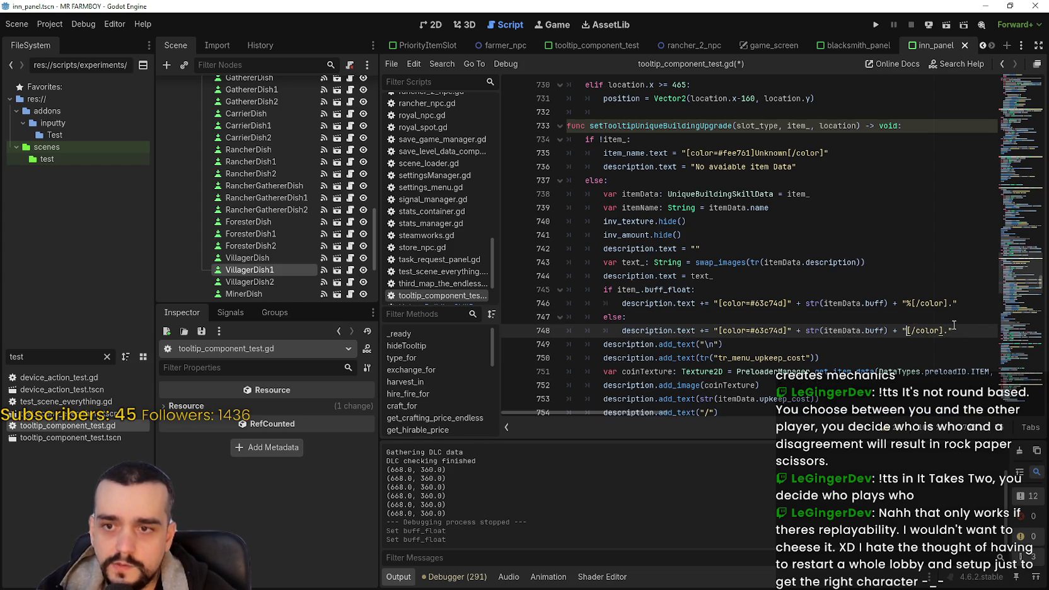
# Save the script, review the new if/else lines, and run the game
pyautogui.click(939, 320)
pyautogui.hotkey('ctrl', 's')
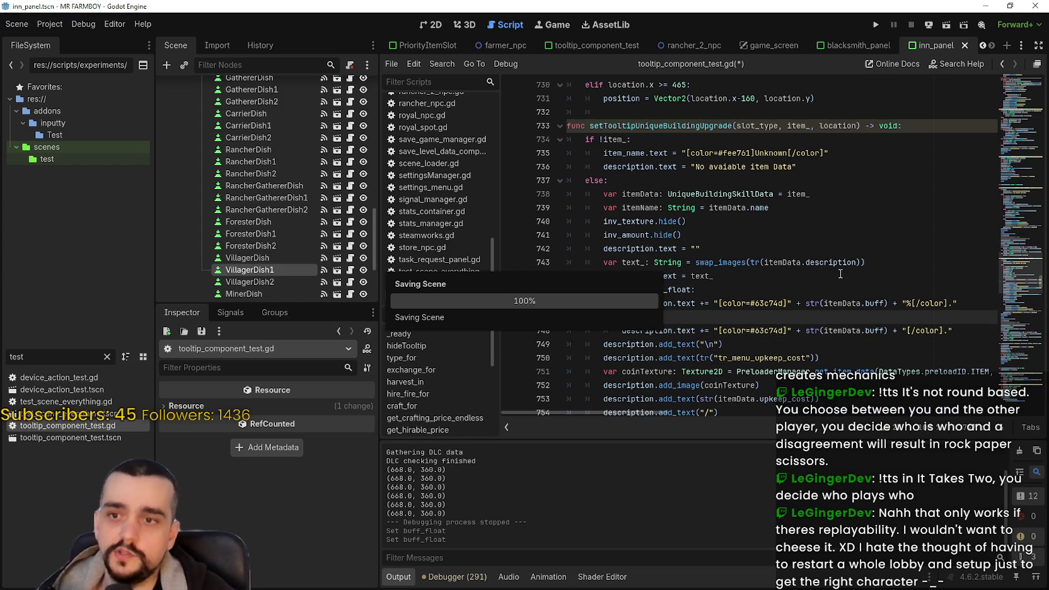
pyautogui.scroll(-2, 837, 280)
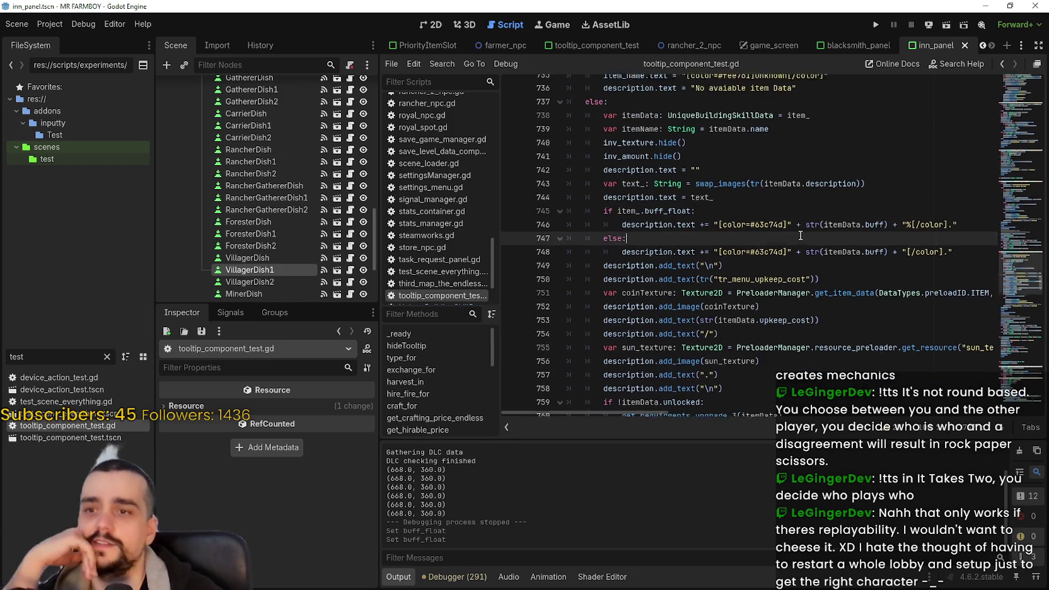
pyautogui.click(843, 251)
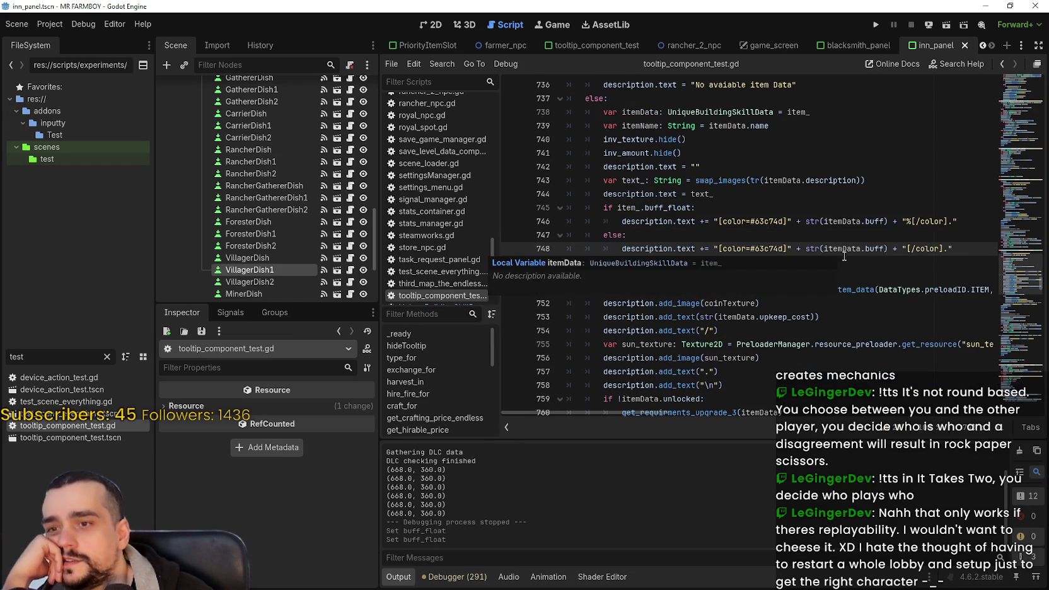
pyautogui.click(834, 307)
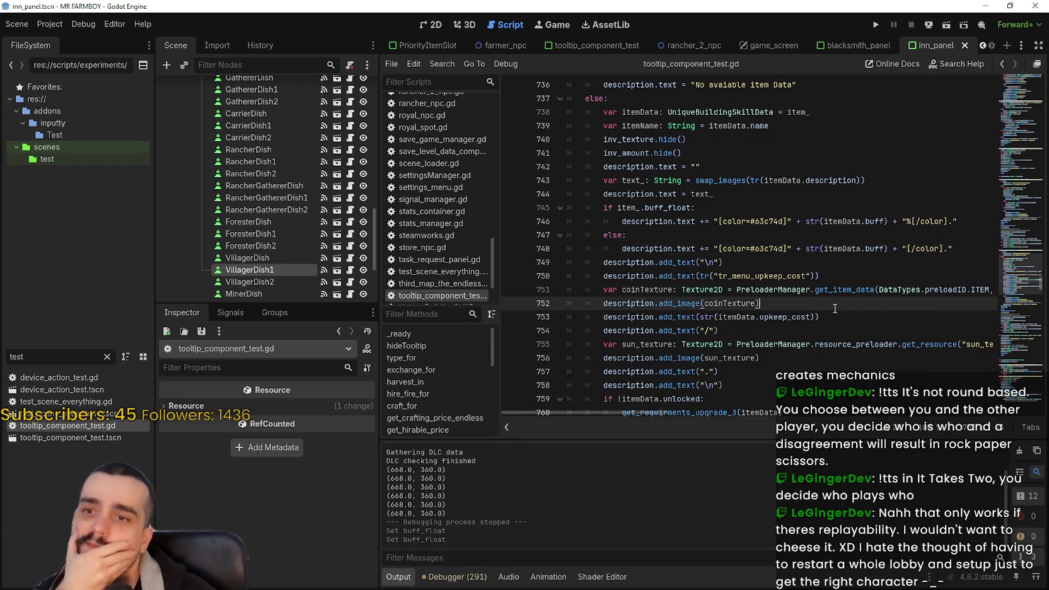
pyautogui.click(802, 204)
pyautogui.scroll(3, 819, 262)
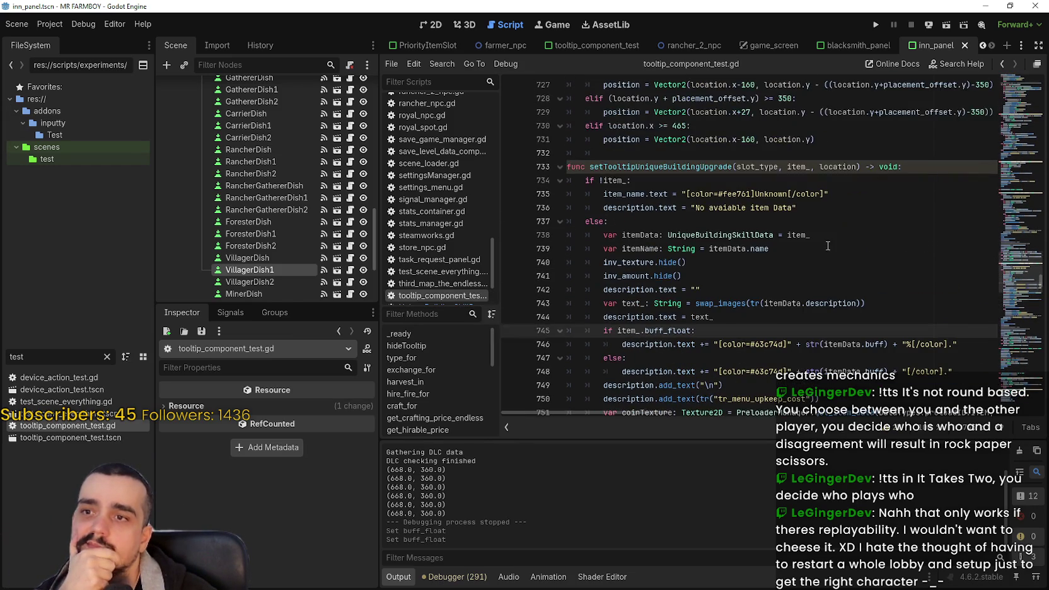
pyautogui.click(870, 24)
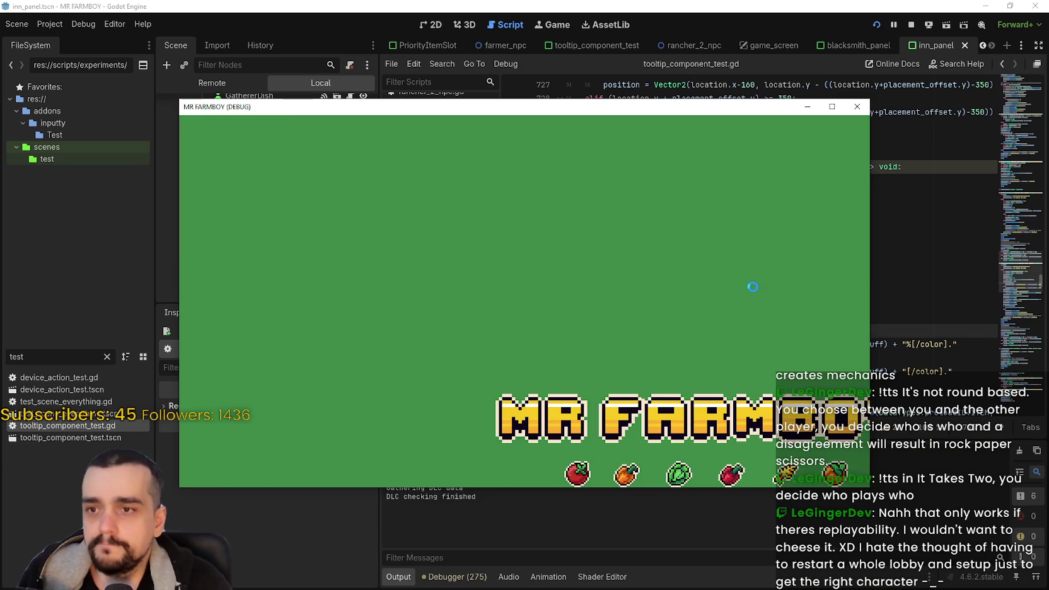
# Load the Save 1 (Normal) save from the game's Select Save Game menu
pyautogui.click(559, 272)
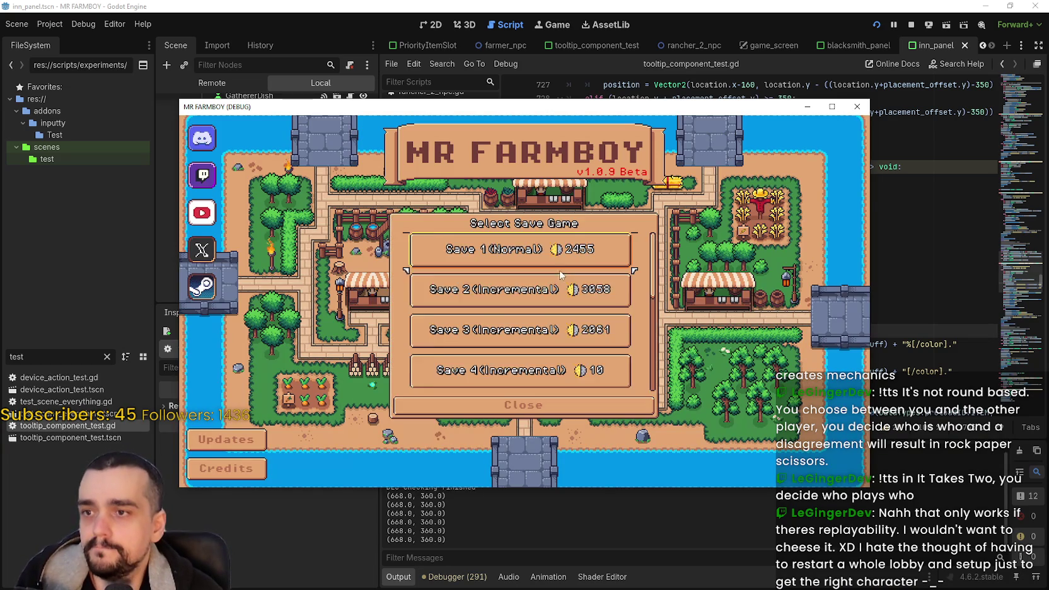
pyautogui.click(558, 256)
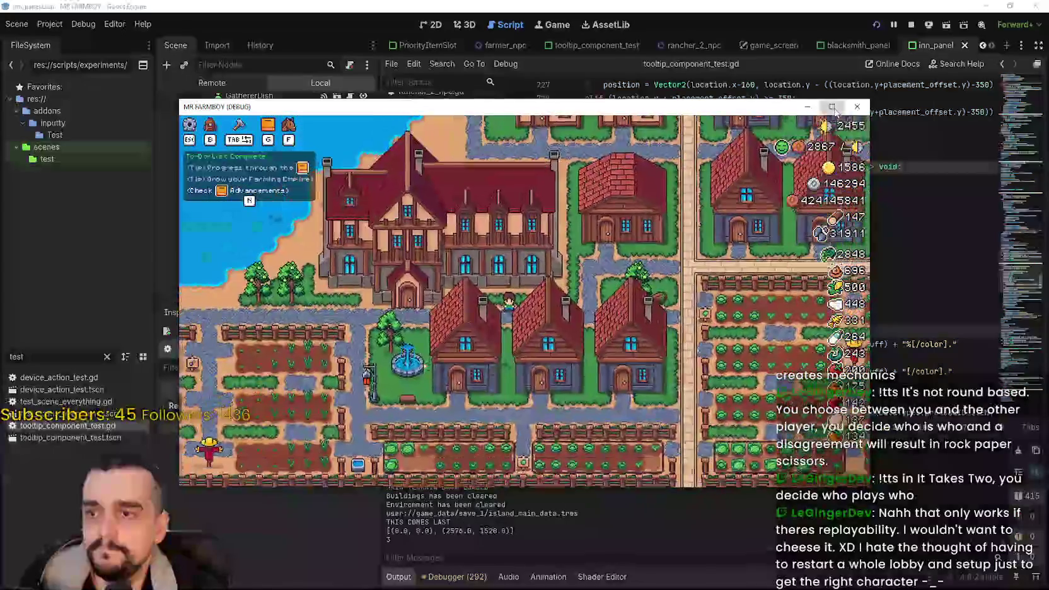
# Maximize the game window, open the Inn's buff panel, and check each Crops dish tooltip, e.g. 'carrying capacity by 3'
pyautogui.click(832, 107)
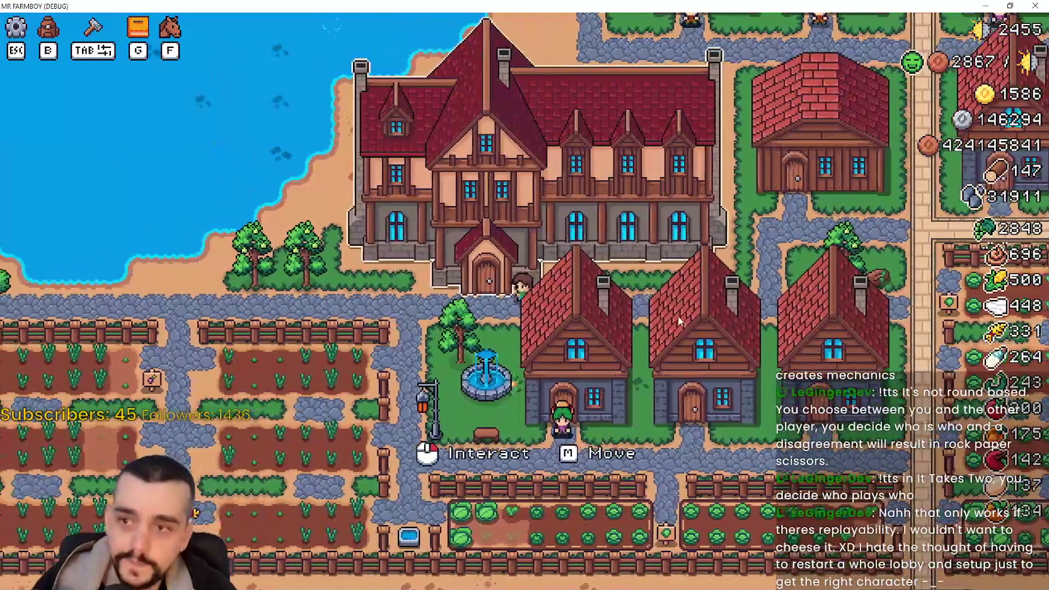
pyautogui.click(678, 315)
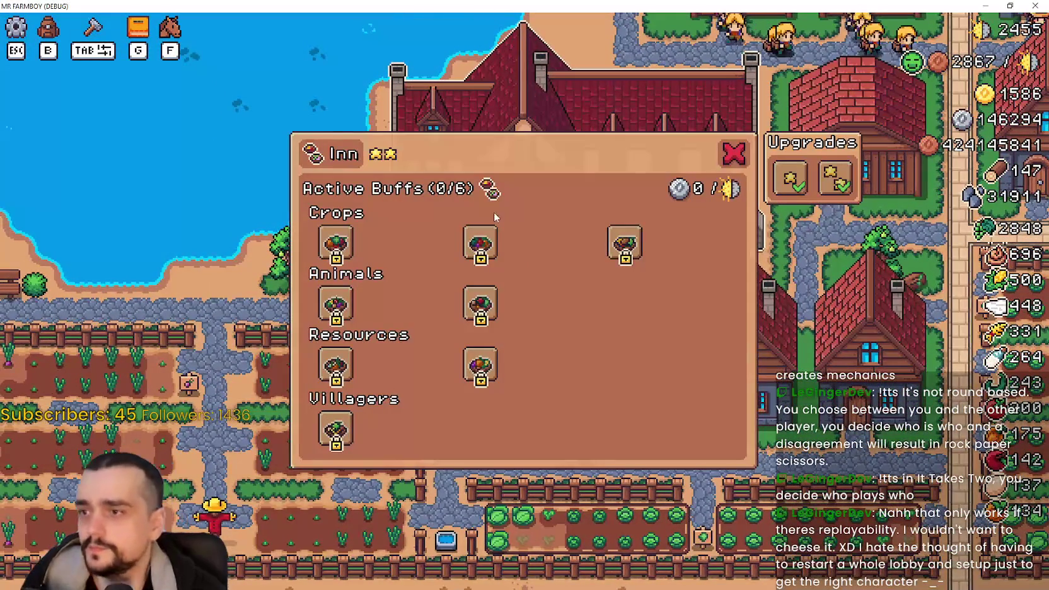
pyautogui.moveTo(323, 243)
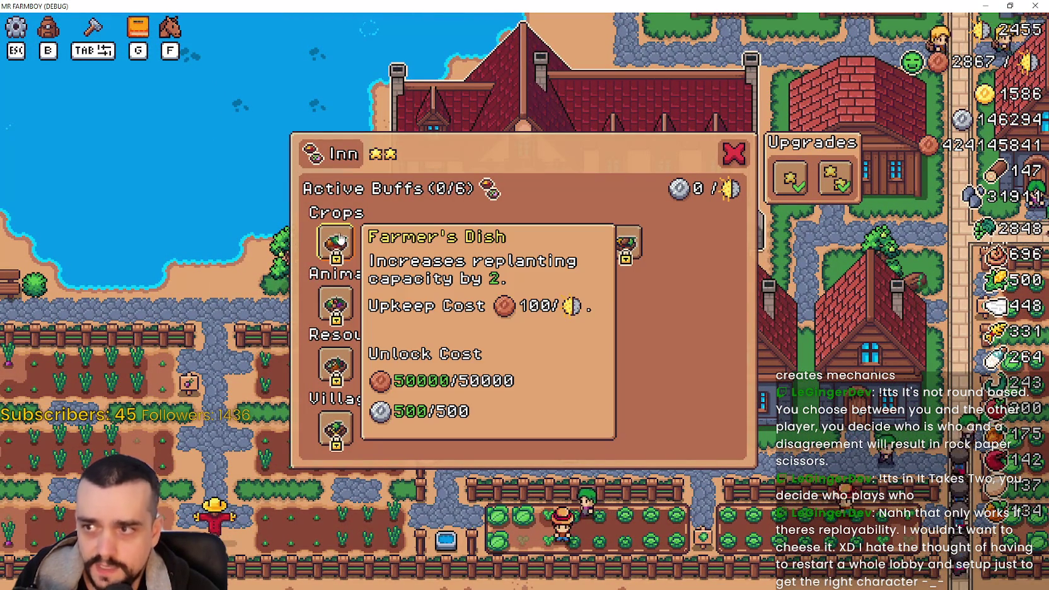
pyautogui.moveTo(478, 242)
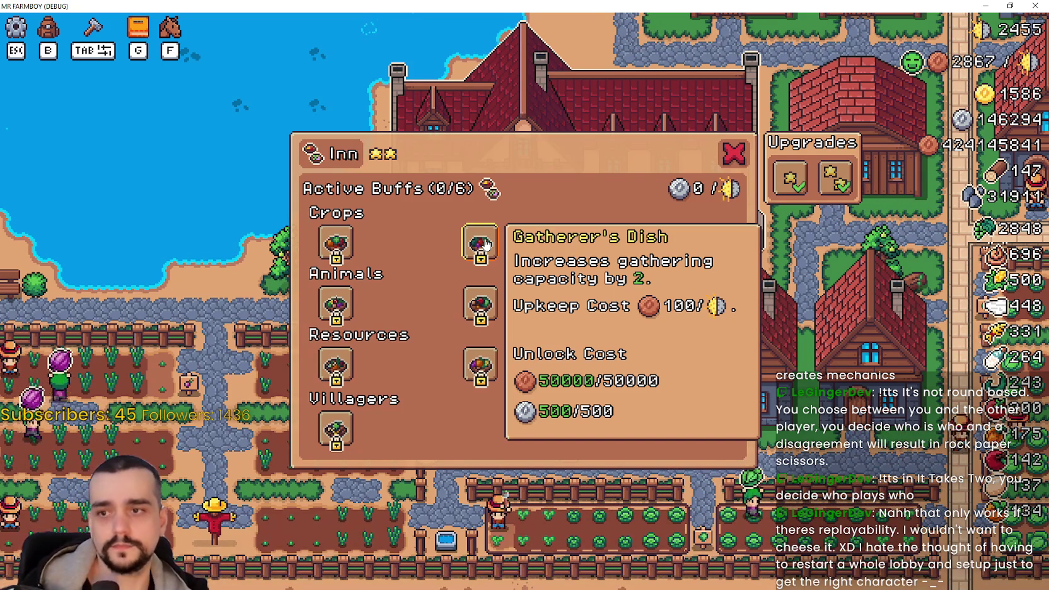
pyautogui.moveTo(638, 250)
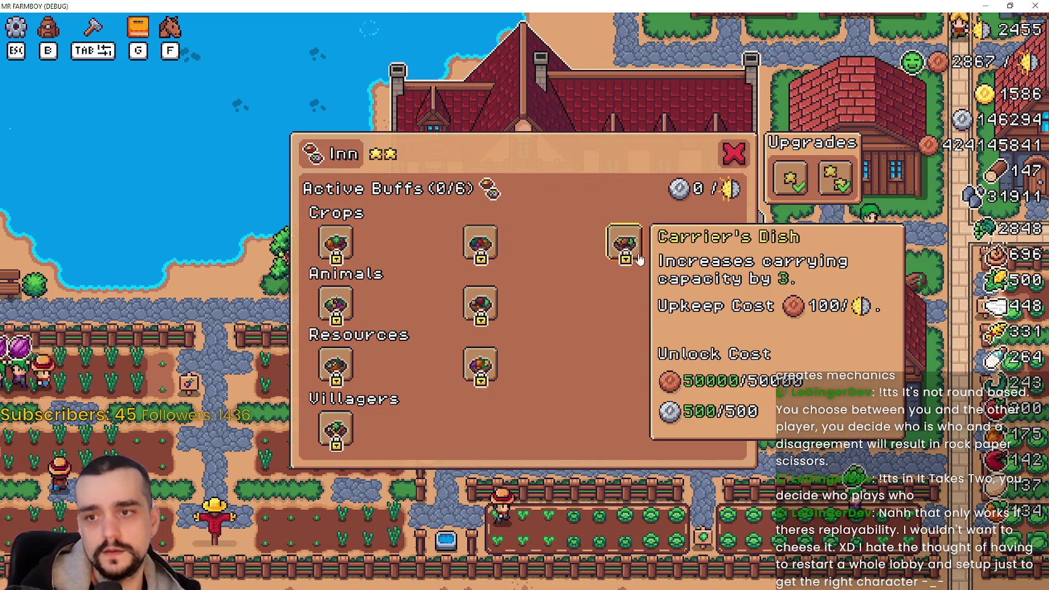